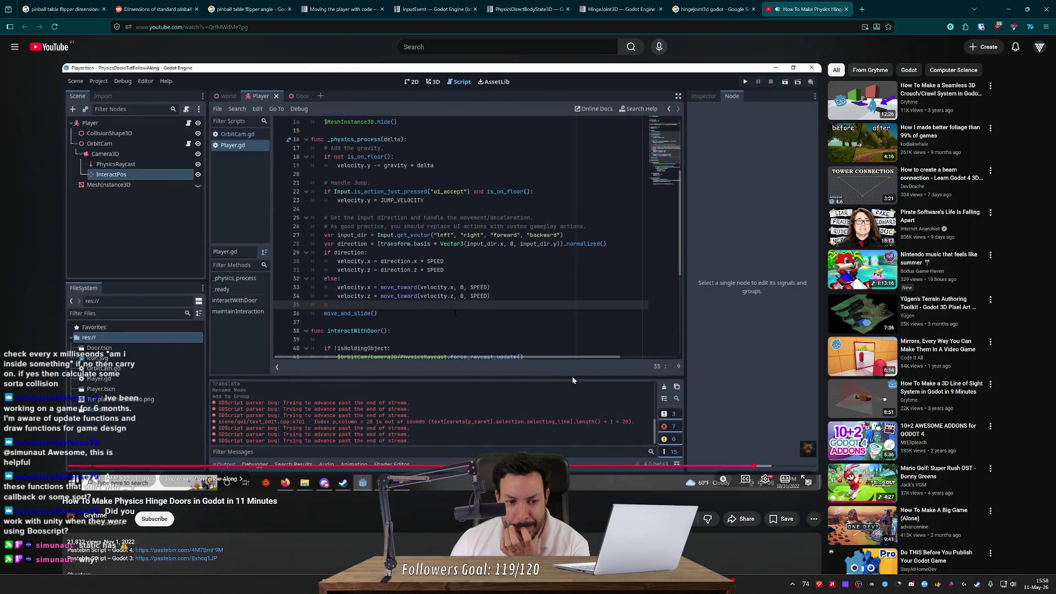
- Scrub the hinge-door tutorial back and forward, pause it, and close its tab
{"action": "key", "text": "Left"}
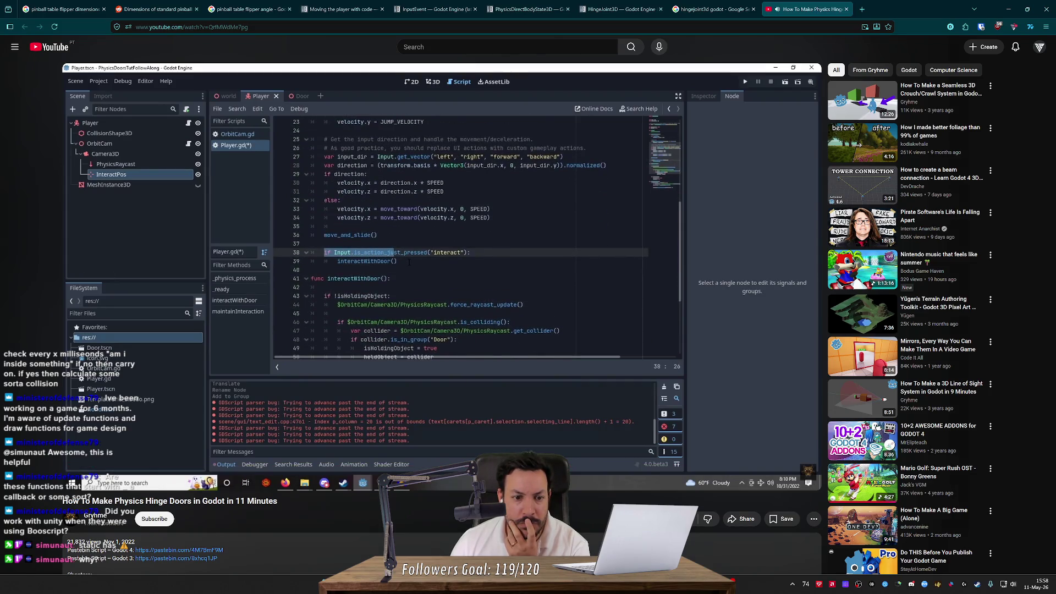
{"action": "key", "text": "l"}
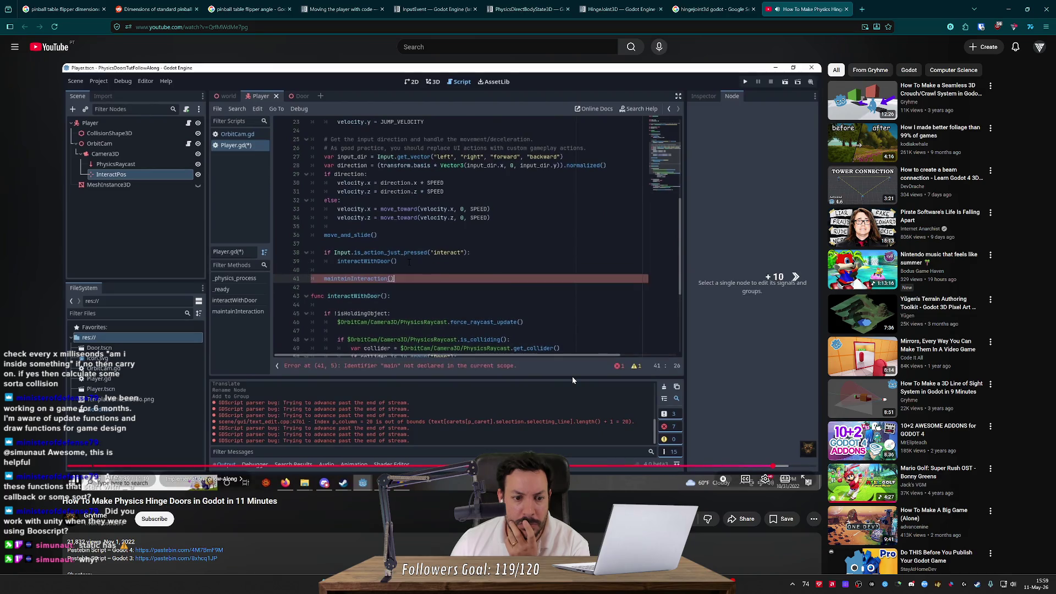
{"action": "key", "text": "k"}
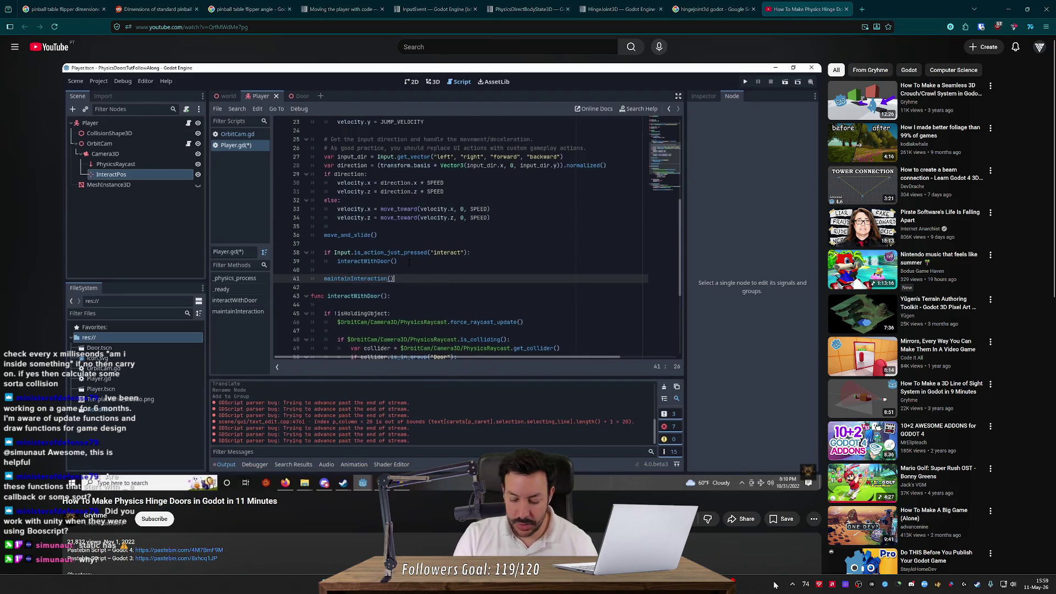
{"action": "left_click", "coordinate": [702, 286]}
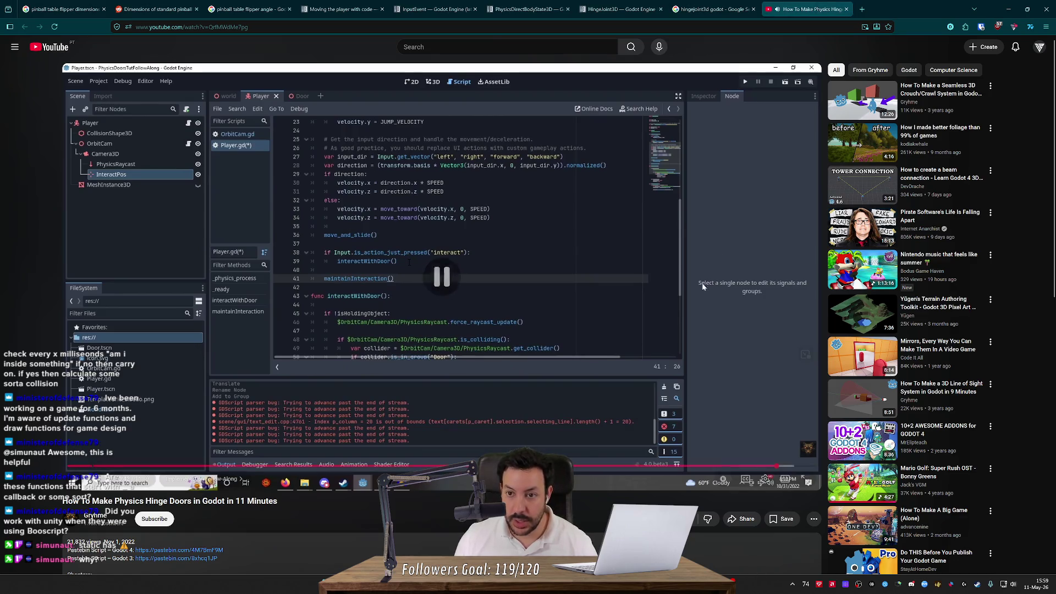
{"action": "key", "text": "ctrl+w"}
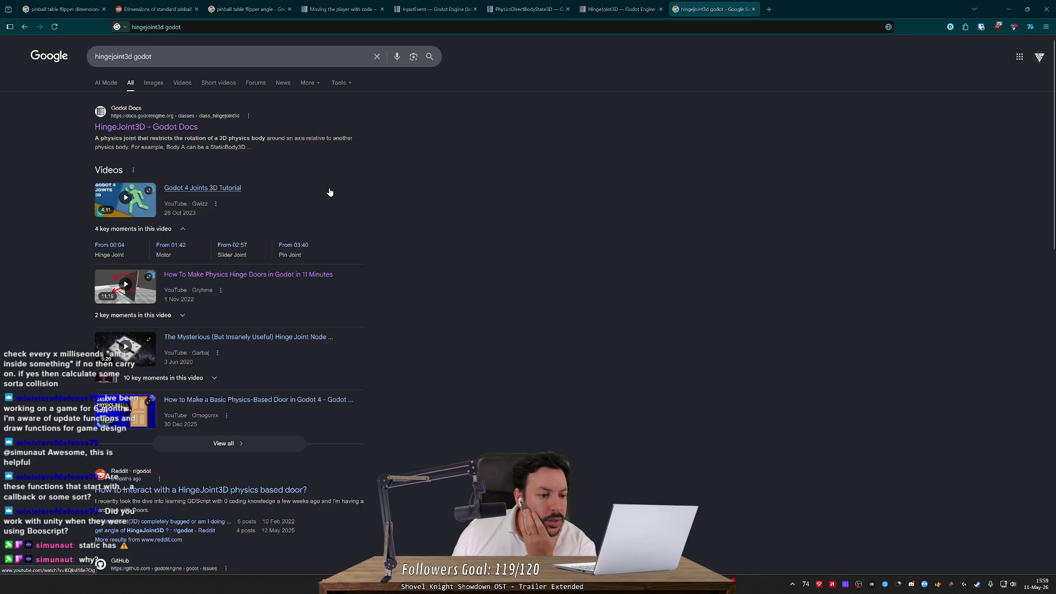
- Scroll further down the hingejoint3d results, then return to the Godot Pinball project
{"action": "scroll", "coordinate": [330, 192], "scroll_direction": "down", "scroll_amount": 2}
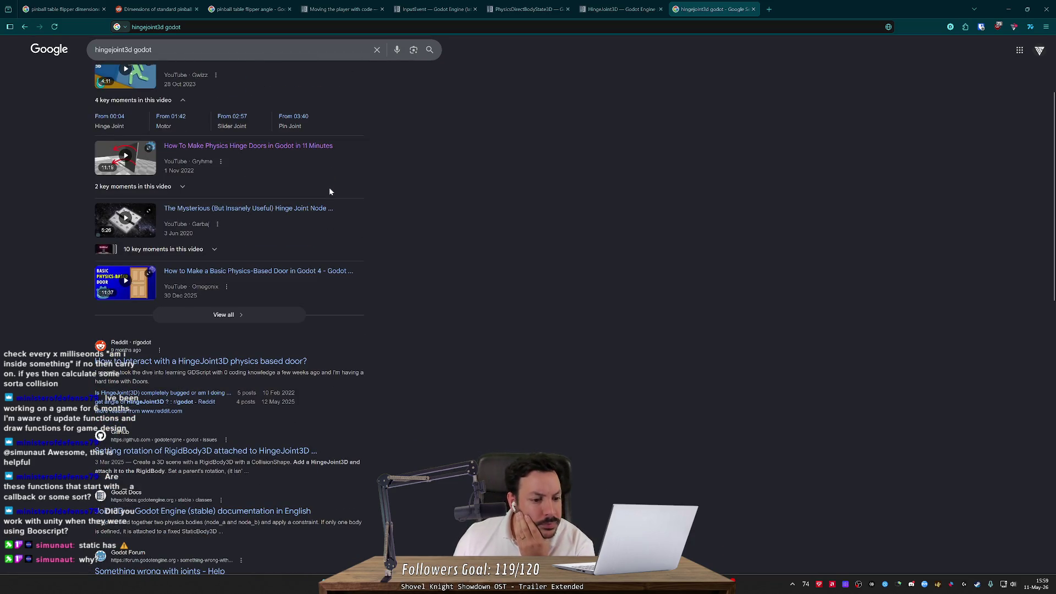
{"action": "scroll", "coordinate": [330, 192], "scroll_direction": "down", "scroll_amount": 1}
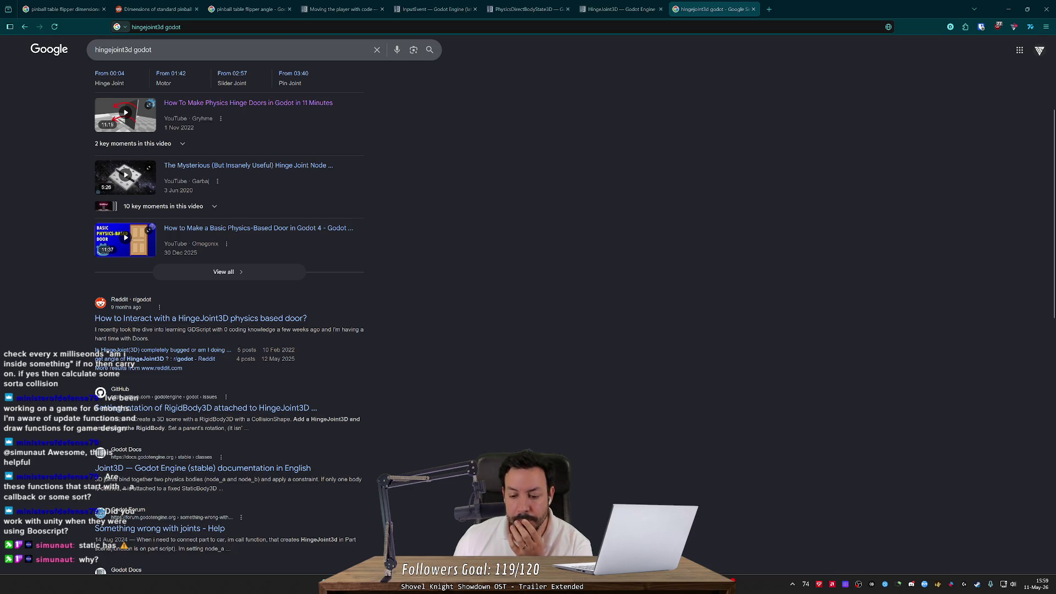
{"action": "key", "text": "alt+Tab"}
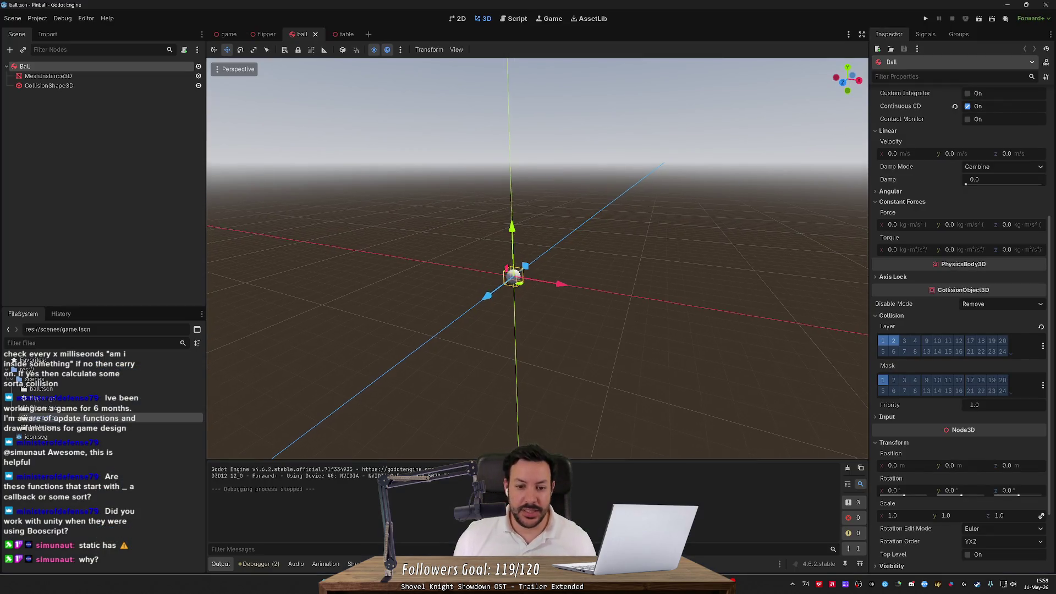
- Turn off the ball's collision Layer 2, turn on Mask 2, and save the ball scene
{"action": "left_click_drag", "start_coordinate": [577, 242], "coordinate": [535, 296]}
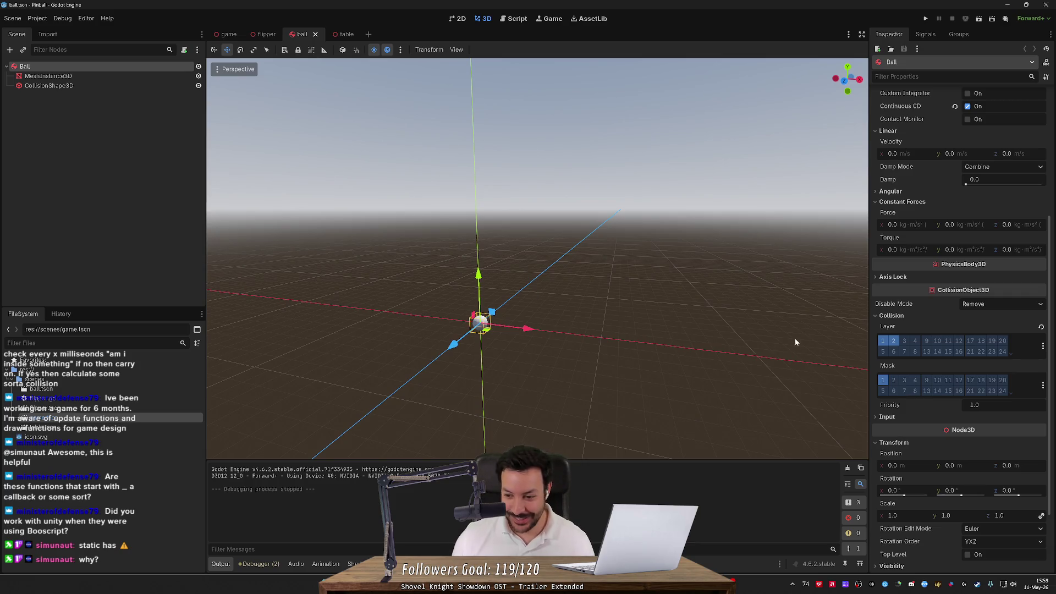
{"action": "mouse_move", "coordinate": [888, 367]}
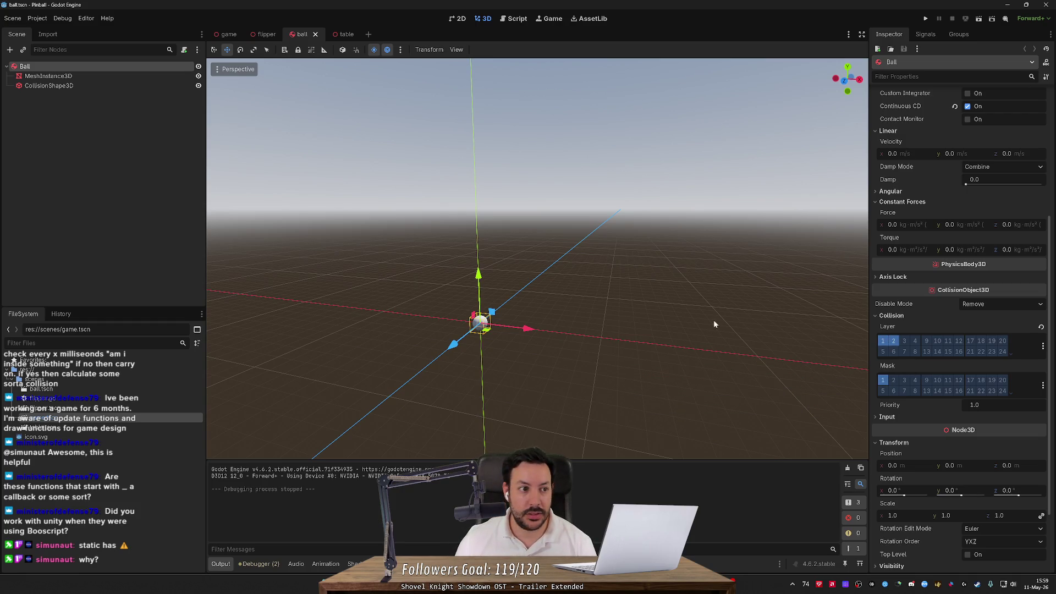
{"action": "left_click", "coordinate": [893, 341]}
{"action": "left_click", "coordinate": [892, 380]}
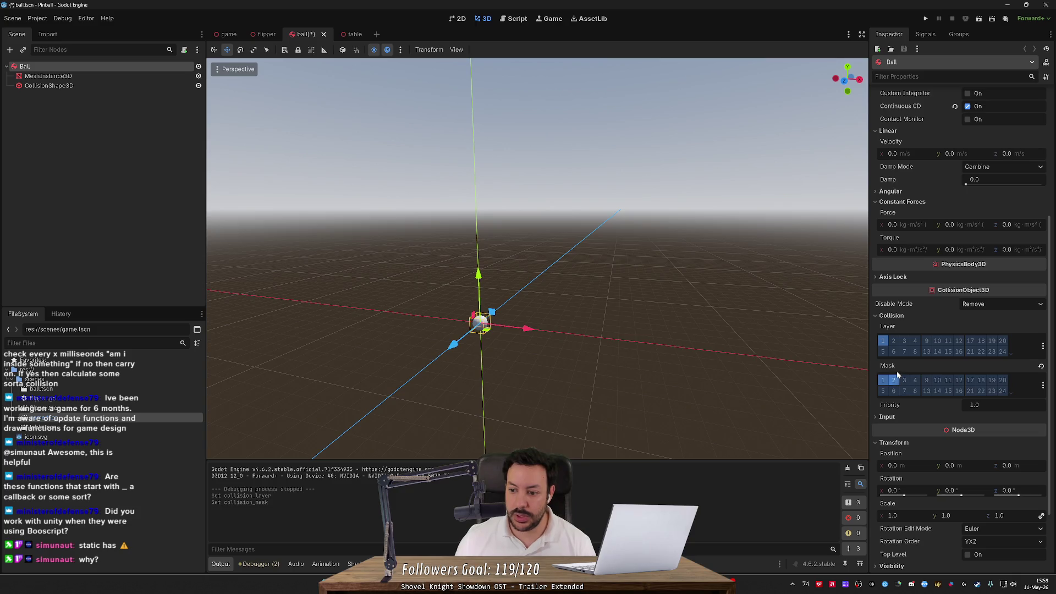
{"action": "key", "text": "ctrl+s"}
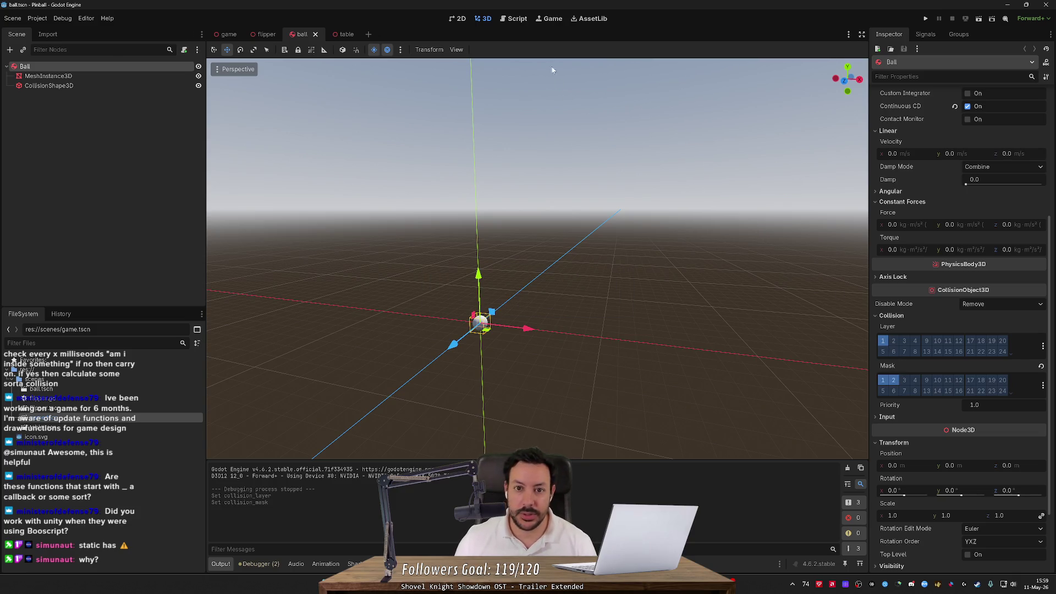
- Check the ball's signals list, then open the flipper.gd script
{"action": "left_click", "coordinate": [924, 35]}
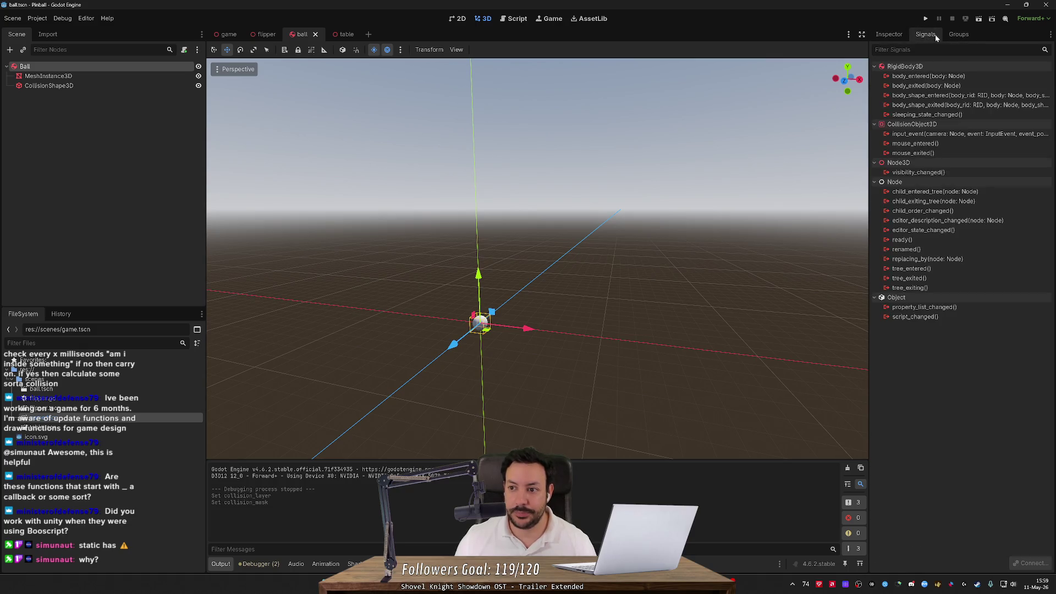
{"action": "key", "text": "alt+Tab"}
{"action": "key", "text": "alt+Tab"}
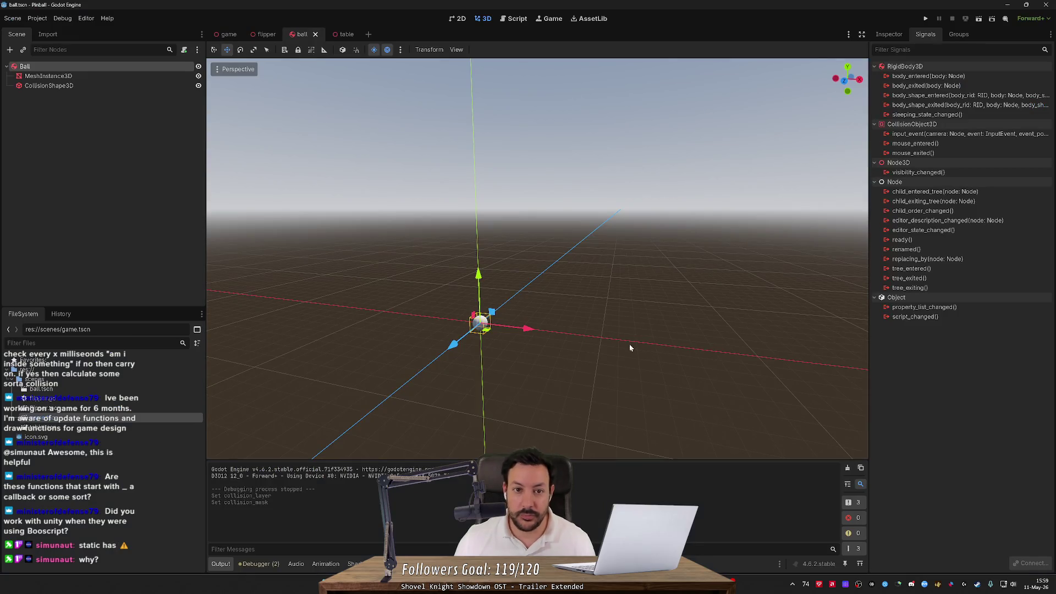
{"action": "left_click", "coordinate": [520, 19]}
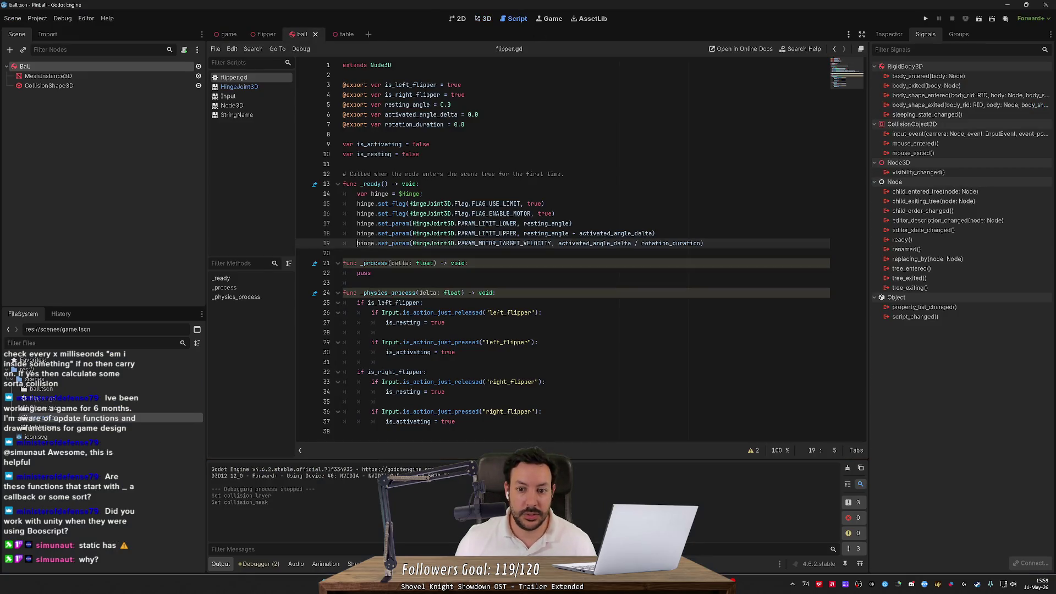
- Comment out the hinge set_flag lines 15–16, test-run and stop the game, then open flipper.tscn
{"action": "left_click_drag", "start_coordinate": [306, 222], "coordinate": [306, 205]}
{"action": "key", "text": "ctrl+k"}
{"action": "left_click", "coordinate": [925, 18]}
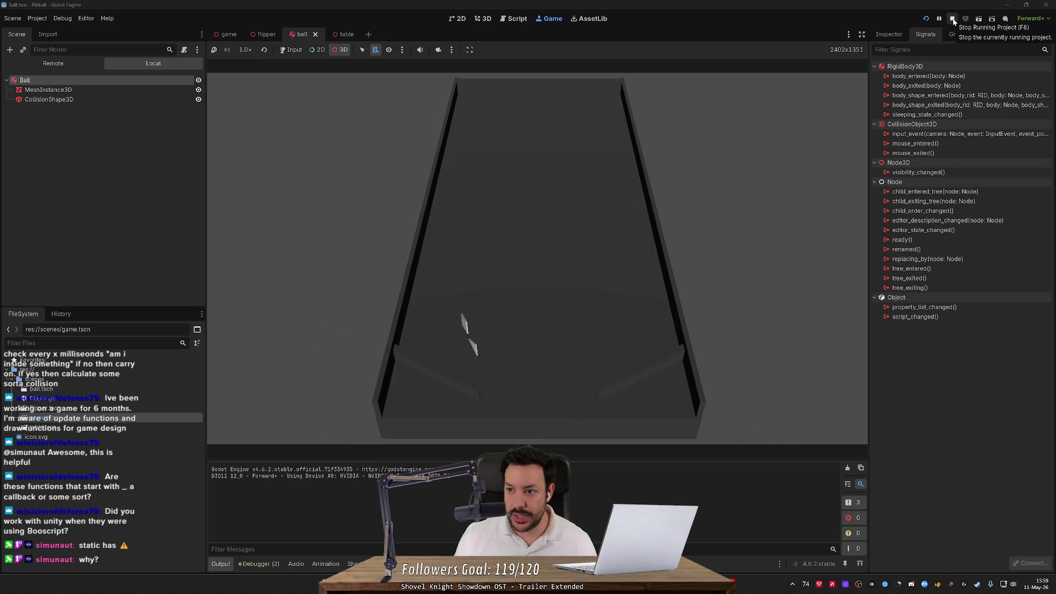
{"action": "left_click", "coordinate": [953, 21]}
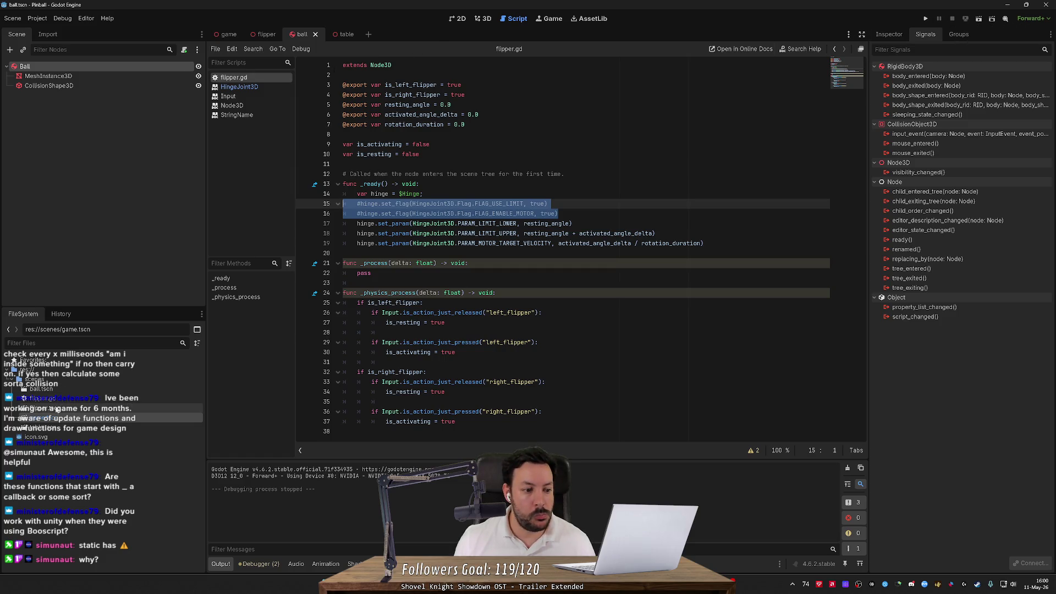
{"action": "double_click", "coordinate": [55, 408]}
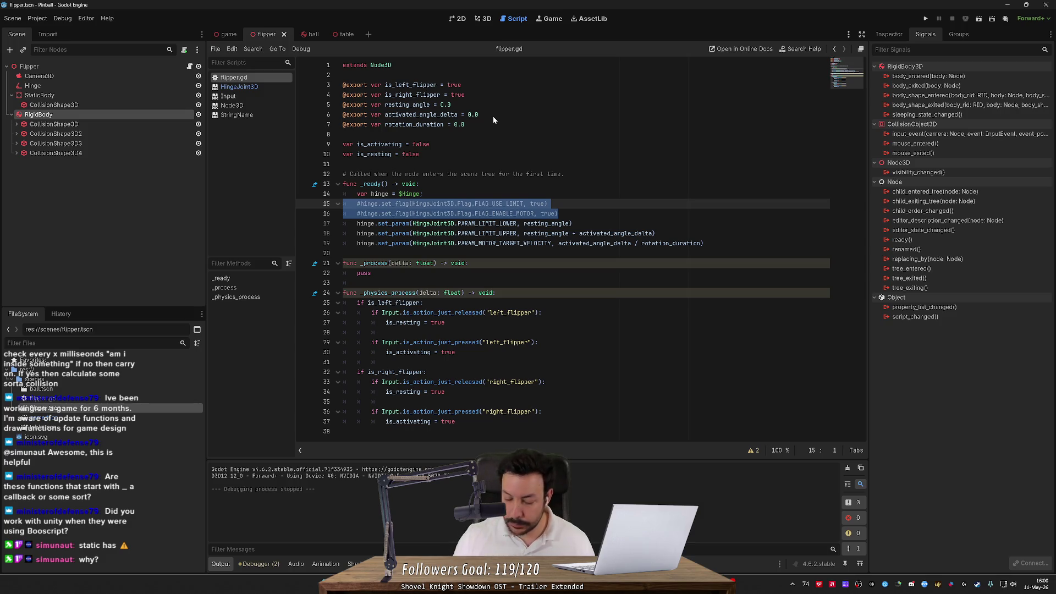
- In the 3D view, set CollisionShape3D3's Position y to 0
{"action": "key", "text": "ctrl+F2"}
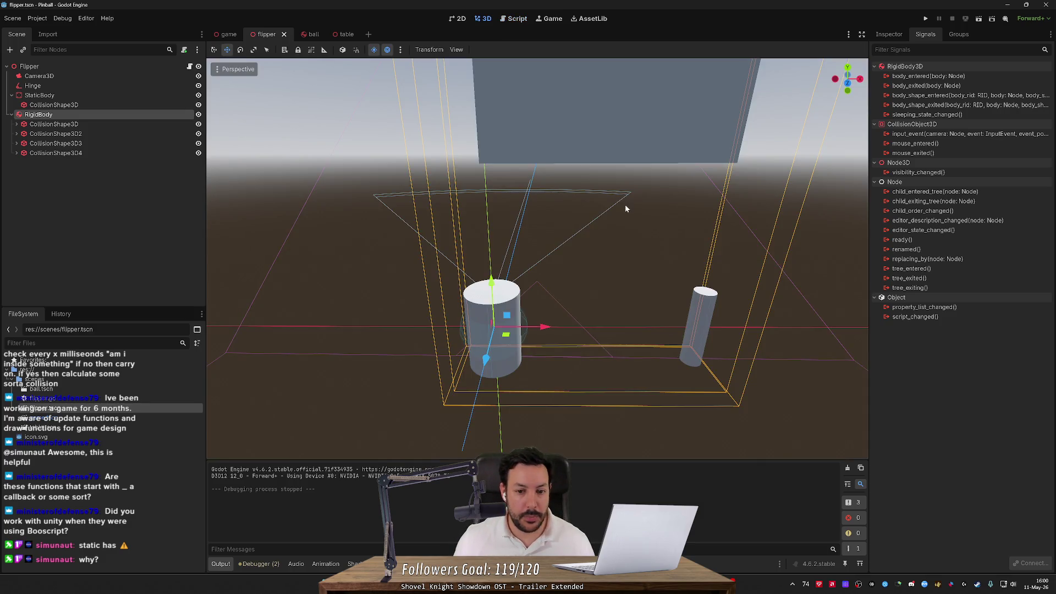
{"action": "scroll", "coordinate": [621, 227], "scroll_direction": "down", "scroll_amount": 5}
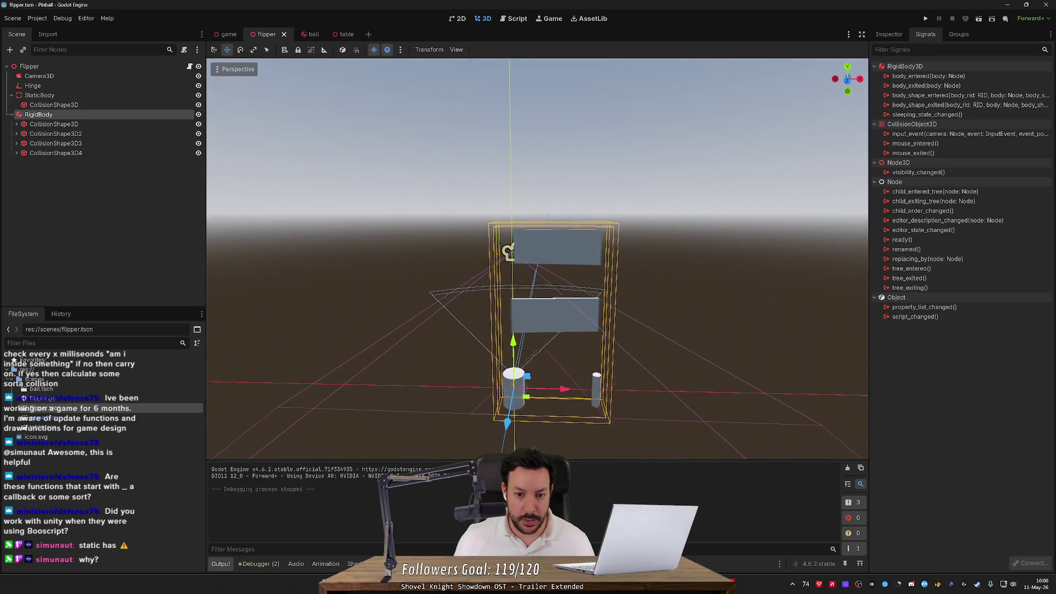
{"action": "left_click", "coordinate": [572, 332]}
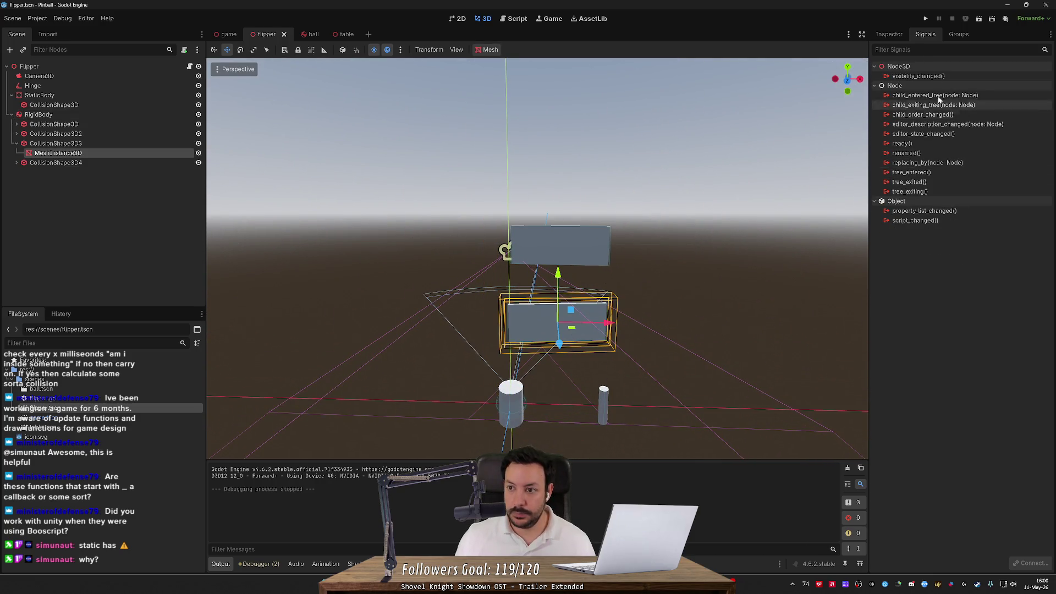
{"action": "left_click", "coordinate": [903, 35]}
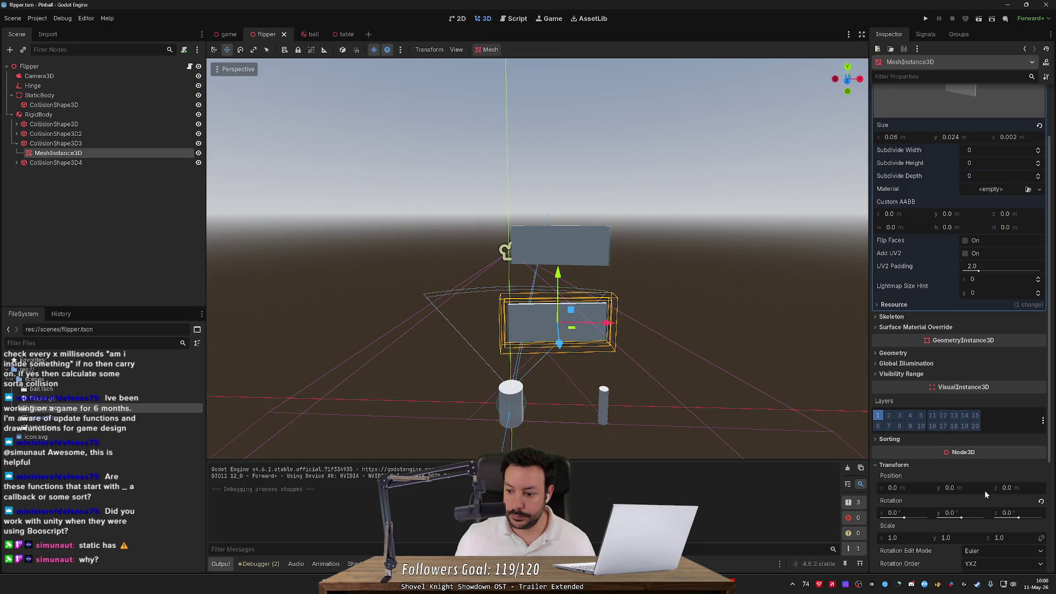
{"action": "left_click", "coordinate": [124, 142]}
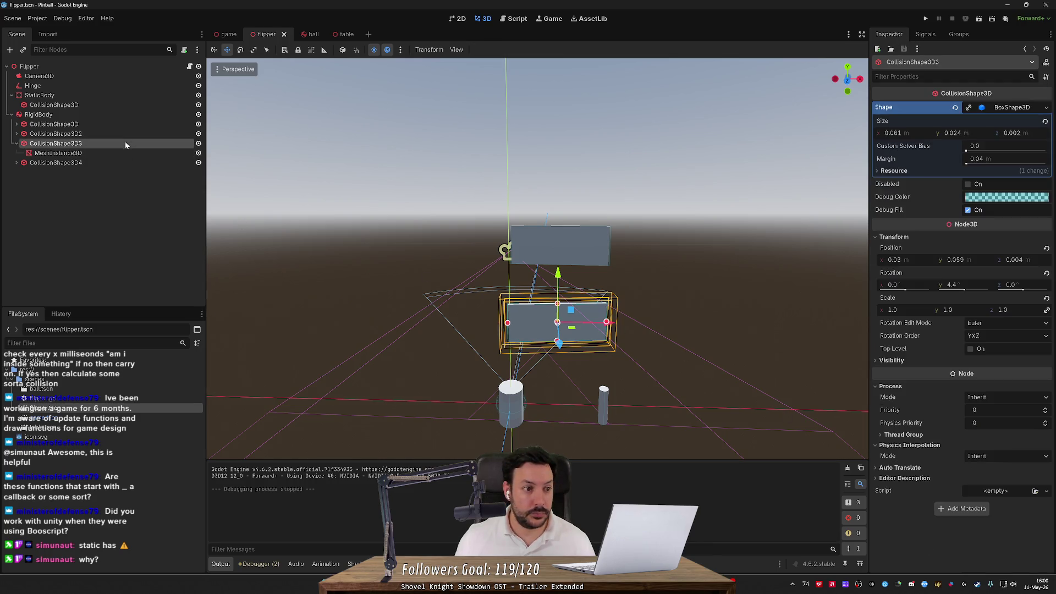
{"action": "left_click", "coordinate": [971, 260]}
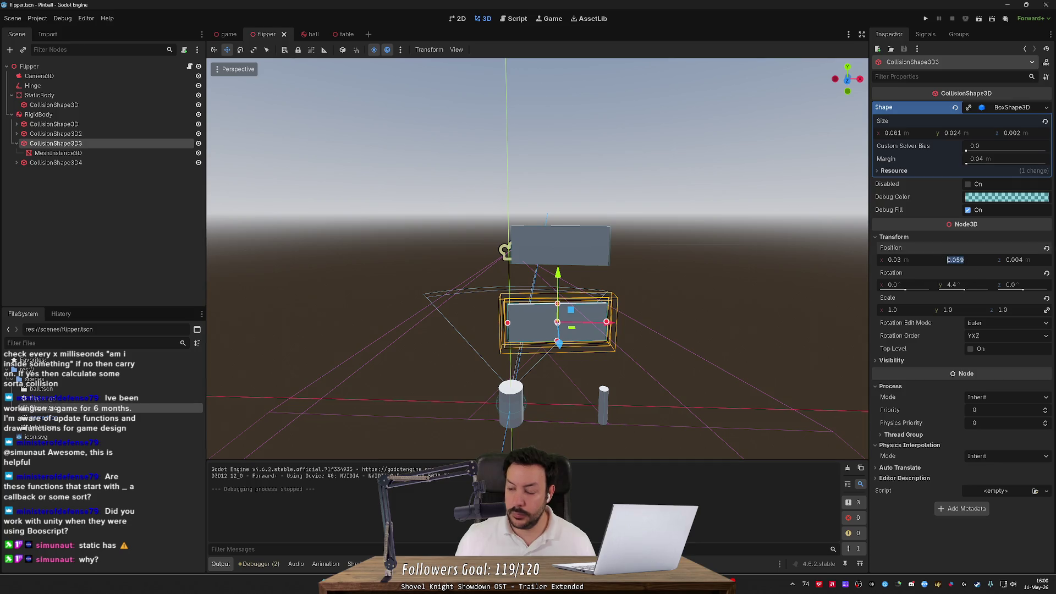
{"action": "type", "text": "0"}
{"action": "key", "text": "Return"}
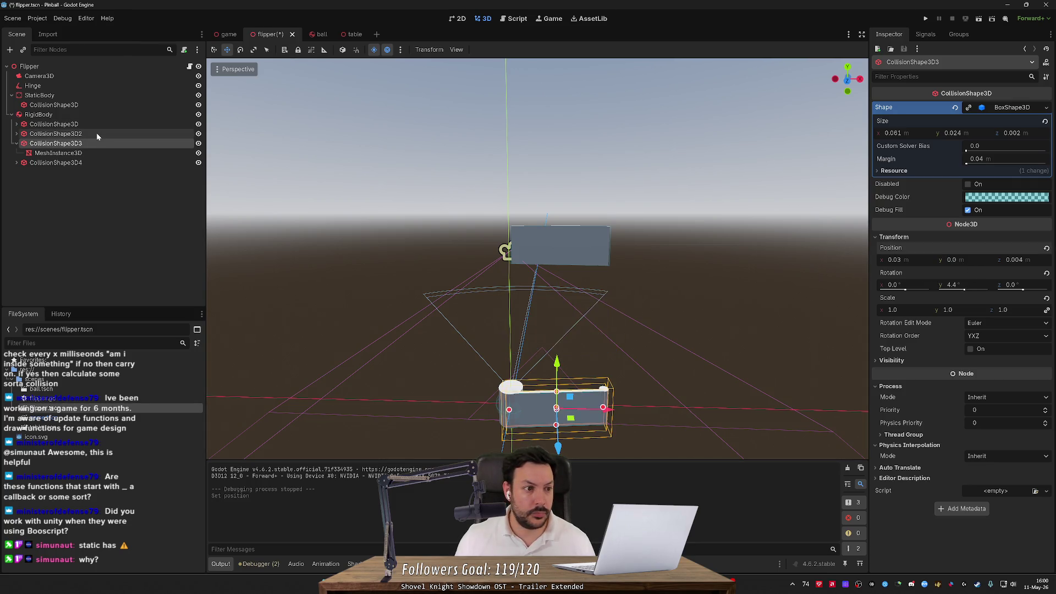
- Set CollisionShape3D4's Position y to 0, save, and inspect the RigidBody and Flipper root
{"action": "left_click", "coordinate": [91, 162]}
{"action": "left_click", "coordinate": [956, 260]}
{"action": "type", "text": "0"}
{"action": "key", "text": "Return"}
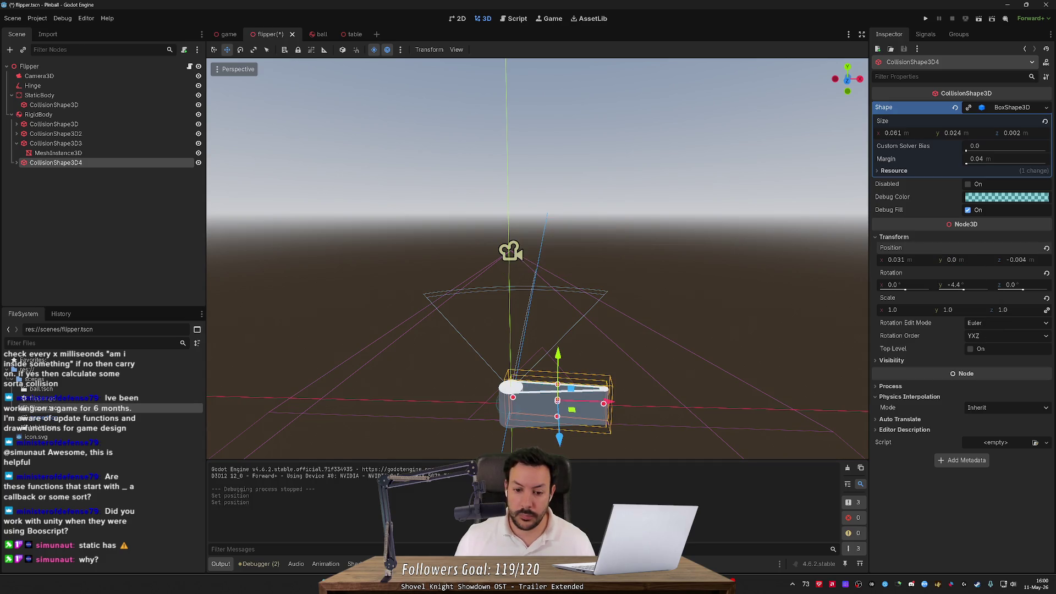
{"action": "key", "text": "ctrl+s"}
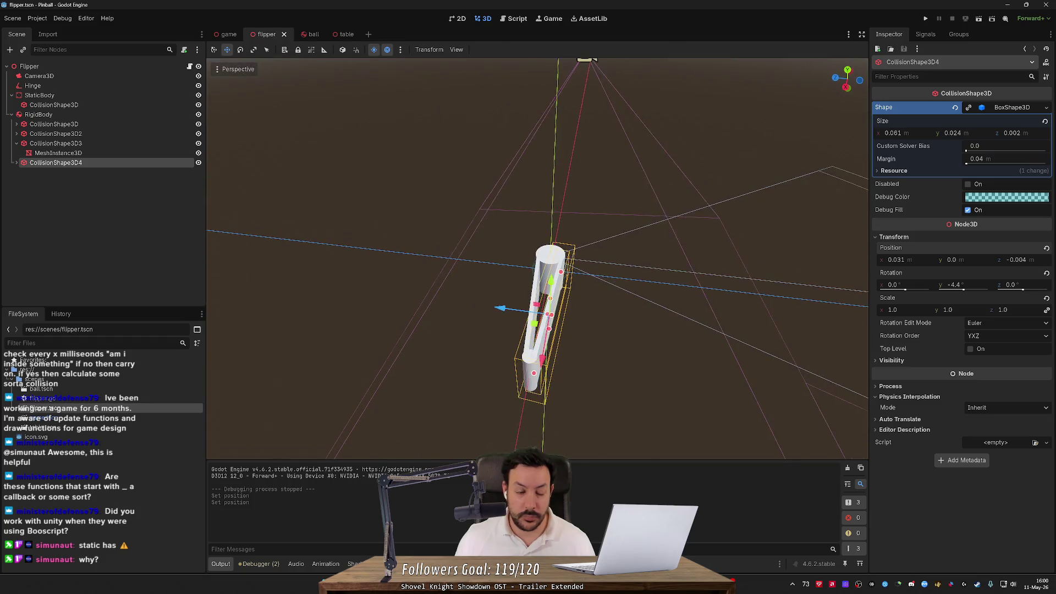
{"action": "left_click", "coordinate": [34, 116]}
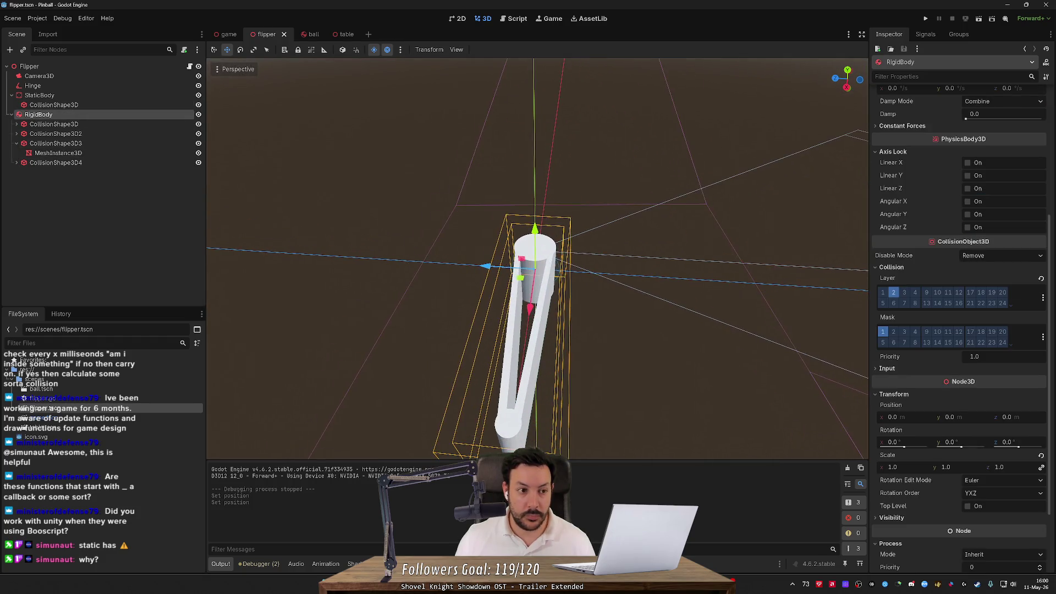
{"action": "left_click", "coordinate": [108, 67]}
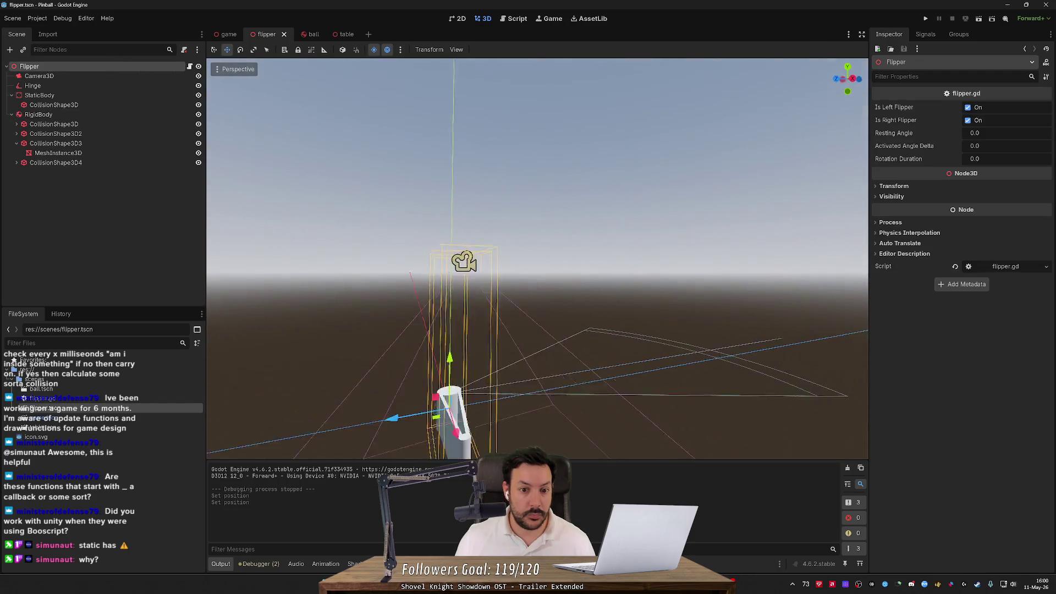
- Inspect the Camera3D and Hinge joint, viewing the flipper from the front and above
{"action": "double_click", "coordinate": [105, 77]}
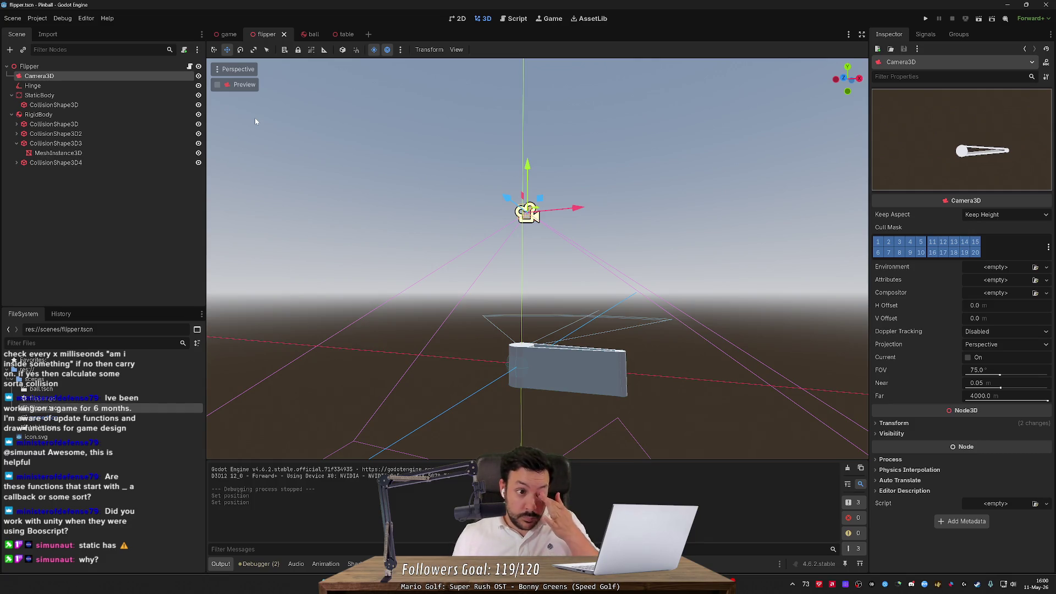
{"action": "left_click", "coordinate": [67, 84]}
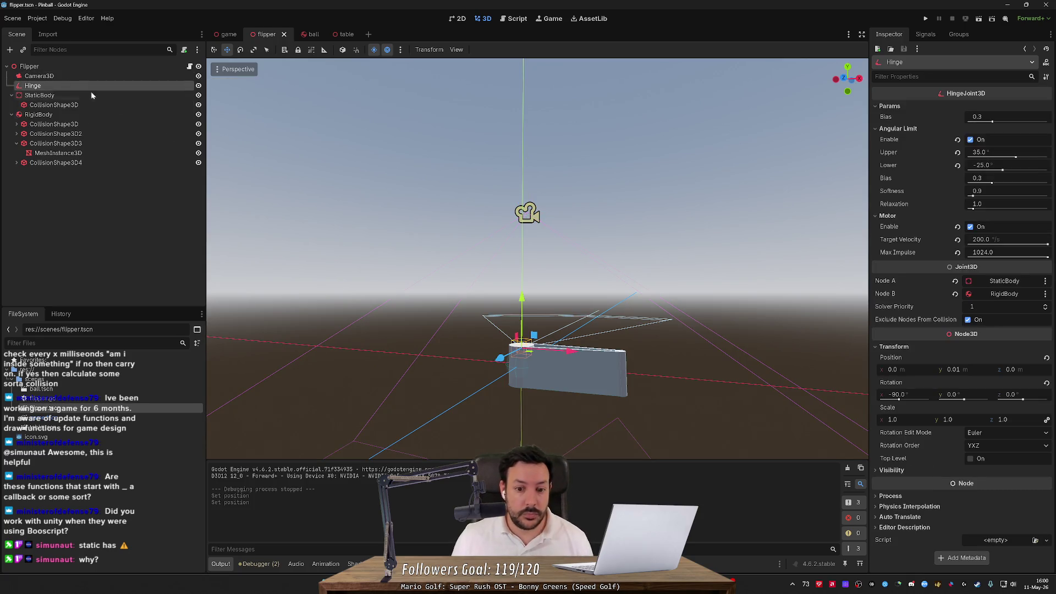
{"action": "key", "text": "f"}
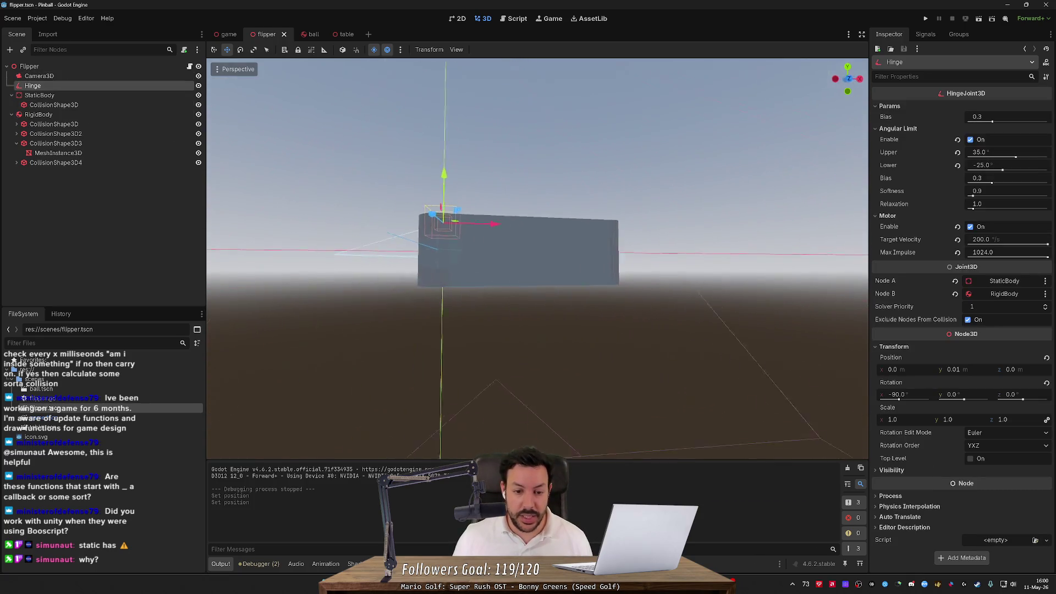
{"action": "key", "text": "KP_8"}
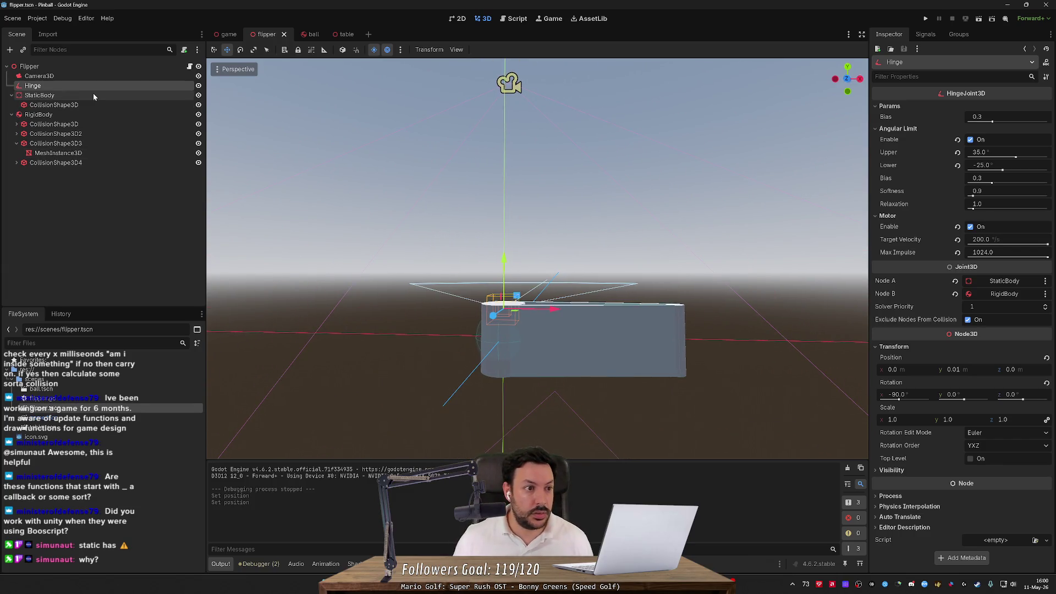
- Set the root Flipper node's Transform Position y to 0.012
{"action": "left_click", "coordinate": [90, 68]}
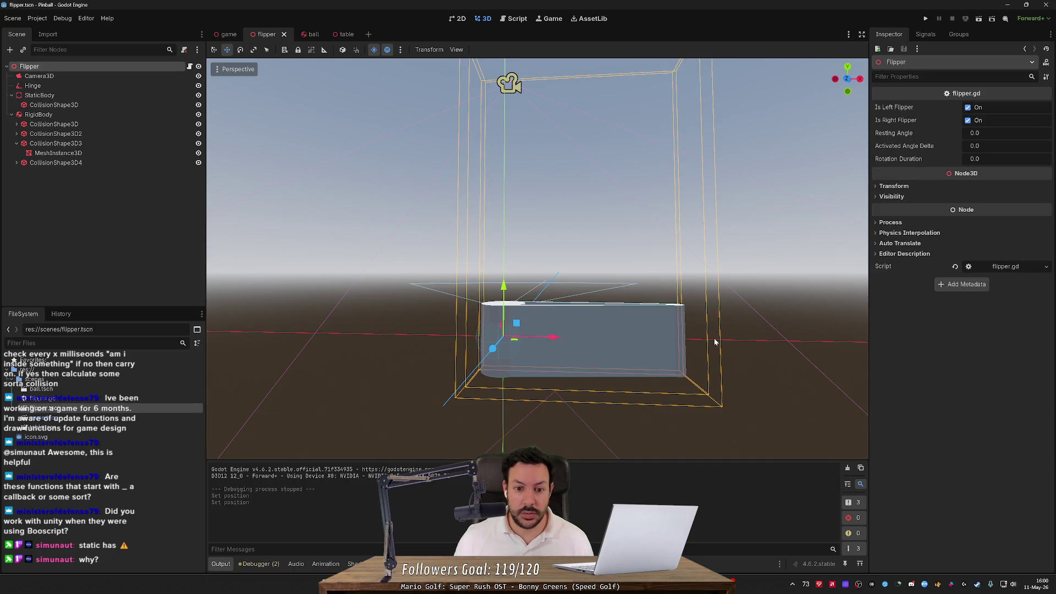
{"action": "left_click", "coordinate": [893, 186]}
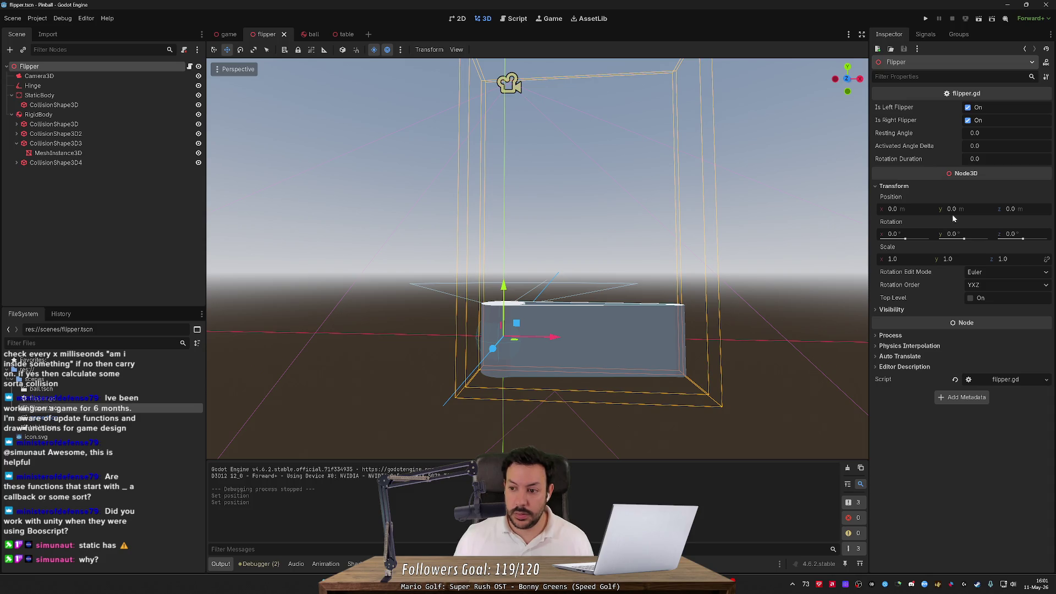
{"action": "mouse_move", "coordinate": [952, 210]}
{"action": "left_mouse_down"}
{"action": "mouse_move", "coordinate": [973, 210]}
{"action": "mouse_move", "coordinate": [953, 209]}
{"action": "left_mouse_up"}
{"action": "scroll", "coordinate": [776, 240], "scroll_direction": "down", "scroll_amount": 5}
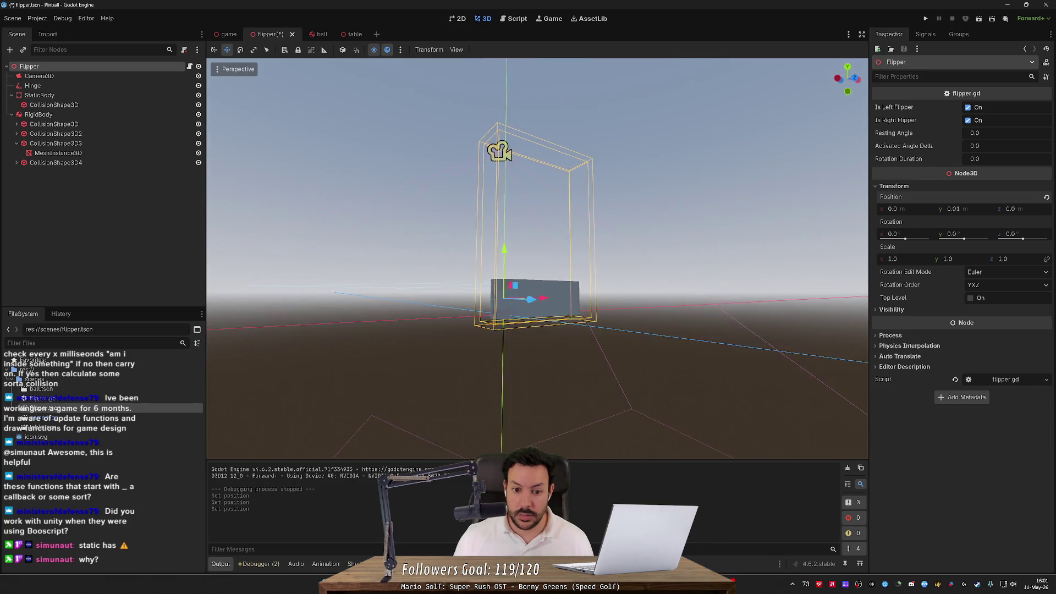
{"action": "left_click", "coordinate": [961, 210]}
{"action": "type", "text": "0.02"}
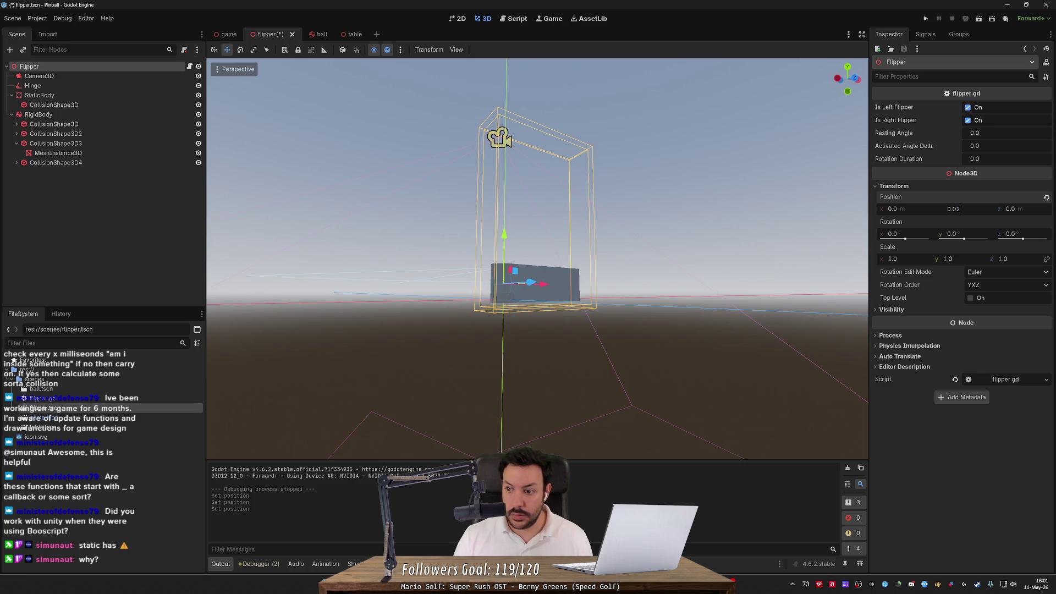
{"action": "key", "text": "Return"}
{"action": "left_click", "coordinate": [957, 209]}
{"action": "type", "text": "2"}
{"action": "key", "text": "Return"}
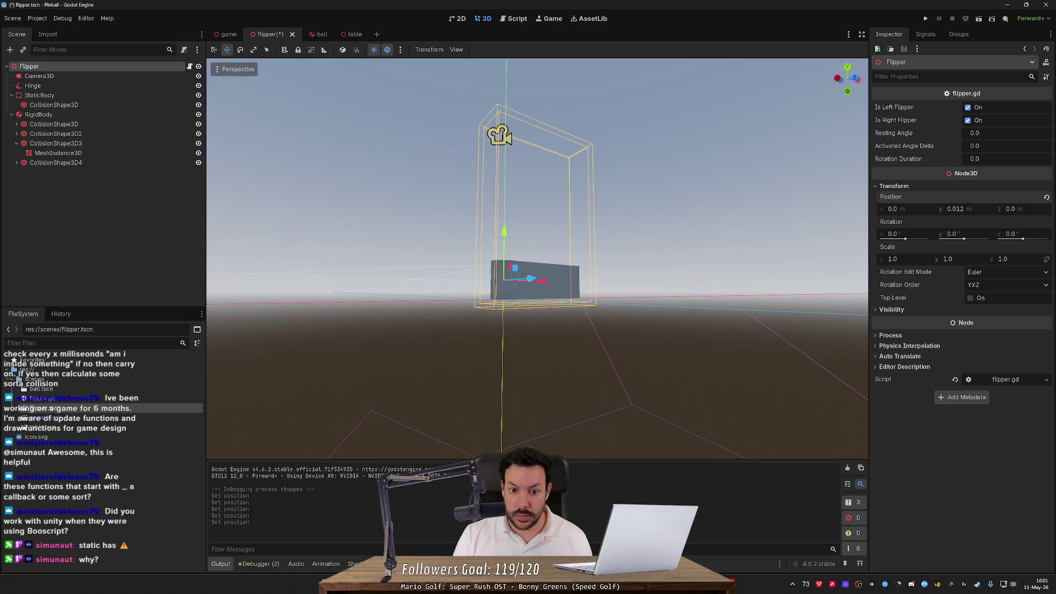
{"action": "left_click", "coordinate": [660, 357]}
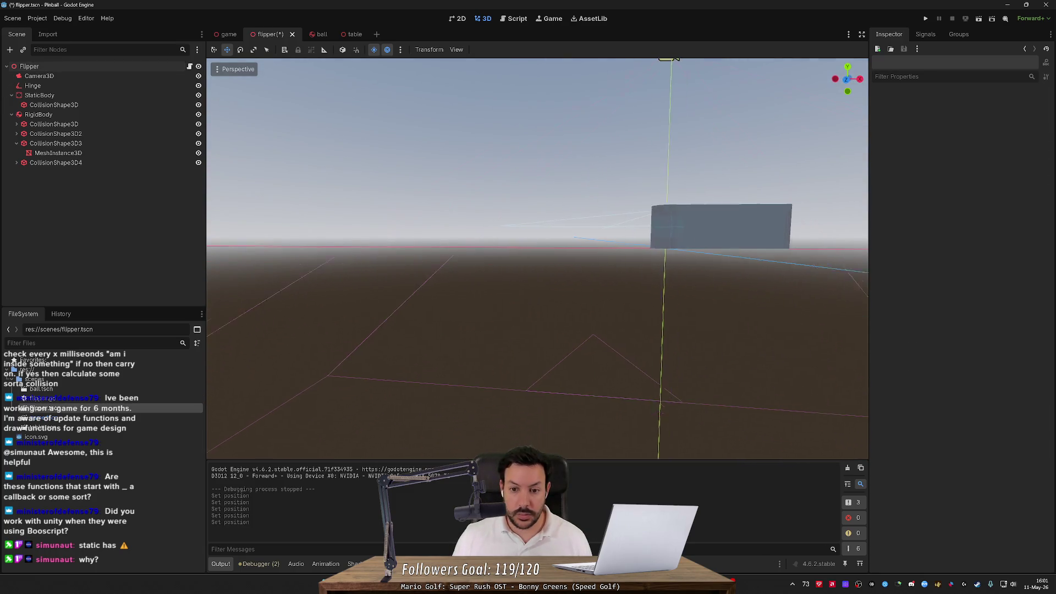
- Select the Hinge joint, set its Position y to 0, and save
{"action": "key", "text": "ctrl+s"}
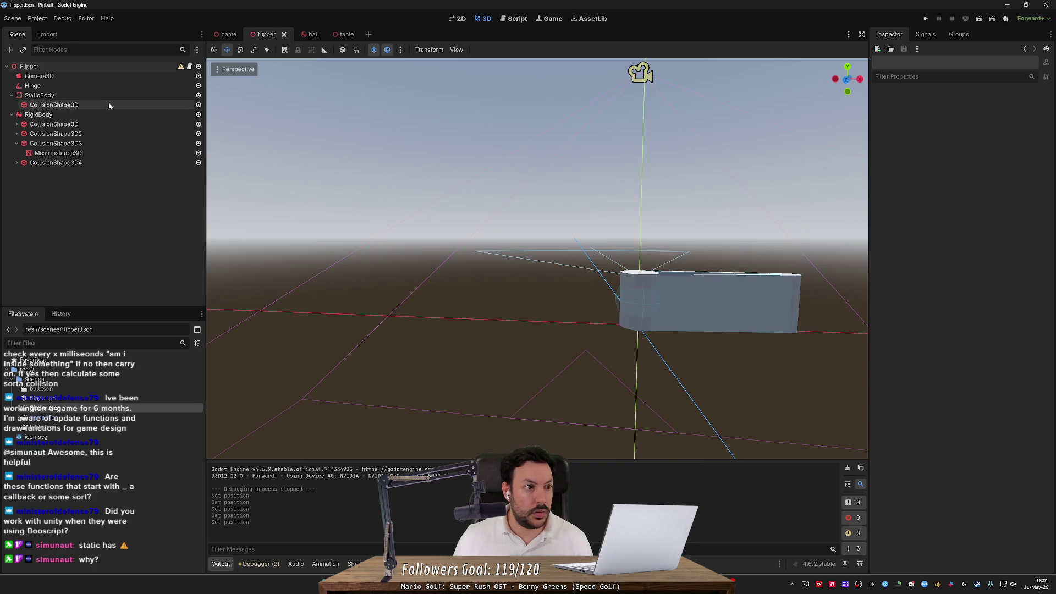
{"action": "left_click", "coordinate": [110, 86]}
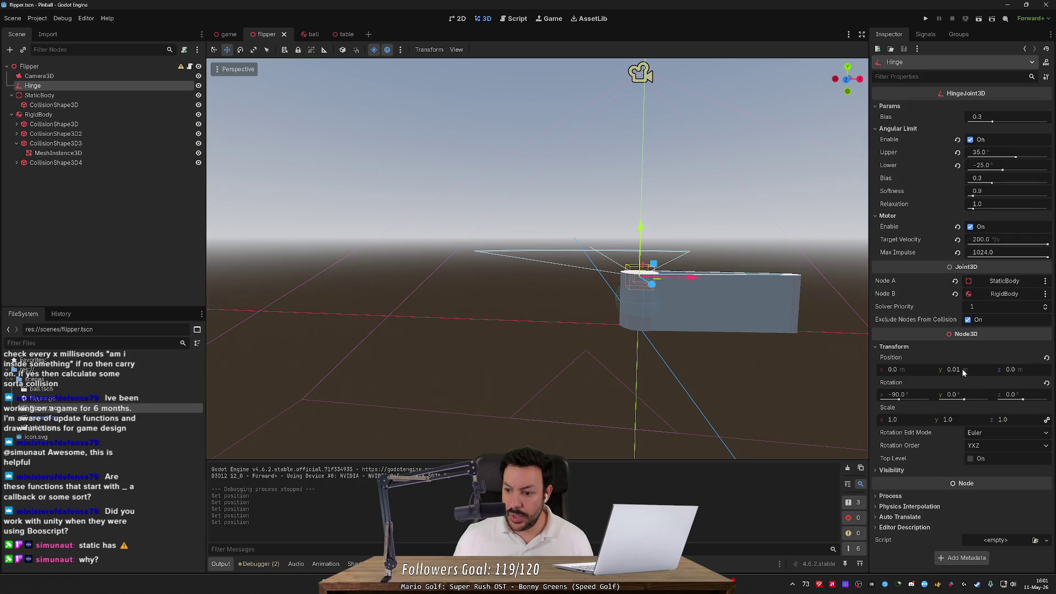
{"action": "type", "text": "0"}
{"action": "key", "text": "Return"}
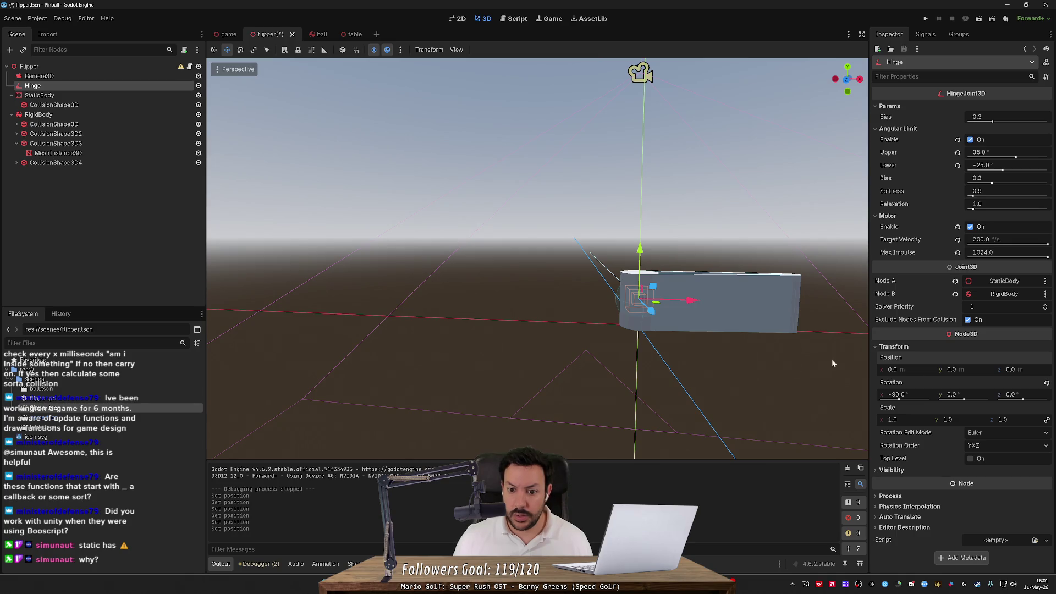
{"action": "key", "text": "ctrl+s"}
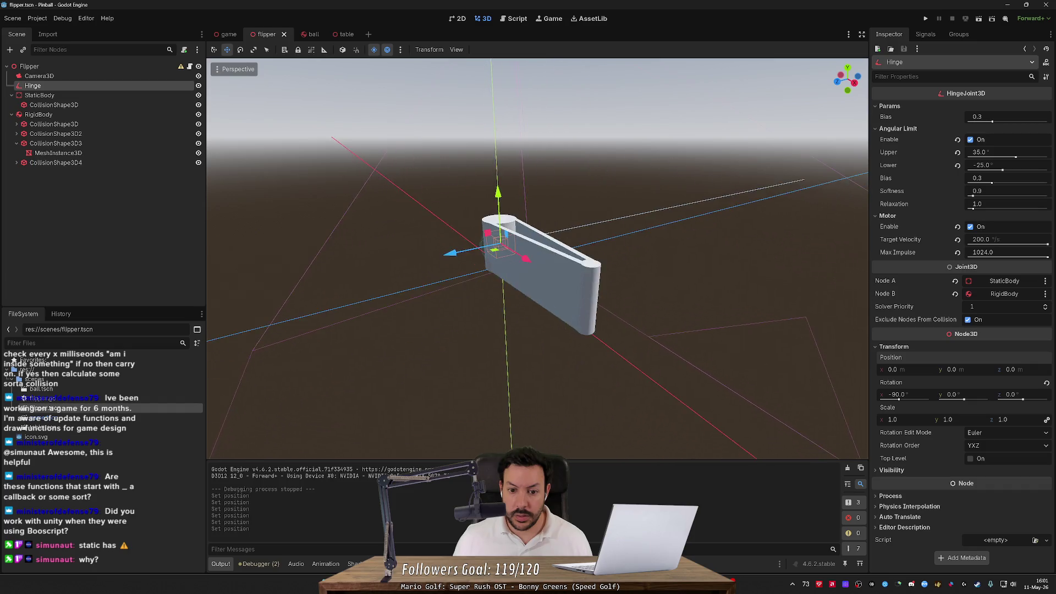
- Raise the Hinge joint to Position y 0.012 and save the flipper scene
{"action": "mouse_move", "coordinate": [964, 370]}
{"action": "left_mouse_down"}
{"action": "mouse_move", "coordinate": [990, 371]}
{"action": "mouse_move", "coordinate": [957, 370]}
{"action": "mouse_move", "coordinate": [984, 371]}
{"action": "mouse_move", "coordinate": [966, 371]}
{"action": "left_mouse_up"}
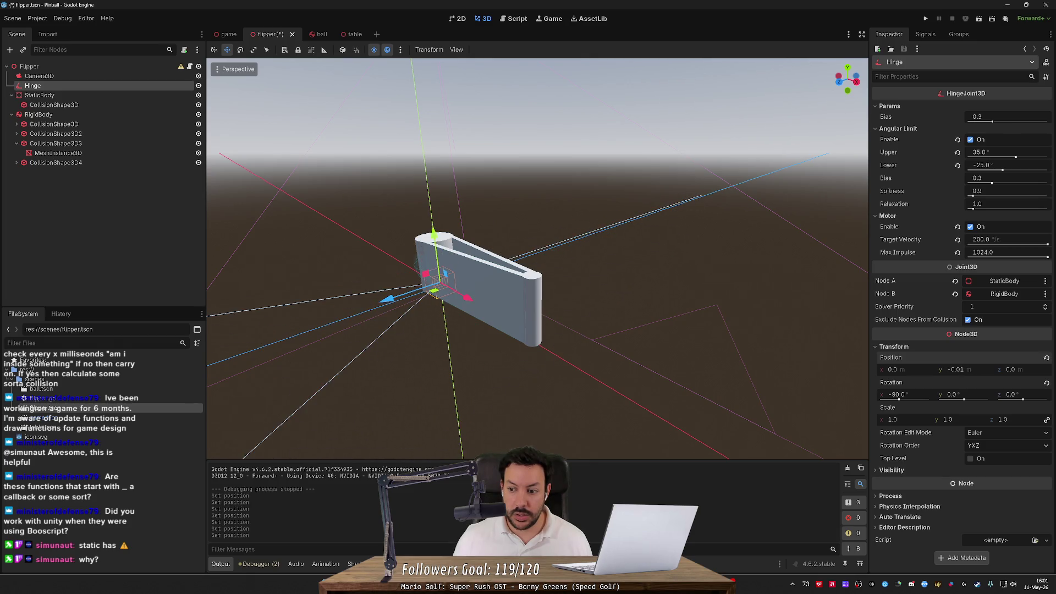
{"action": "key", "text": "ctrl+z"}
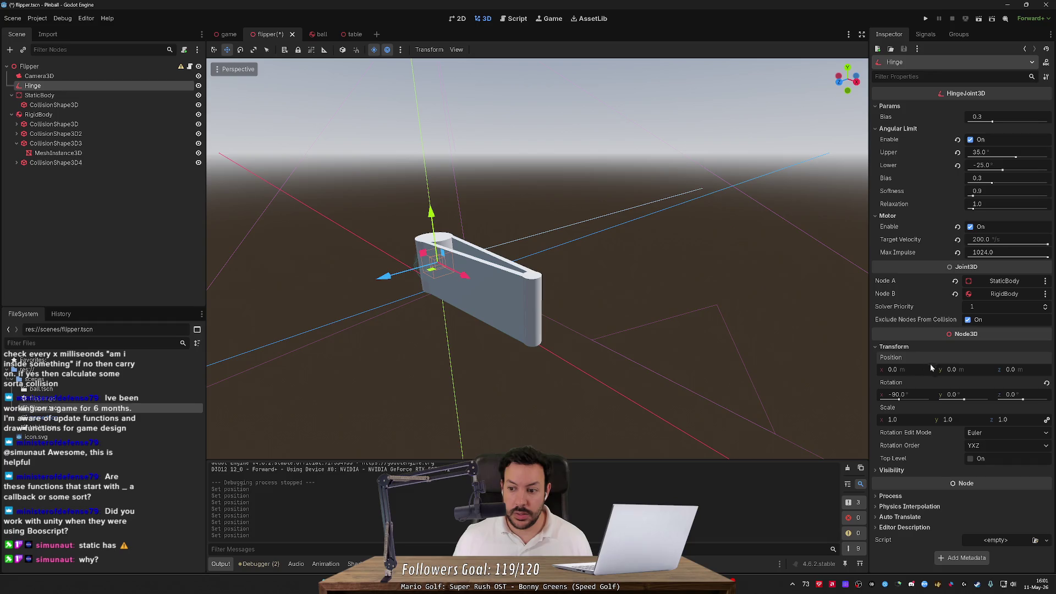
{"action": "mouse_move", "coordinate": [952, 373]}
{"action": "left_mouse_down"}
{"action": "mouse_move", "coordinate": [968, 373]}
{"action": "mouse_move", "coordinate": [957, 370]}
{"action": "left_mouse_up"}
{"action": "left_click_drag", "start_coordinate": [836, 354], "coordinate": [797, 314]}
{"action": "left_click", "coordinate": [963, 371]}
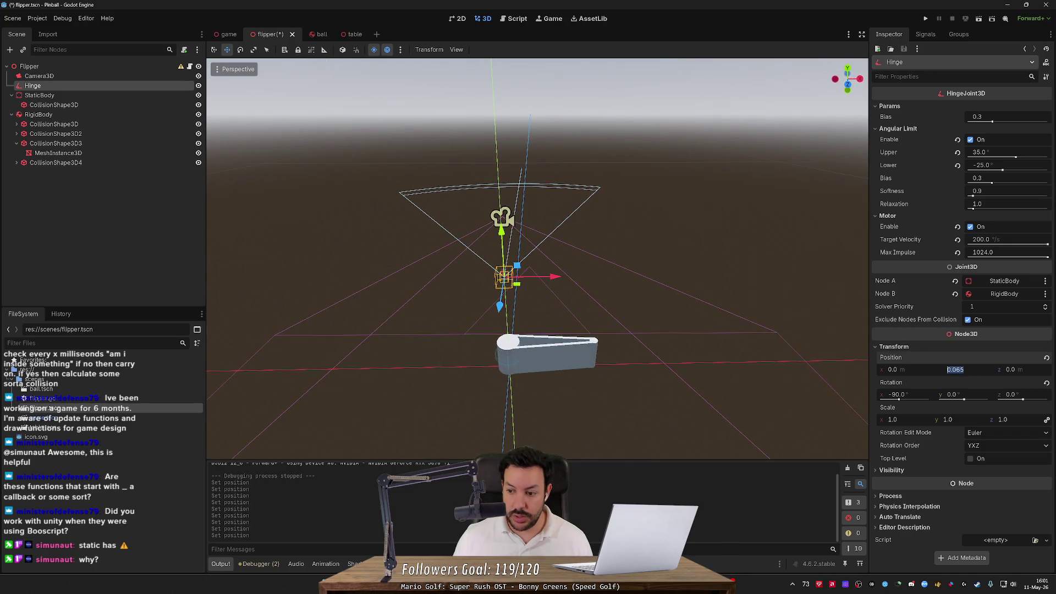
{"action": "type", "text": "0.01"}
{"action": "key", "text": "Return"}
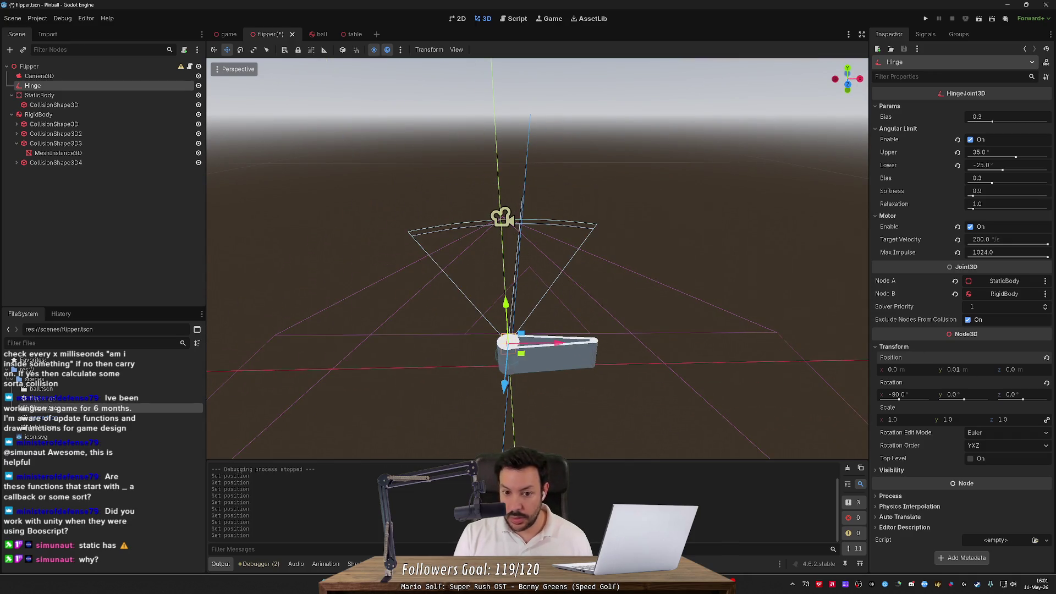
{"action": "left_click", "coordinate": [955, 369]}
{"action": "type", "text": "0.012"}
{"action": "key", "text": "Return"}
{"action": "key", "text": "ctrl+s"}
- Set the Hinge's lower angular limit to -90° and reset the upper limit to 0°
{"action": "mouse_move", "coordinate": [605, 248]}
{"action": "left_mouse_down"}
{"action": "mouse_move", "coordinate": [582, 242]}
{"action": "mouse_move", "coordinate": [533, 275]}
{"action": "mouse_move", "coordinate": [506, 252]}
{"action": "mouse_move", "coordinate": [805, 278]}
{"action": "left_mouse_up"}
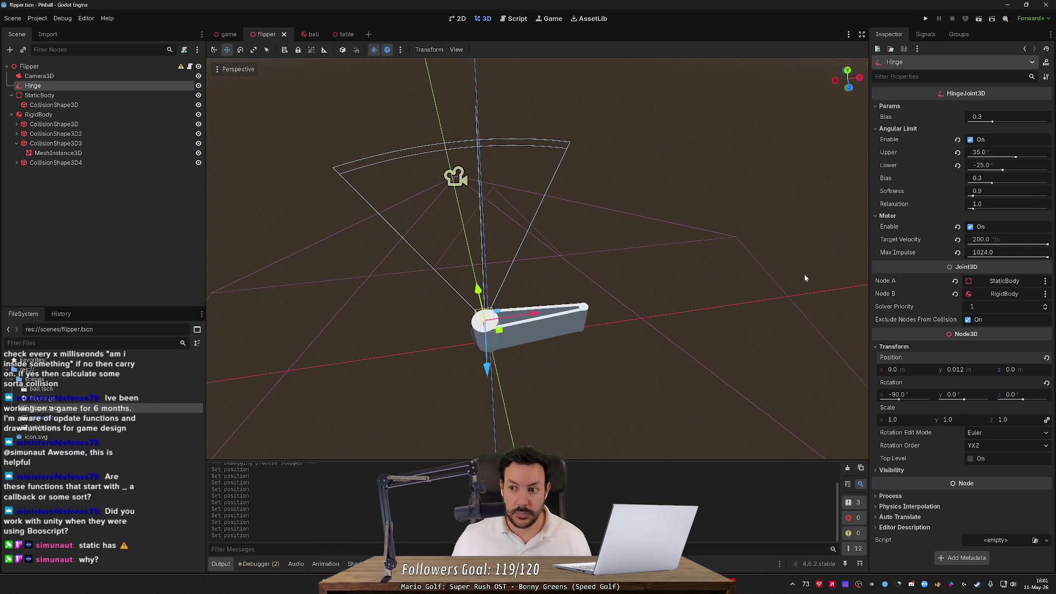
{"action": "left_click_drag", "start_coordinate": [1003, 170], "coordinate": [988, 169]}
{"action": "left_click", "coordinate": [997, 166]}
{"action": "type", "text": "90"}
{"action": "key", "text": "Return"}
{"action": "left_click", "coordinate": [995, 152]}
{"action": "type", "text": "0"}
{"action": "key", "text": "Return"}
- Set the Hinge's upper angular limit to -30° and save the flipper scene
{"action": "left_click_drag", "start_coordinate": [1007, 158], "coordinate": [995, 159]}
{"action": "left_click", "coordinate": [996, 156]}
{"action": "type", "text": "5"}
{"action": "key", "text": "Return"}
{"action": "left_click", "coordinate": [984, 153]}
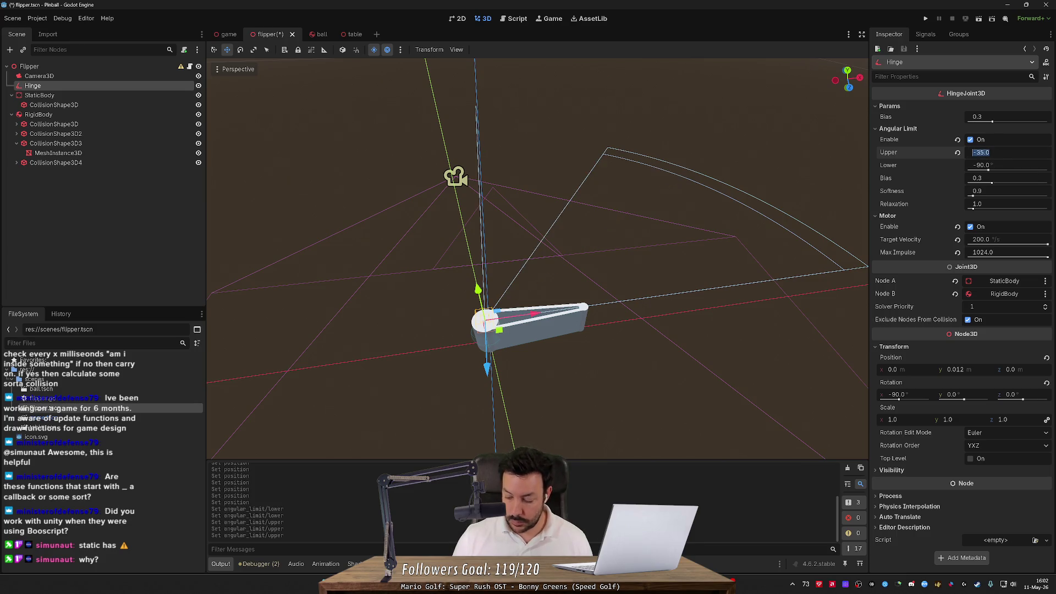
{"action": "type", "text": "-"}
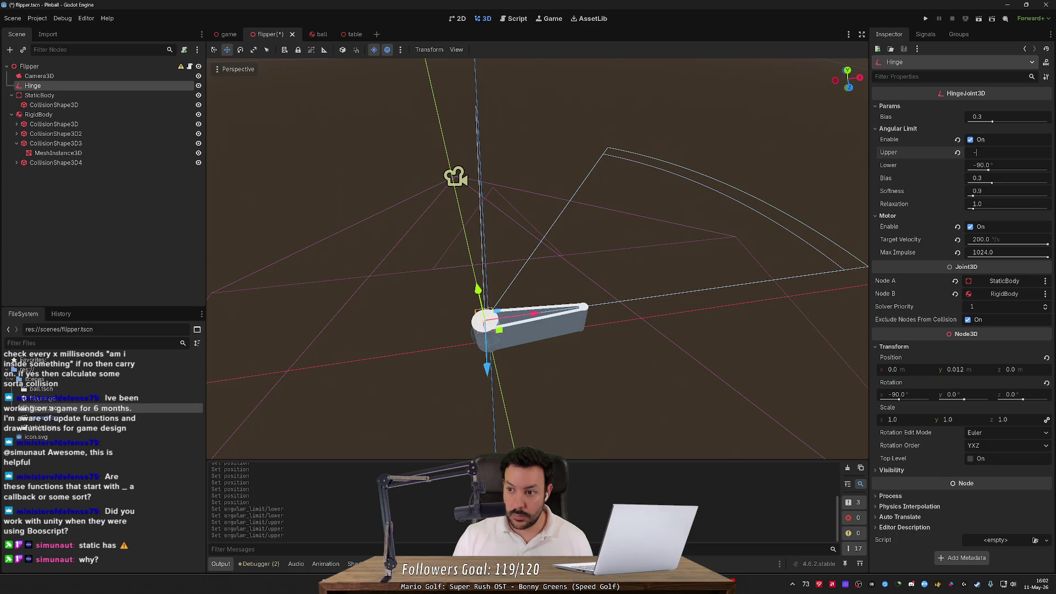
{"action": "key", "text": "Return"}
{"action": "key", "text": "ctrl+s"}
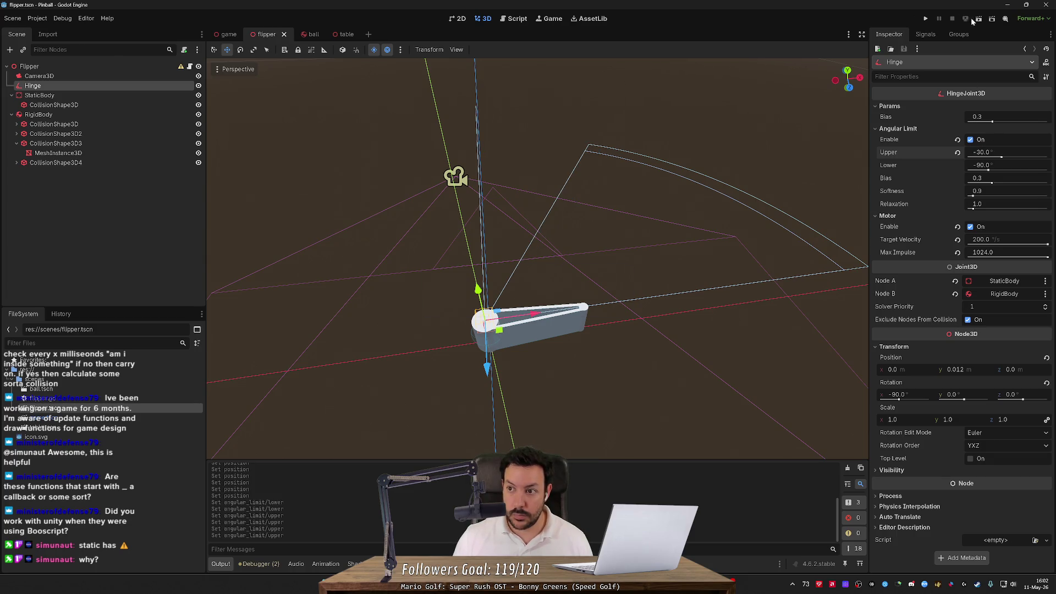
- Run the flipper scene, toggle the hinge Motor and Angular Limit, and reverse Target Velocity to -200
{"action": "left_click", "coordinate": [978, 20]}
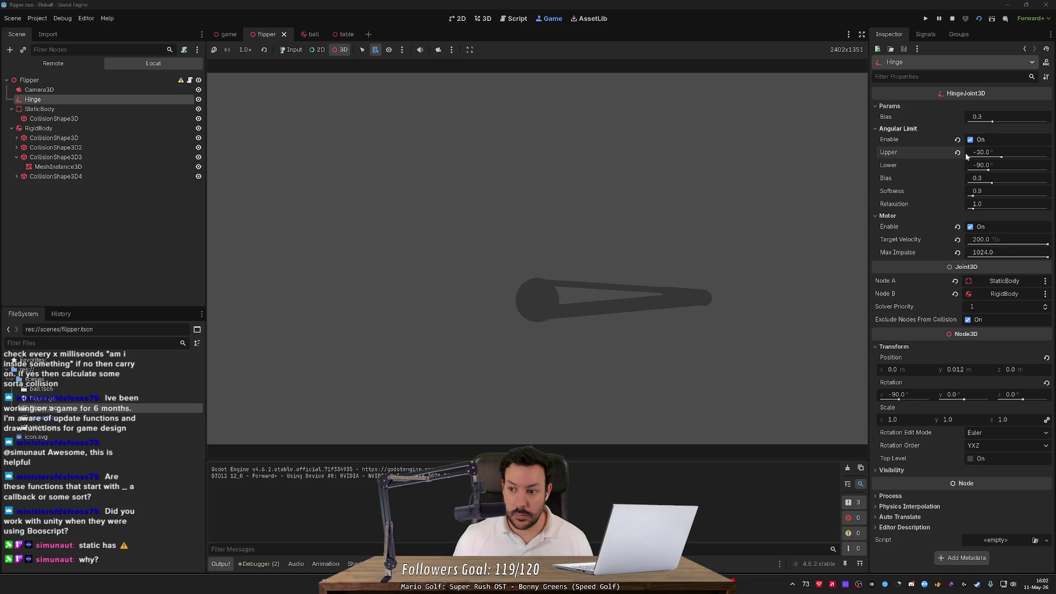
{"action": "left_click", "coordinate": [970, 227]}
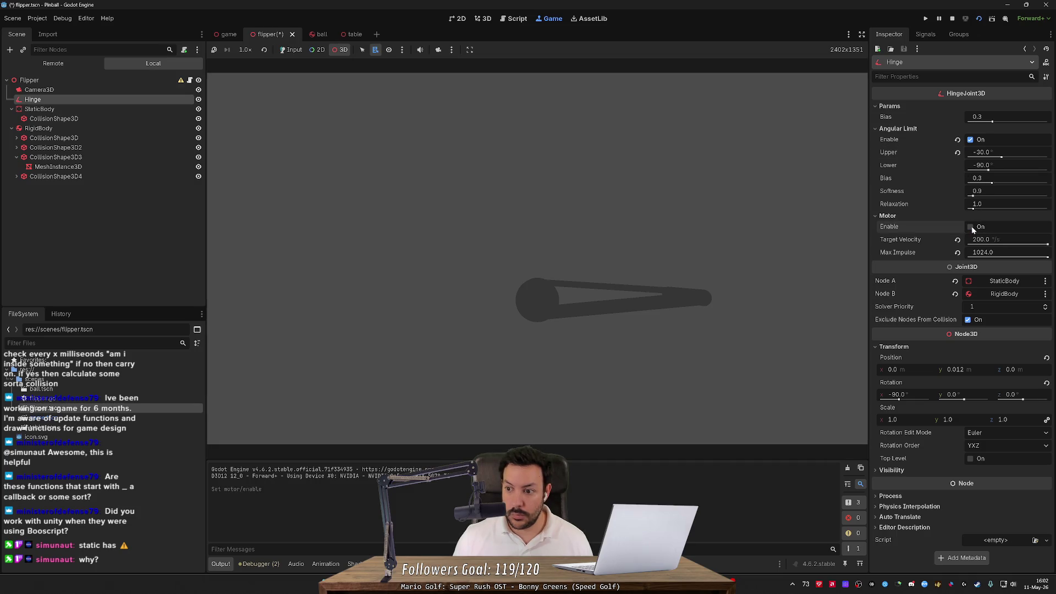
{"action": "left_click", "coordinate": [970, 139]}
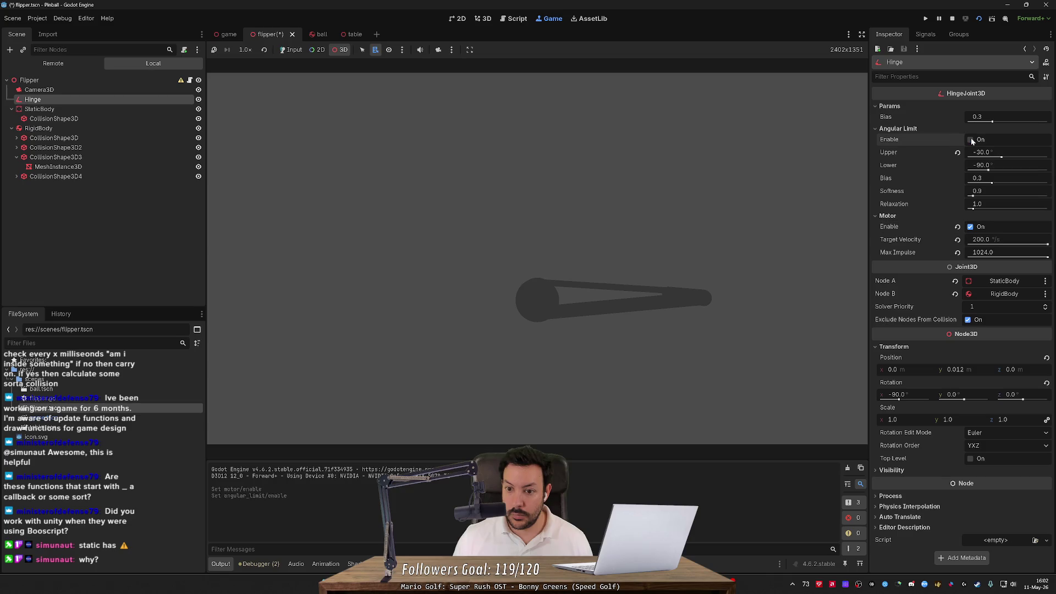
{"action": "left_click", "coordinate": [970, 140]}
{"action": "left_click_drag", "start_coordinate": [1047, 245], "coordinate": [965, 245]}
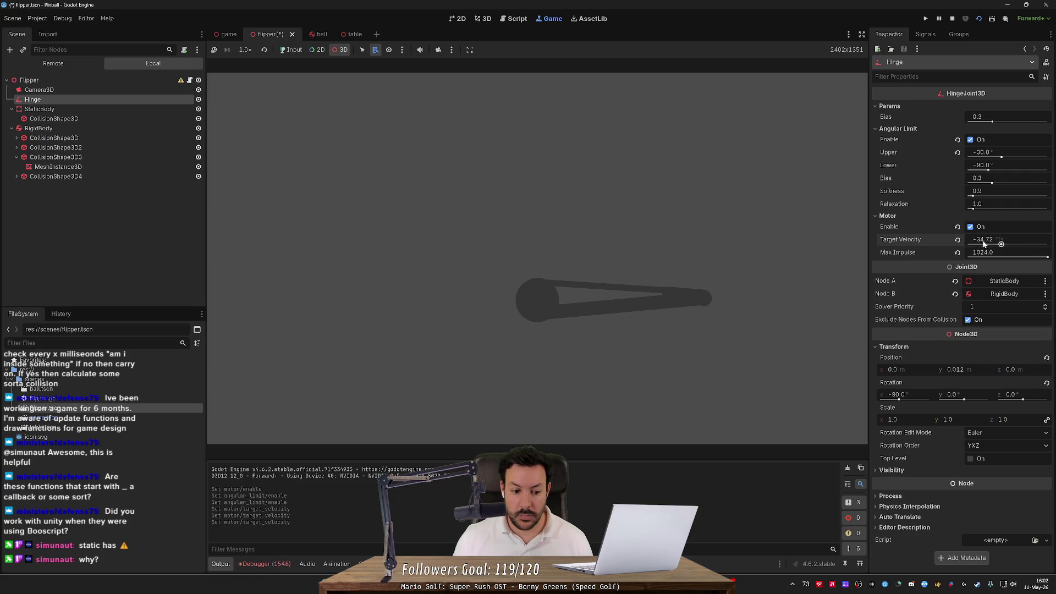
- Review the transform errors and stack trace in the Debugger, then relaunch the flipper scene
{"action": "left_click", "coordinate": [281, 566]}
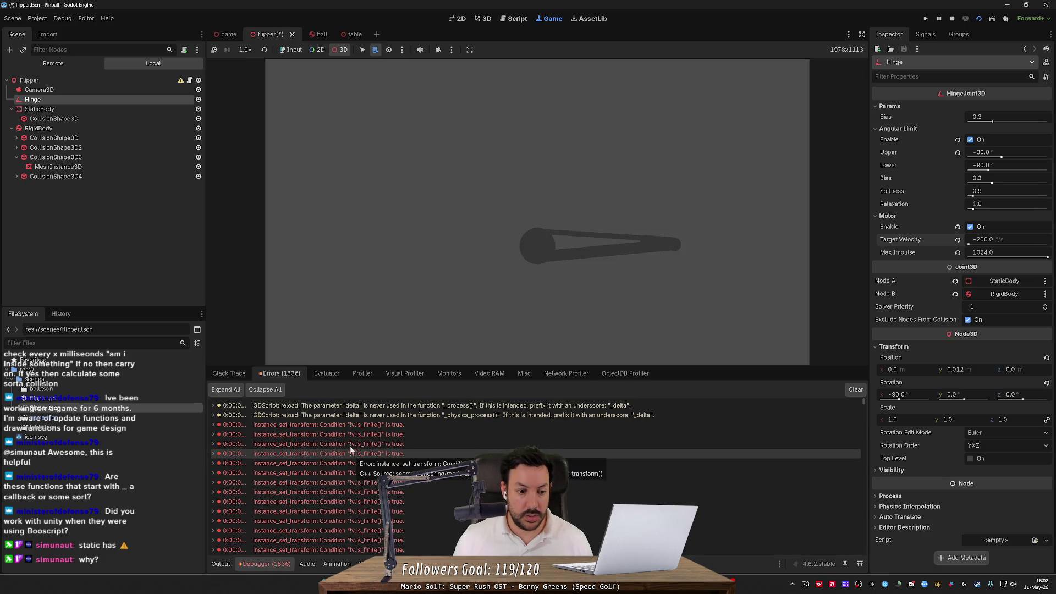
{"action": "left_click", "coordinate": [251, 405]}
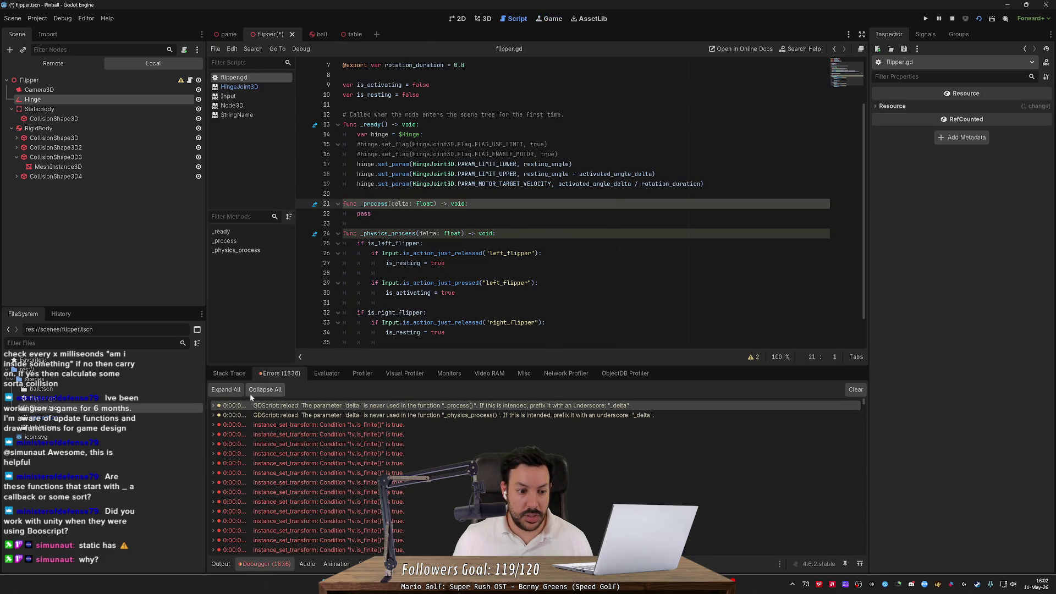
{"action": "double_click", "coordinate": [360, 425]}
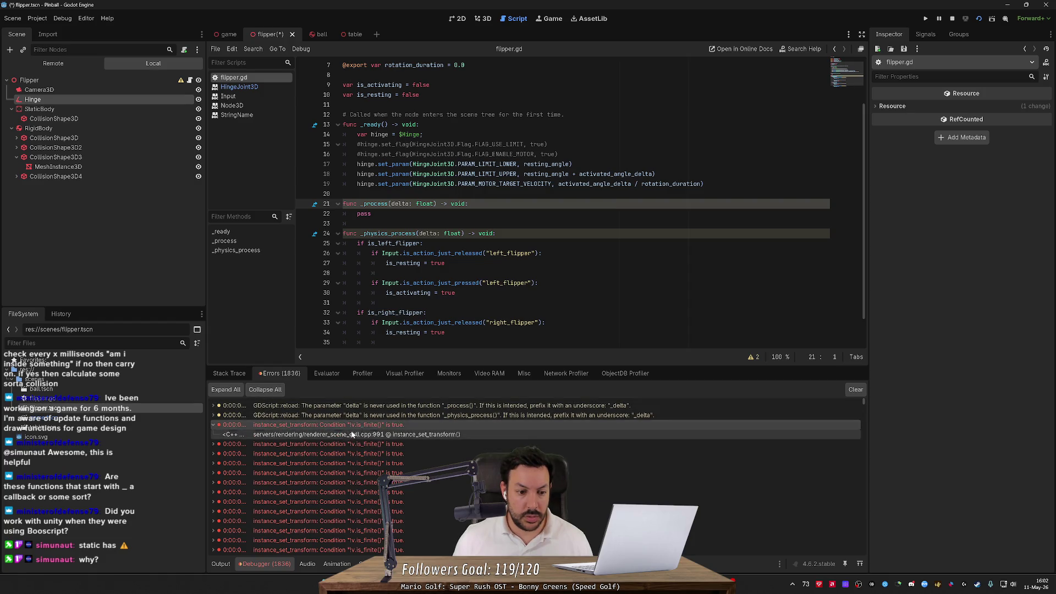
{"action": "double_click", "coordinate": [333, 445]}
{"action": "double_click", "coordinate": [334, 463]}
{"action": "double_click", "coordinate": [379, 492]}
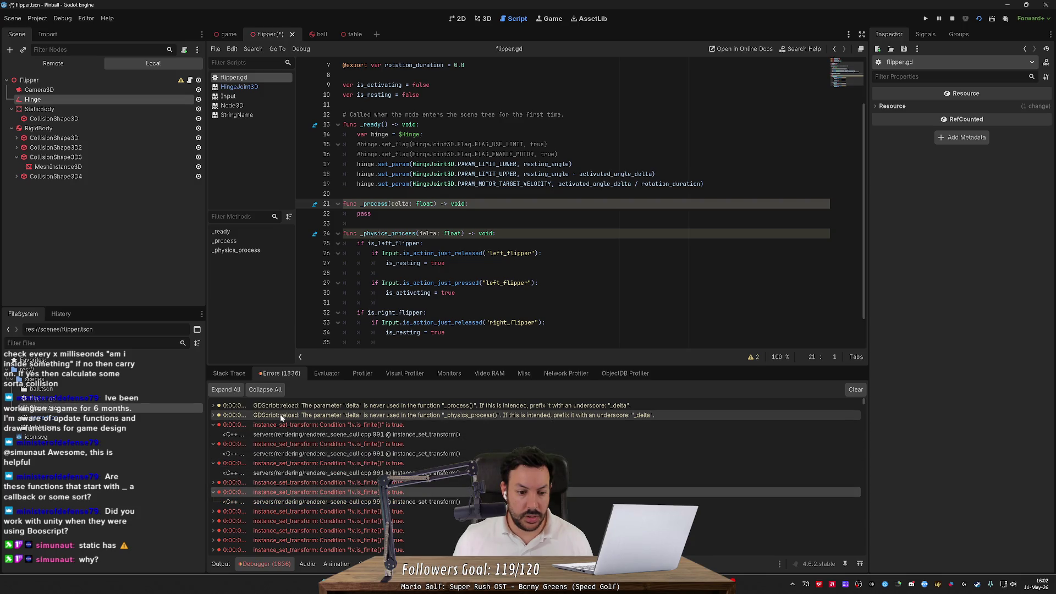
{"action": "left_click", "coordinate": [245, 375]}
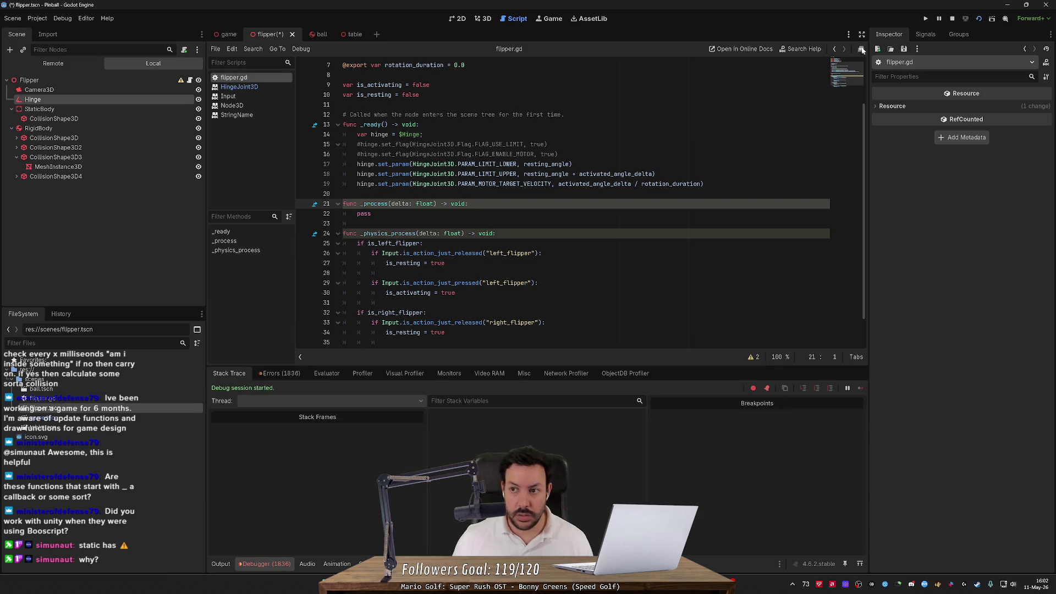
{"action": "left_click", "coordinate": [975, 21]}
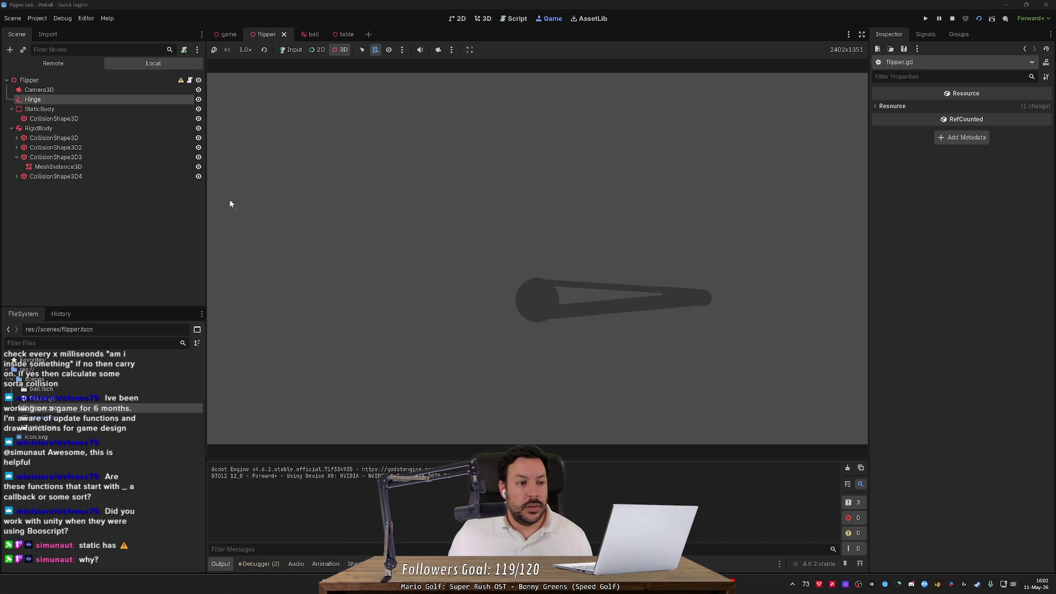
- While the game runs, tweak the Hinge's angular limits and motor speed and view the live tree
{"action": "left_click", "coordinate": [113, 109]}
{"action": "left_click", "coordinate": [113, 99]}
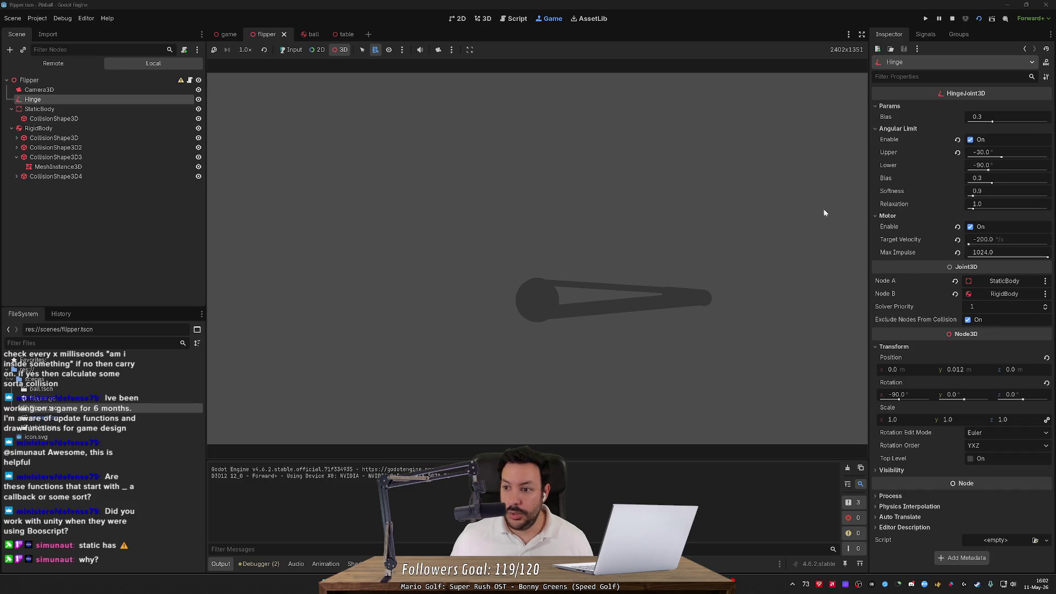
{"action": "mouse_move", "coordinate": [988, 171]}
{"action": "left_mouse_down"}
{"action": "mouse_move", "coordinate": [1015, 171]}
{"action": "mouse_move", "coordinate": [993, 159]}
{"action": "left_mouse_up"}
{"action": "left_click_drag", "start_coordinate": [969, 243], "coordinate": [1022, 247]}
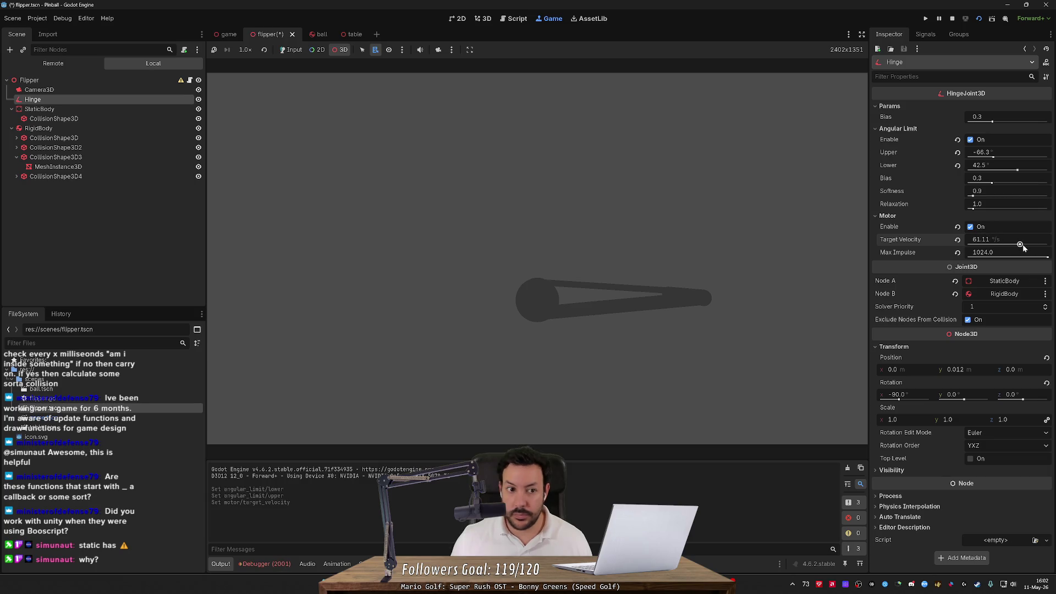
{"action": "left_click", "coordinate": [81, 63]}
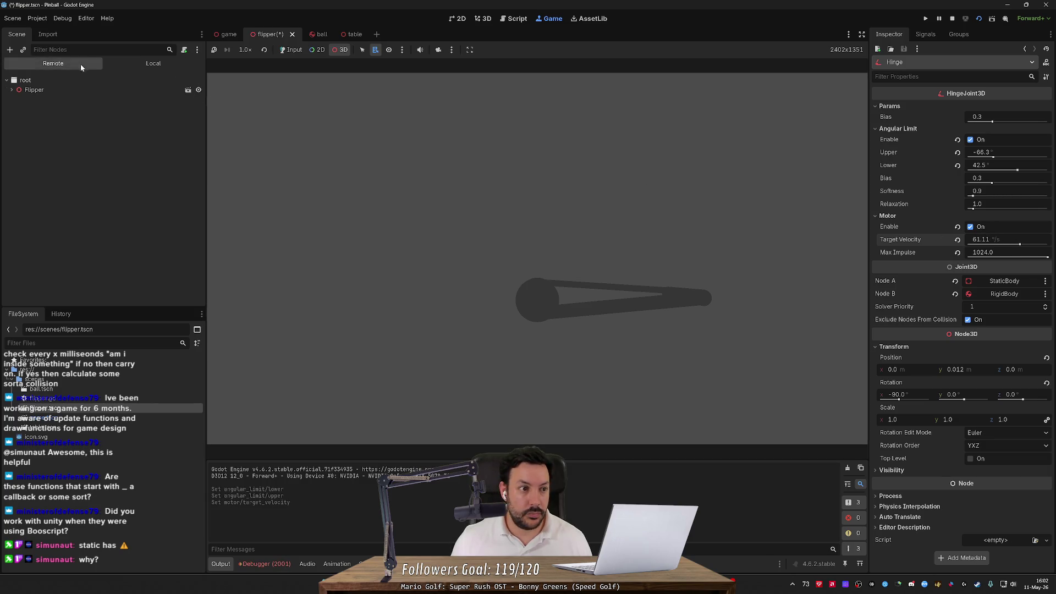
{"action": "left_click", "coordinate": [60, 90]}
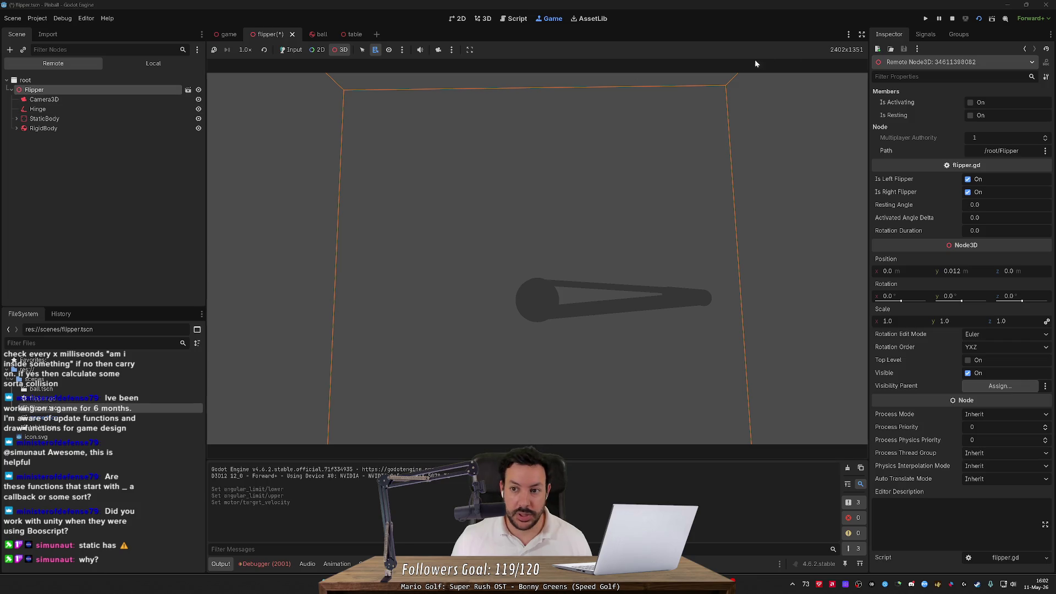
- Stop the game and run the flipper scene again fresh
{"action": "left_click", "coordinate": [952, 20]}
{"action": "left_click", "coordinate": [926, 20]}
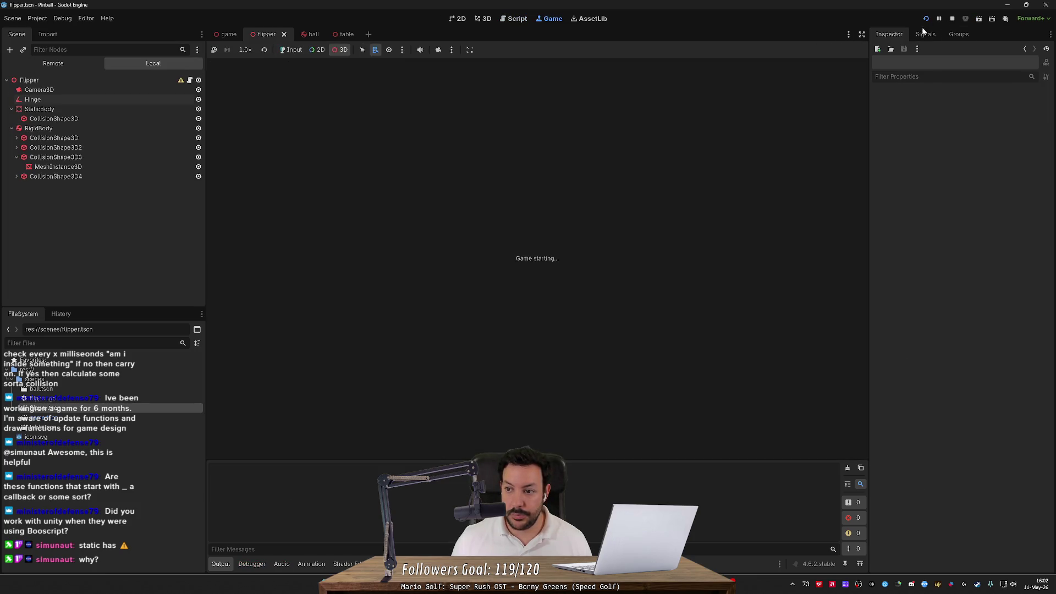
{"action": "left_click", "coordinate": [924, 20]}
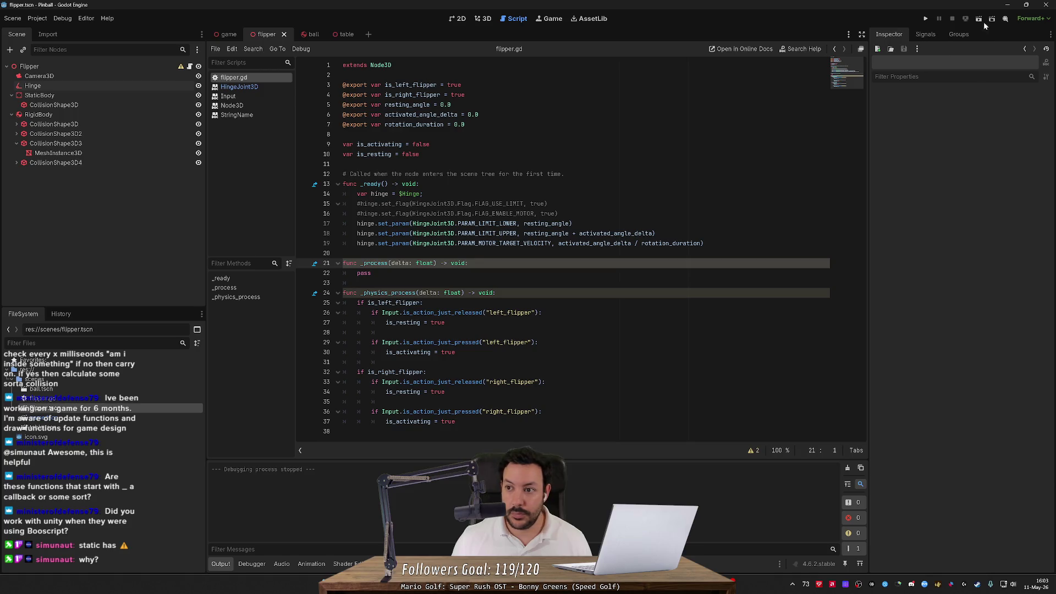
{"action": "left_click", "coordinate": [980, 21]}
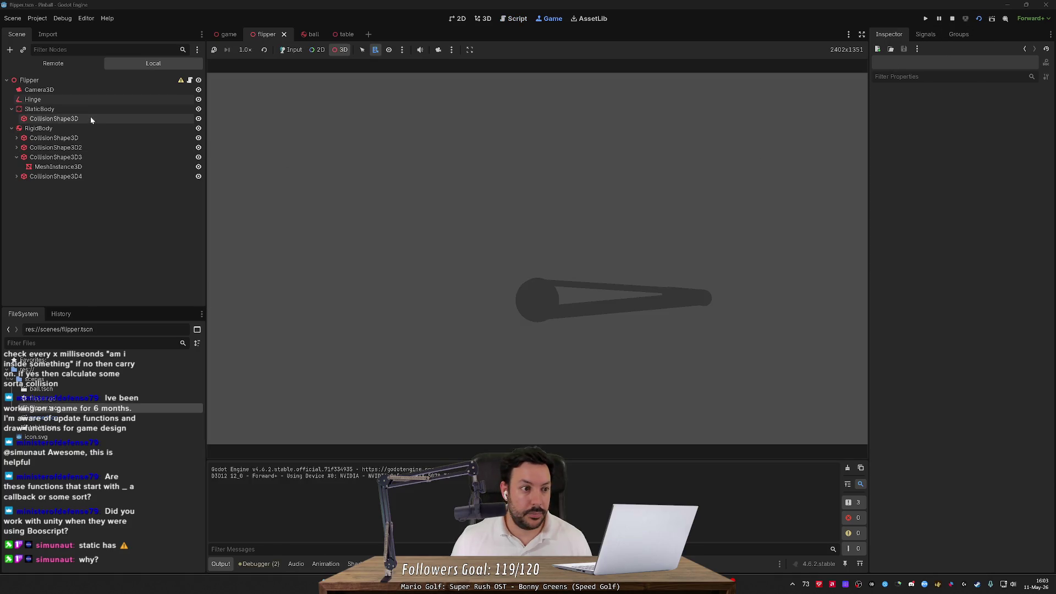
- In the Remote tree, inspect the live Hinge, Camera3D, StaticBody and its collision shape
{"action": "left_click", "coordinate": [96, 99]}
{"action": "left_click", "coordinate": [1023, 152]}
{"action": "left_click", "coordinate": [53, 63]}
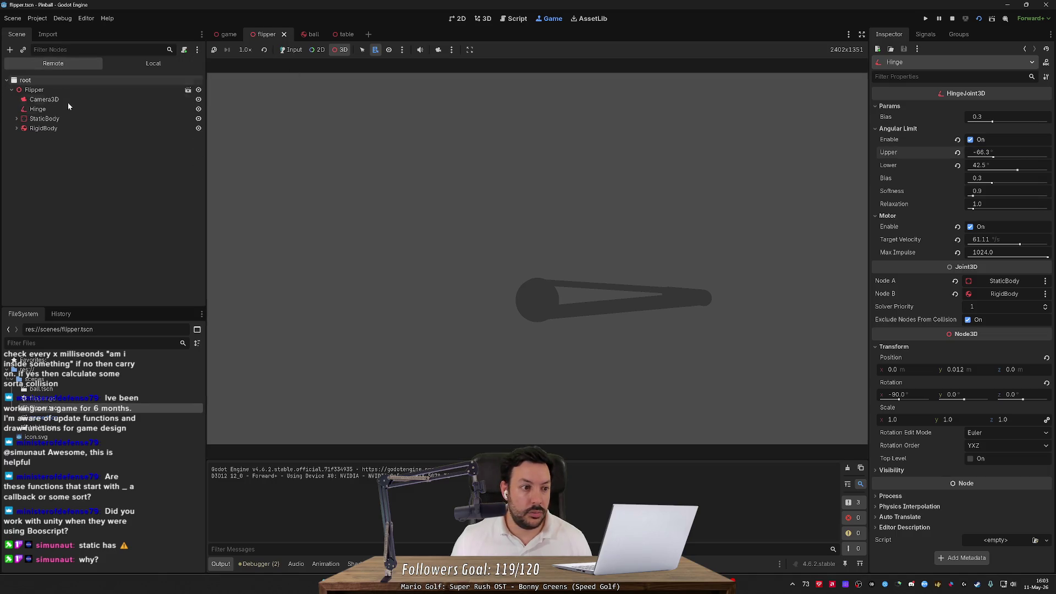
{"action": "left_click", "coordinate": [56, 108]}
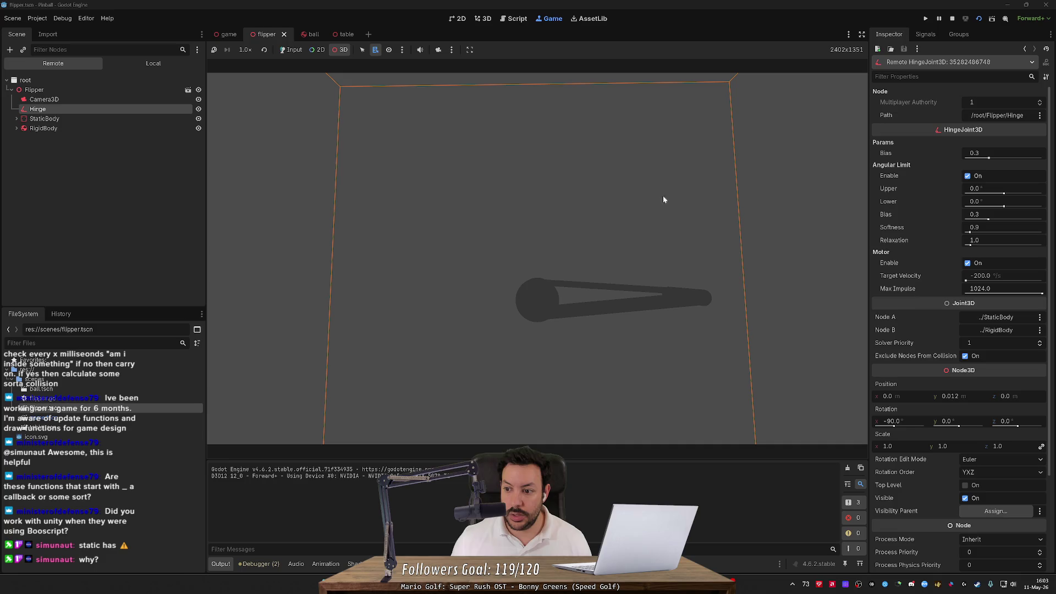
{"action": "left_click", "coordinate": [120, 99]}
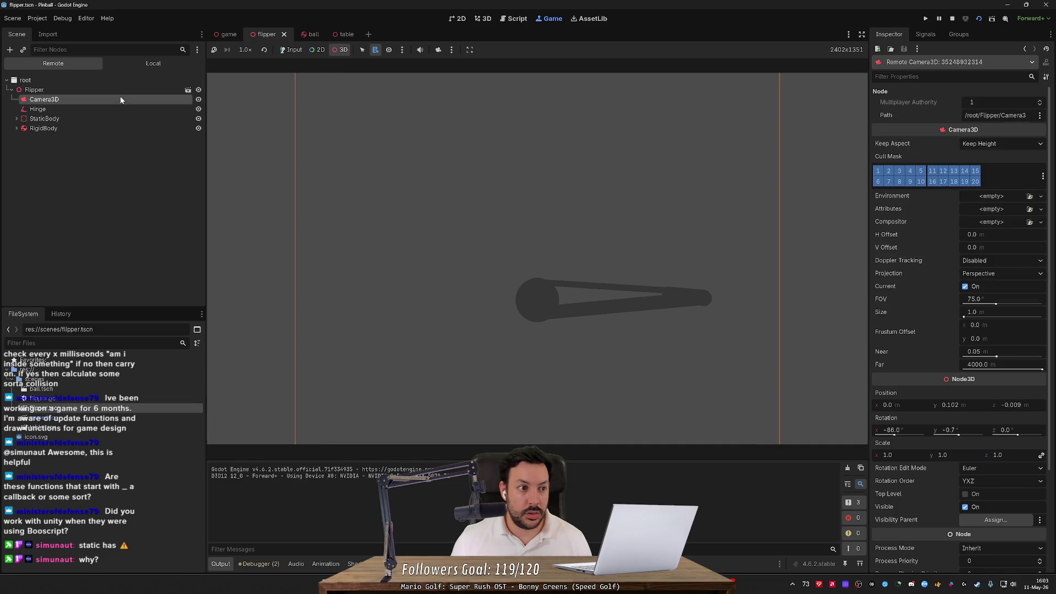
{"action": "left_click", "coordinate": [120, 89]}
{"action": "left_click", "coordinate": [115, 109]}
{"action": "left_click", "coordinate": [110, 119]}
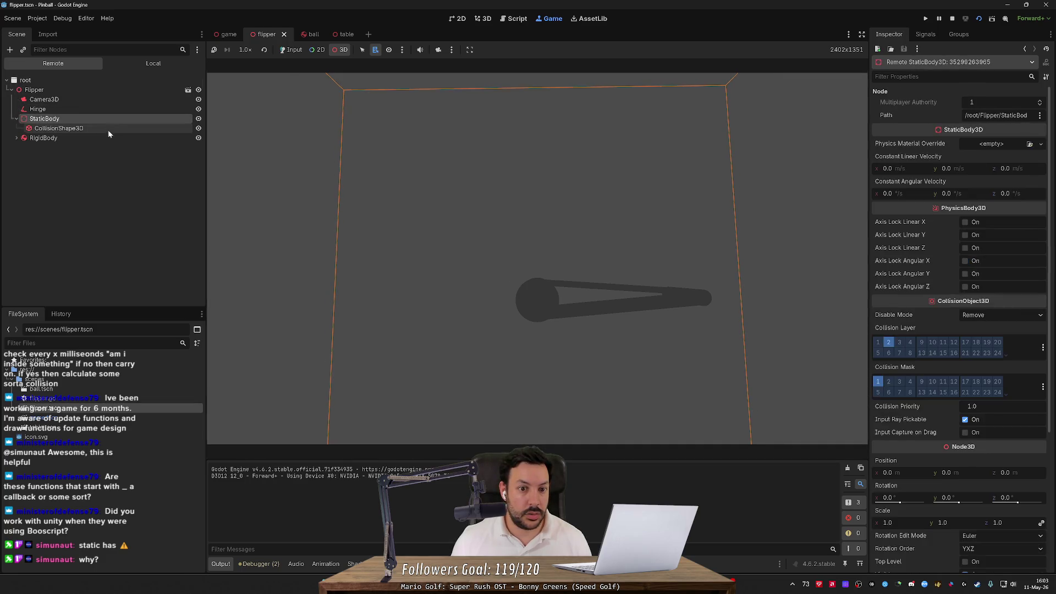
{"action": "left_click", "coordinate": [108, 130]}
- Step through the RigidBody's live collision shapes and inspect its properties
{"action": "left_click", "coordinate": [17, 138]}
{"action": "left_click", "coordinate": [42, 148]}
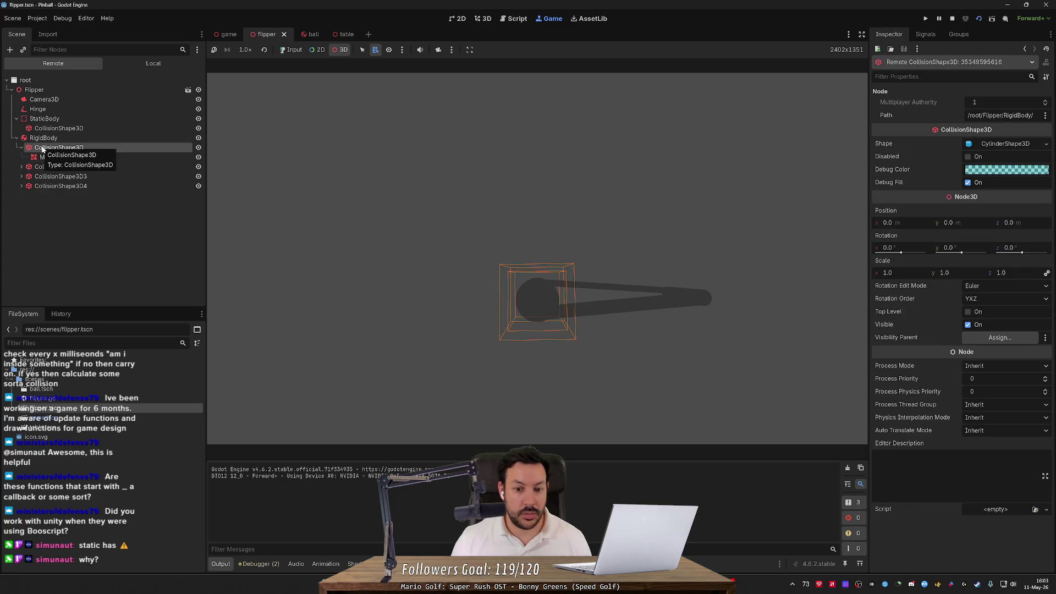
{"action": "key", "text": "Down"}
{"action": "key", "text": "Down"}
{"action": "key", "text": "Down"}
{"action": "key", "text": "Down"}
{"action": "key", "text": "Down"}
{"action": "key", "text": "Up"}
{"action": "key", "text": "Up"}
{"action": "key", "text": "Up"}
{"action": "key", "text": "Up"}
{"action": "key", "text": "Up"}
{"action": "key", "text": "Up"}
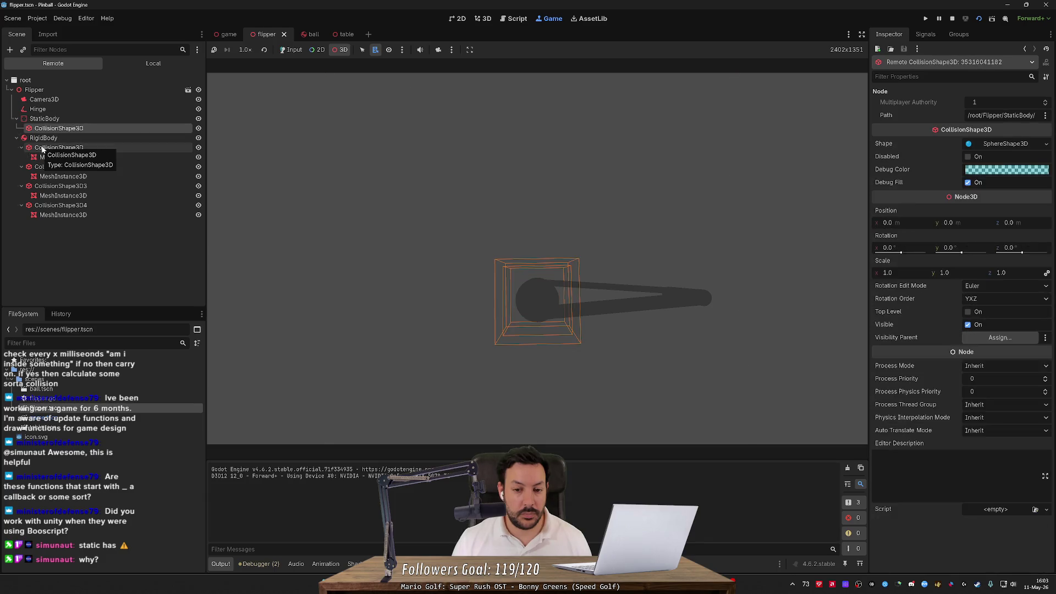
{"action": "key", "text": "Down"}
{"action": "key", "text": "Down"}
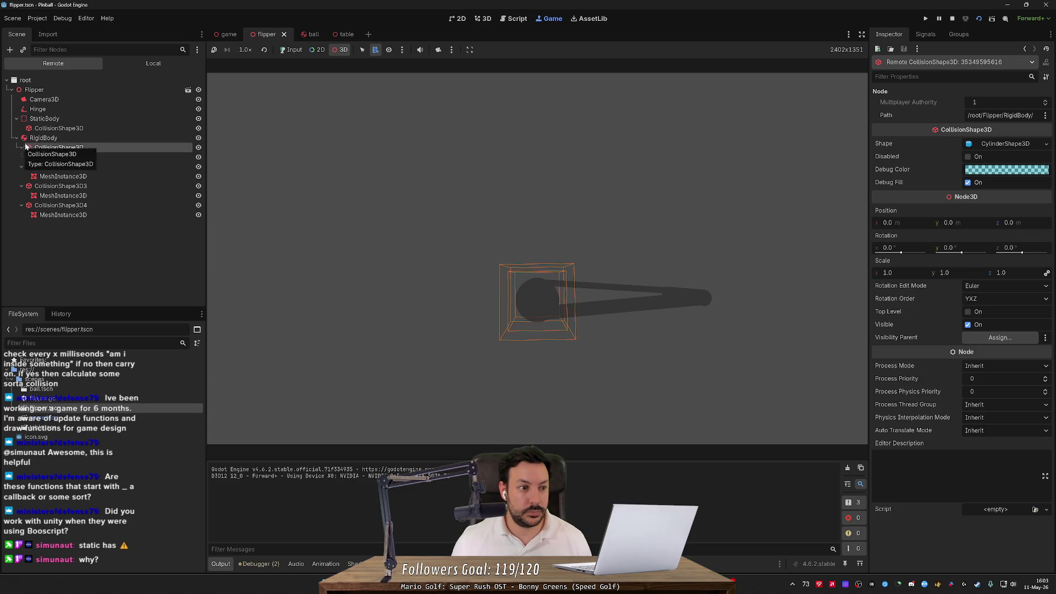
{"action": "left_click", "coordinate": [36, 138]}
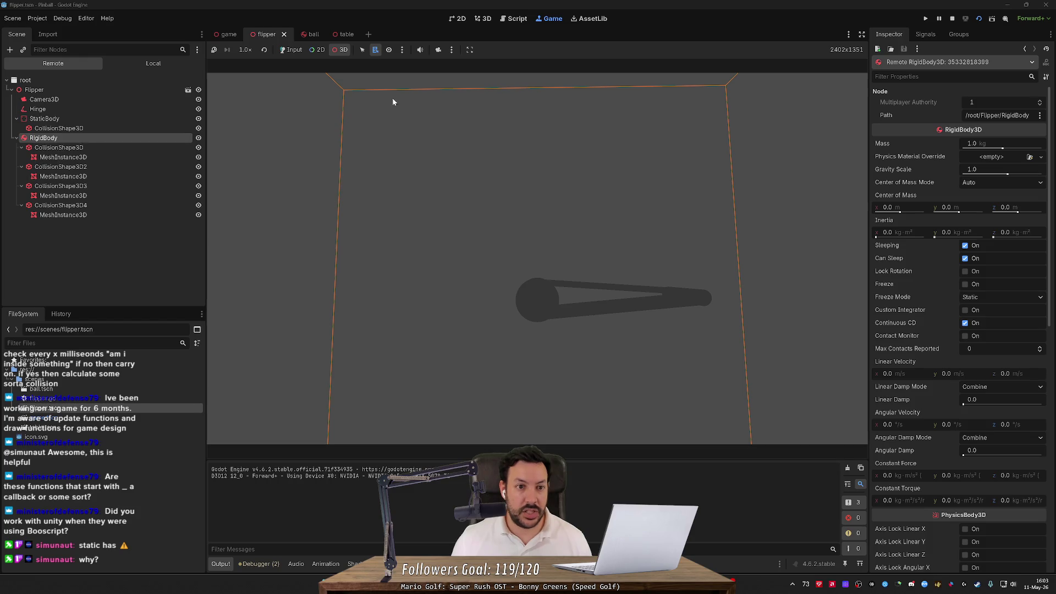
- Enable the game camera override and orbit and zoom the Game view around the flipper
{"action": "left_click", "coordinate": [437, 49]}
{"action": "scroll", "coordinate": [502, 202], "scroll_direction": "down", "scroll_amount": 5}
{"action": "mouse_move", "coordinate": [544, 285]}
{"action": "left_mouse_down"}
{"action": "mouse_move", "coordinate": [502, 283]}
{"action": "mouse_move", "coordinate": [507, 221]}
{"action": "left_mouse_up"}
{"action": "scroll", "coordinate": [893, 440], "scroll_direction": "down", "scroll_amount": 6}
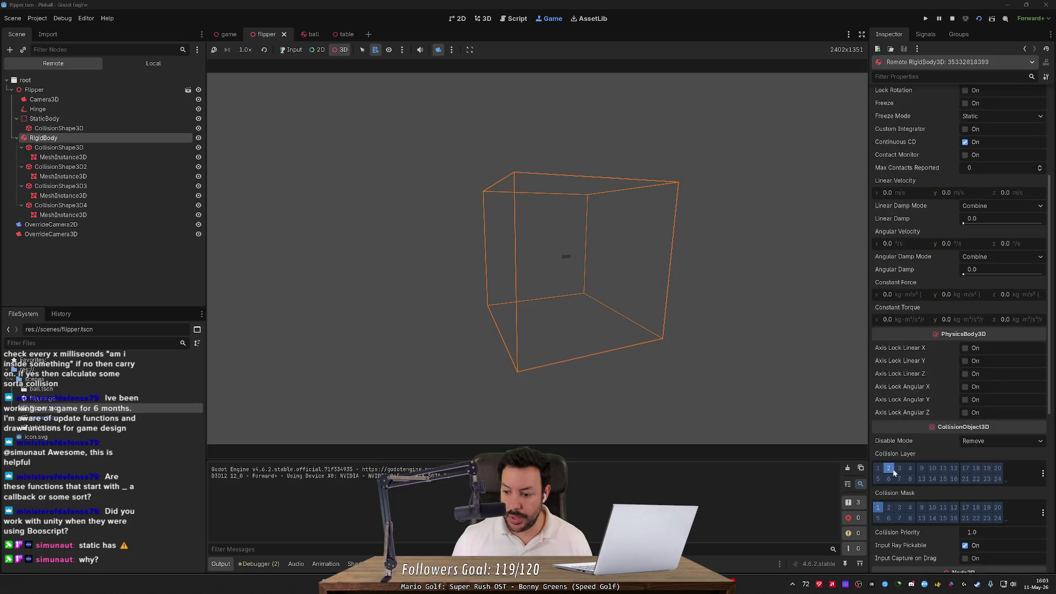
{"action": "scroll", "coordinate": [893, 465], "scroll_direction": "down", "scroll_amount": 2}
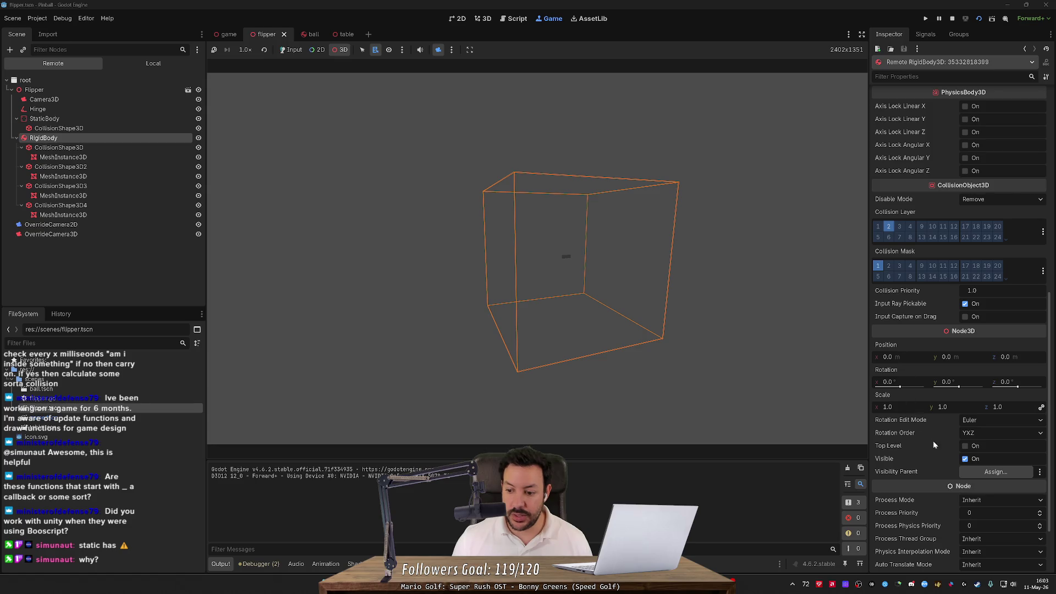
{"action": "scroll", "coordinate": [933, 445], "scroll_direction": "down", "scroll_amount": 2}
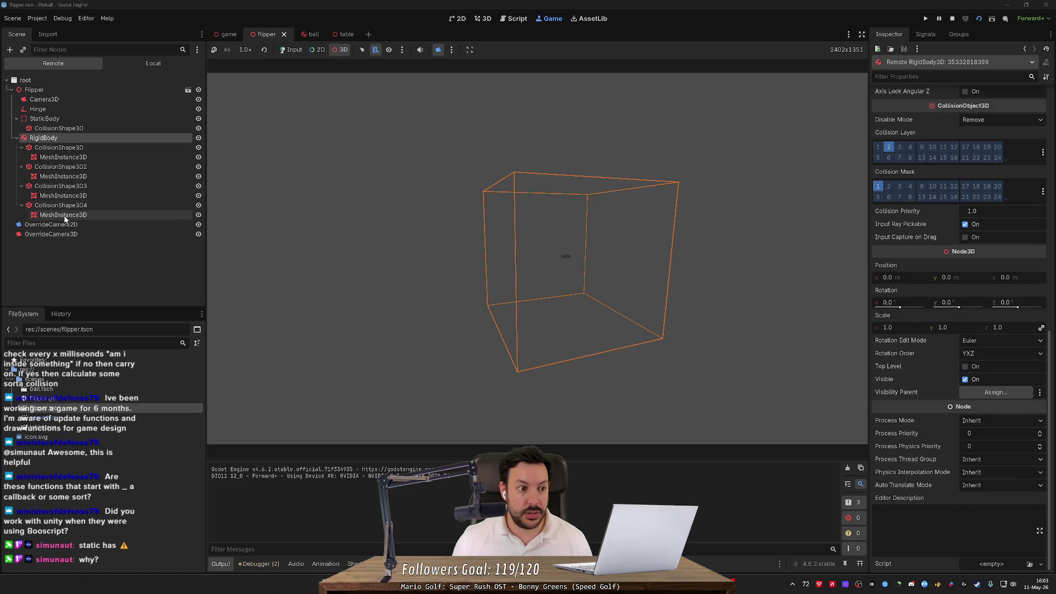
- Recheck the live StaticBody, keeping its disable mode as Remove, then inspect the hinge joint
{"action": "left_click", "coordinate": [66, 119]}
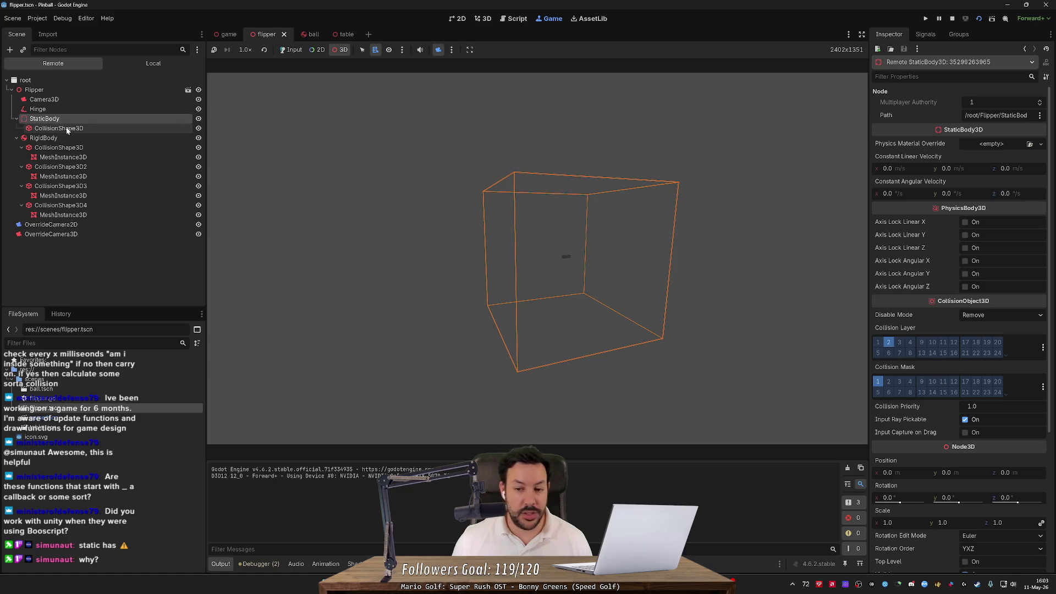
{"action": "left_click", "coordinate": [989, 316]}
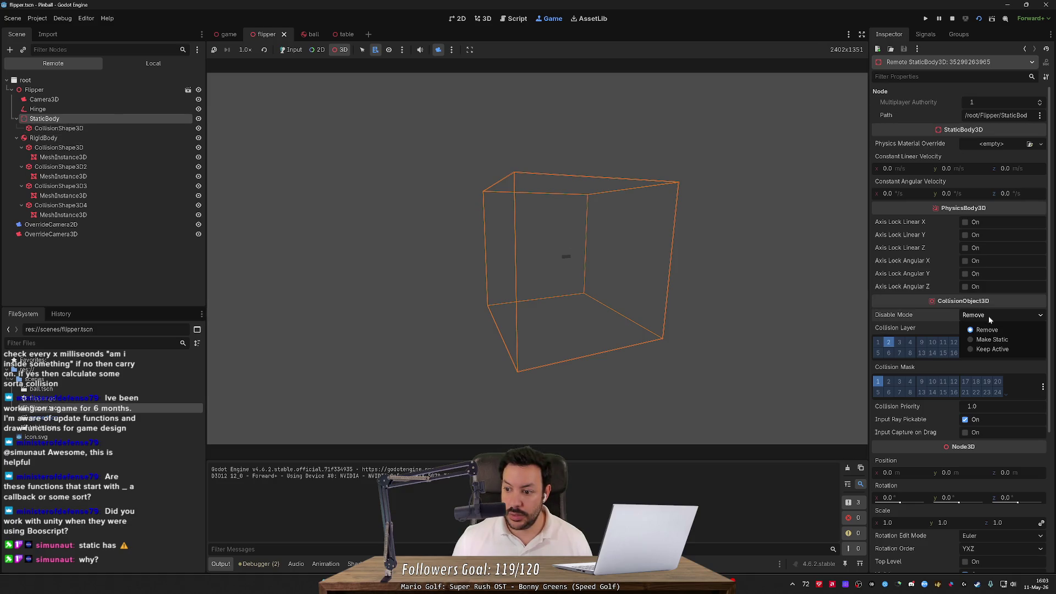
{"action": "left_click", "coordinate": [989, 320]}
{"action": "scroll", "coordinate": [952, 352], "scroll_direction": "down", "scroll_amount": 5}
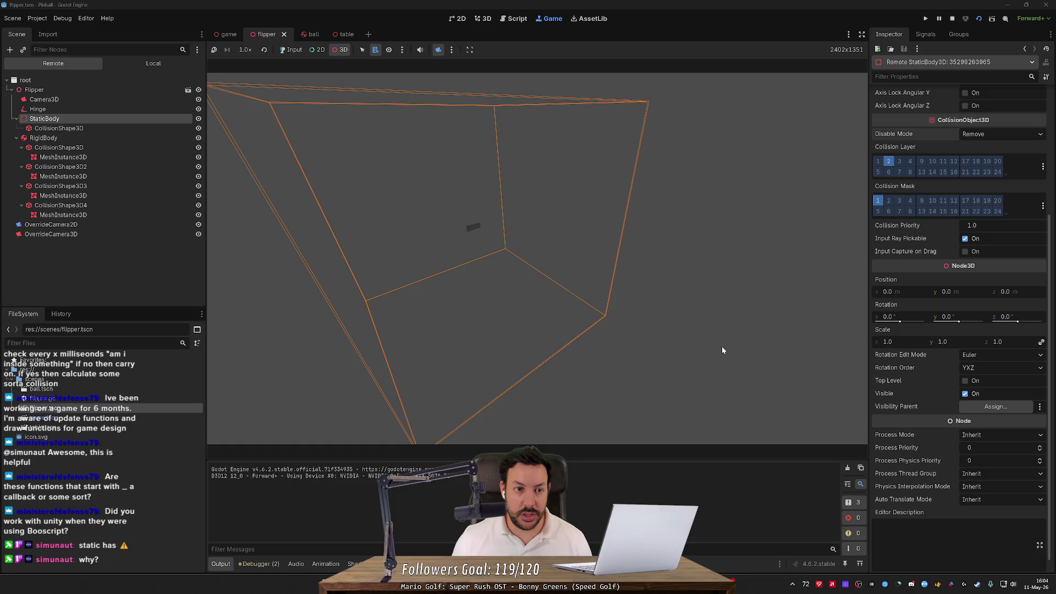
{"action": "left_click", "coordinate": [93, 109]}
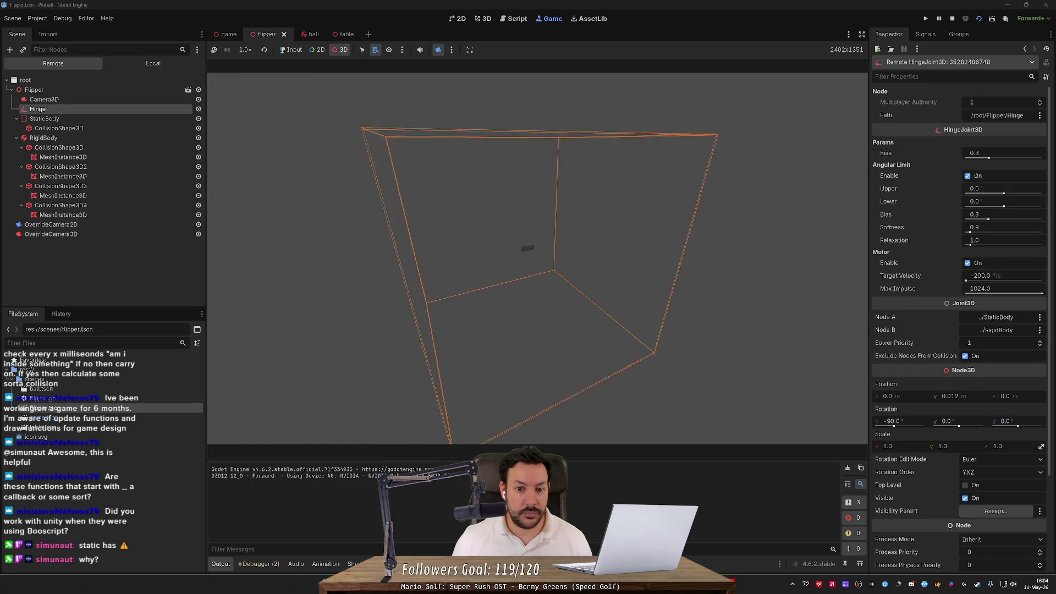
- Live-tune the running hinge: lower limit to 63.5° then 93.3°, motor target velocity about 80.58
{"action": "left_click", "coordinate": [438, 50]}
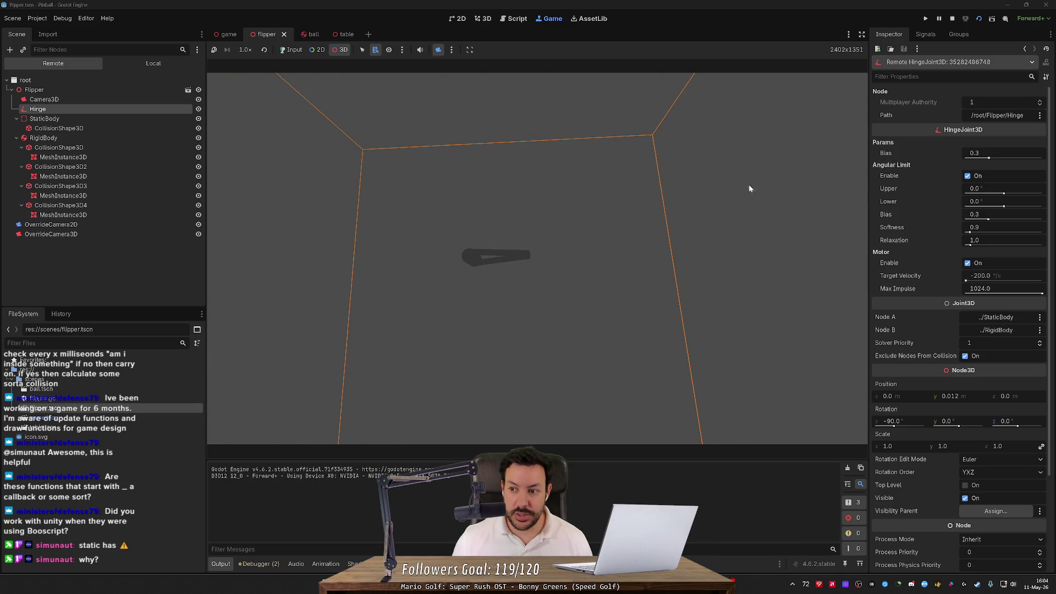
{"action": "left_click_drag", "start_coordinate": [1004, 207], "coordinate": [1016, 207]}
{"action": "left_click_drag", "start_coordinate": [966, 280], "coordinate": [1020, 283]}
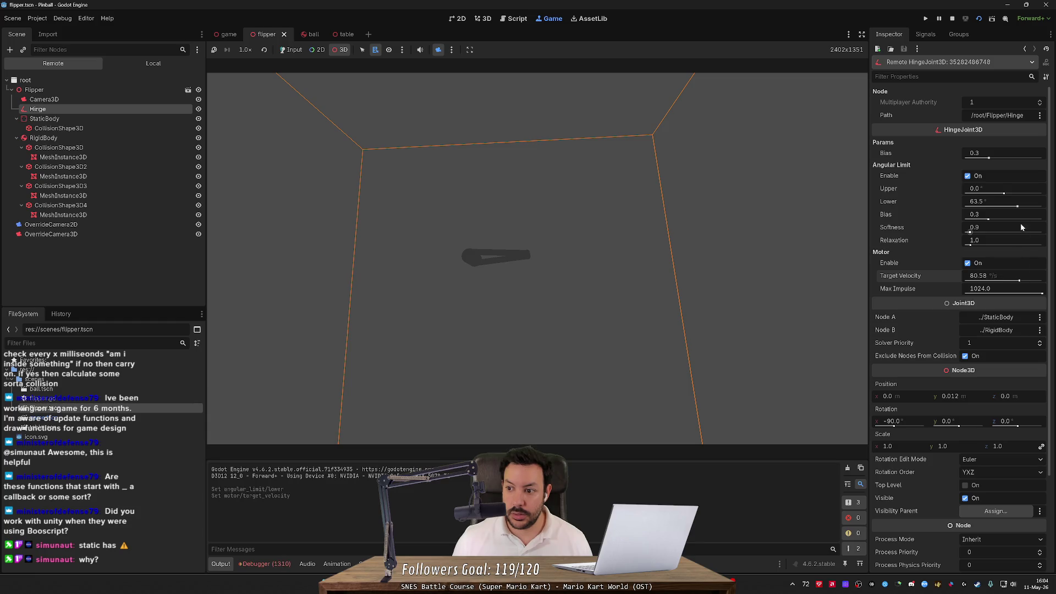
{"action": "mouse_move", "coordinate": [1018, 208]}
{"action": "left_mouse_down"}
{"action": "mouse_move", "coordinate": [1027, 207]}
{"action": "mouse_move", "coordinate": [990, 207]}
{"action": "mouse_move", "coordinate": [1008, 193]}
{"action": "left_mouse_up"}
- Toggle the hinge motor off and back on, then stop the game
{"action": "left_click", "coordinate": [968, 263]}
{"action": "left_click", "coordinate": [976, 265]}
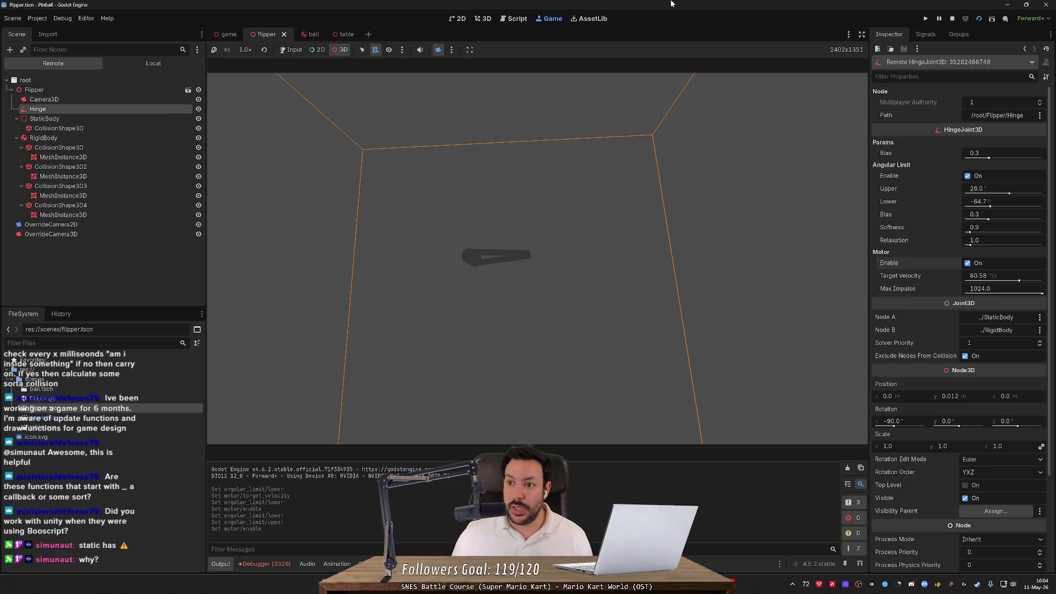
{"action": "left_click", "coordinate": [952, 18]}
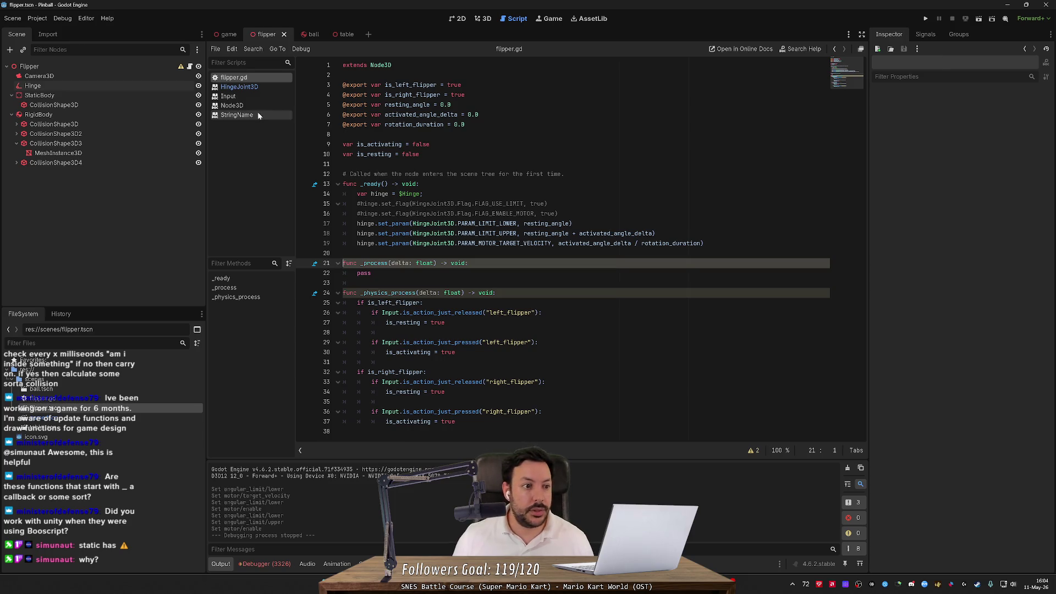
- Attach RigidBody as the Hinge's first node and StaticBody as its second, then save the scene
{"action": "left_click", "coordinate": [38, 115]}
{"action": "left_click", "coordinate": [40, 95]}
{"action": "left_click", "coordinate": [33, 85]}
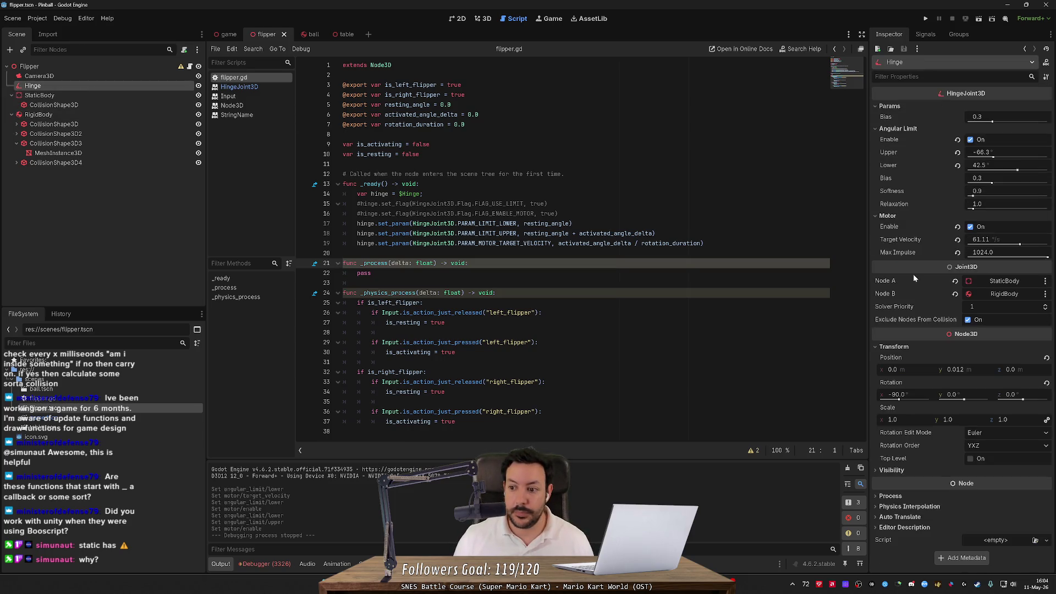
{"action": "left_click", "coordinate": [955, 281]}
{"action": "left_click", "coordinate": [955, 294]}
{"action": "left_click", "coordinate": [981, 281]}
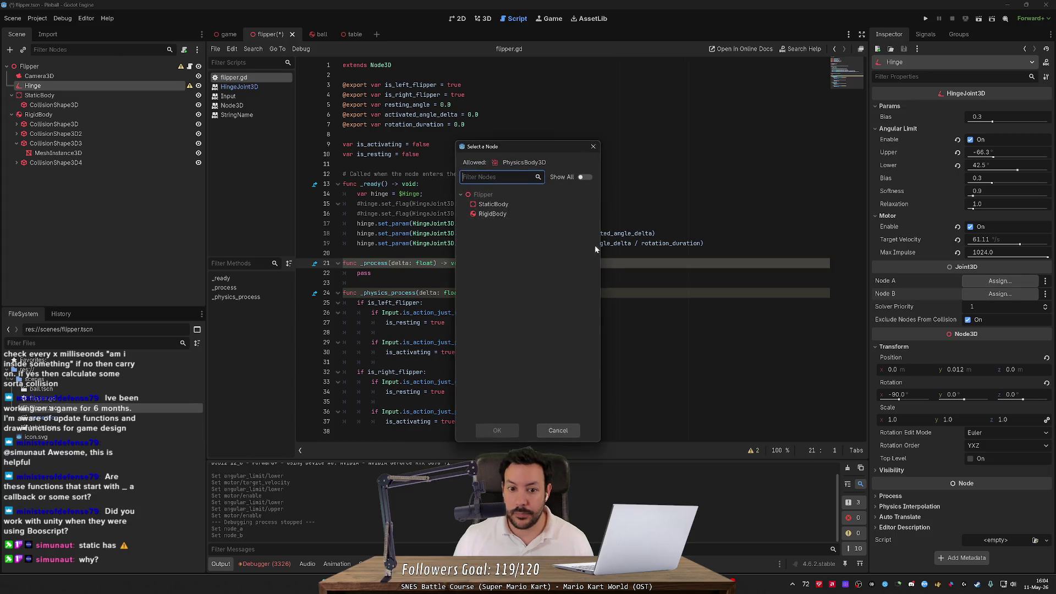
{"action": "double_click", "coordinate": [540, 214]}
{"action": "left_click", "coordinate": [999, 294]}
{"action": "left_click", "coordinate": [503, 204]}
{"action": "double_click", "coordinate": [503, 206]}
{"action": "key", "text": "ctrl+s"}
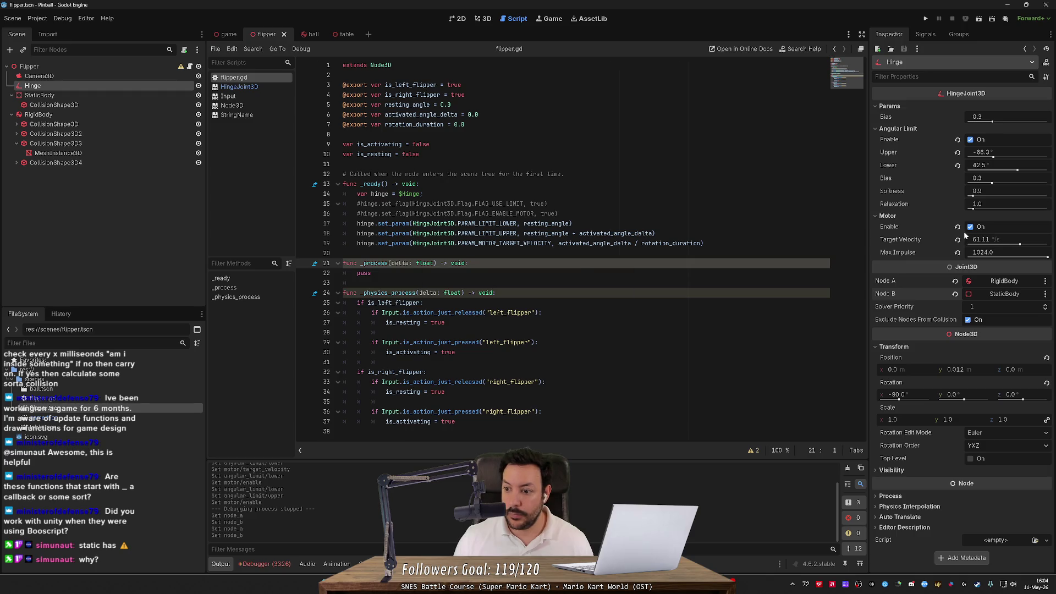
- In the 3D view, bring the Hinge's upper angle limit down to about -65.1°
{"action": "left_click", "coordinate": [995, 154]}
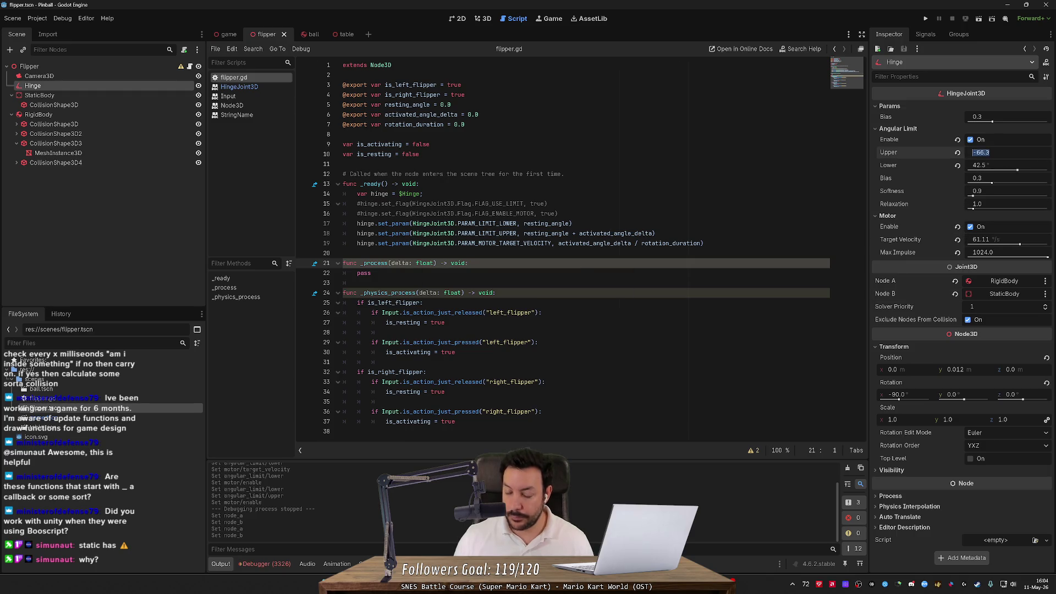
{"action": "left_click", "coordinate": [483, 19]}
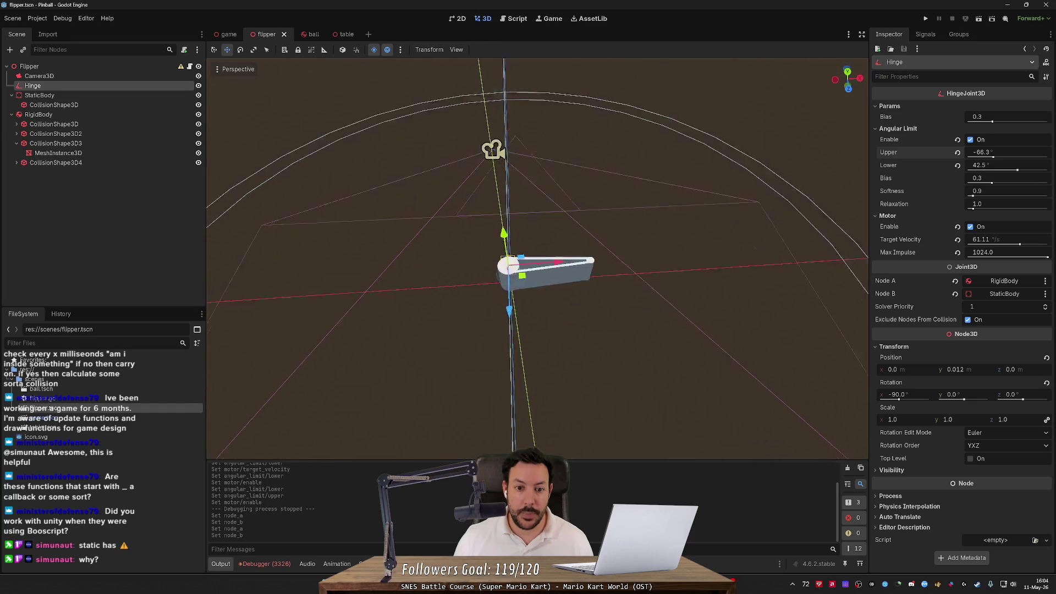
{"action": "left_click", "coordinate": [77, 94]}
{"action": "left_click", "coordinate": [97, 87]}
{"action": "left_click_drag", "start_coordinate": [845, 77], "coordinate": [841, 99]}
{"action": "mouse_move", "coordinate": [997, 158]}
{"action": "left_mouse_down"}
{"action": "mouse_move", "coordinate": [1031, 164]}
{"action": "mouse_move", "coordinate": [936, 169]}
{"action": "left_mouse_up"}
{"action": "mouse_move", "coordinate": [1008, 156]}
{"action": "left_mouse_down"}
{"action": "mouse_move", "coordinate": [985, 158]}
{"action": "mouse_move", "coordinate": [996, 162]}
{"action": "left_mouse_up"}
- Set the Hinge's lower limit to -90°, trying upper limits of -90° then -75°
{"action": "left_click", "coordinate": [978, 167]}
{"action": "type", "text": "-90"}
{"action": "key", "text": "Return"}
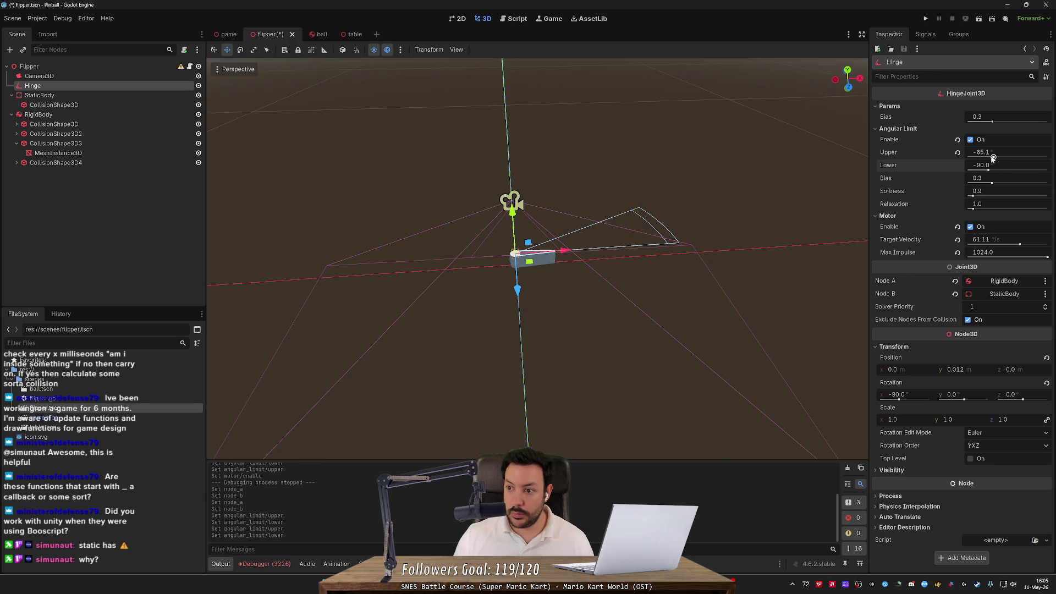
{"action": "left_click", "coordinate": [984, 153]}
{"action": "type", "text": "-90"}
{"action": "key", "text": "Return"}
{"action": "left_click", "coordinate": [982, 152]}
{"action": "type", "text": "5"}
{"action": "key", "text": "Return"}
- Finalize limits at -115° lower and -65° upper, save flipper.tscn, and run the scene
{"action": "left_click", "coordinate": [1011, 165]}
{"action": "key", "text": "Return"}
{"action": "left_click", "coordinate": [1016, 153]}
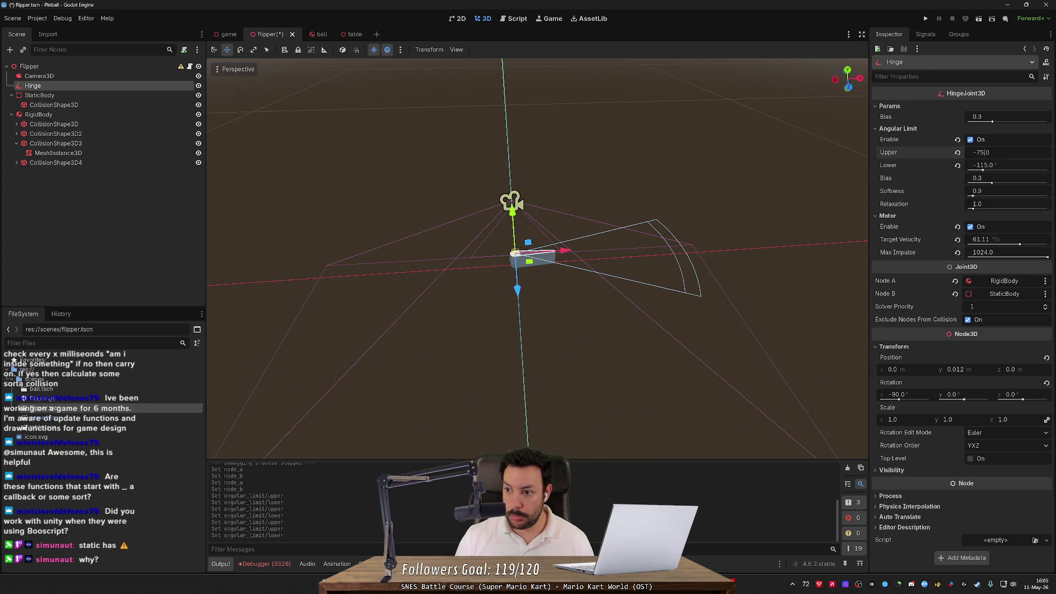
{"action": "type", "text": "6"}
{"action": "key", "text": "Return"}
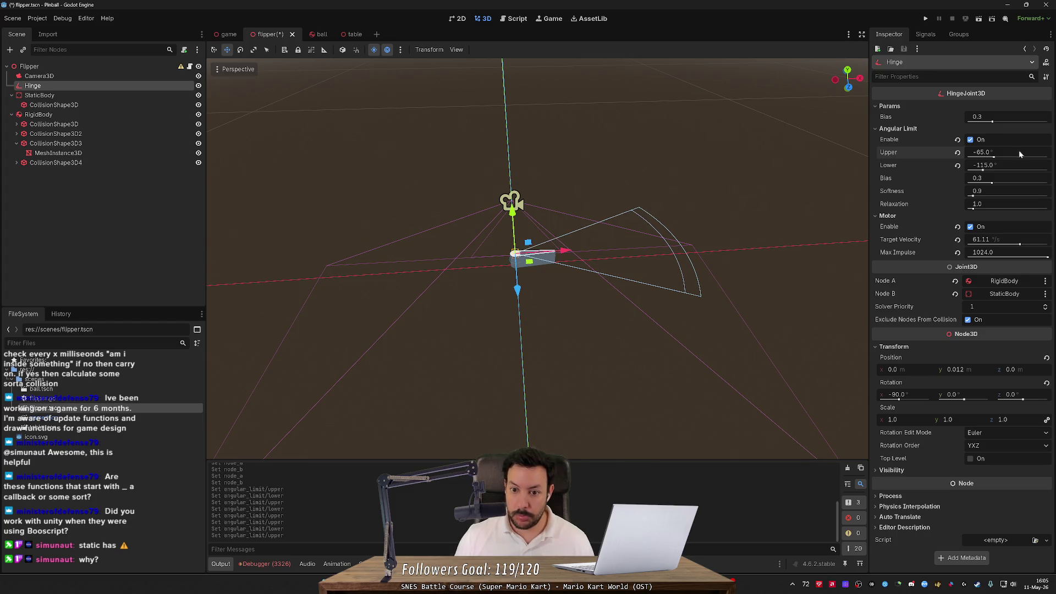
{"action": "left_click_drag", "start_coordinate": [550, 275], "coordinate": [550, 341]}
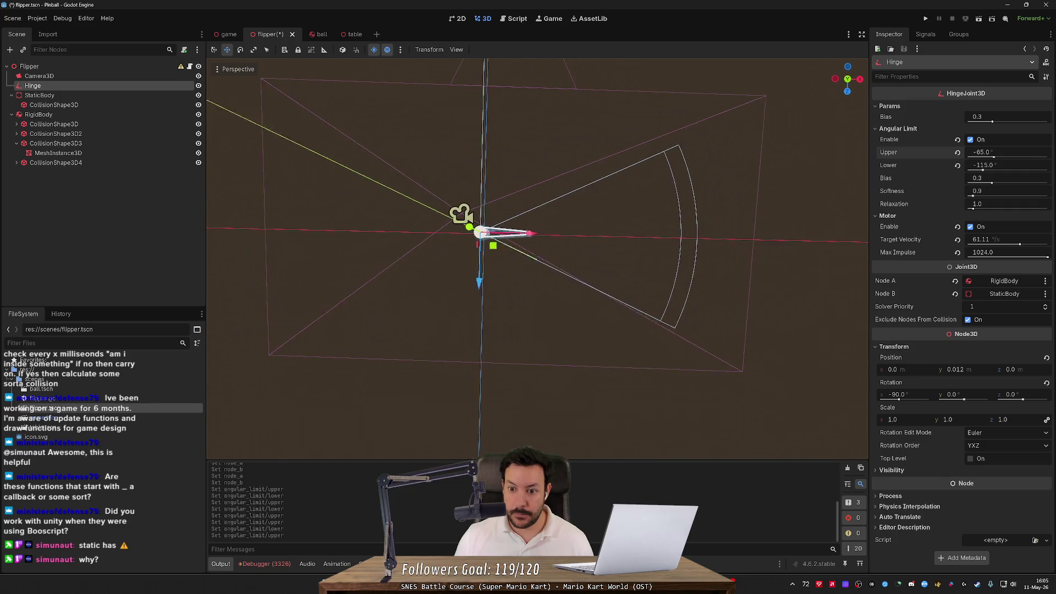
{"action": "key", "text": "ctrl+s"}
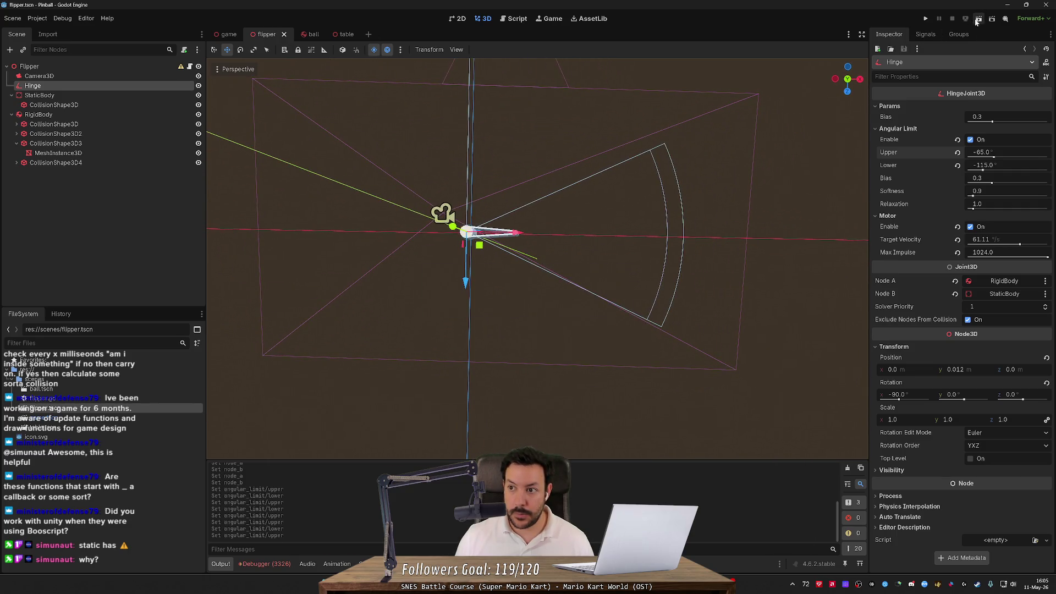
{"action": "left_click", "coordinate": [977, 19]}
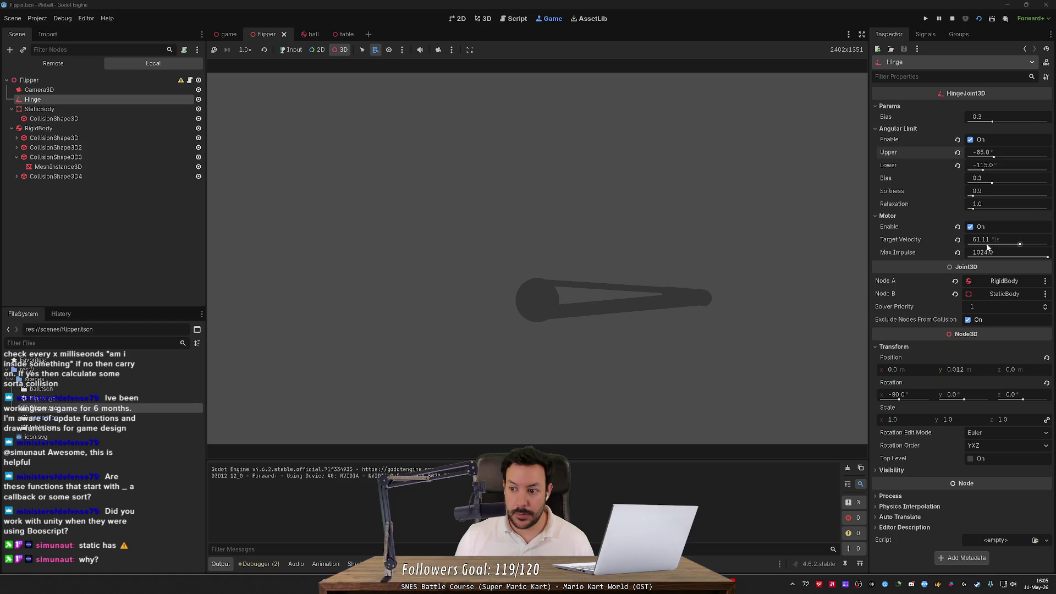
- Set the hinge motor's target velocity to 200 and save the flipper scene
{"action": "left_click_drag", "start_coordinate": [1019, 246], "coordinate": [1035, 245]}
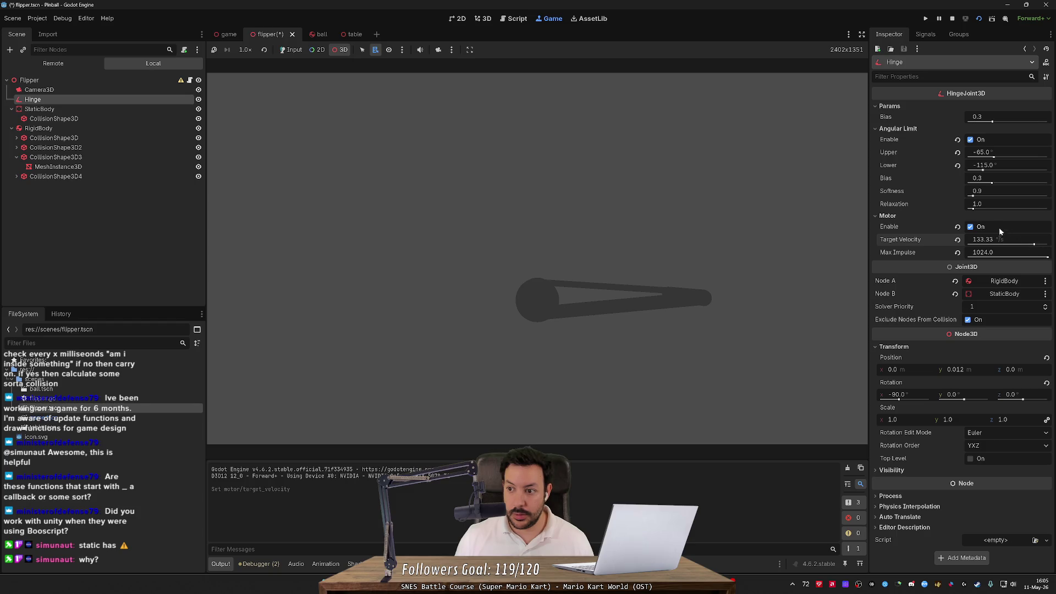
{"action": "left_click", "coordinate": [1015, 237]}
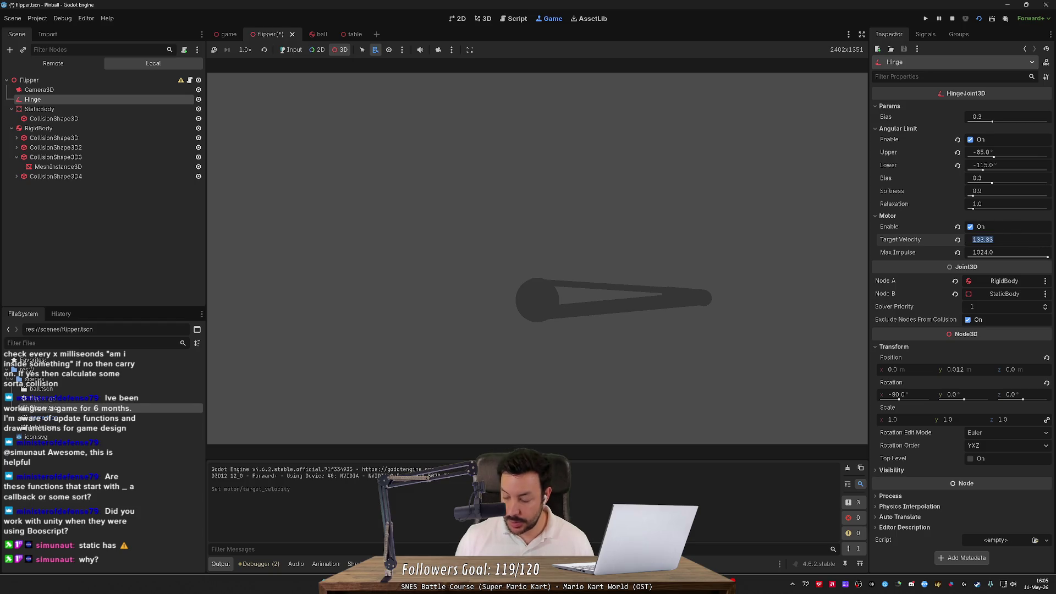
{"action": "type", "text": "200"}
{"action": "key", "text": "Return"}
{"action": "key", "text": "ctrl+s"}
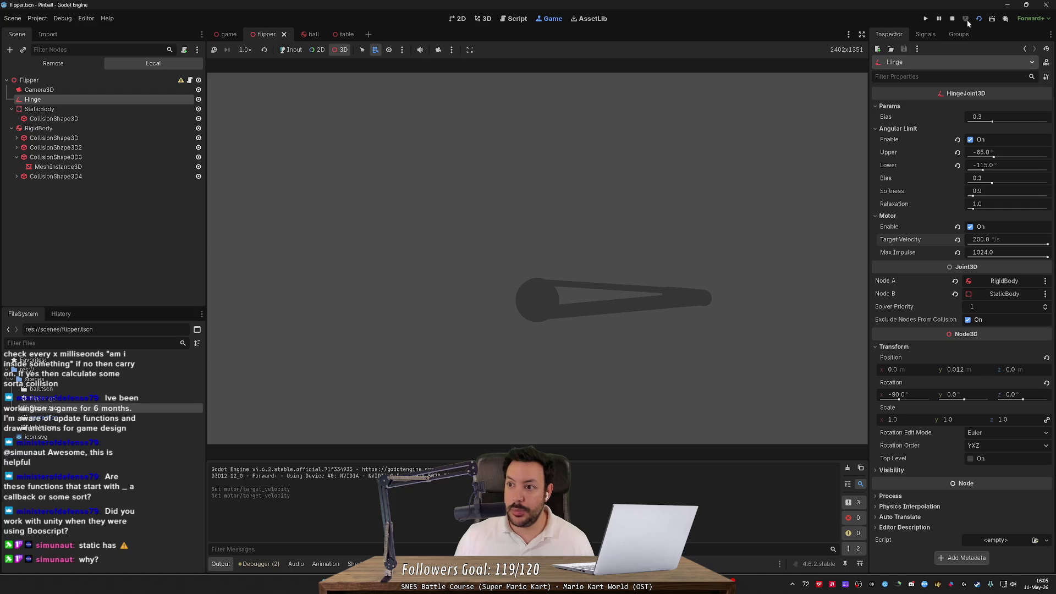
- Restart the scene, inspect the running Hinge's live values in the Remote tree, then stop
{"action": "left_click", "coordinate": [952, 19]}
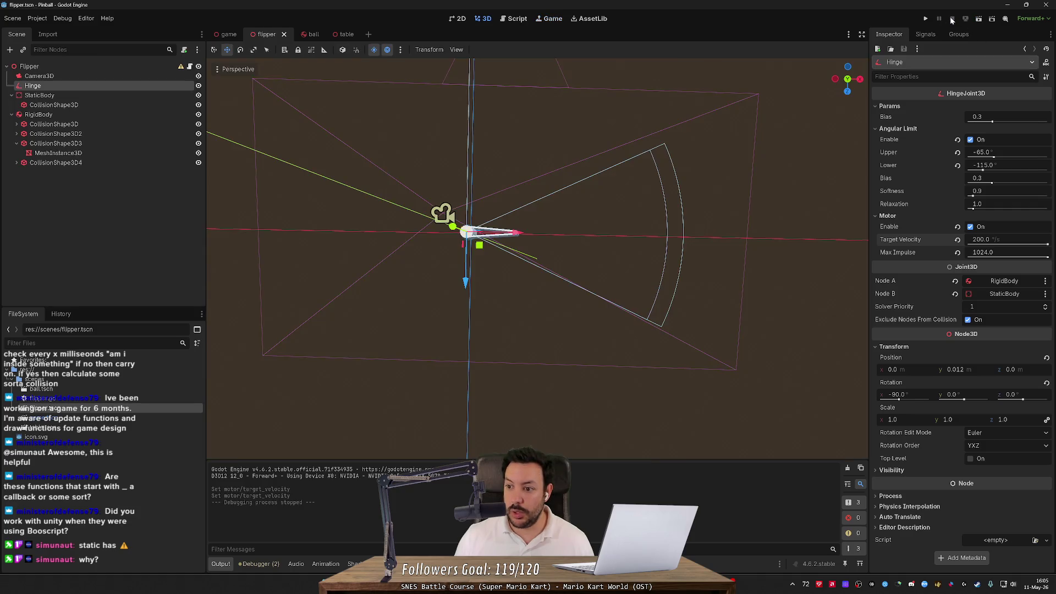
{"action": "left_click", "coordinate": [978, 19]}
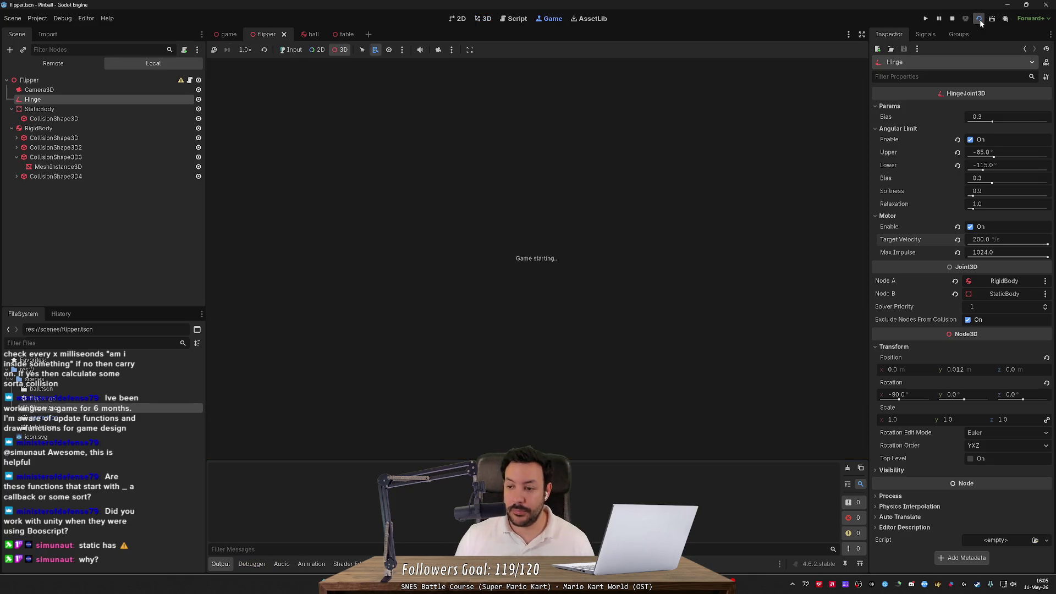
{"action": "left_click", "coordinate": [53, 63]}
{"action": "left_click", "coordinate": [64, 110]}
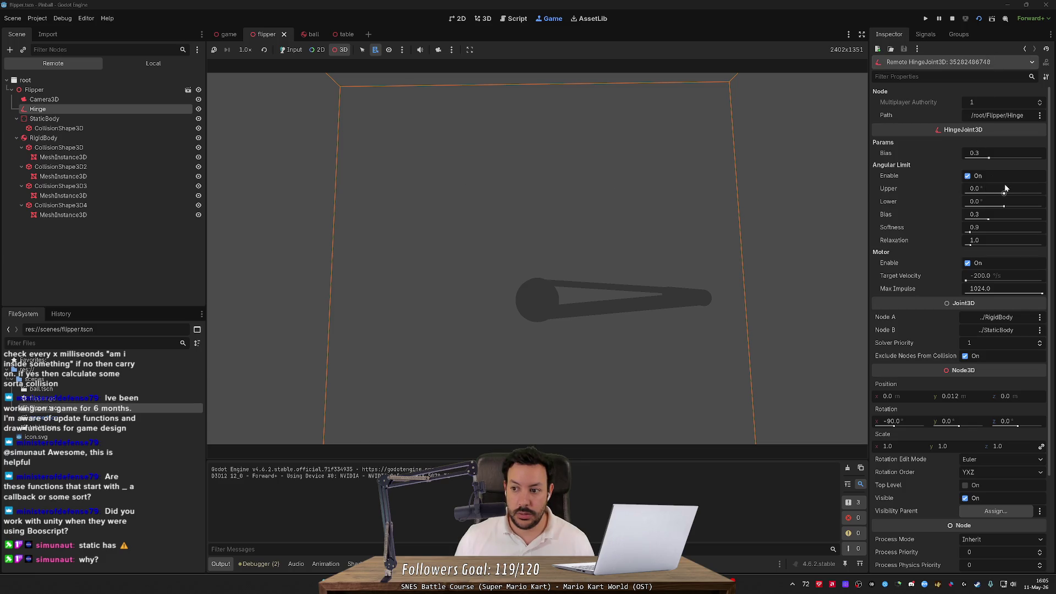
{"action": "left_click", "coordinate": [951, 18]}
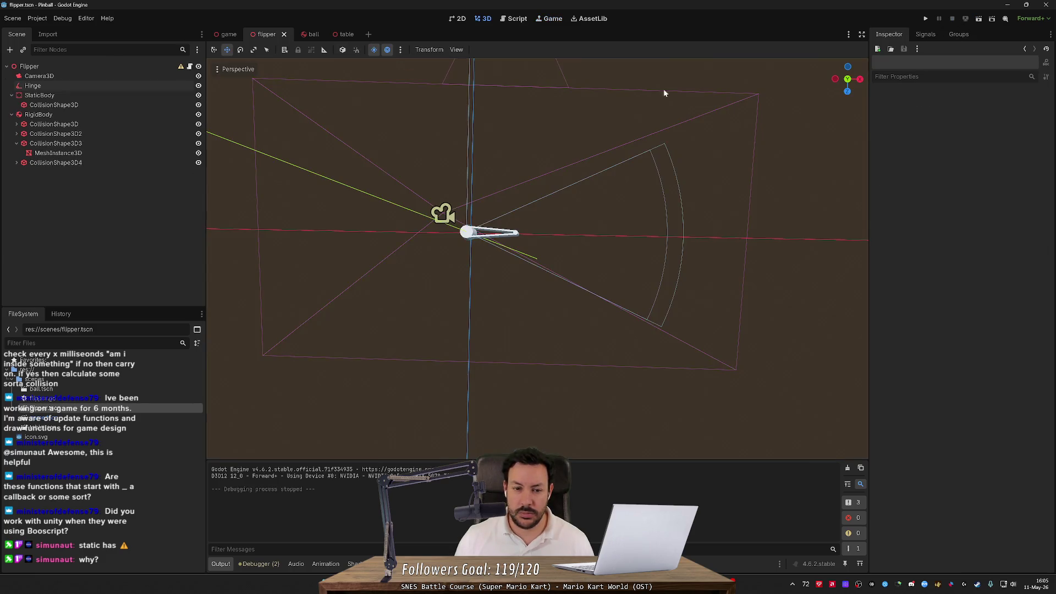
- Comment out set_param lines 17–19 in flipper.gd's _ready with Ctrl+K and rerun the scene
{"action": "left_click", "coordinate": [108, 88]}
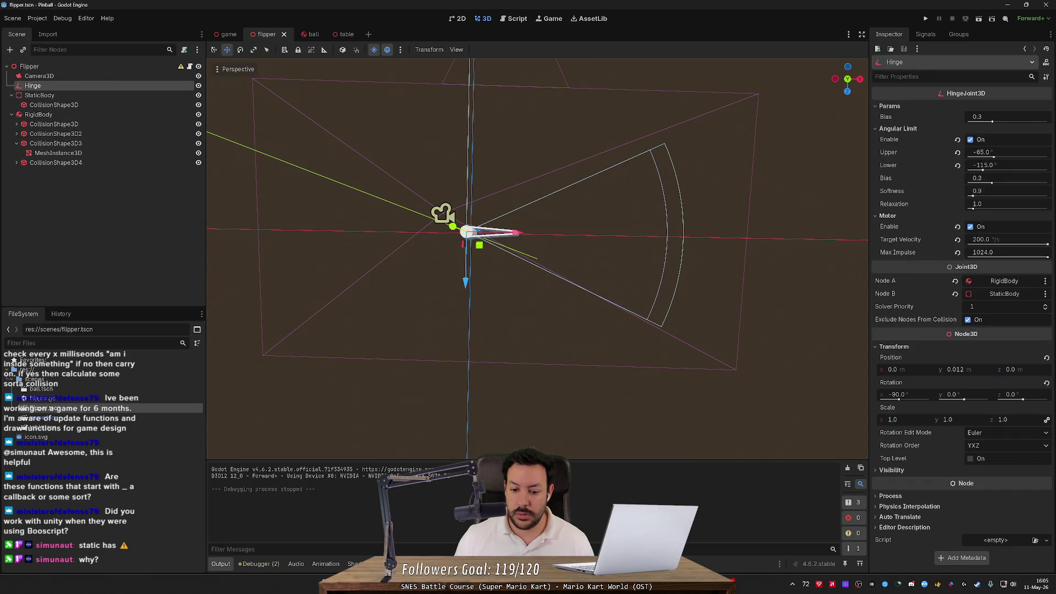
{"action": "left_click", "coordinate": [516, 19]}
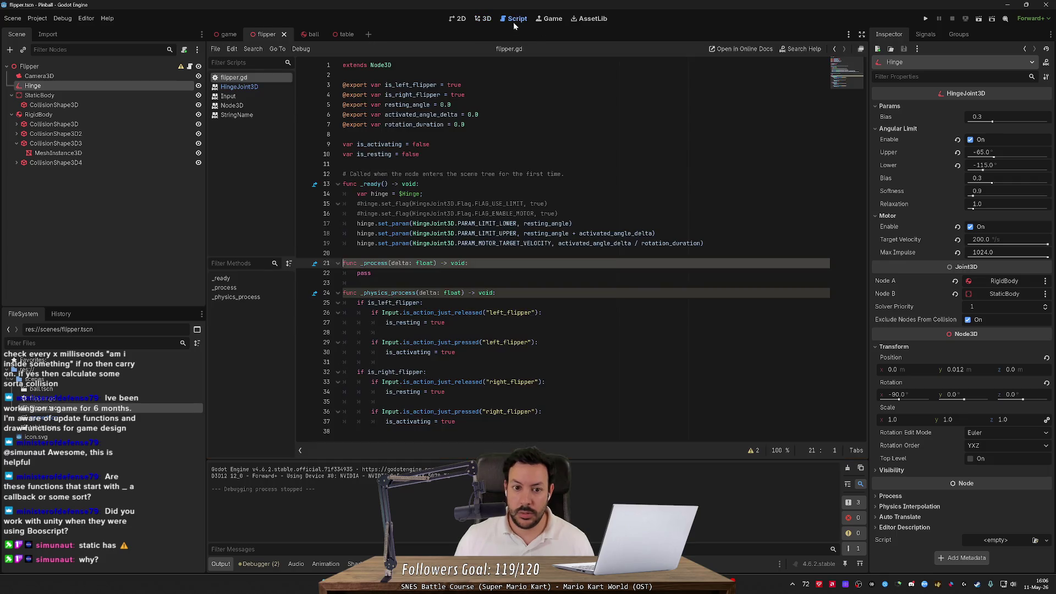
{"action": "left_click_drag", "start_coordinate": [705, 243], "coordinate": [277, 226]}
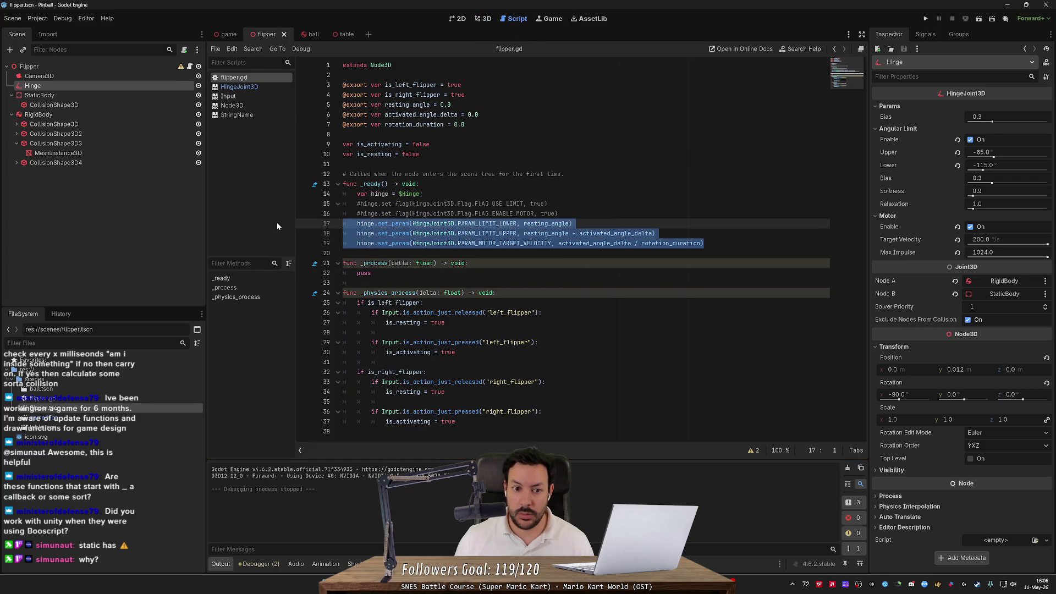
{"action": "key", "text": "ctrl+k"}
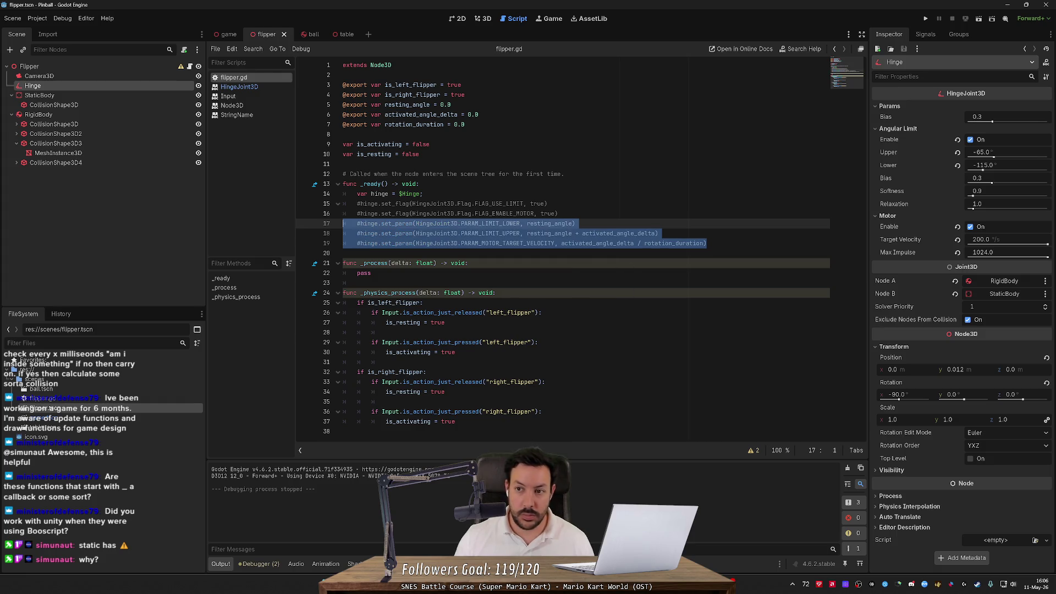
{"action": "left_click", "coordinate": [978, 18]}
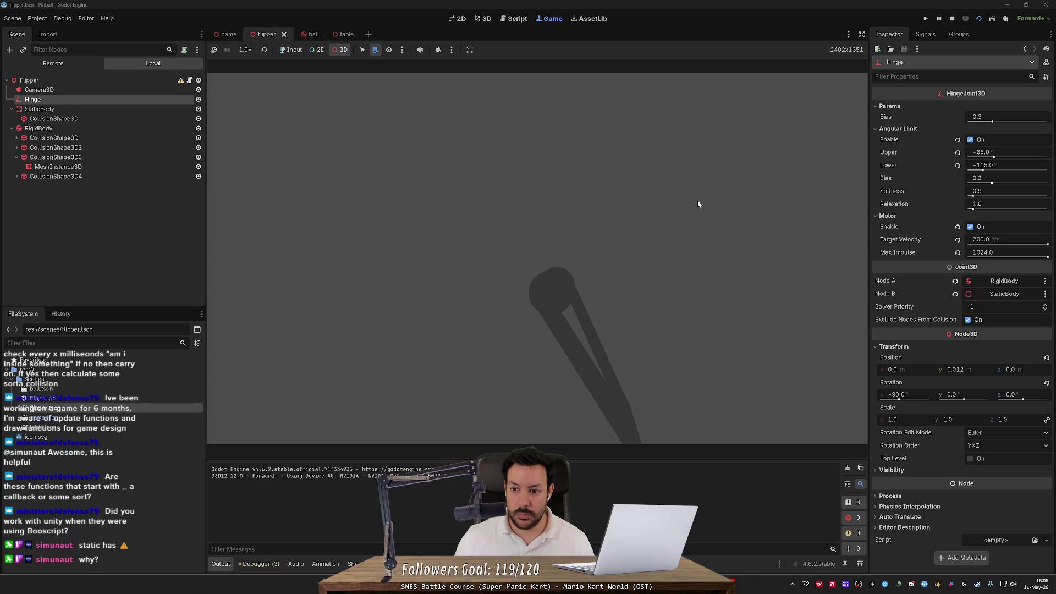
- Enable camera override, select the live Hinge in the Remote tree, and orbit closer to the flipper
{"action": "left_click", "coordinate": [438, 50]}
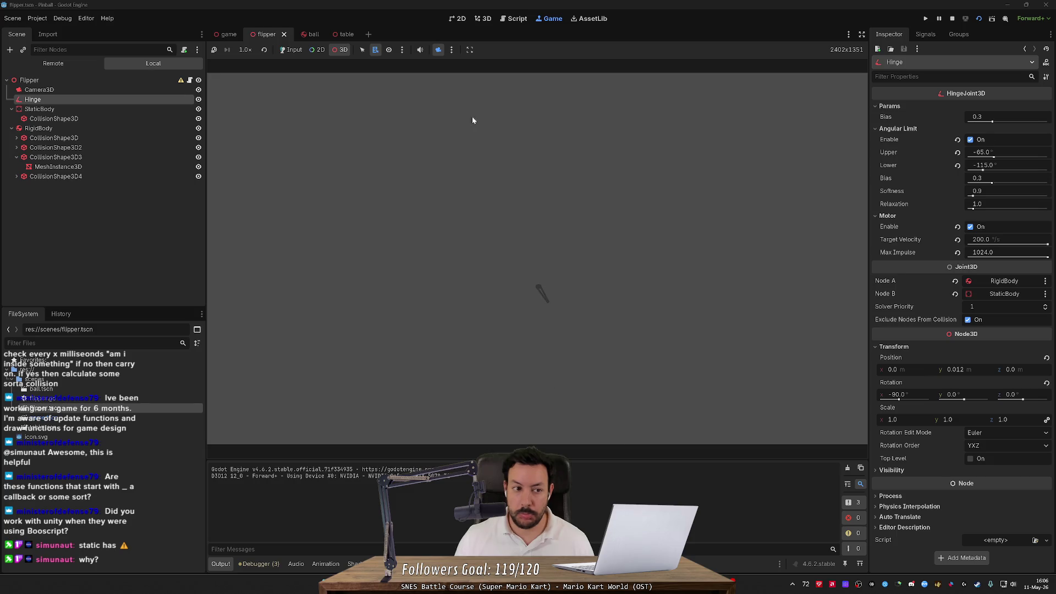
{"action": "left_click", "coordinate": [142, 109]}
{"action": "left_click", "coordinate": [144, 99]}
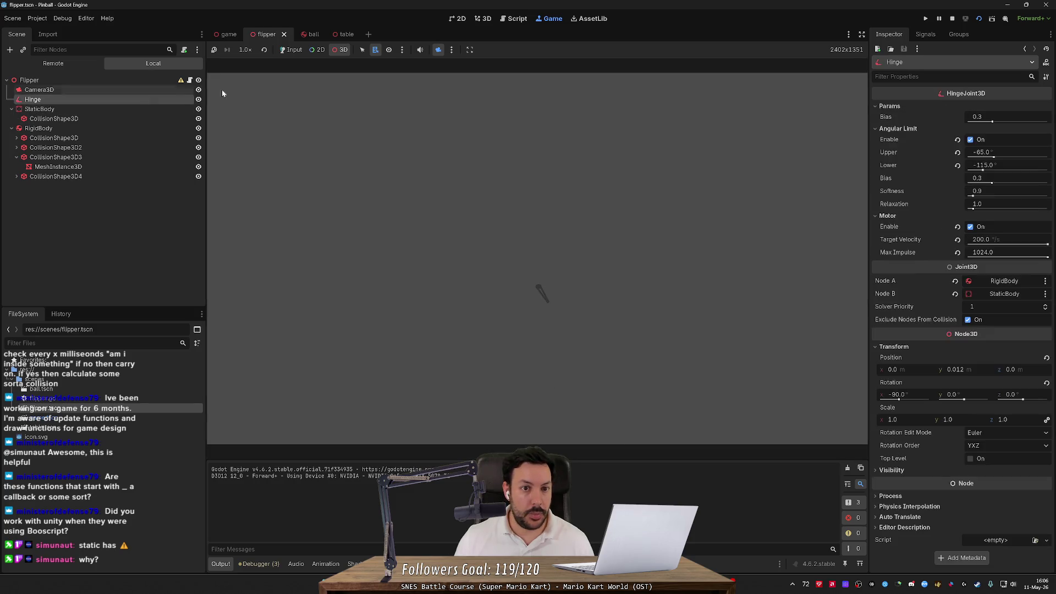
{"action": "left_click", "coordinate": [47, 62]}
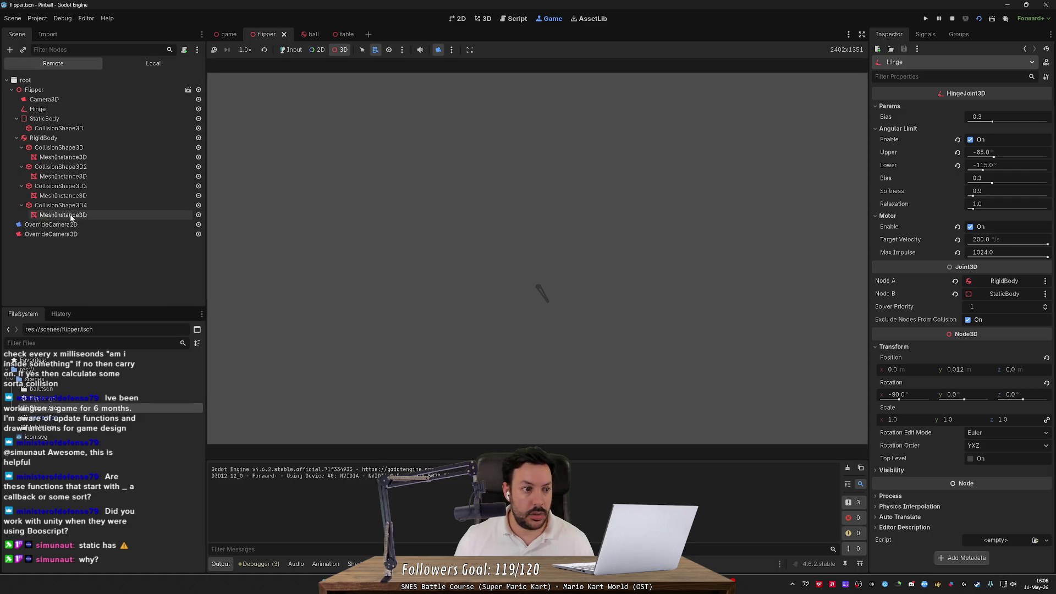
{"action": "left_click", "coordinate": [82, 109]}
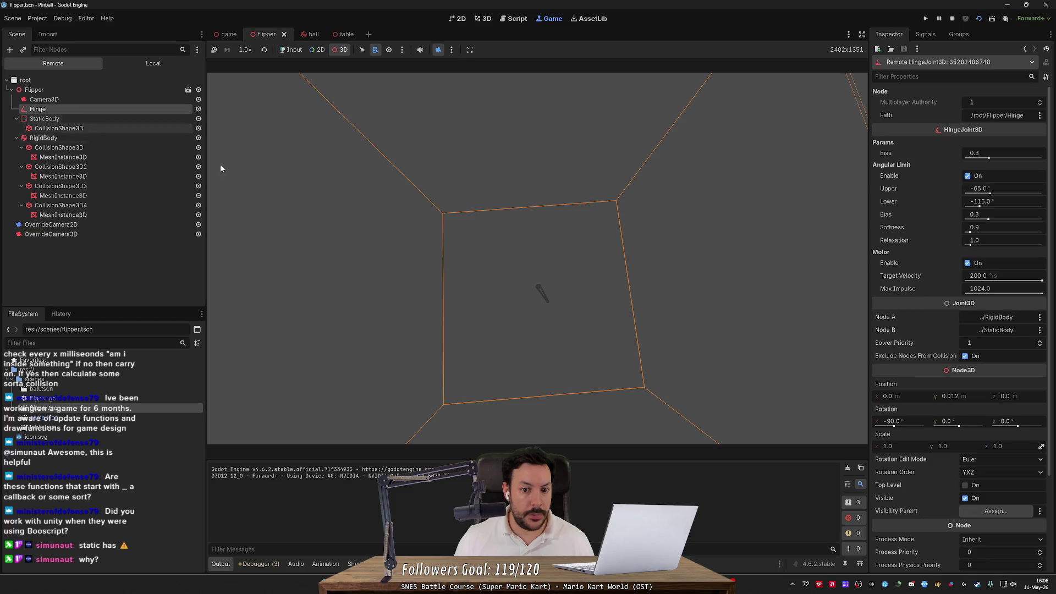
{"action": "mouse_move", "coordinate": [512, 264]}
{"action": "left_mouse_down"}
{"action": "mouse_move", "coordinate": [537, 279]}
{"action": "mouse_move", "coordinate": [482, 288]}
{"action": "left_mouse_up"}
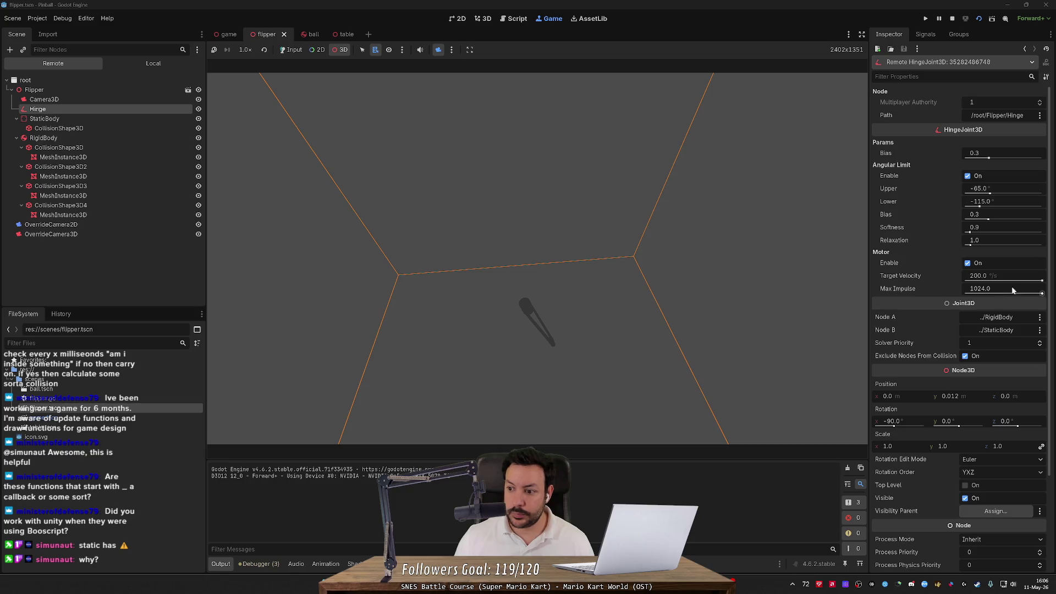
- Sweep the motor target velocity from reverse through near zero to near maximum, then stop the game
{"action": "mouse_move", "coordinate": [1042, 281]}
{"action": "left_mouse_down"}
{"action": "mouse_move", "coordinate": [984, 286]}
{"action": "mouse_move", "coordinate": [1038, 282]}
{"action": "mouse_move", "coordinate": [1006, 294]}
{"action": "mouse_move", "coordinate": [1023, 304]}
{"action": "mouse_move", "coordinate": [915, 305]}
{"action": "mouse_move", "coordinate": [1041, 316]}
{"action": "mouse_move", "coordinate": [1041, 280]}
{"action": "mouse_move", "coordinate": [744, 297]}
{"action": "left_mouse_up"}
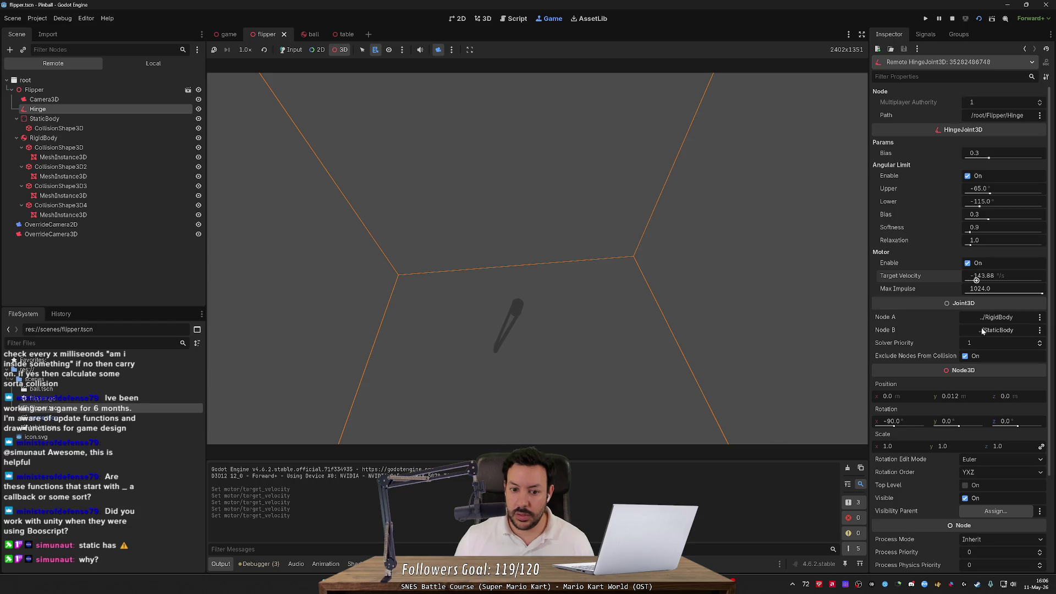
{"action": "mouse_move", "coordinate": [965, 281]}
{"action": "left_mouse_down"}
{"action": "mouse_move", "coordinate": [1012, 283]}
{"action": "mouse_move", "coordinate": [1026, 306]}
{"action": "left_mouse_up"}
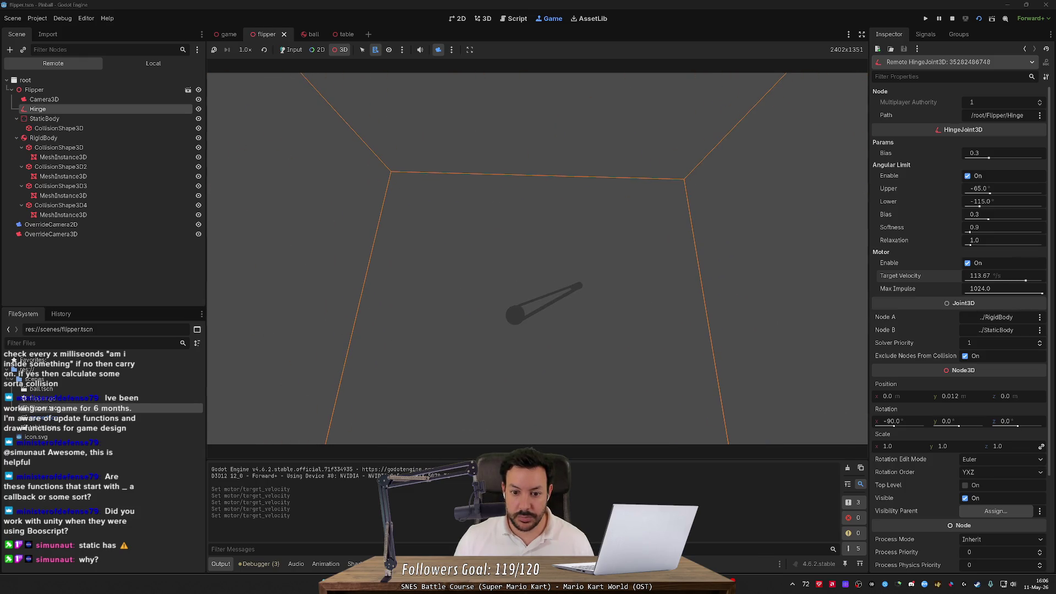
{"action": "left_click_drag", "start_coordinate": [1025, 281], "coordinate": [805, 282]}
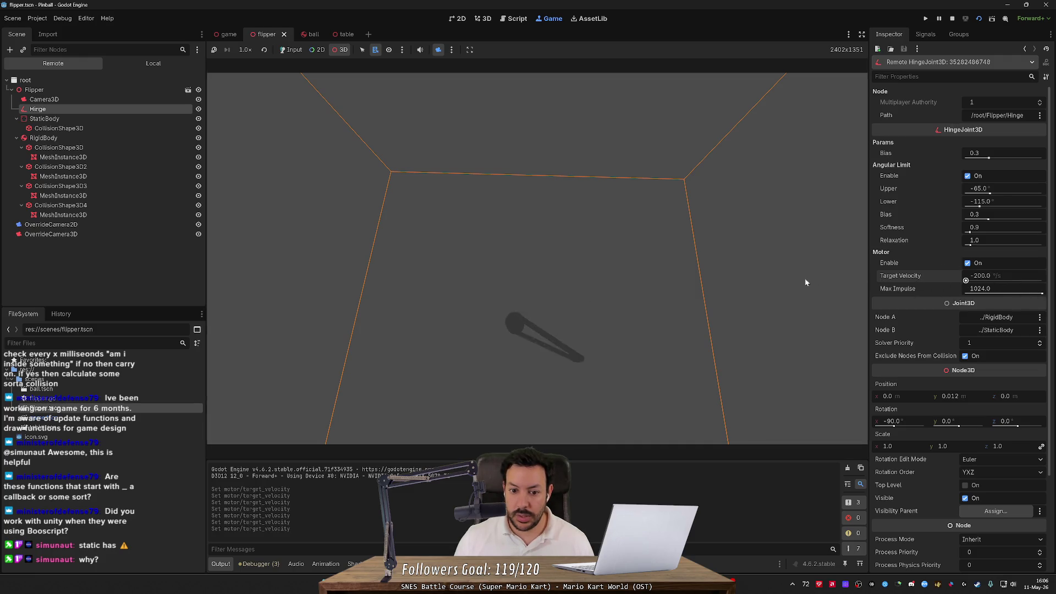
{"action": "left_click_drag", "start_coordinate": [966, 280], "coordinate": [1016, 280]}
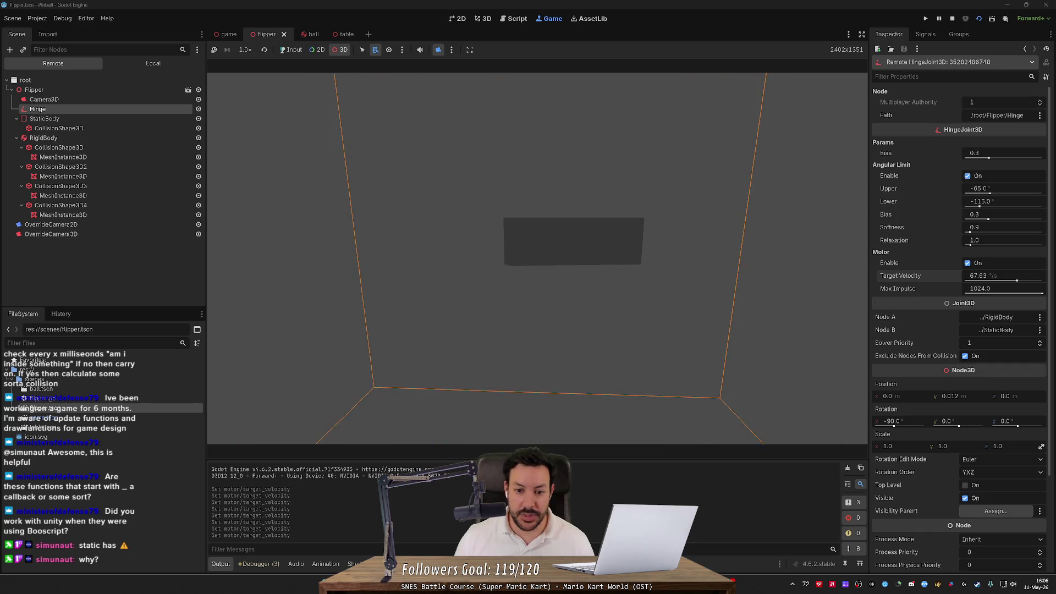
{"action": "mouse_move", "coordinate": [1016, 280]}
{"action": "left_mouse_down"}
{"action": "mouse_move", "coordinate": [897, 279]}
{"action": "mouse_move", "coordinate": [1036, 281]}
{"action": "left_mouse_up"}
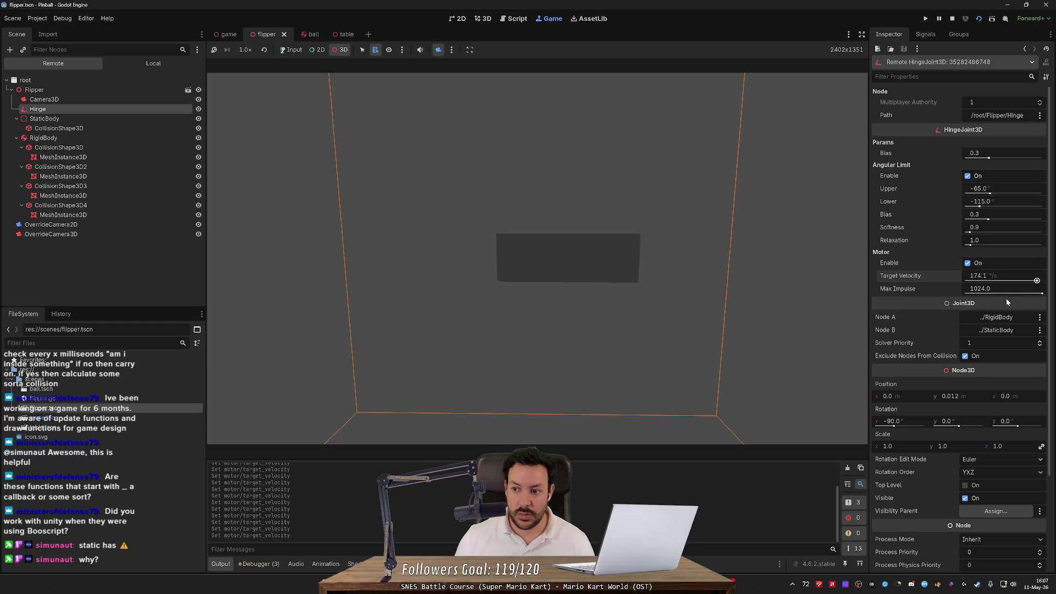
{"action": "key", "text": "alt+Tab"}
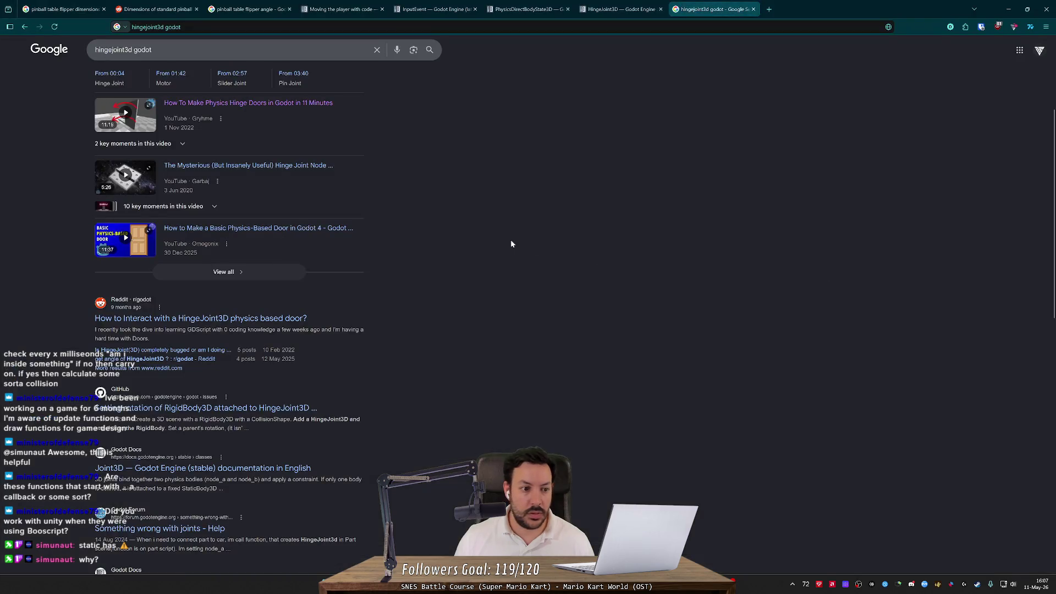
{"action": "key", "text": "alt+Tab"}
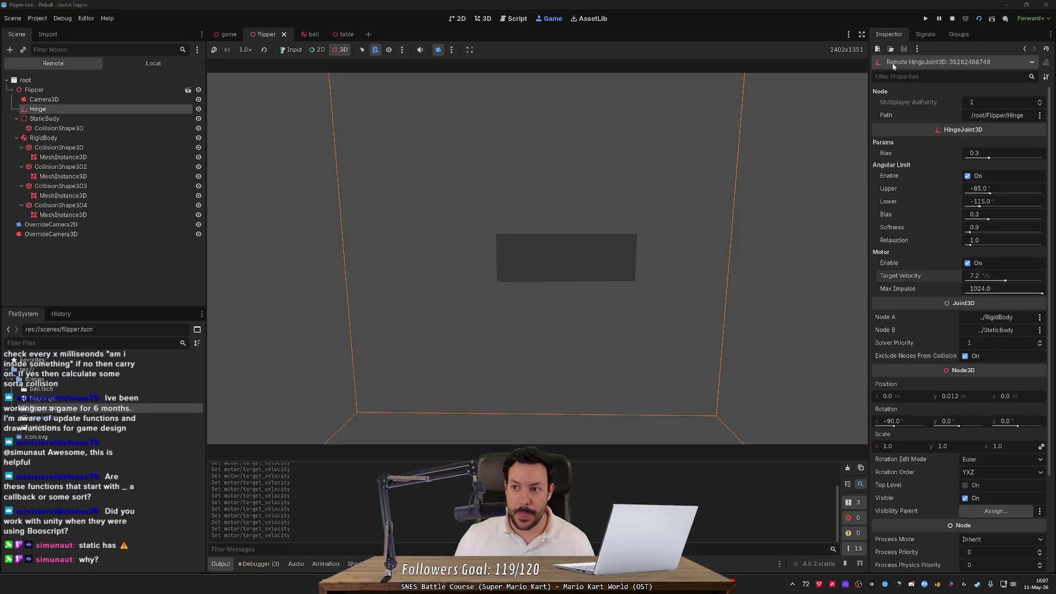
{"action": "left_click", "coordinate": [952, 19]}
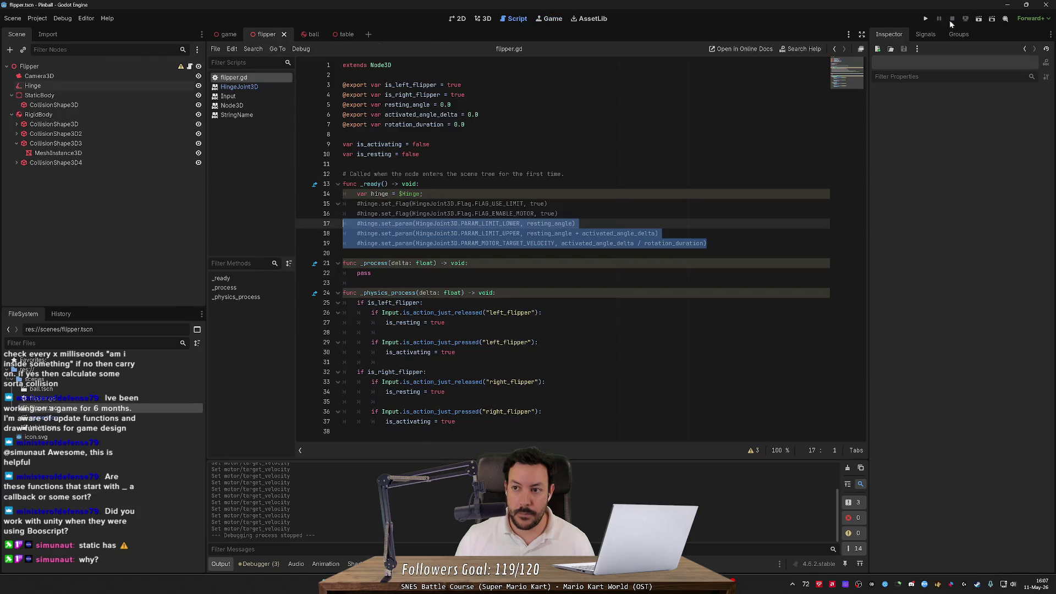
- Launch the full pinball project with F5 and inspect the left flipper's live Hinge in the Remote tree
{"action": "key", "text": "F5"}
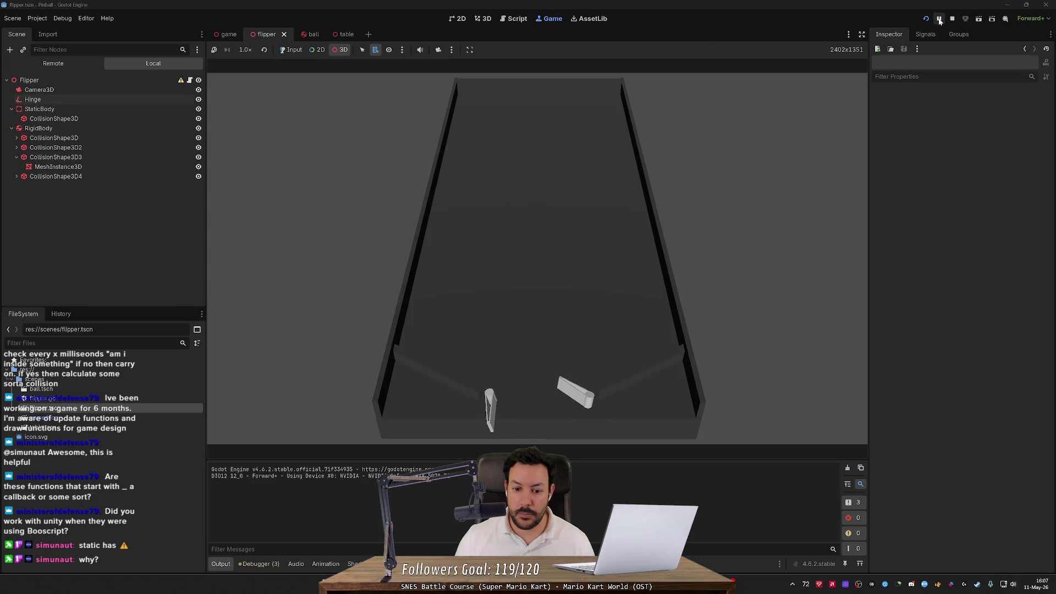
{"action": "left_click", "coordinate": [41, 67]}
{"action": "left_click", "coordinate": [11, 89]}
{"action": "left_click", "coordinate": [16, 119]}
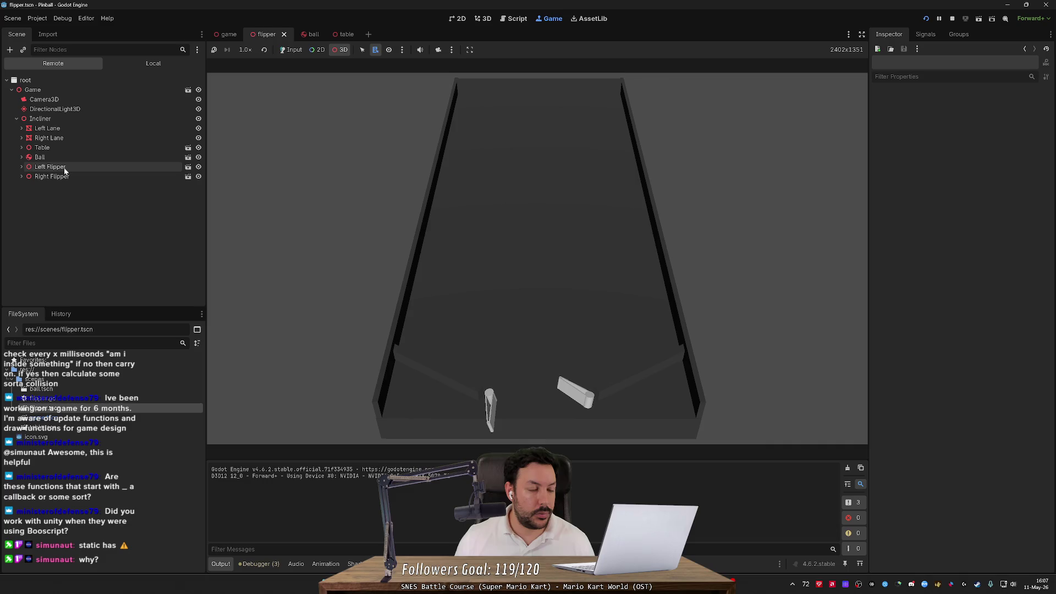
{"action": "left_click", "coordinate": [50, 166]}
{"action": "left_click", "coordinate": [67, 196]}
{"action": "left_click", "coordinate": [48, 185]}
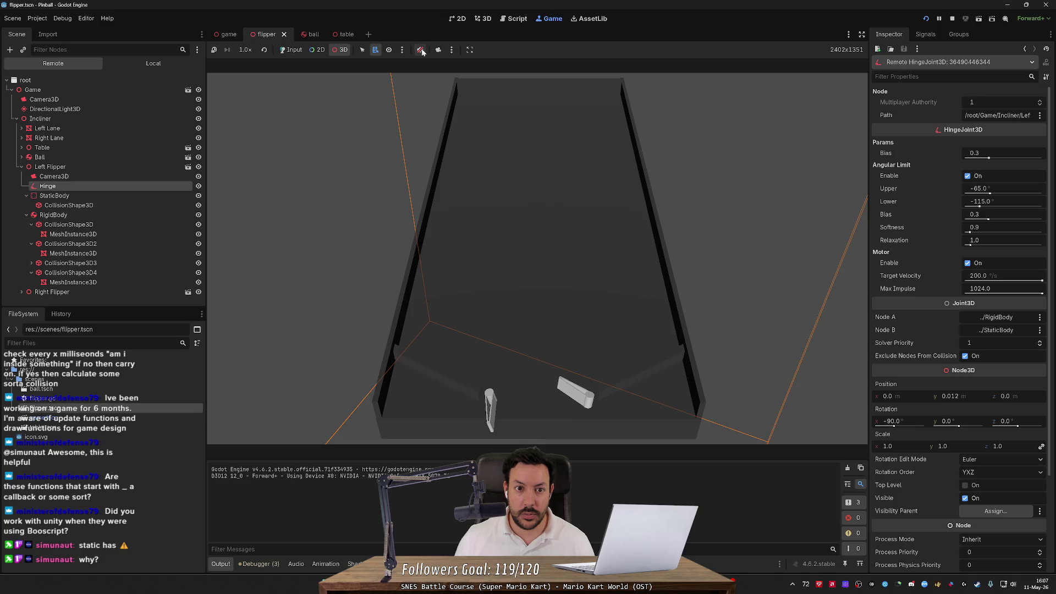
- Orbit the free game camera, lower the motor target velocity, stop the game, and switch to the browser
{"action": "left_click", "coordinate": [437, 50]}
{"action": "scroll", "coordinate": [537, 258], "scroll_direction": "down", "scroll_amount": 5}
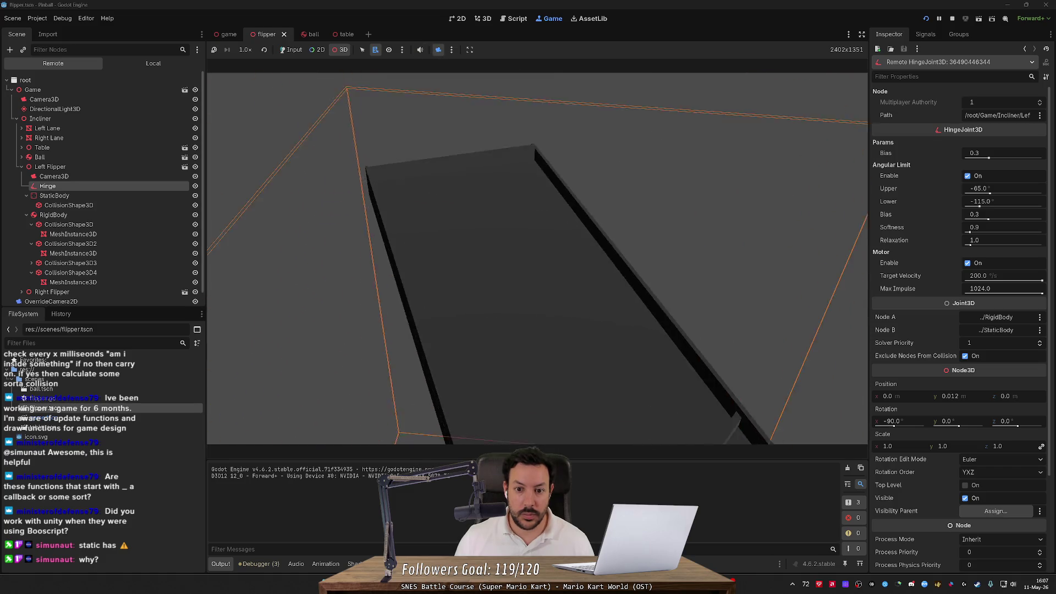
{"action": "left_click_drag", "start_coordinate": [537, 258], "coordinate": [536, 146]}
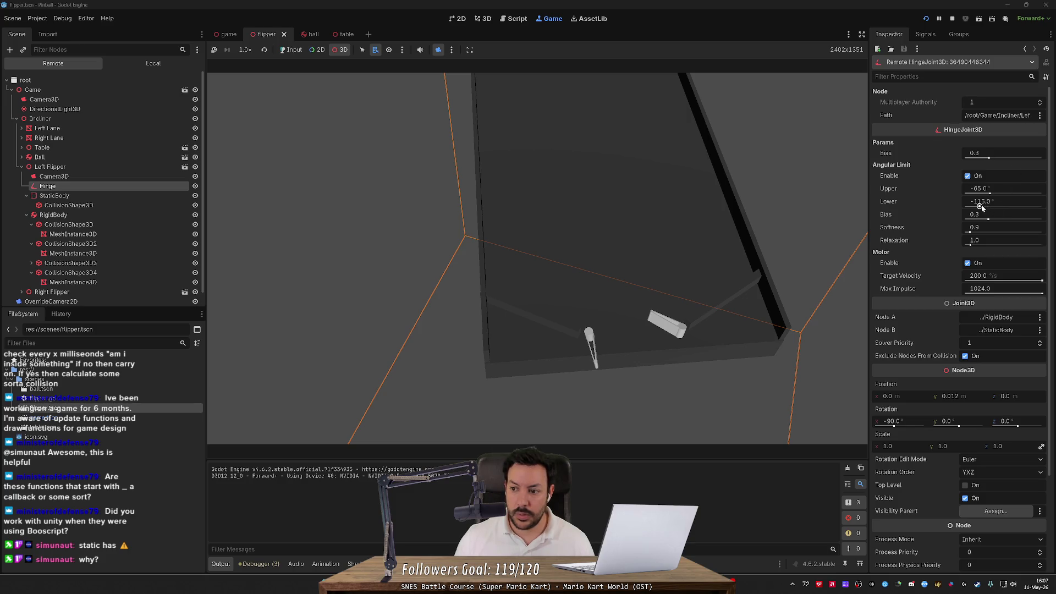
{"action": "left_click", "coordinate": [1041, 281]}
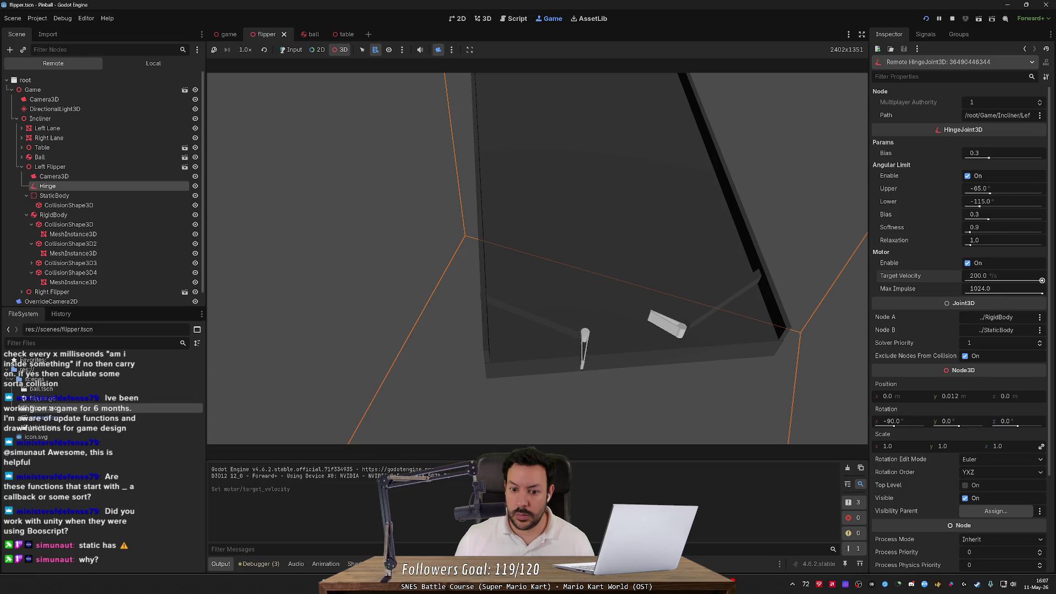
{"action": "mouse_move", "coordinate": [1042, 281]}
{"action": "left_mouse_down"}
{"action": "mouse_move", "coordinate": [861, 288]}
{"action": "mouse_move", "coordinate": [1044, 281]}
{"action": "left_mouse_up"}
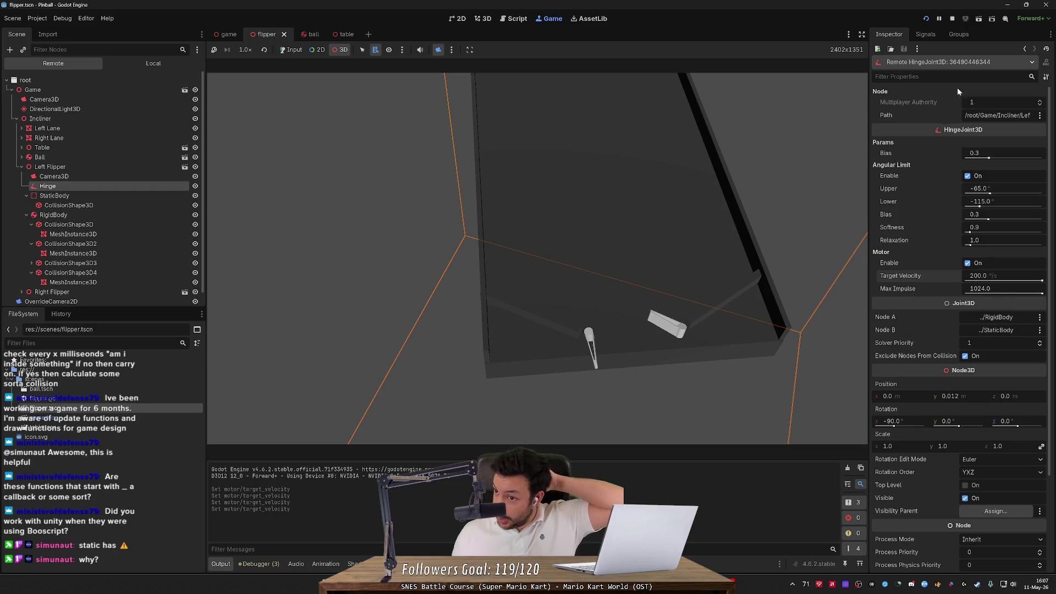
{"action": "left_click", "coordinate": [952, 20]}
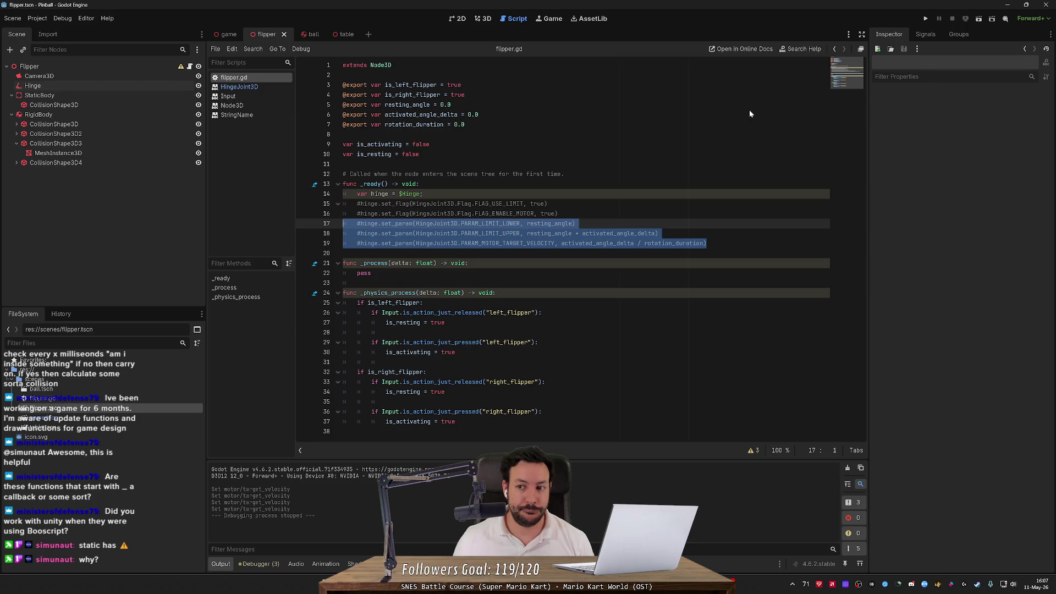
{"action": "key", "text": "alt+Tab"}
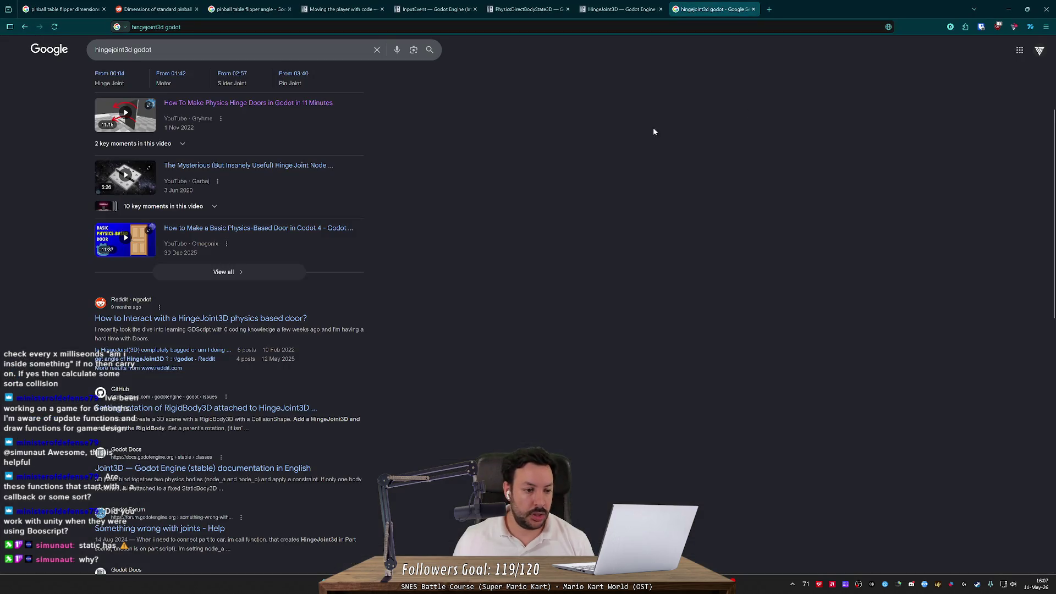
- Extend the Google query to 'hingejoint3d godot flipper' and scroll through the results
{"action": "scroll", "coordinate": [385, 160], "scroll_direction": "up", "scroll_amount": 3}
{"action": "left_click", "coordinate": [264, 57]}
{"action": "type", "text": "flipper"}
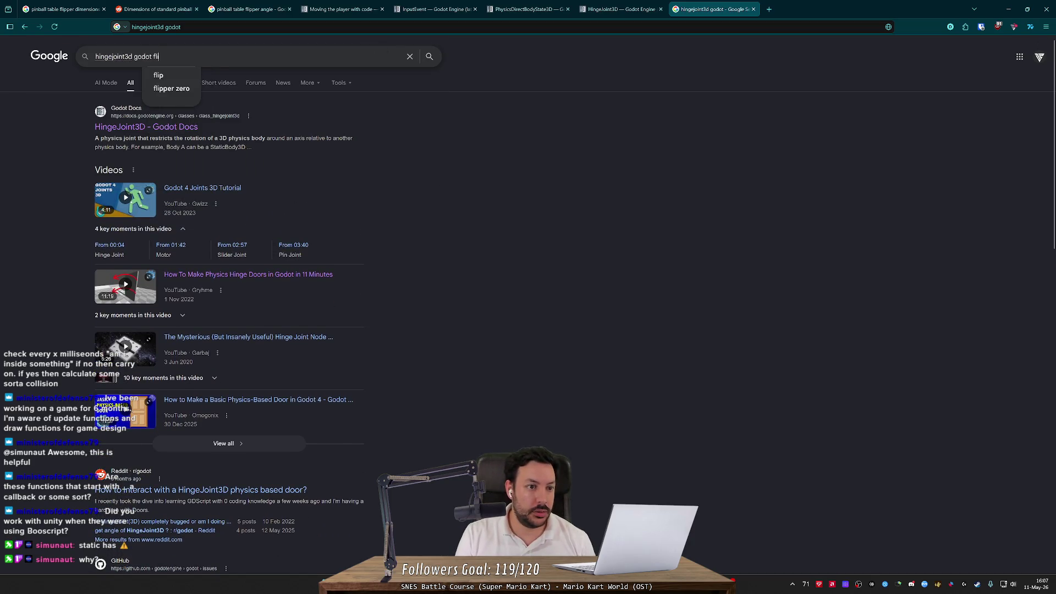
{"action": "key", "text": "Return"}
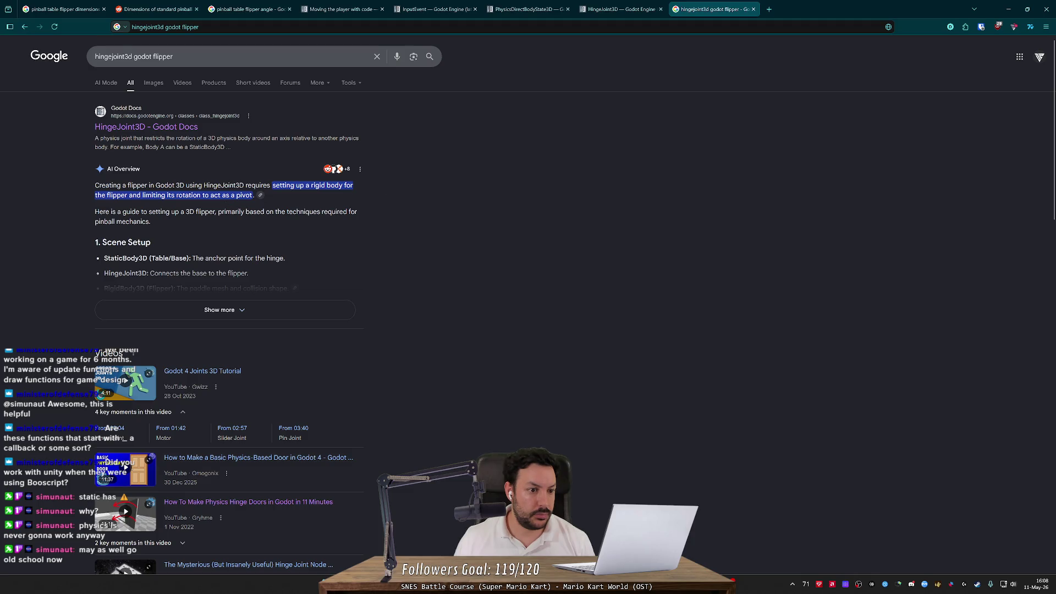
{"action": "scroll", "coordinate": [208, 192], "scroll_direction": "down", "scroll_amount": 4}
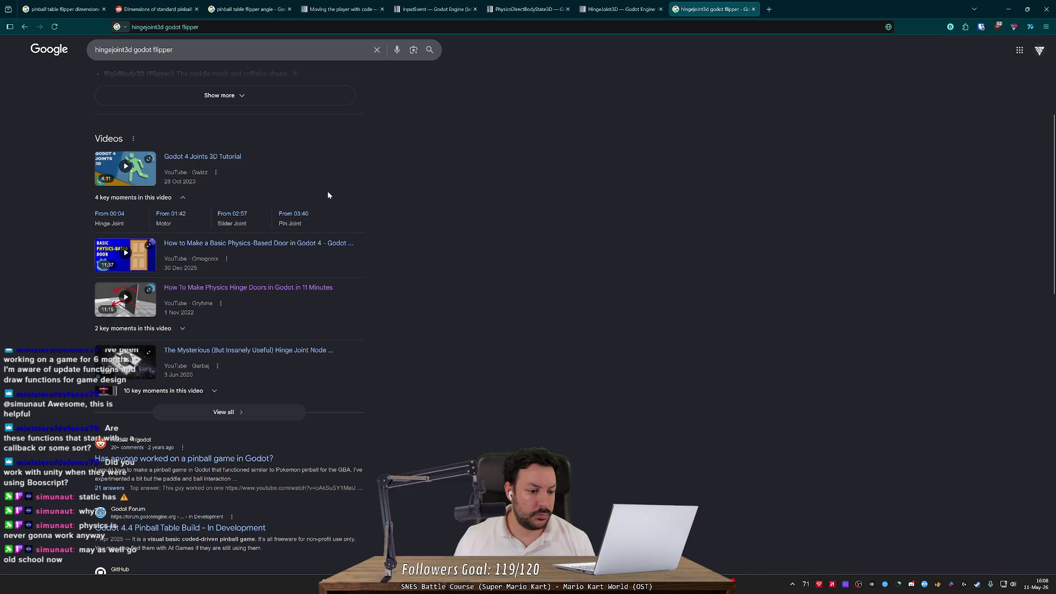
{"action": "scroll", "coordinate": [328, 195], "scroll_direction": "down", "scroll_amount": 2}
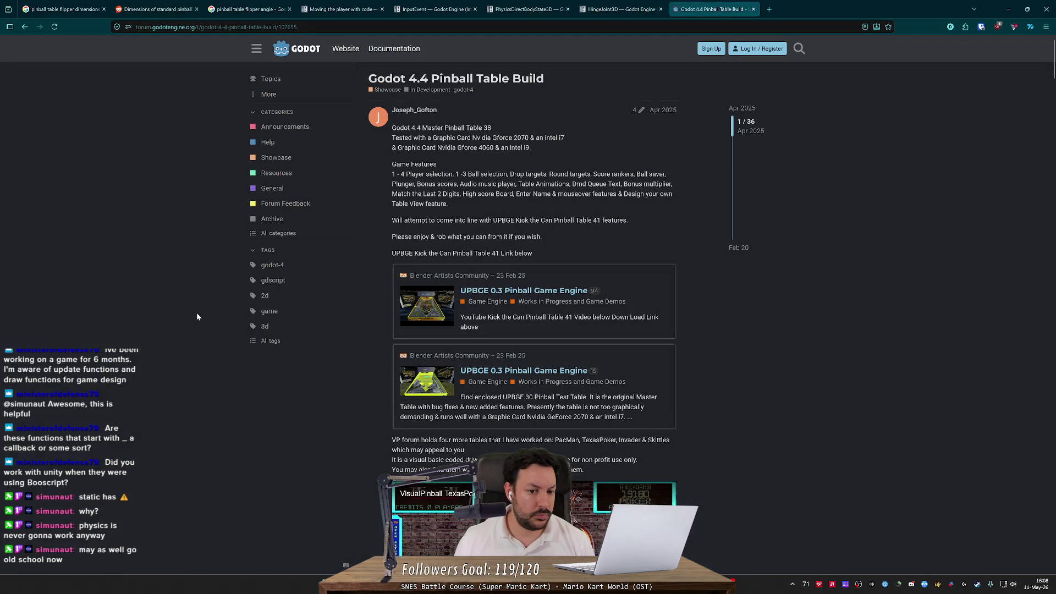
- Scroll down the thread and play the Skittles table video, skipping ahead to 4:51
{"action": "scroll", "coordinate": [196, 316], "scroll_direction": "down", "scroll_amount": 4}
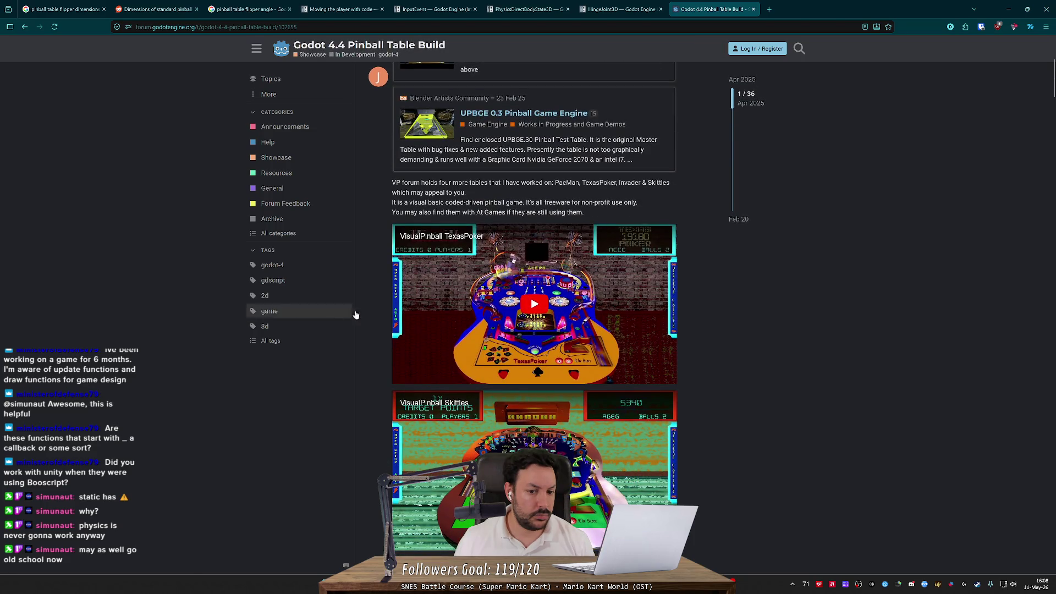
{"action": "scroll", "coordinate": [501, 434], "scroll_direction": "down", "scroll_amount": 2}
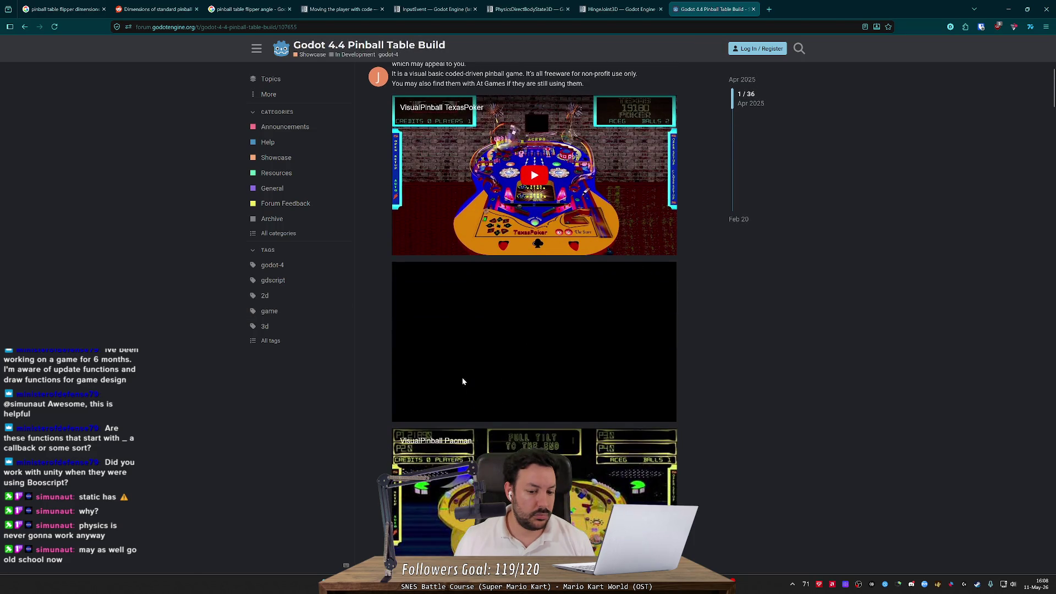
{"action": "left_click", "coordinate": [475, 332]}
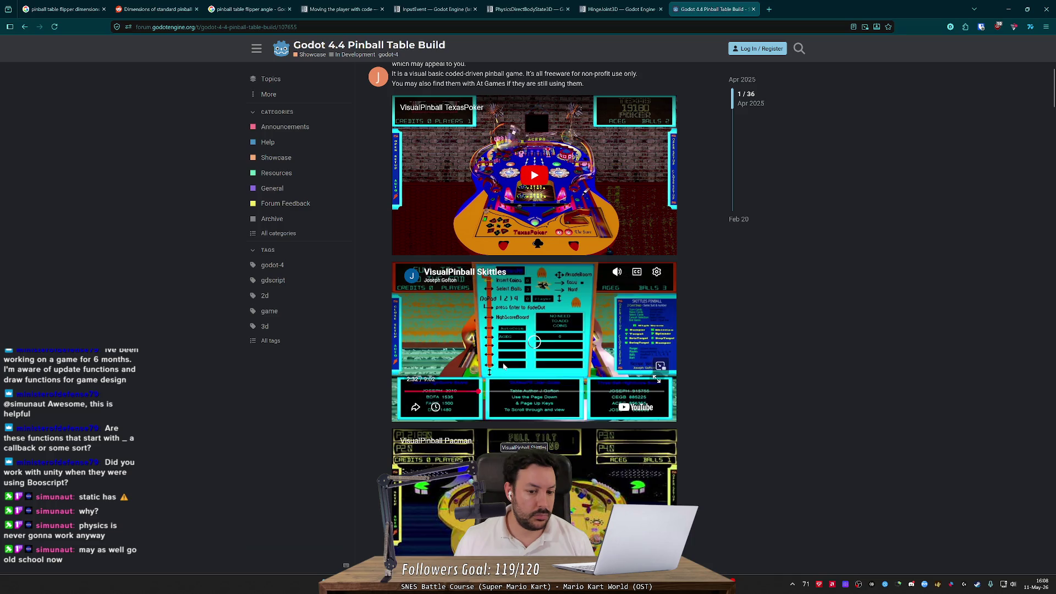
{"action": "left_click", "coordinate": [541, 391]}
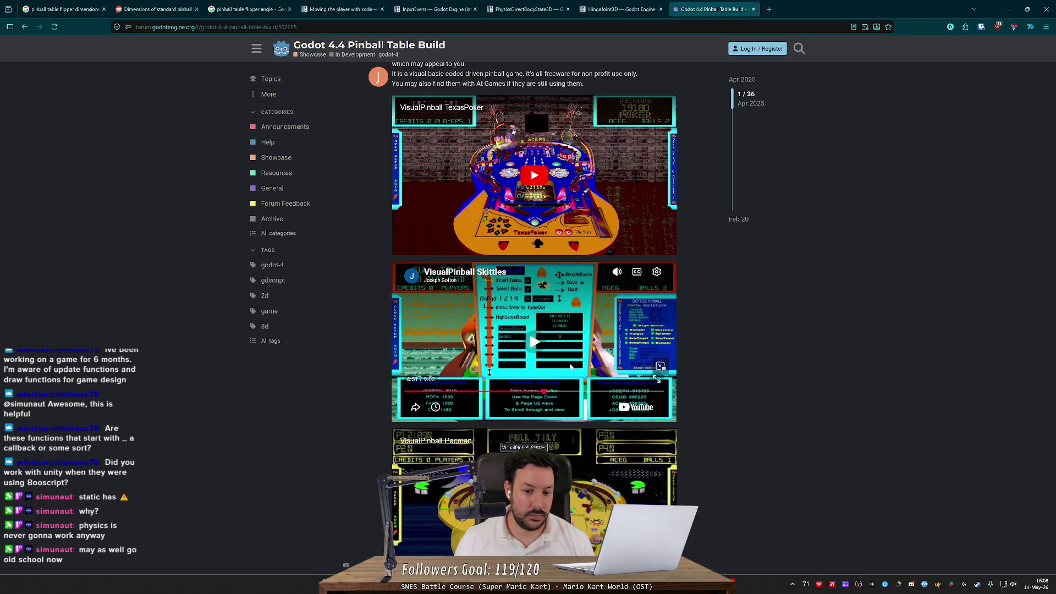
{"action": "left_click", "coordinate": [518, 327]}
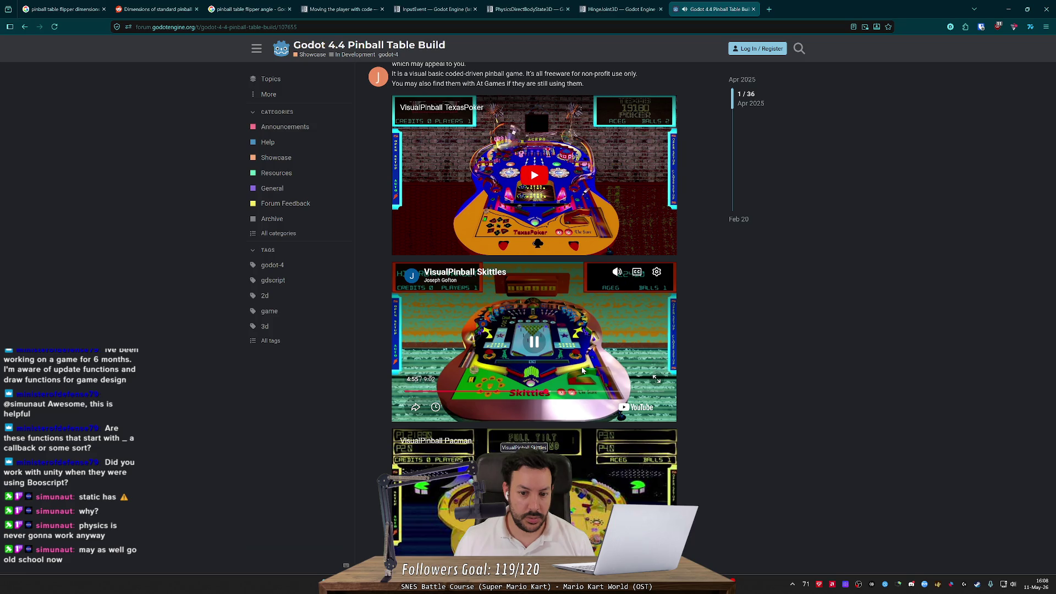
- Scroll back up and reread the post's opening lines
{"action": "scroll", "coordinate": [419, 342], "scroll_direction": "up", "scroll_amount": 3}
{"action": "scroll", "coordinate": [419, 342], "scroll_direction": "up", "scroll_amount": 4}
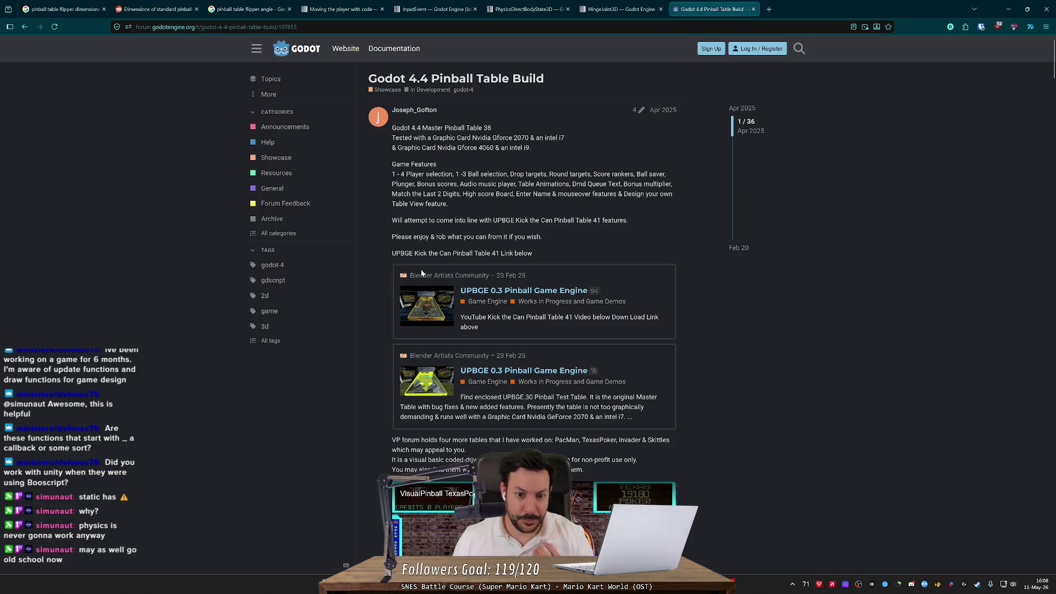
{"action": "left_click_drag", "start_coordinate": [399, 127], "coordinate": [480, 137]}
{"action": "left_click", "coordinate": [480, 137]}
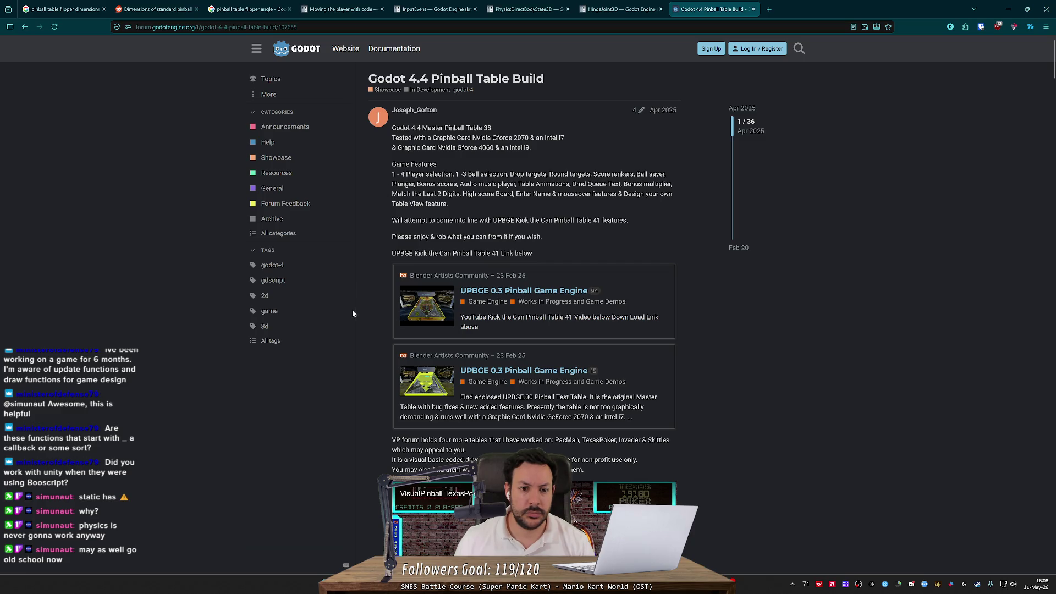
{"action": "scroll", "coordinate": [352, 317], "scroll_direction": "down", "scroll_amount": 5}
{"action": "scroll", "coordinate": [353, 316], "scroll_direction": "up", "scroll_amount": 3}
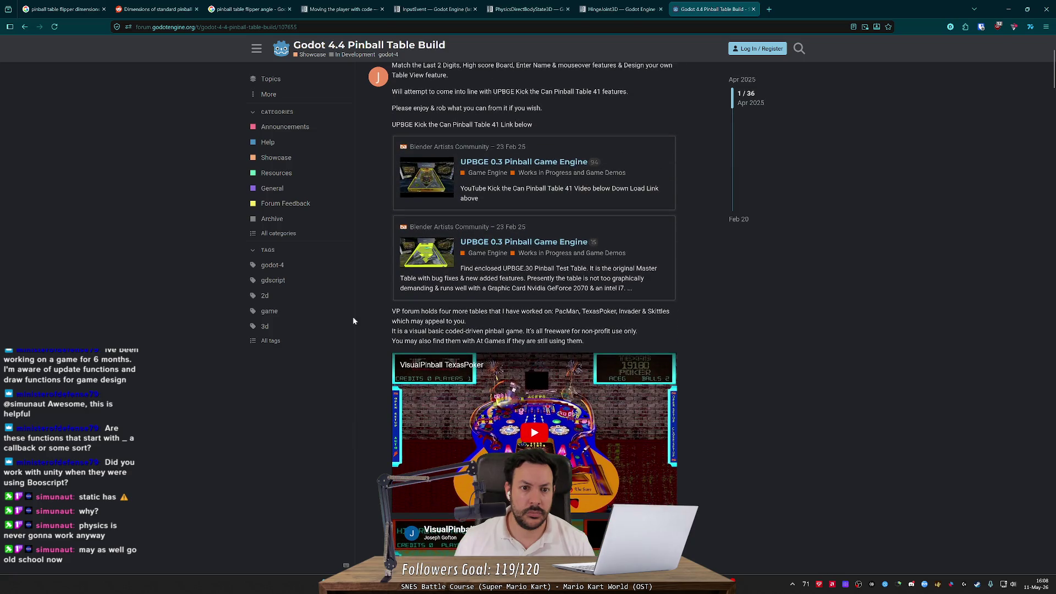
{"action": "left_click_drag", "start_coordinate": [452, 107], "coordinate": [518, 108]}
{"action": "left_click", "coordinate": [518, 108]}
- Open the UPBGE 0.3 pinball topic in a new tab and switch to it
{"action": "middle_click", "coordinate": [548, 164]}
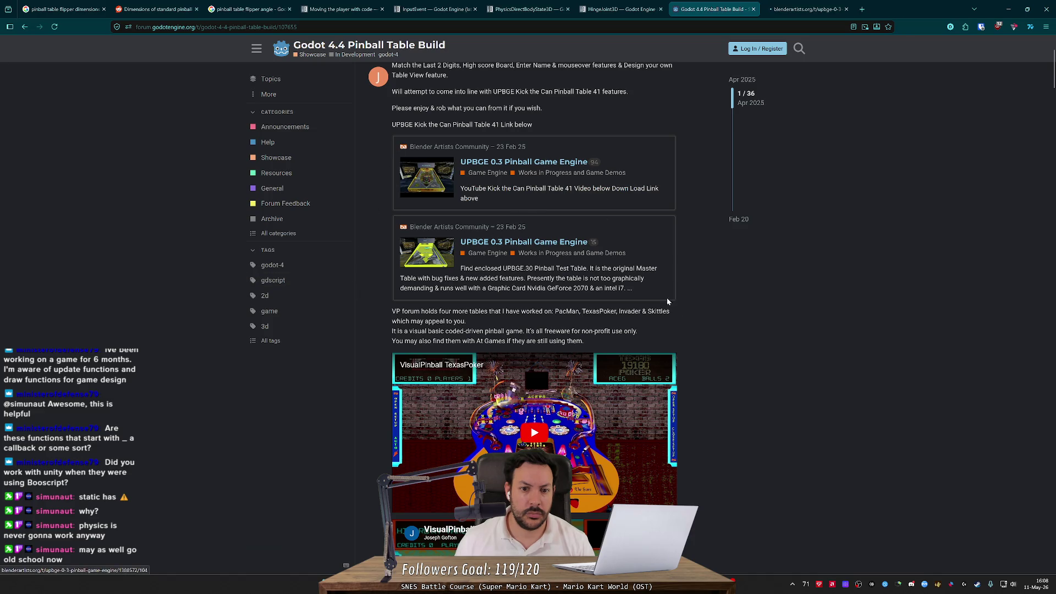
{"action": "scroll", "coordinate": [711, 385], "scroll_direction": "down", "scroll_amount": 4}
{"action": "scroll", "coordinate": [713, 388], "scroll_direction": "down", "scroll_amount": 7}
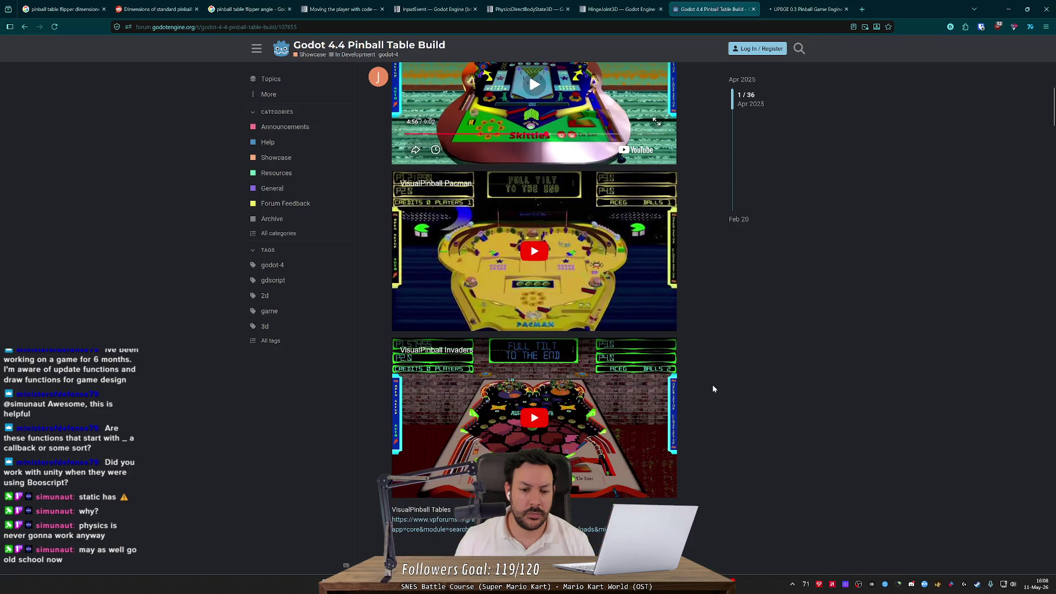
{"action": "scroll", "coordinate": [712, 388], "scroll_direction": "down", "scroll_amount": 3}
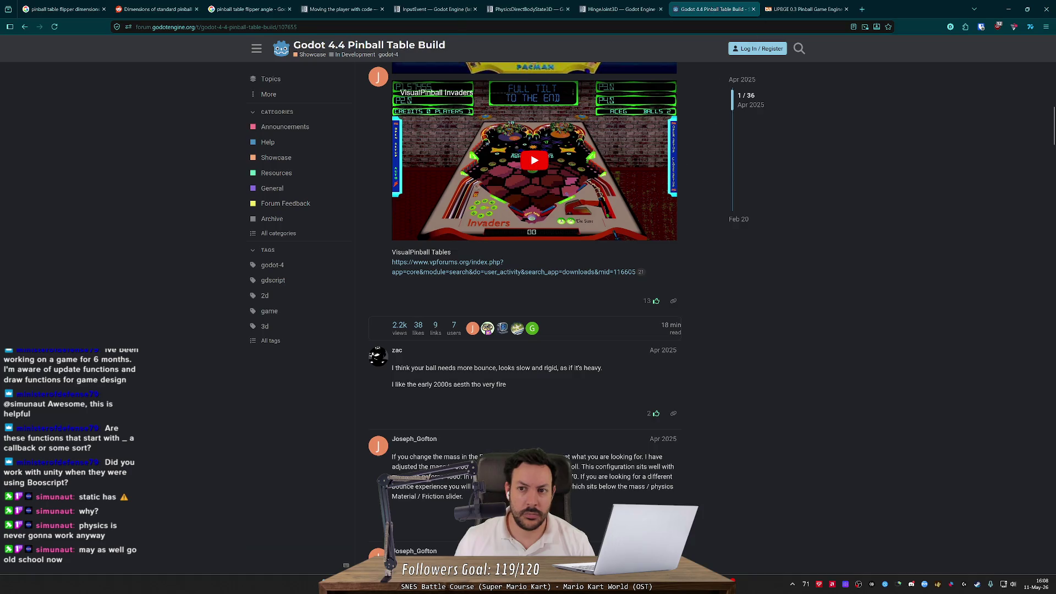
{"action": "left_click", "coordinate": [810, 7]}
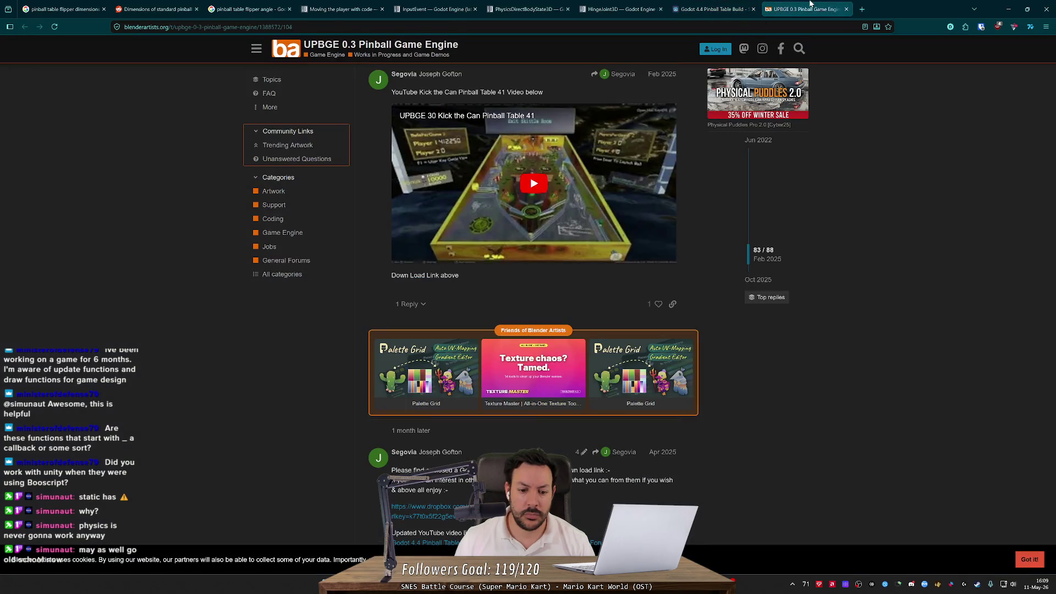
- Scroll through the UPBGE 0.3 Pinball Game Engine topic, then close it and the Pinball Table Build tab
{"action": "scroll", "coordinate": [773, 227], "scroll_direction": "down", "scroll_amount": 3}
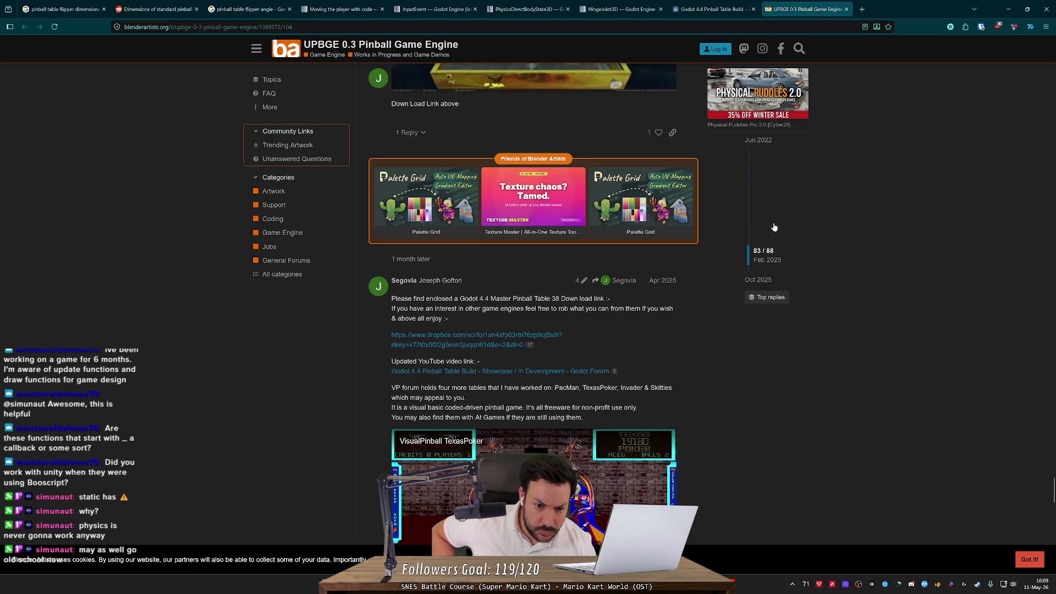
{"action": "scroll", "coordinate": [774, 227], "scroll_direction": "down", "scroll_amount": 11}
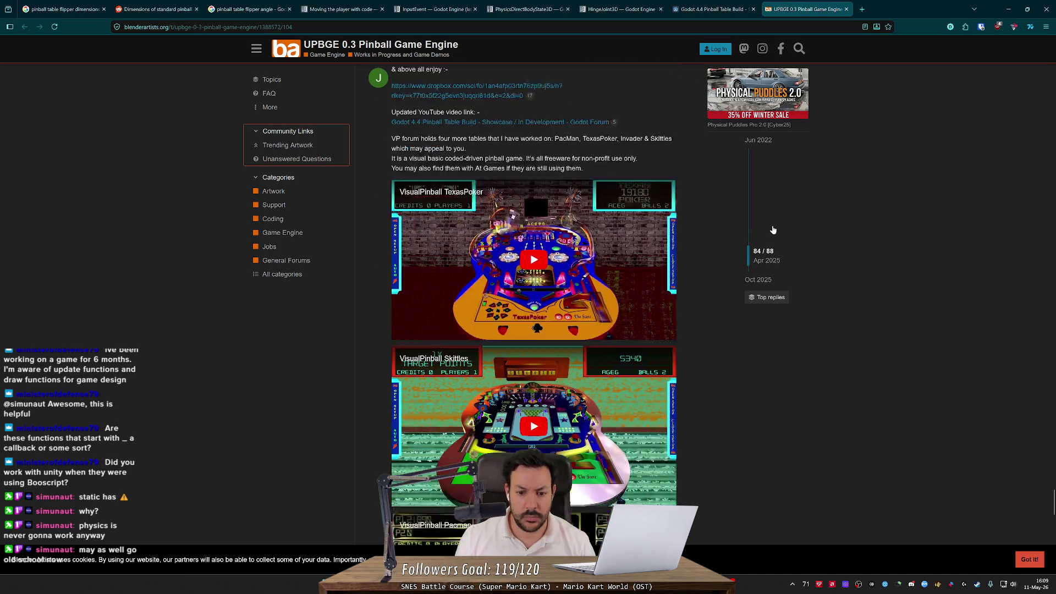
{"action": "scroll", "coordinate": [770, 316], "scroll_direction": "down", "scroll_amount": 5}
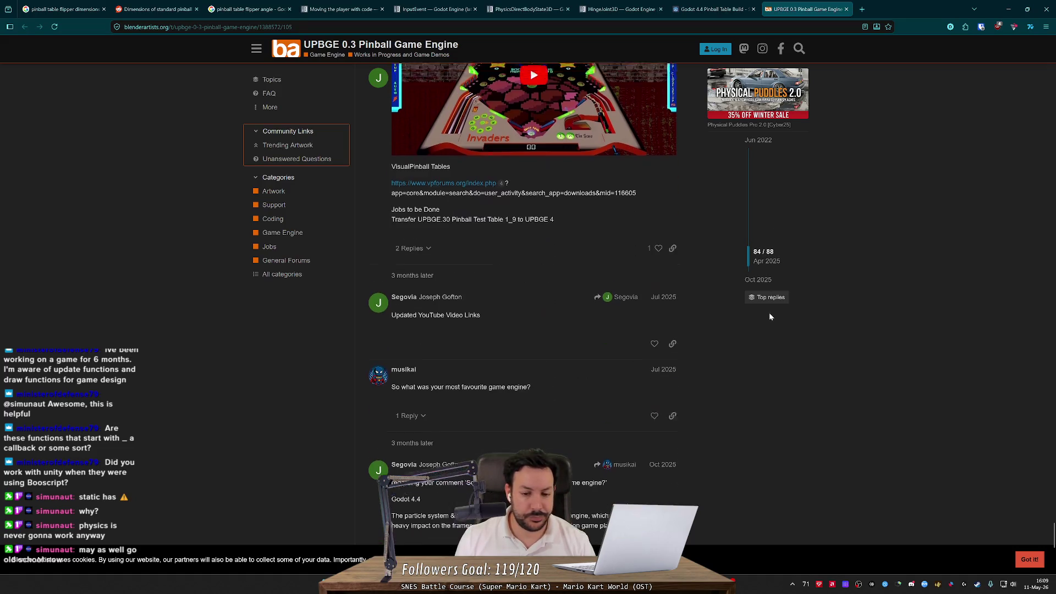
{"action": "left_click", "coordinate": [846, 8]}
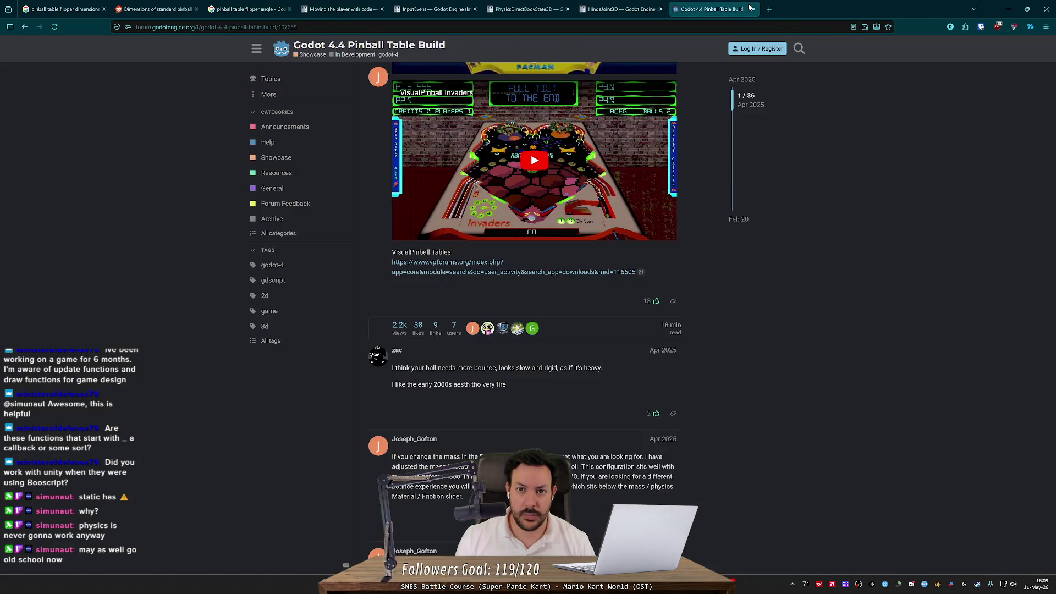
{"action": "left_click", "coordinate": [753, 8]}
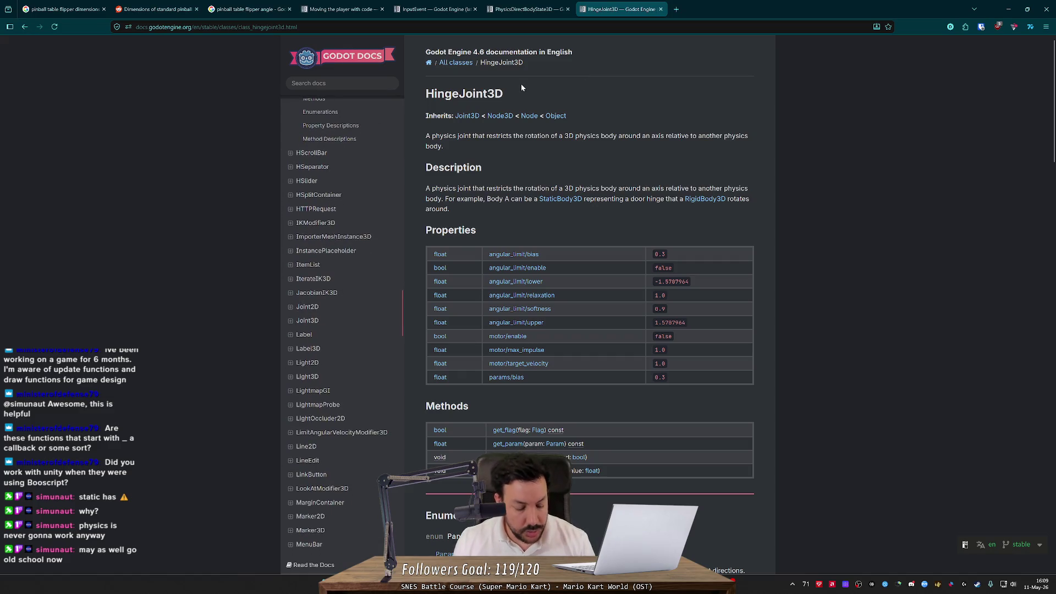
- Reopen the closed forum tab and go back to the flipper search results
{"action": "key", "text": "ctrl+shift+t"}
{"action": "key", "text": "alt+Left"}
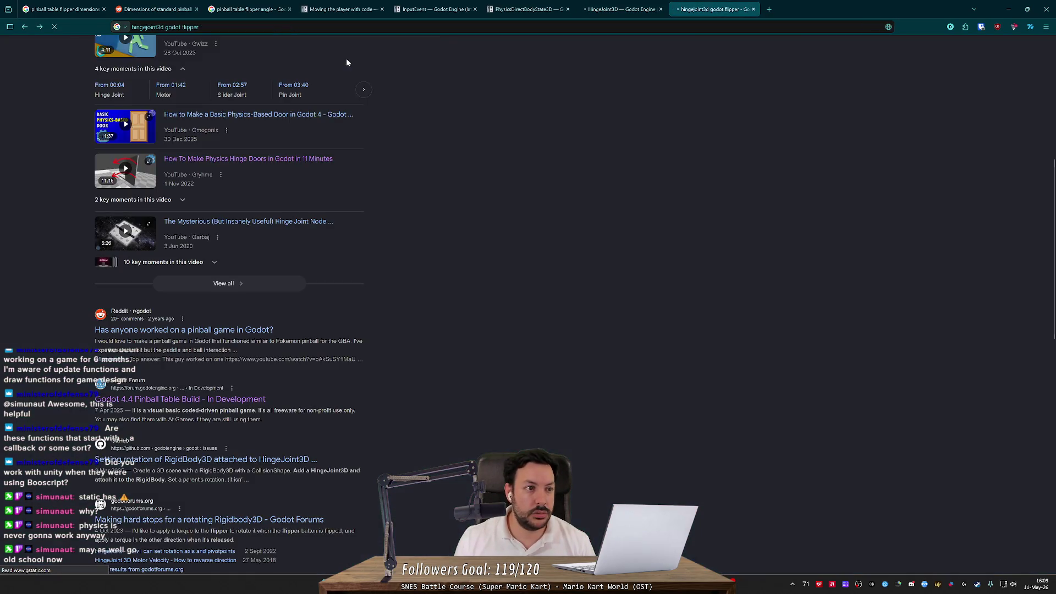
{"action": "scroll", "coordinate": [100, 182], "scroll_direction": "up", "scroll_amount": 5}
{"action": "scroll", "coordinate": [99, 183], "scroll_direction": "up", "scroll_amount": 1}
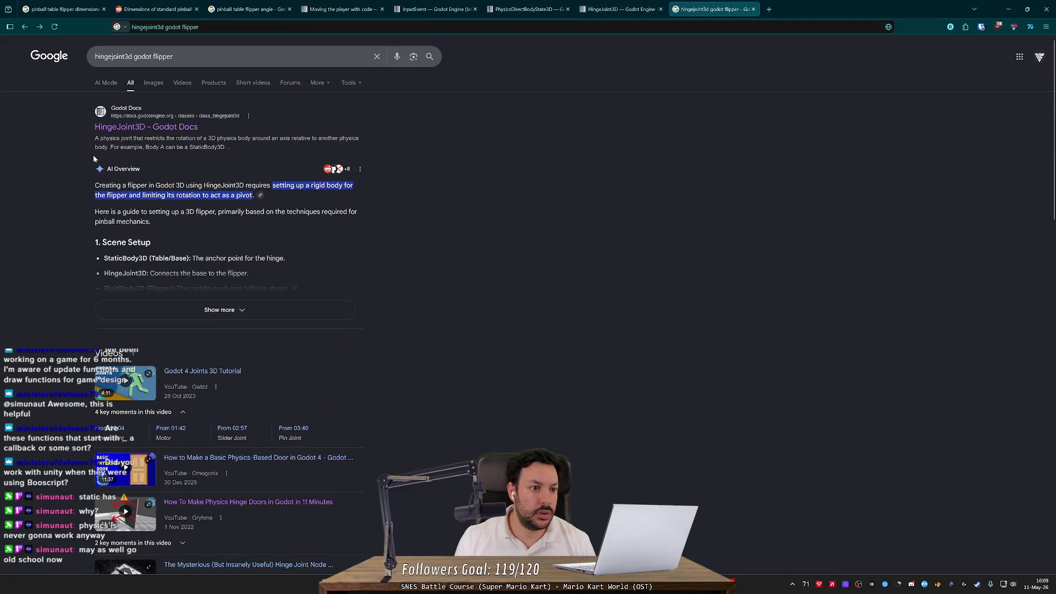
- Change the search query to 'hingejoint3d godot pinball' and run it
{"action": "left_click", "coordinate": [143, 57]}
{"action": "double_click", "coordinate": [143, 57]}
{"action": "key", "text": "shift+End"}
{"action": "type", "text": "h"}
{"action": "key", "text": "BackSpace"}
{"action": "type", "text": "godot pinball"}
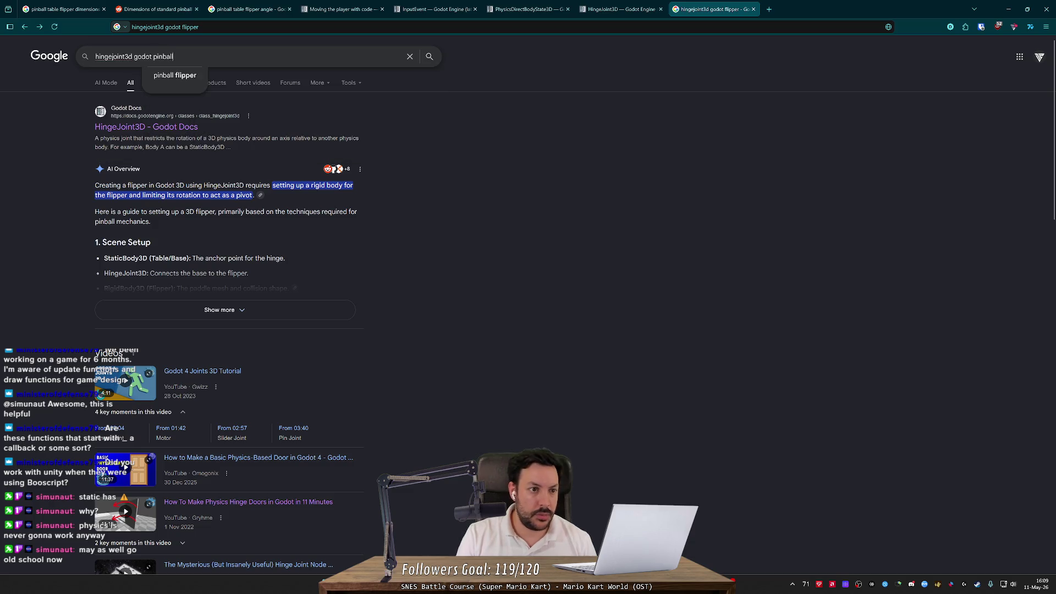
{"action": "key", "text": "Return"}
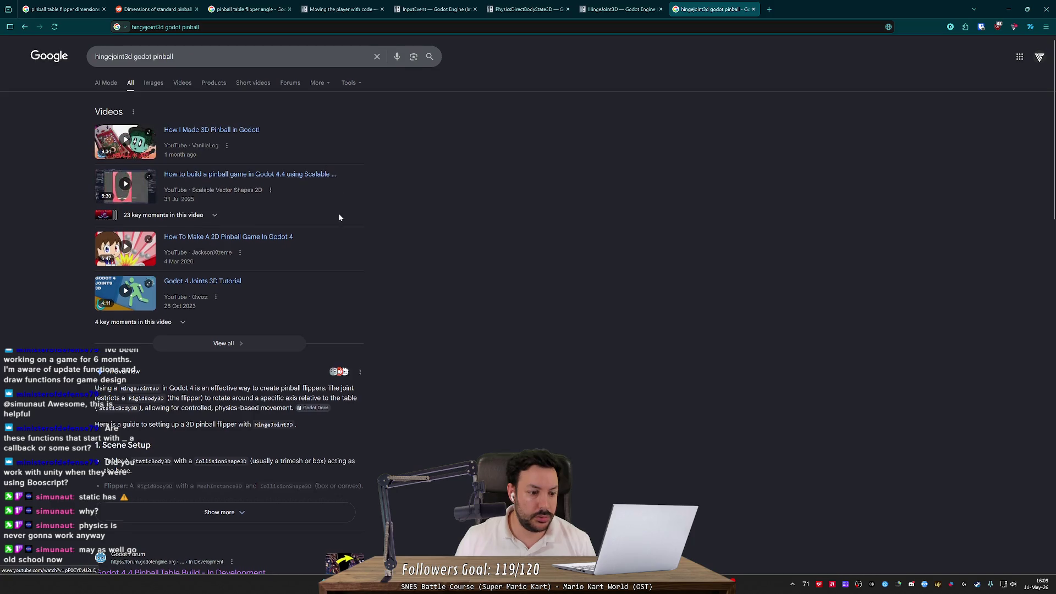
- Expand the AI overview and read its flipper scene setup and hinge configuration steps
{"action": "scroll", "coordinate": [308, 223], "scroll_direction": "down", "scroll_amount": 4}
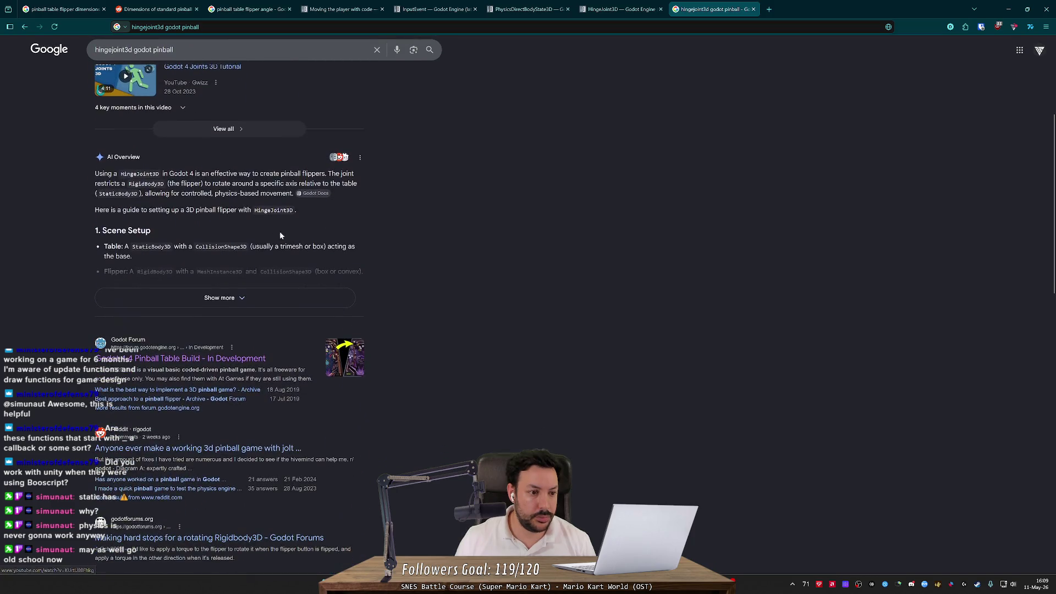
{"action": "left_click", "coordinate": [213, 298]}
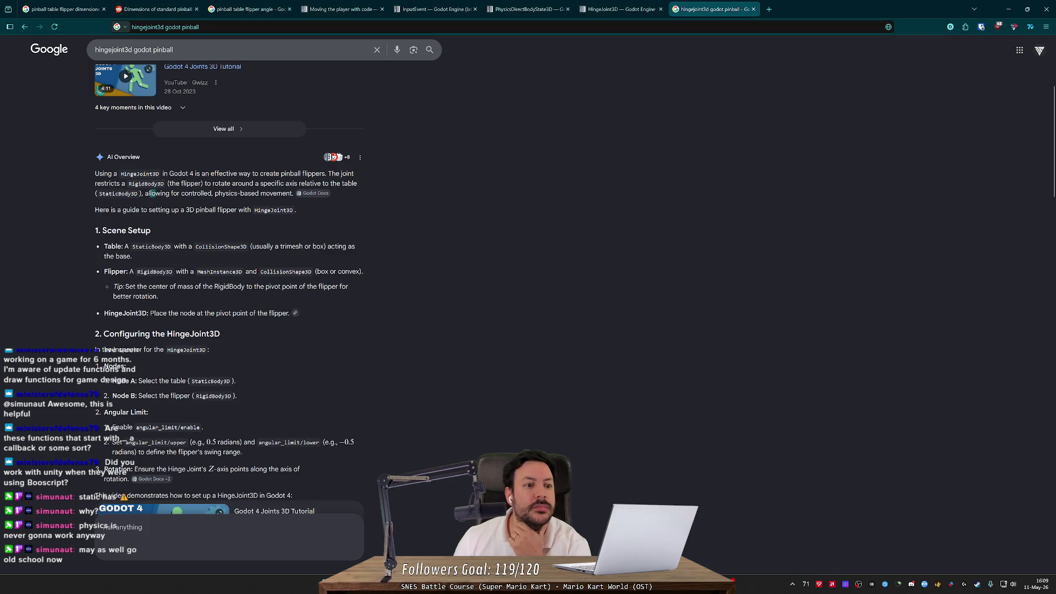
{"action": "mouse_move", "coordinate": [317, 196]}
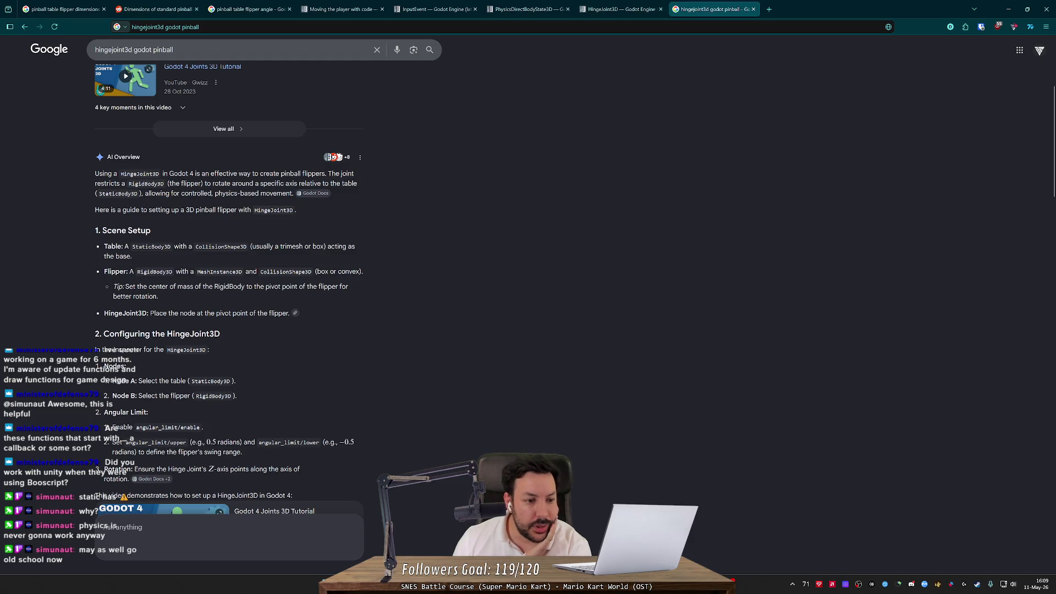
{"action": "left_click_drag", "start_coordinate": [128, 271], "coordinate": [207, 271]}
{"action": "left_click", "coordinate": [208, 271]}
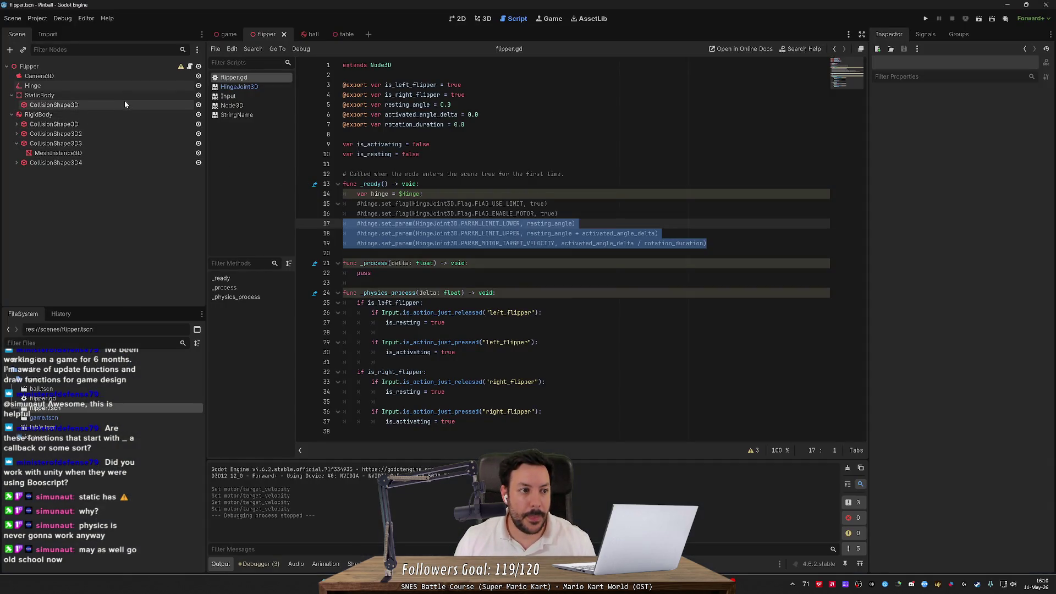
- Delete the StaticBody node and its child collision shape from the flipper scene
{"action": "left_click", "coordinate": [130, 96]}
{"action": "key", "text": "Delete"}
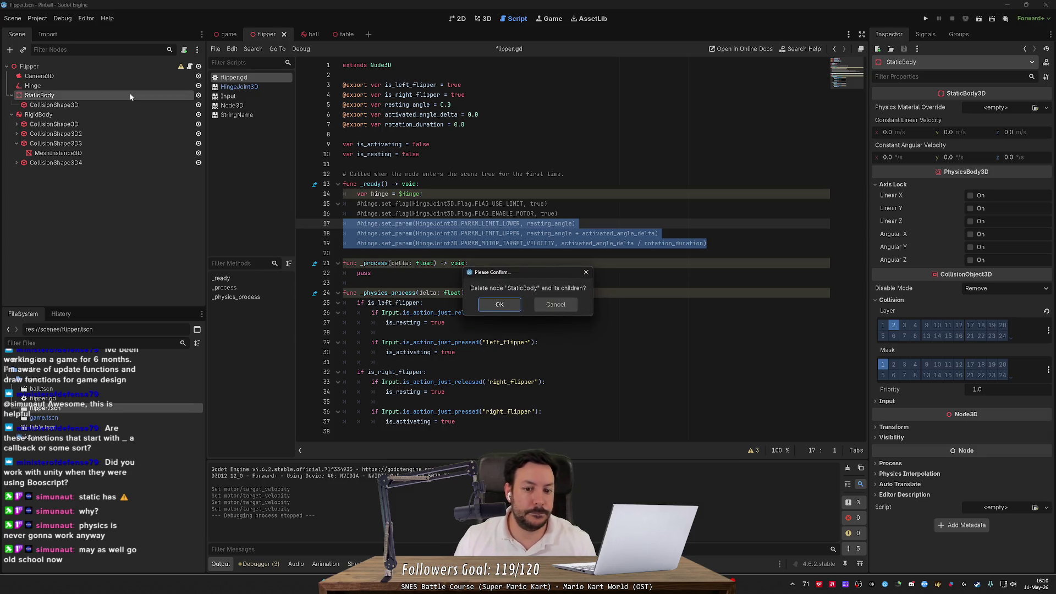
{"action": "key", "text": "Return"}
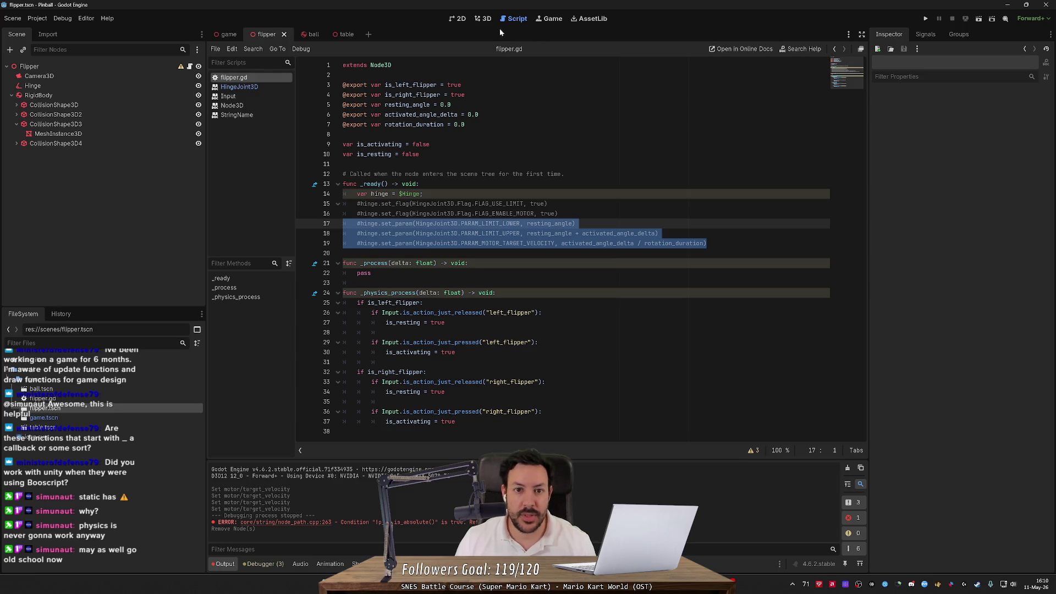
- Switch to the 3D view and run the flipper scene on its own
{"action": "left_click", "coordinate": [482, 18]}
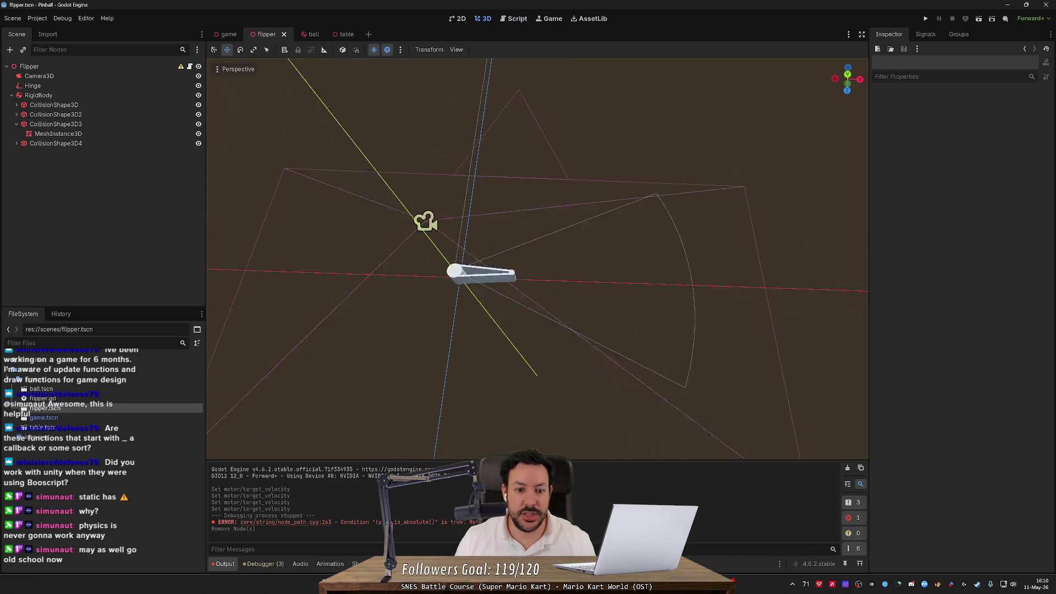
{"action": "key", "text": "e"}
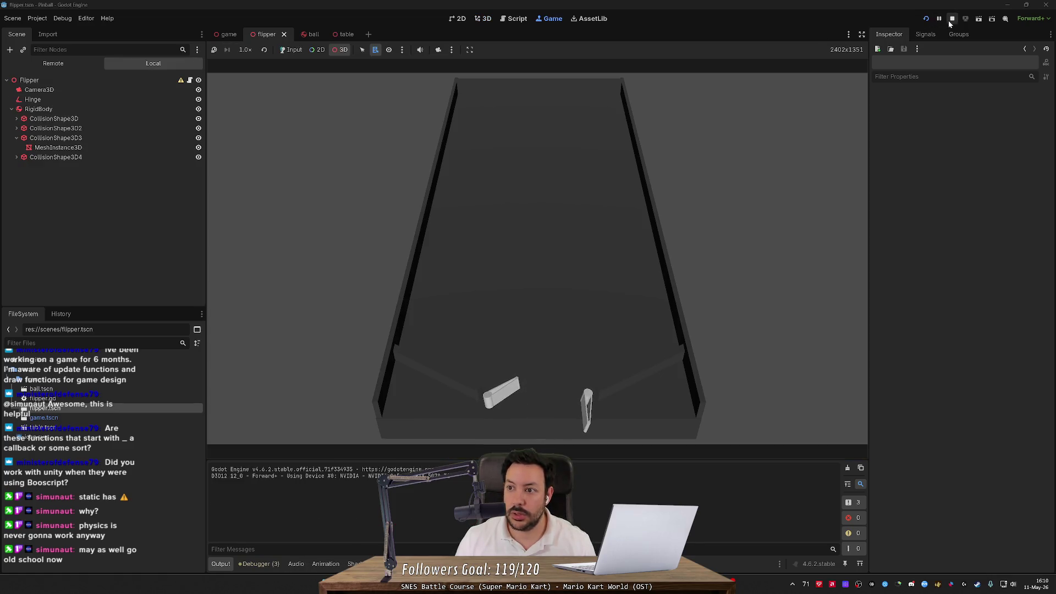
{"action": "left_click", "coordinate": [951, 20]}
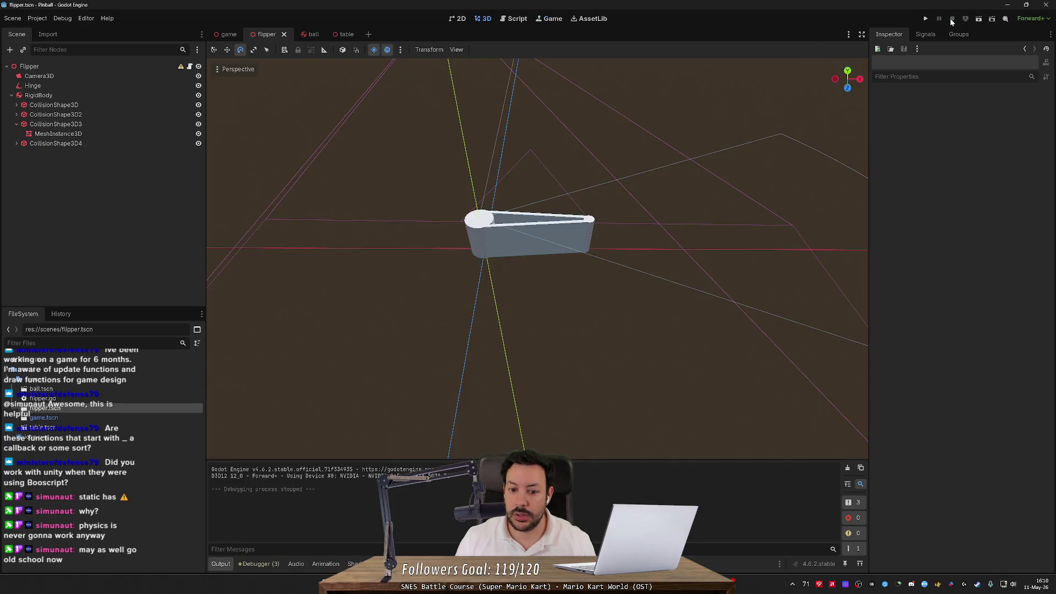
{"action": "left_click", "coordinate": [978, 18]}
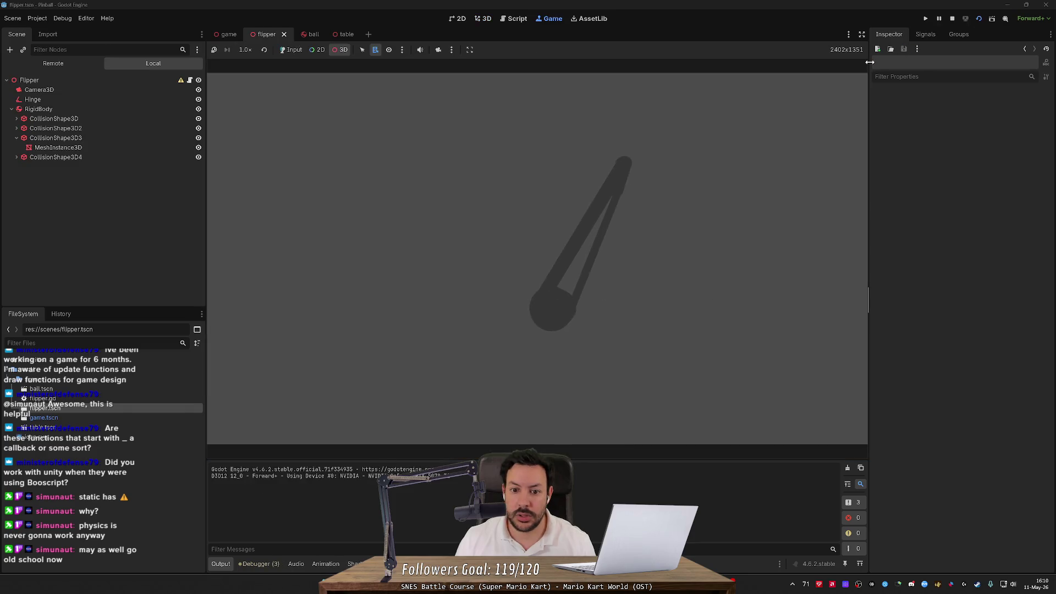
- On the Hinge, flip the motor Target Velocity between -200 and 200 to swing the running flipper
{"action": "left_click", "coordinate": [90, 99]}
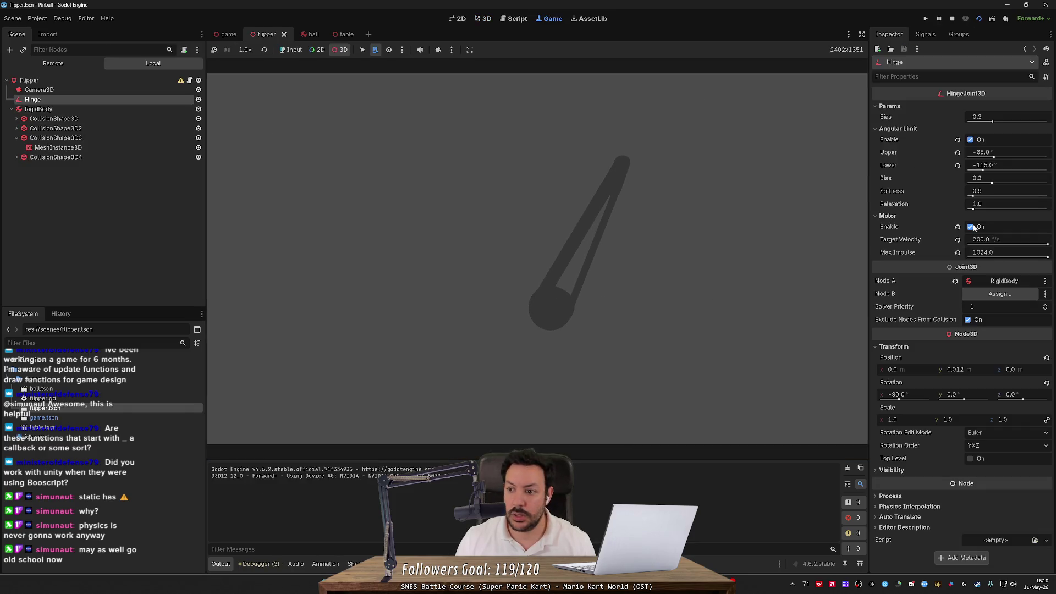
{"action": "left_click_drag", "start_coordinate": [1044, 244], "coordinate": [910, 242]}
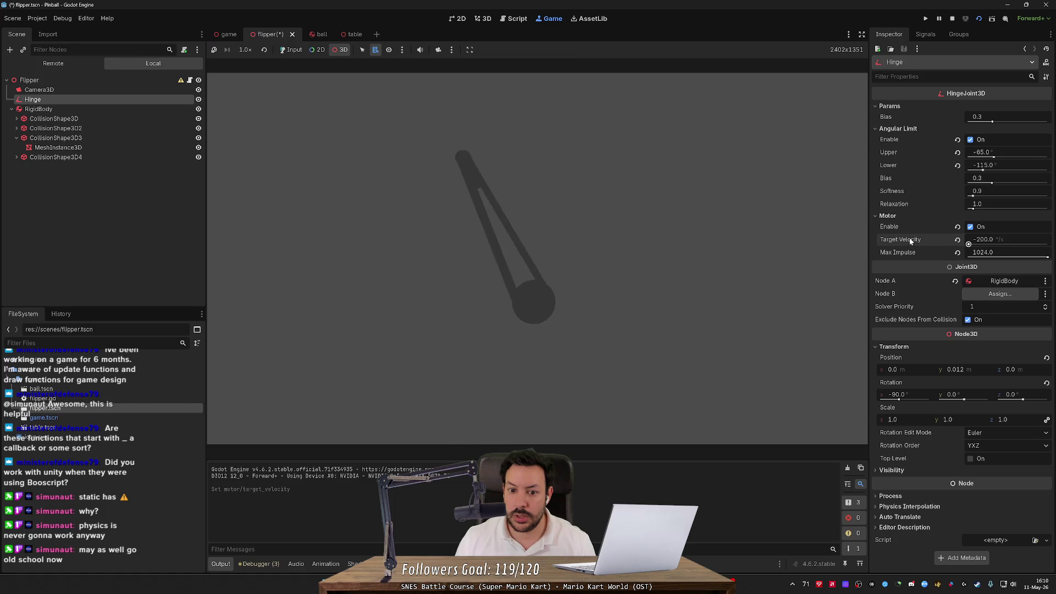
{"action": "left_click", "coordinate": [957, 240]}
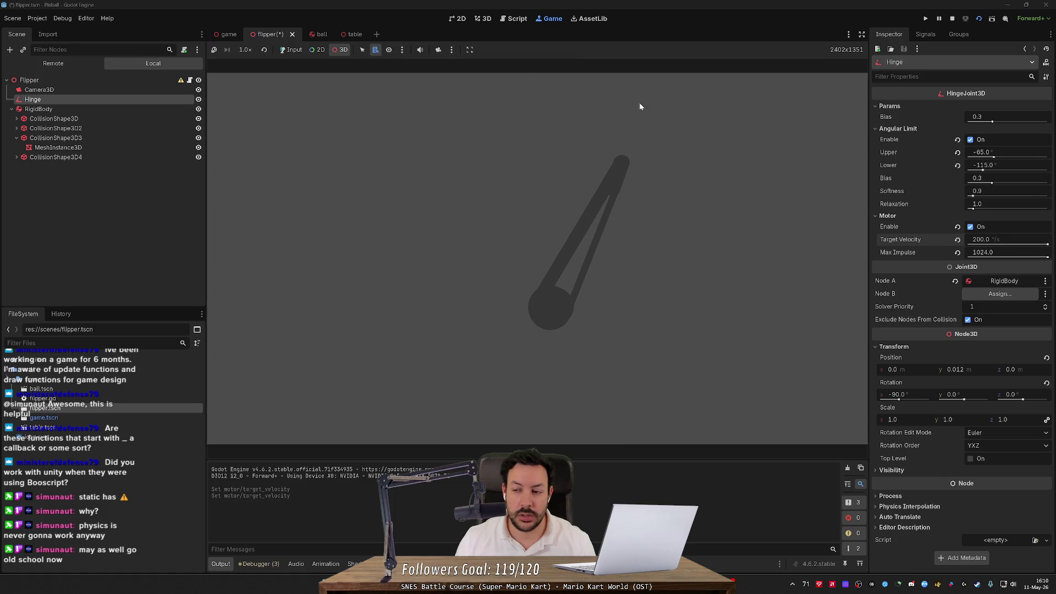
{"action": "left_click_drag", "start_coordinate": [1048, 244], "coordinate": [863, 245]}
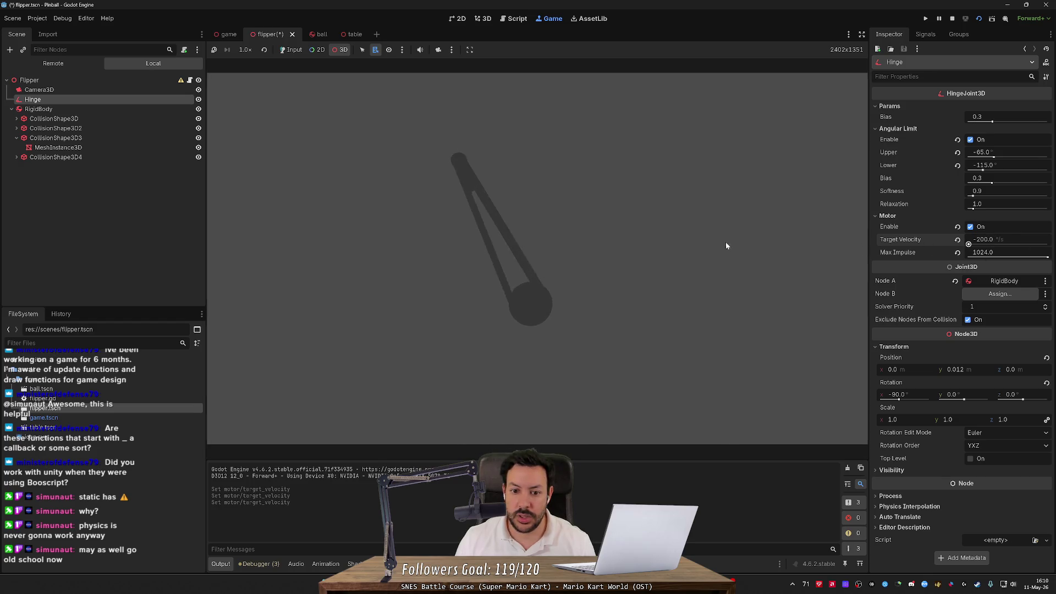
{"action": "left_click", "coordinate": [989, 240]}
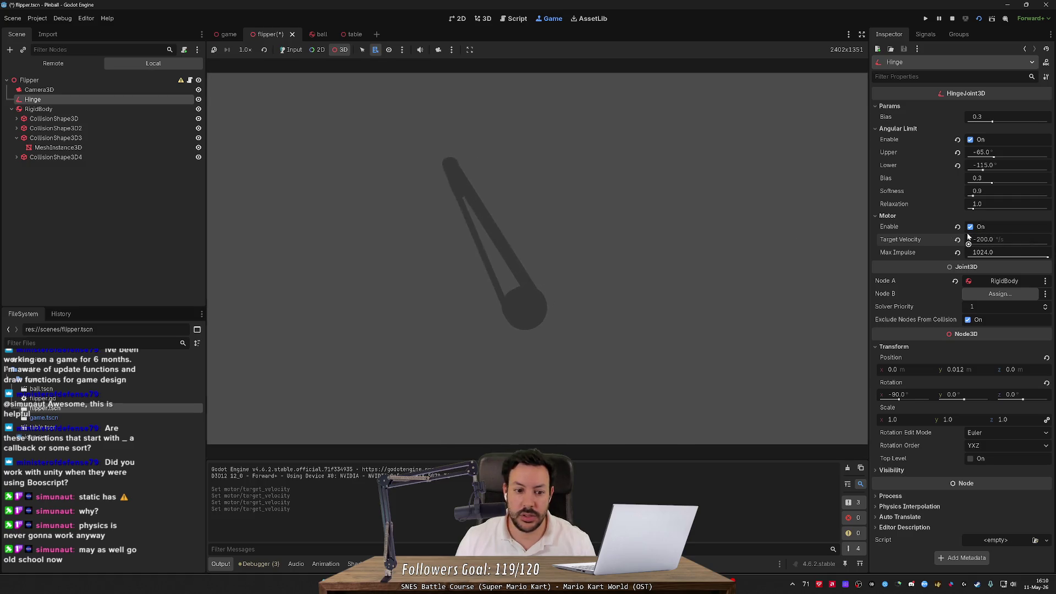
{"action": "left_click", "coordinate": [695, 210]}
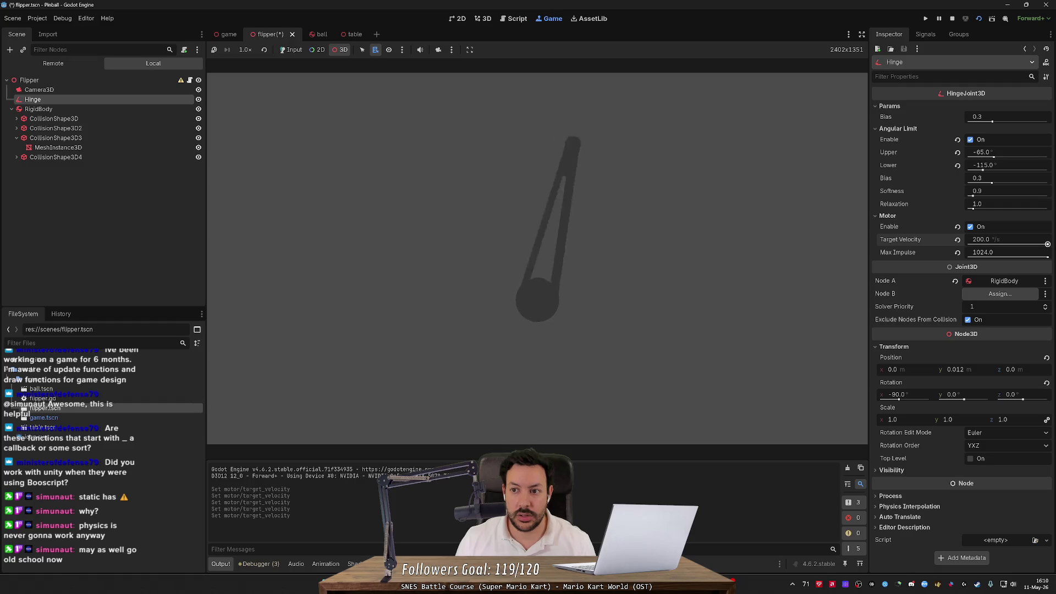
{"action": "left_click", "coordinate": [677, 229]}
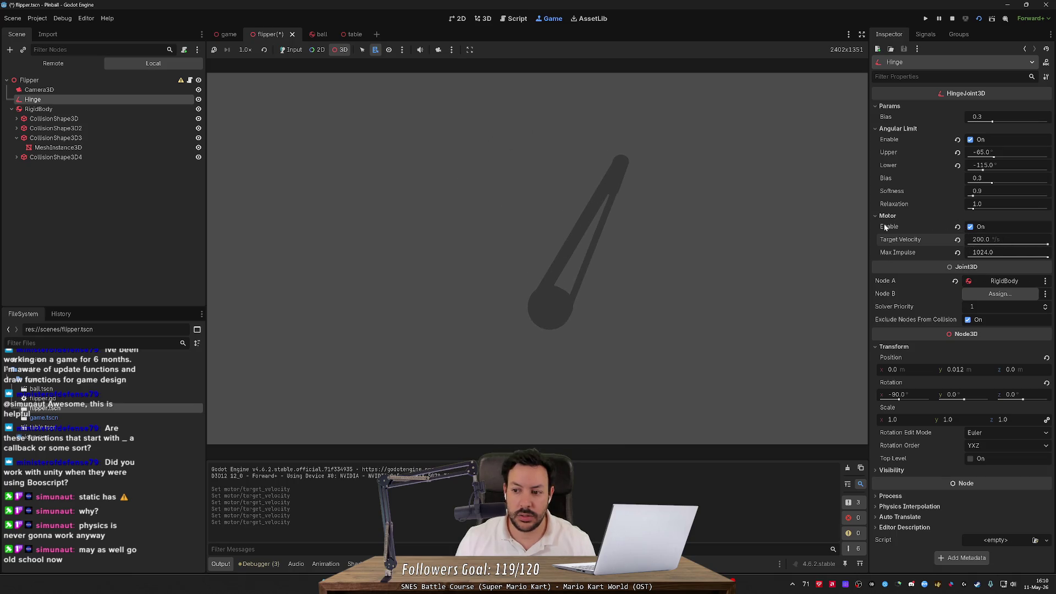
- Glance at the Google search results, then return to the flipper's 3D workspace
{"action": "key", "text": "alt+Tab"}
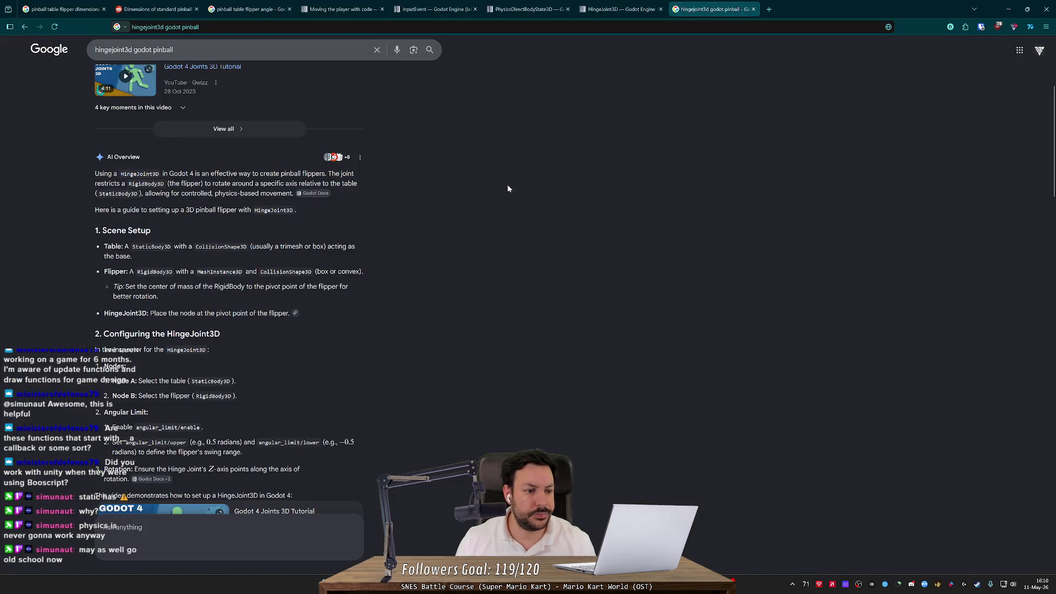
{"action": "key", "text": "alt+Tab"}
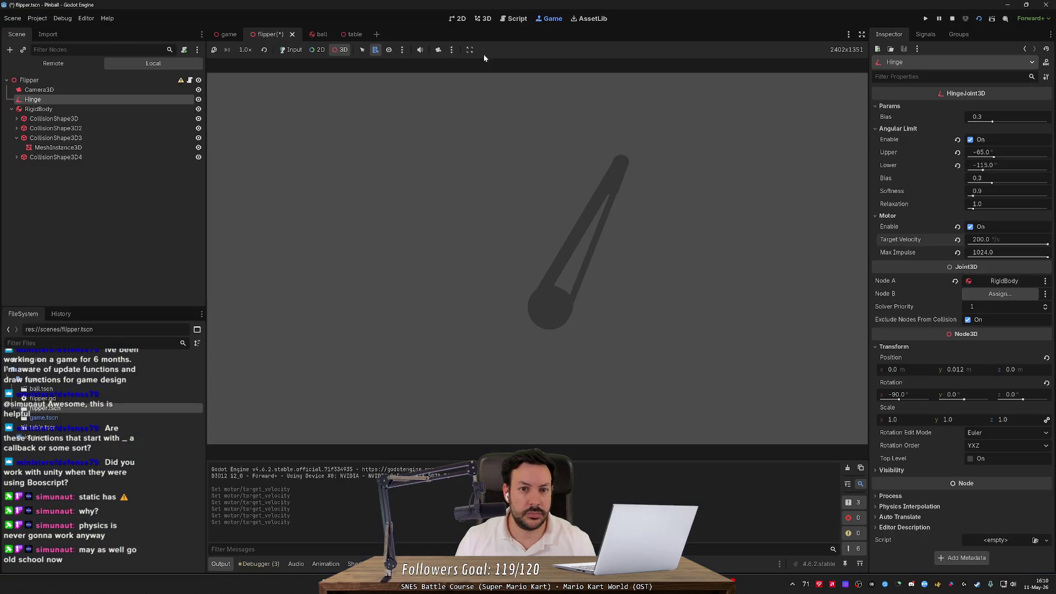
{"action": "key", "text": "ctrl+F2"}
- Change the Hinge's Position y from 0.012 to 0, save, and restart the flipper scene
{"action": "key", "text": "KP_1"}
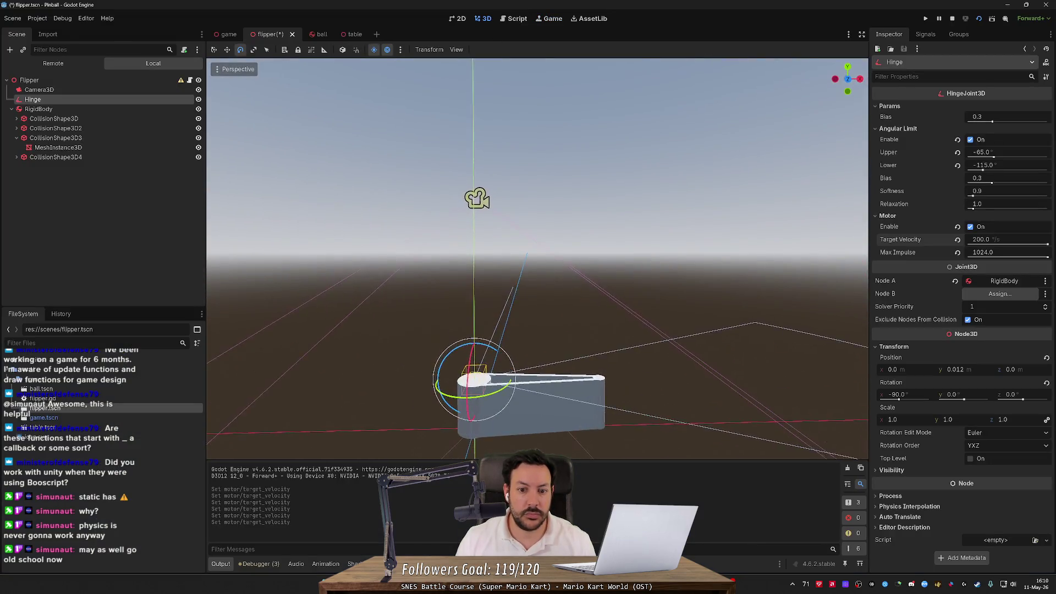
{"action": "scroll", "coordinate": [537, 258], "scroll_direction": "up", "scroll_amount": 3}
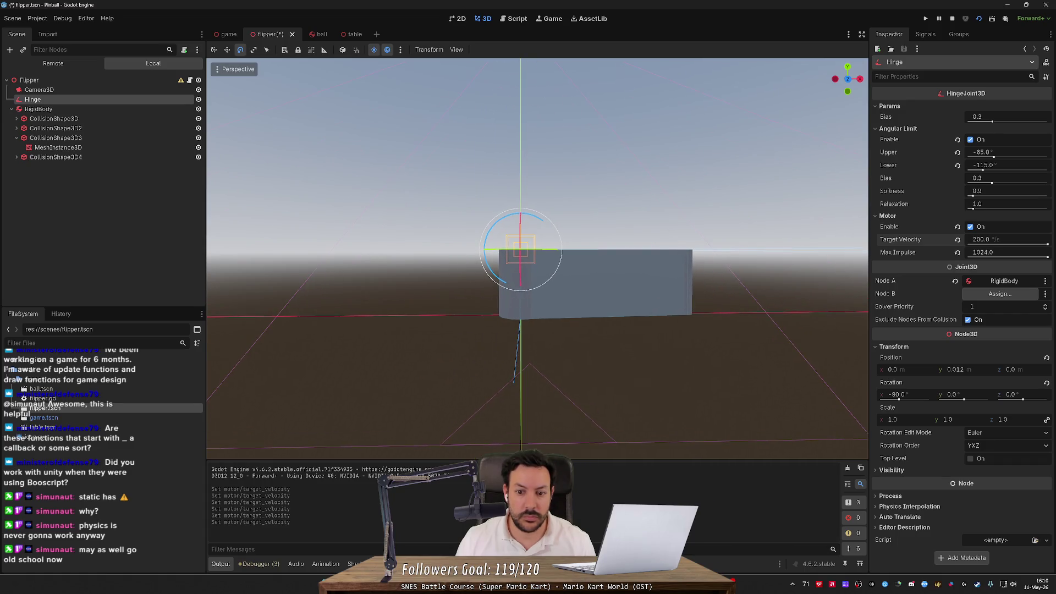
{"action": "left_click", "coordinate": [966, 369]}
{"action": "key", "text": "ctrl+a"}
{"action": "type", "text": "0"}
{"action": "key", "text": "Return"}
{"action": "key", "text": "ctrl+s"}
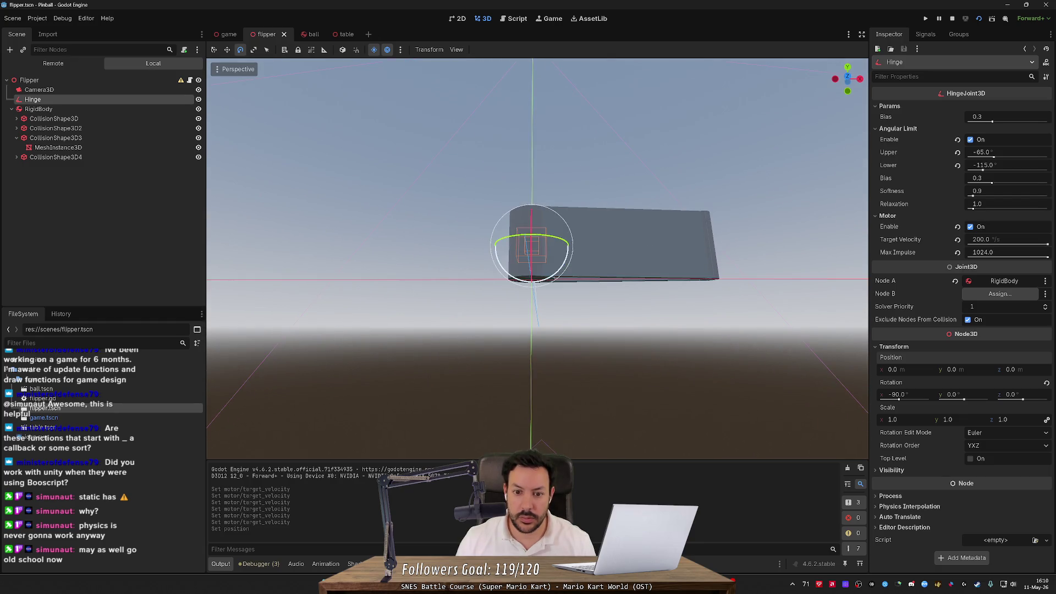
{"action": "left_click_drag", "start_coordinate": [773, 231], "coordinate": [774, 324]}
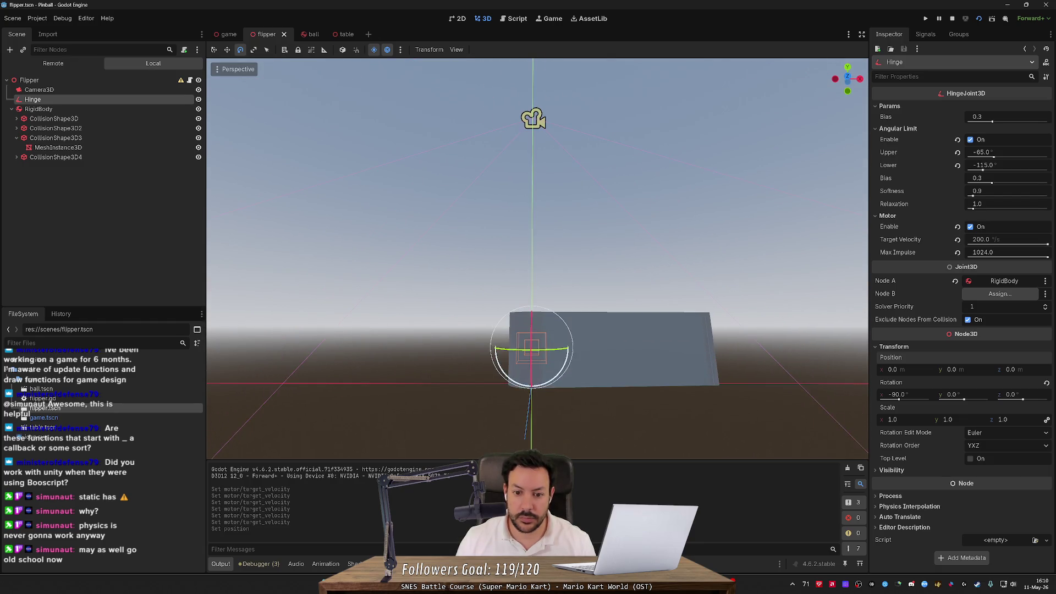
{"action": "left_click", "coordinate": [978, 19]}
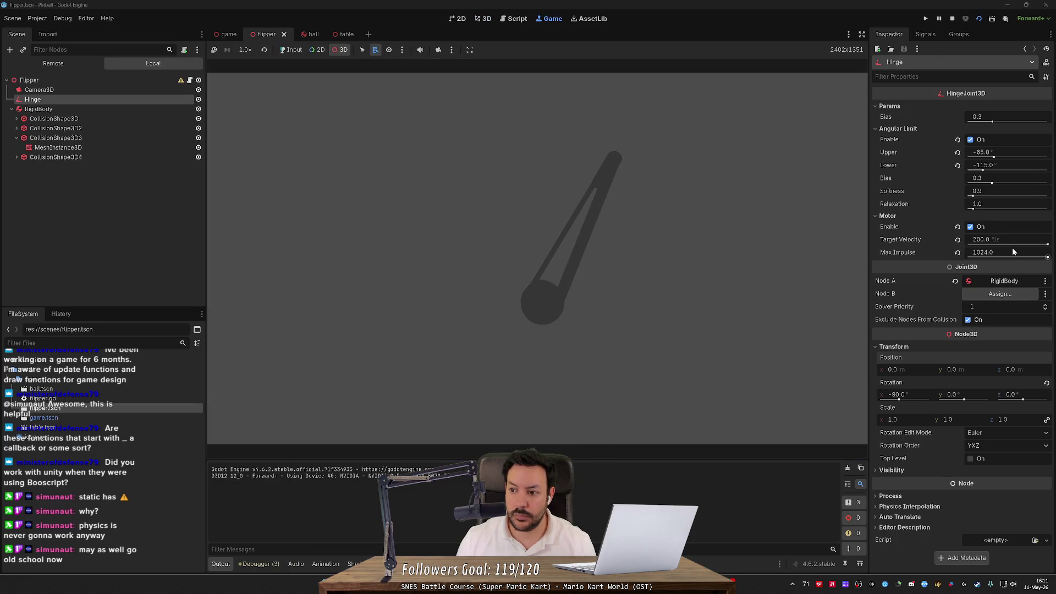
- Test the swing by setting Target Velocity to -200, then undo and redo the change
{"action": "left_click_drag", "start_coordinate": [1047, 245], "coordinate": [879, 240]}
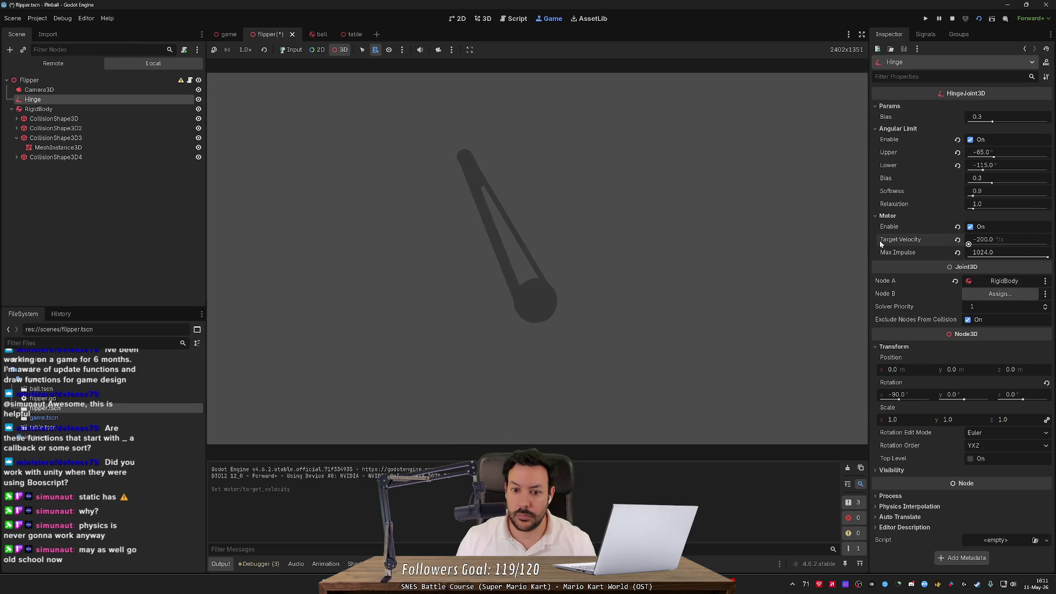
{"action": "key", "text": "ctrl+z"}
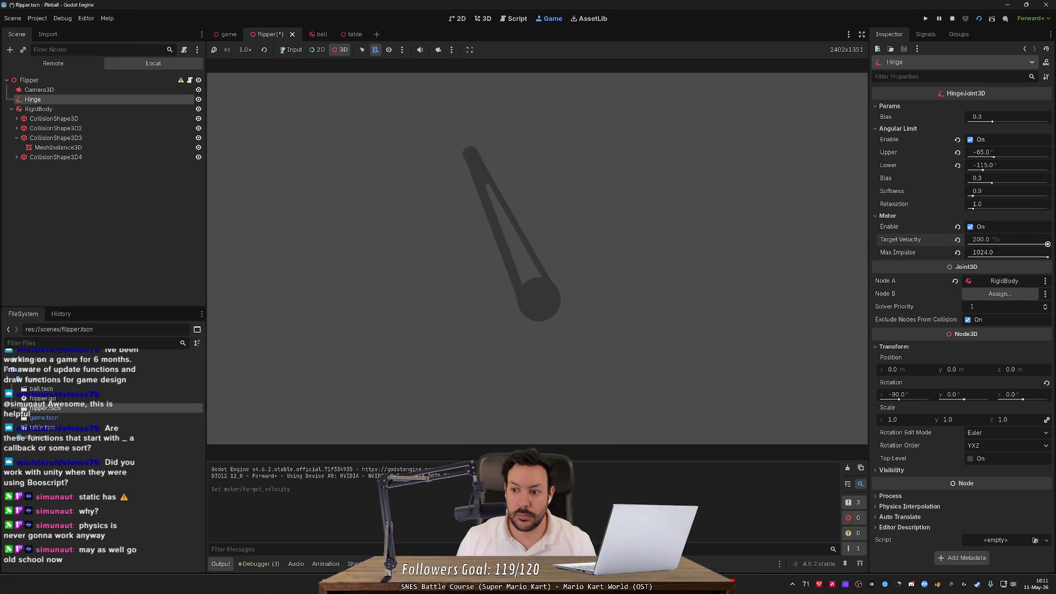
{"action": "key", "text": "ctrl+shift+z"}
{"action": "key", "text": "ctrl+z"}
{"action": "key", "text": "ctrl+z"}
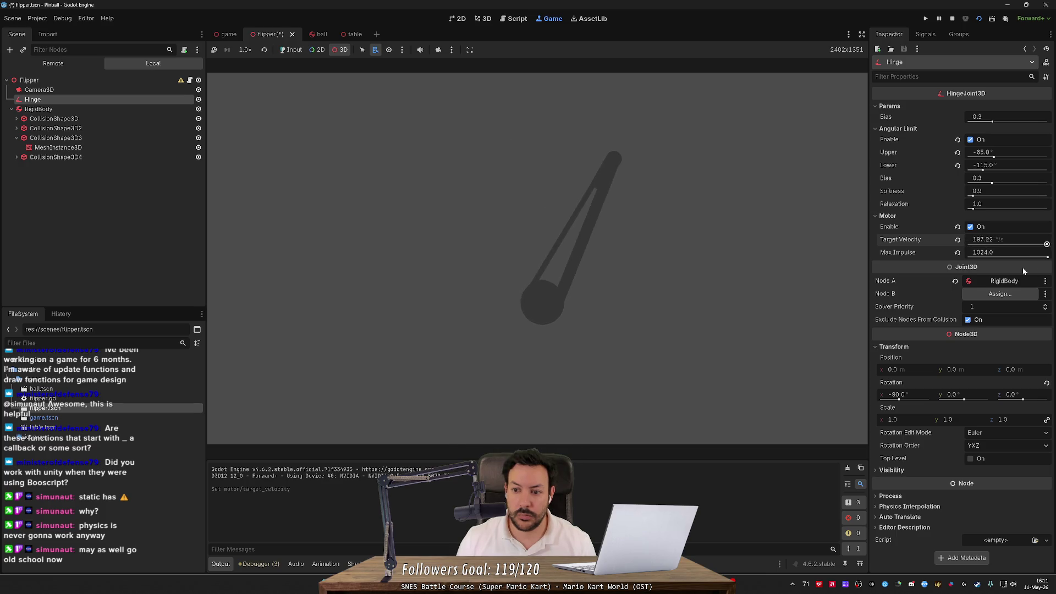
{"action": "key", "text": "ctrl+shift+z"}
- In the Remote scene tree, expand Flipper and select the live Hinge to adjust its target velocity
{"action": "left_click", "coordinate": [72, 64]}
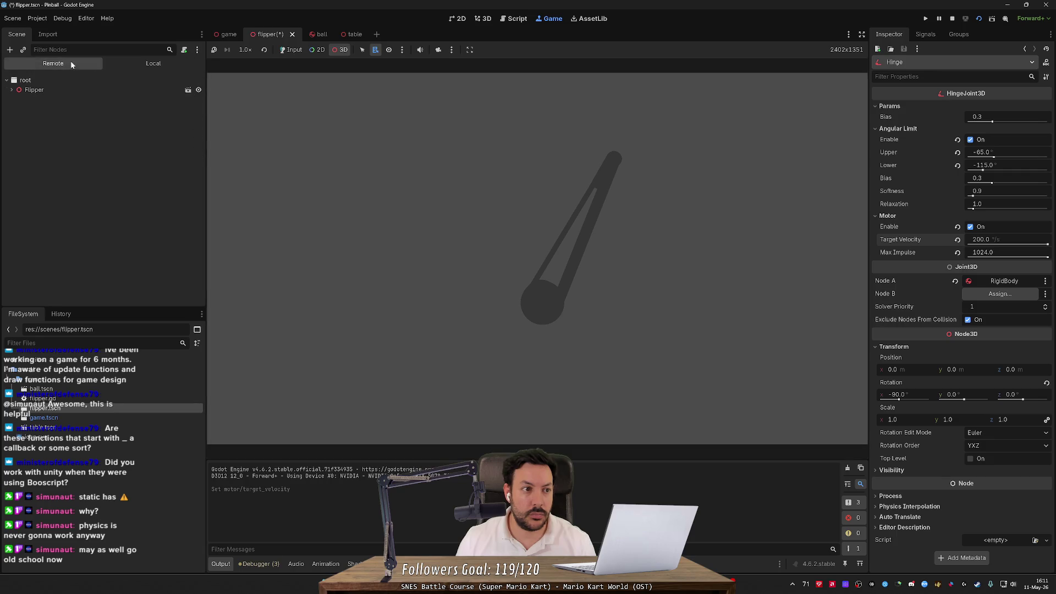
{"action": "left_click", "coordinate": [11, 90]}
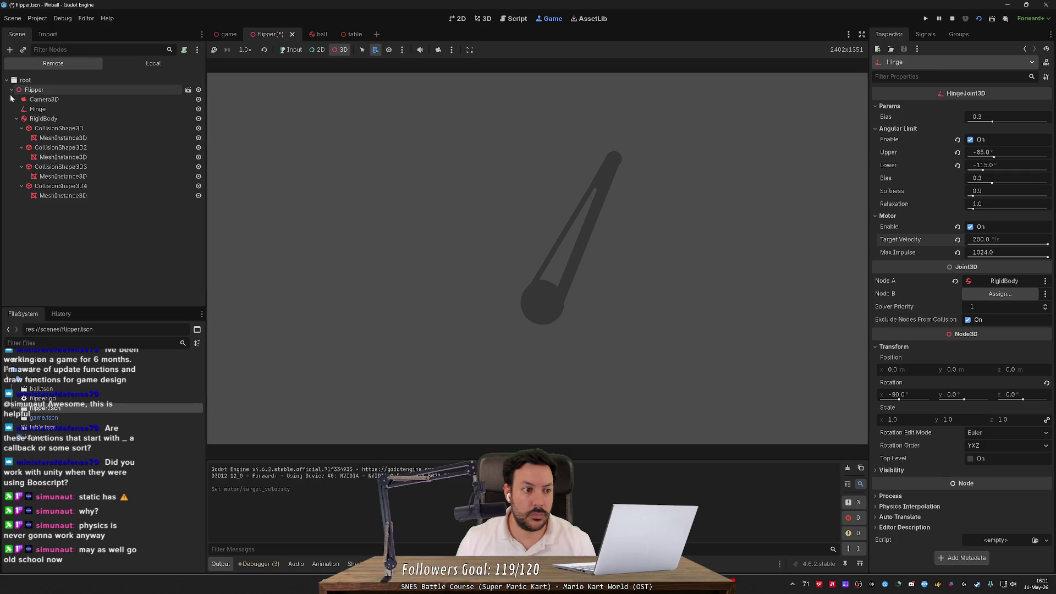
{"action": "left_click", "coordinate": [49, 112]}
{"action": "mouse_move", "coordinate": [1042, 280]}
{"action": "left_mouse_down"}
{"action": "mouse_move", "coordinate": [850, 285]}
{"action": "mouse_move", "coordinate": [1042, 281]}
{"action": "mouse_move", "coordinate": [731, 272]}
{"action": "mouse_move", "coordinate": [1042, 280]}
{"action": "mouse_move", "coordinate": [766, 285]}
{"action": "mouse_move", "coordinate": [1041, 281]}
{"action": "mouse_move", "coordinate": [754, 278]}
{"action": "mouse_move", "coordinate": [1042, 280]}
{"action": "left_mouse_up"}
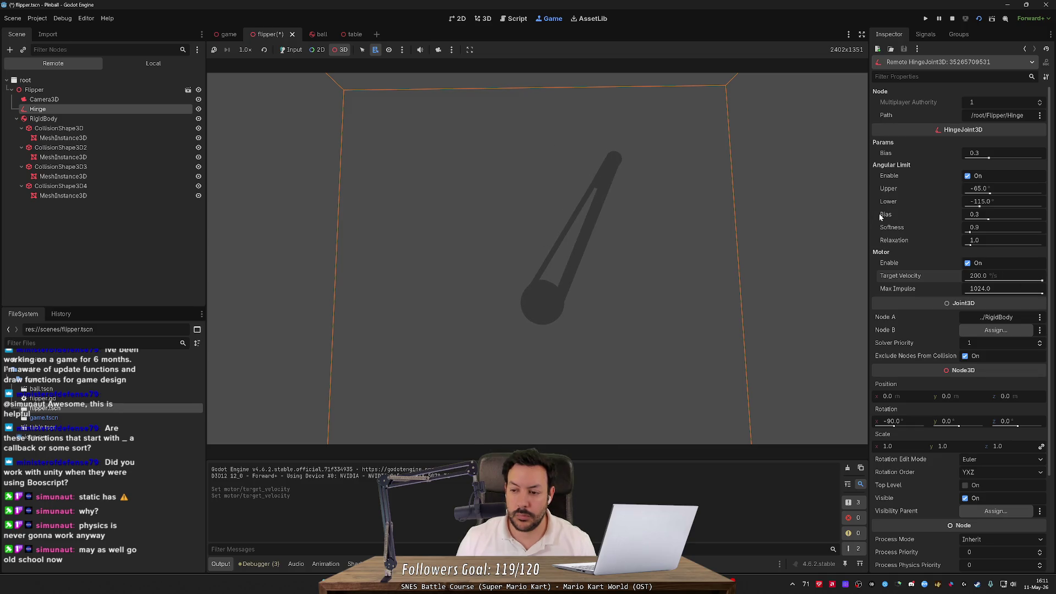
{"action": "mouse_move", "coordinate": [883, 217]}
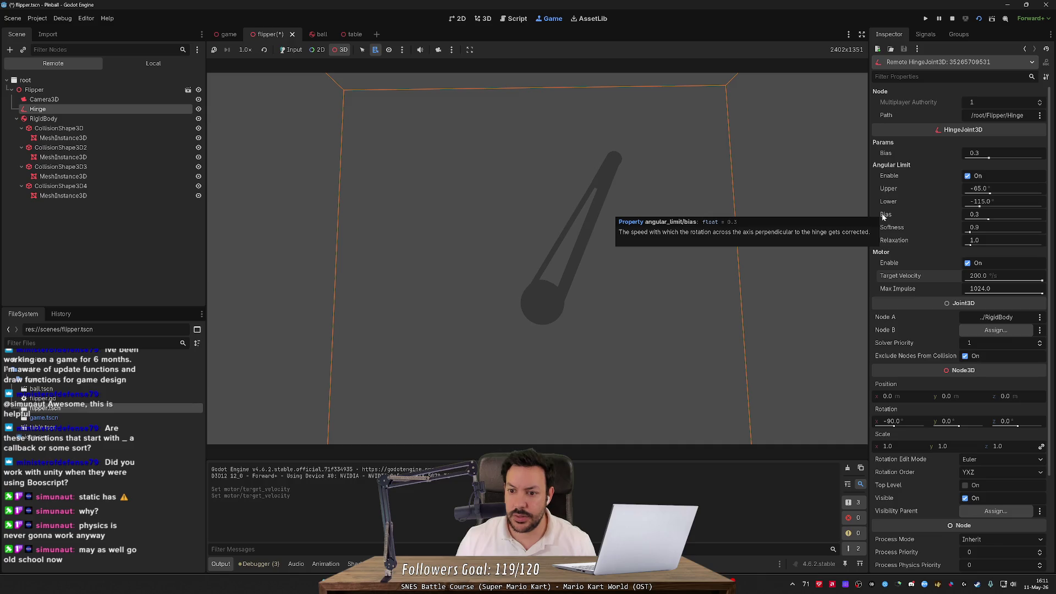
- Set the live Angular Limit Bias to 0.99, then 0.01, reversing target velocity to test each
{"action": "left_click_drag", "start_coordinate": [976, 214], "coordinate": [1040, 214]}
{"action": "mouse_move", "coordinate": [1042, 281]}
{"action": "left_mouse_down"}
{"action": "mouse_move", "coordinate": [766, 275]}
{"action": "mouse_move", "coordinate": [1042, 281]}
{"action": "left_mouse_up"}
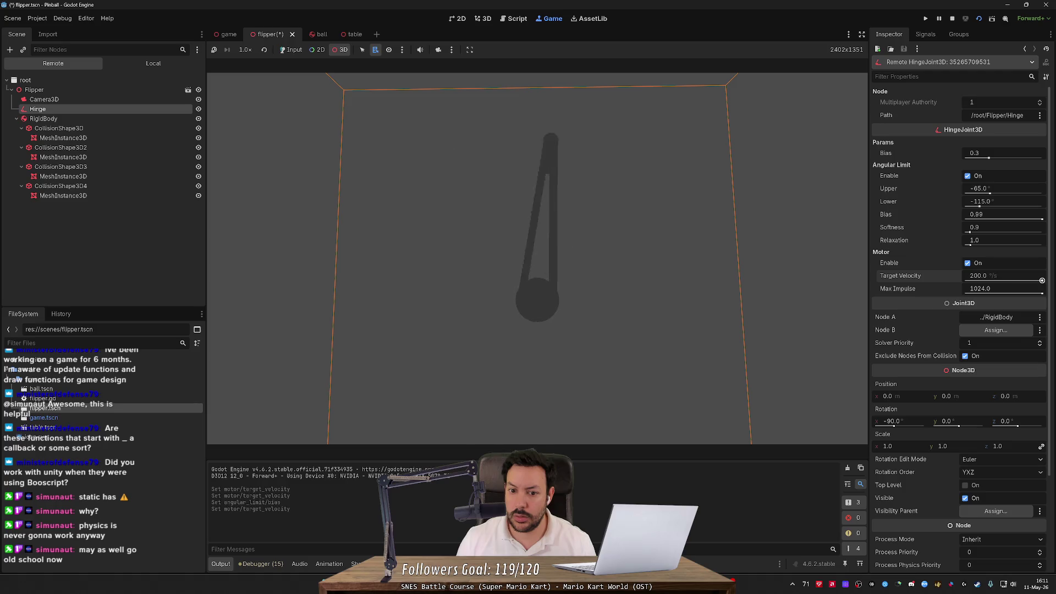
{"action": "left_click_drag", "start_coordinate": [1043, 220], "coordinate": [966, 219]}
{"action": "mouse_move", "coordinate": [968, 281]}
{"action": "left_mouse_down"}
{"action": "mouse_move", "coordinate": [924, 274]}
{"action": "mouse_move", "coordinate": [1042, 280]}
{"action": "left_mouse_up"}
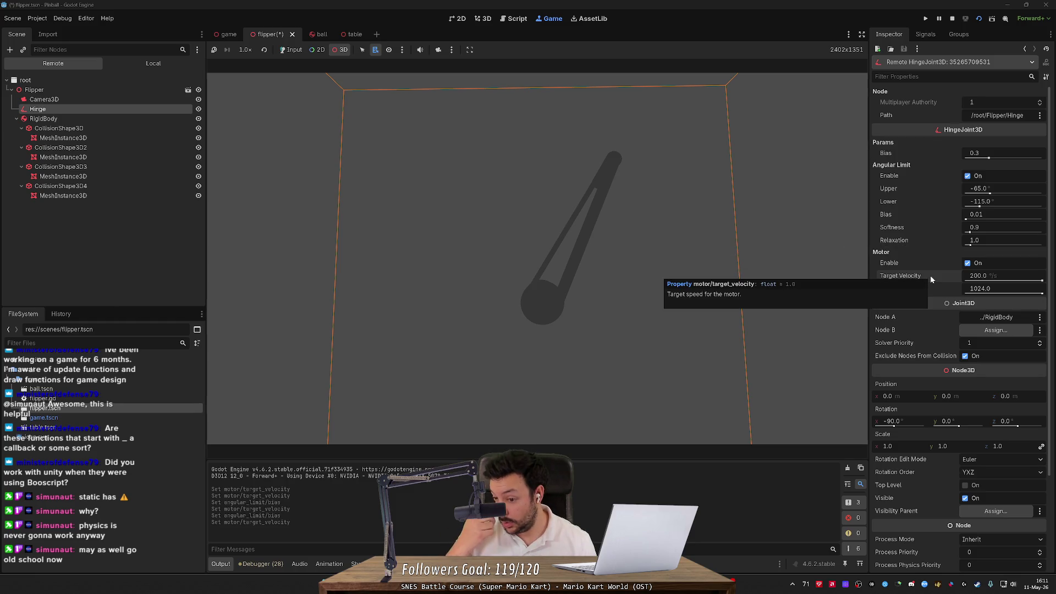
{"action": "key", "text": "alt+Tab"}
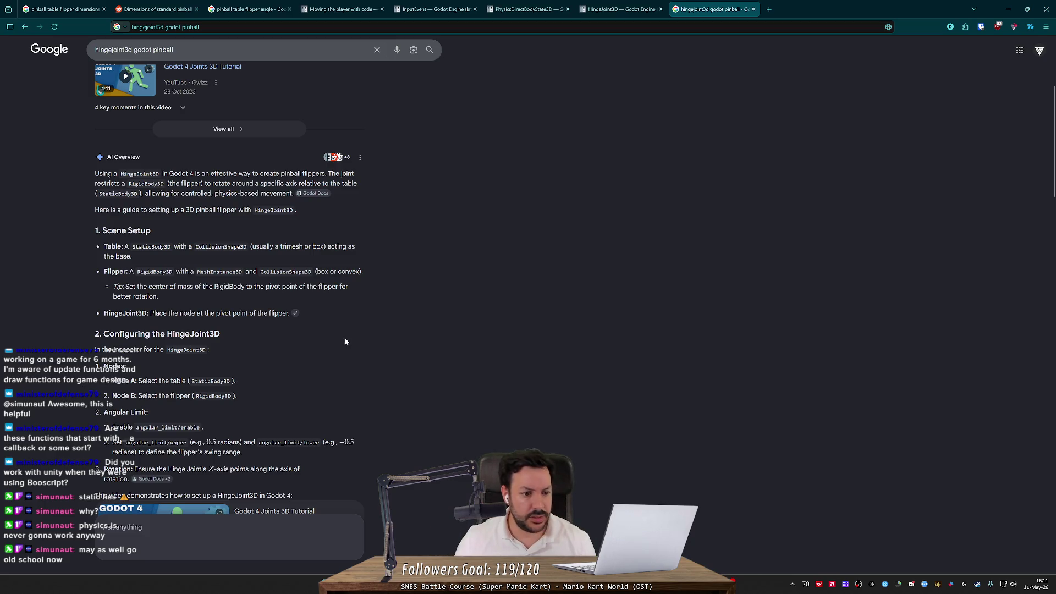
- Scroll the 'hingejoint3d godot pinball' overview to the Angular Limit section and highlight the Z-axis rotation tip
{"action": "key", "text": "alt+Tab"}
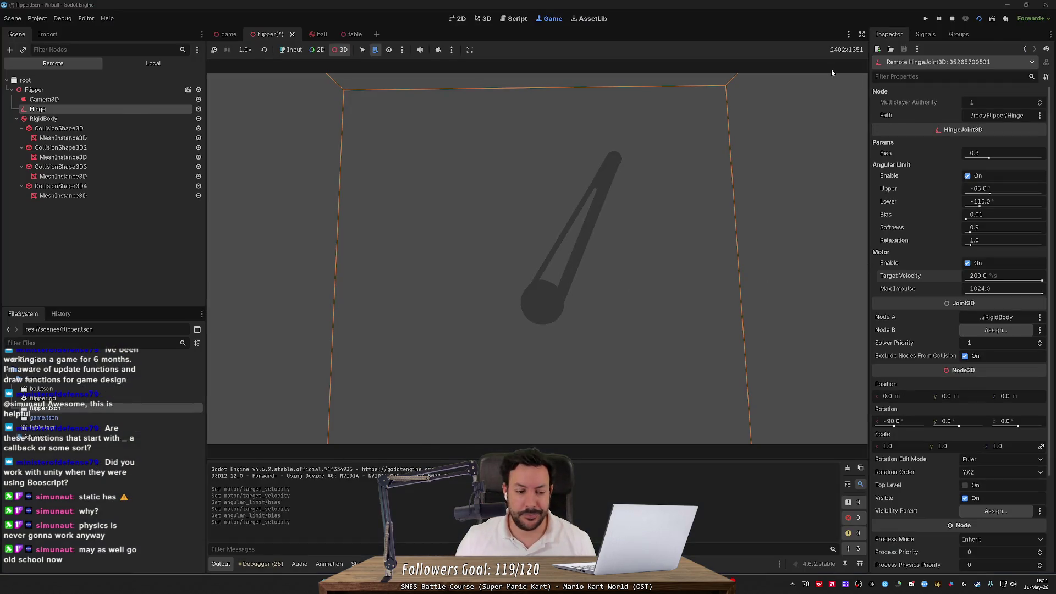
{"action": "key", "text": "alt+Tab"}
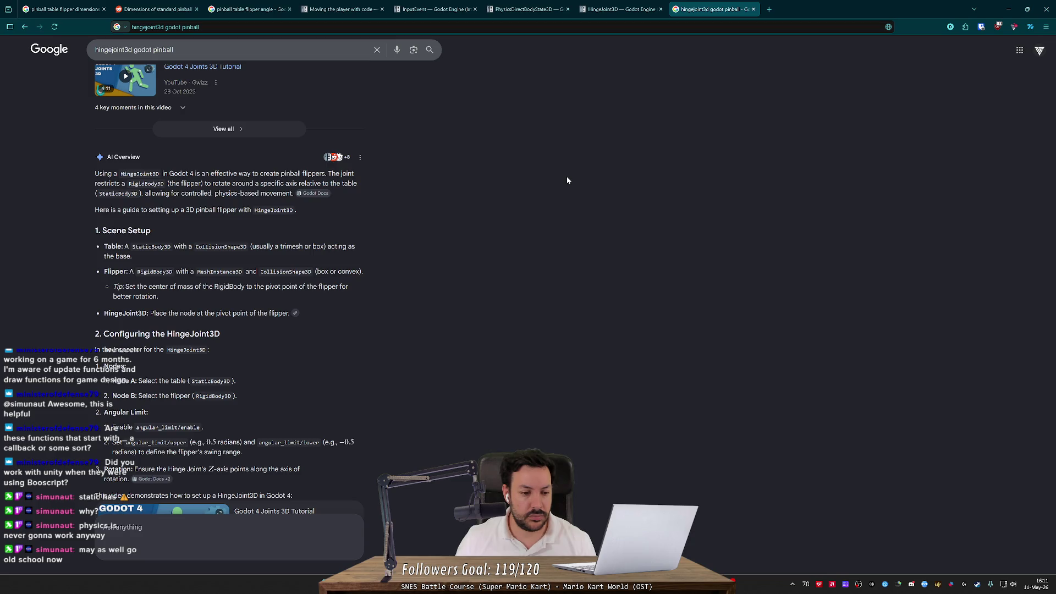
{"action": "scroll", "coordinate": [567, 181], "scroll_direction": "down", "scroll_amount": 2}
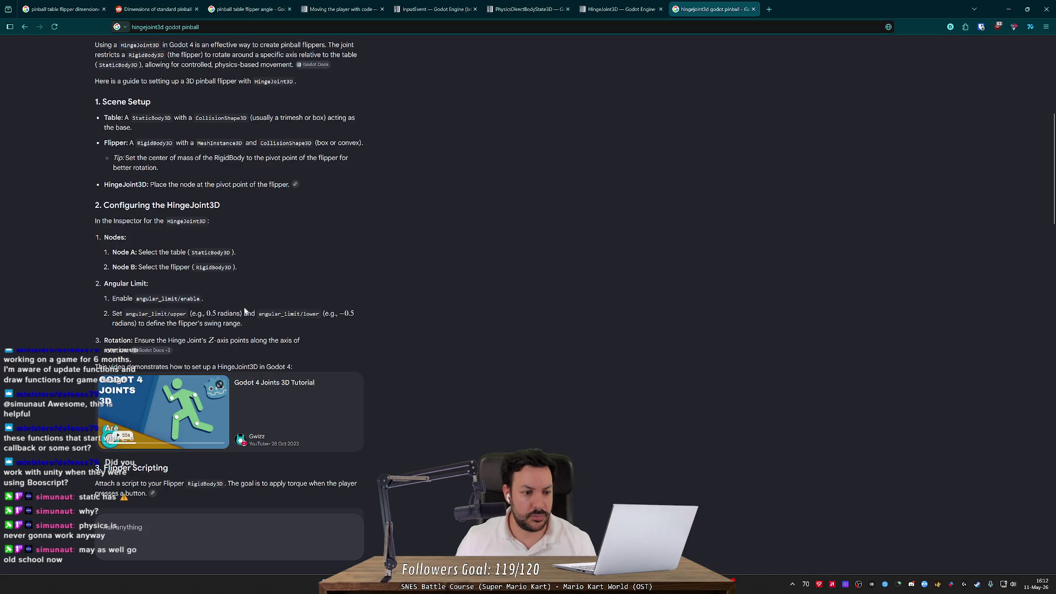
{"action": "key", "text": "alt+Tab"}
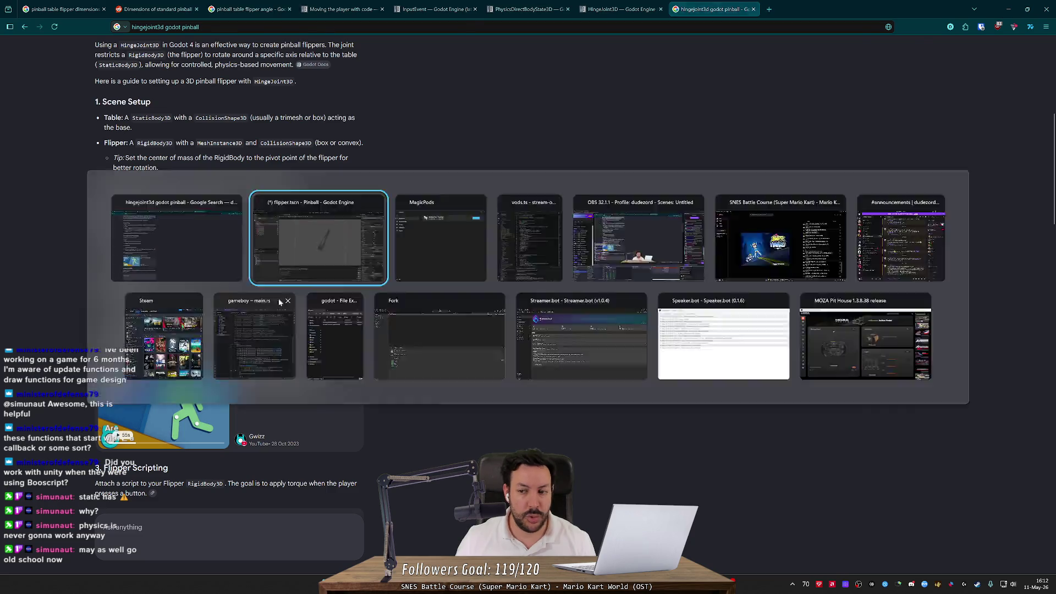
{"action": "mouse_move", "coordinate": [889, 190]}
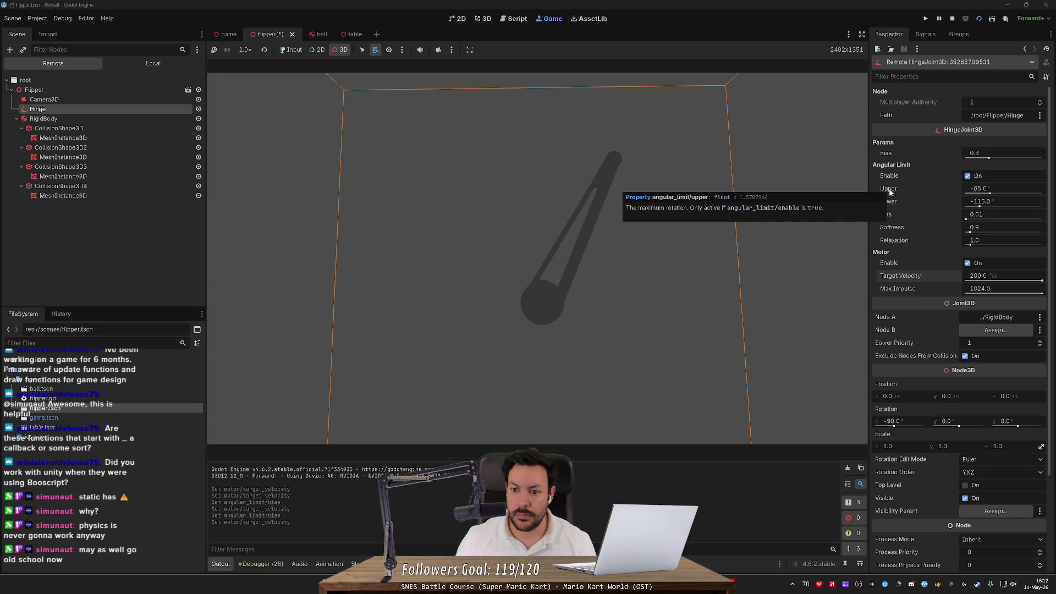
{"action": "key", "text": "alt+Tab"}
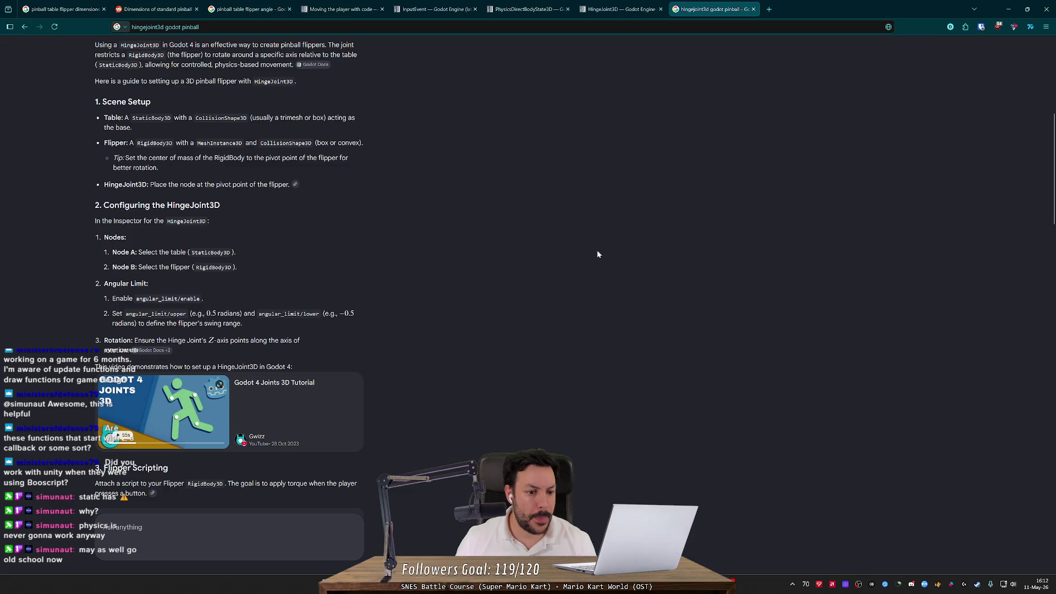
{"action": "left_click_drag", "start_coordinate": [145, 341], "coordinate": [244, 341]}
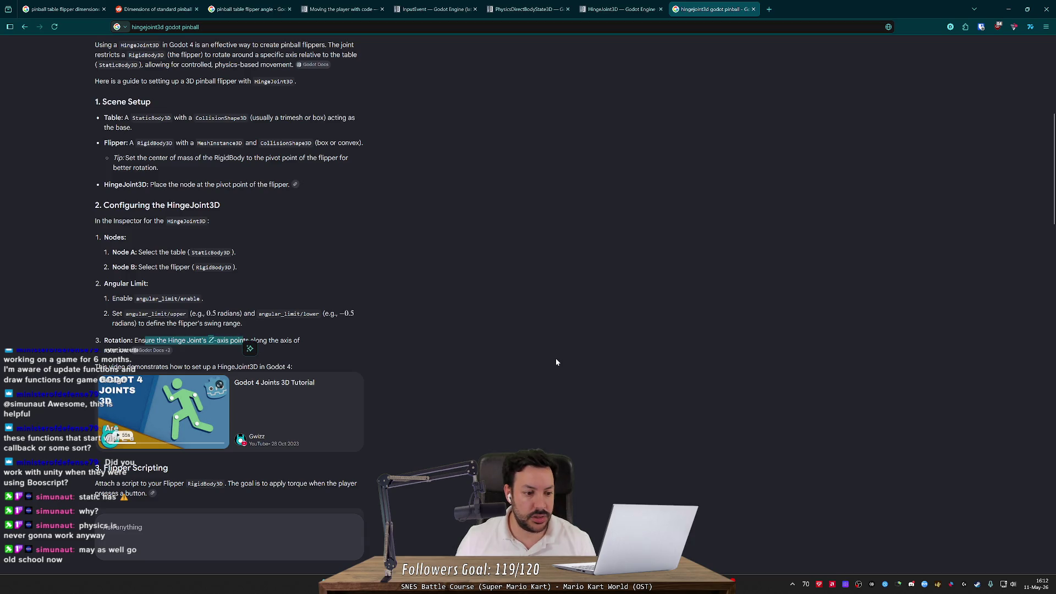
{"action": "scroll", "coordinate": [555, 362], "scroll_direction": "down", "scroll_amount": 4}
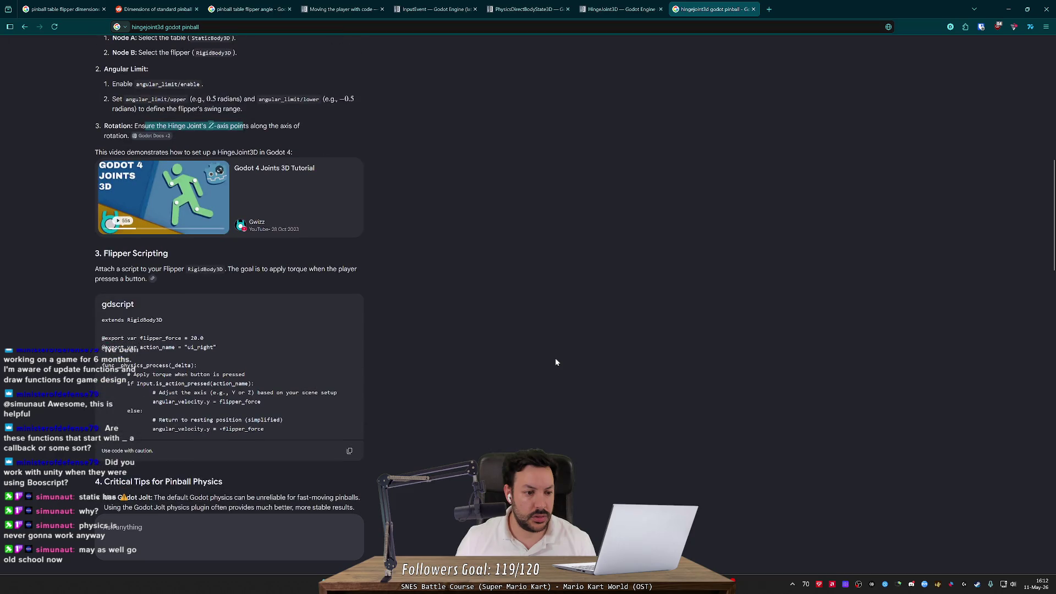
- Read the sample flipper script, highlighting its angular_velocity lines
{"action": "scroll", "coordinate": [329, 368], "scroll_direction": "down", "scroll_amount": 1}
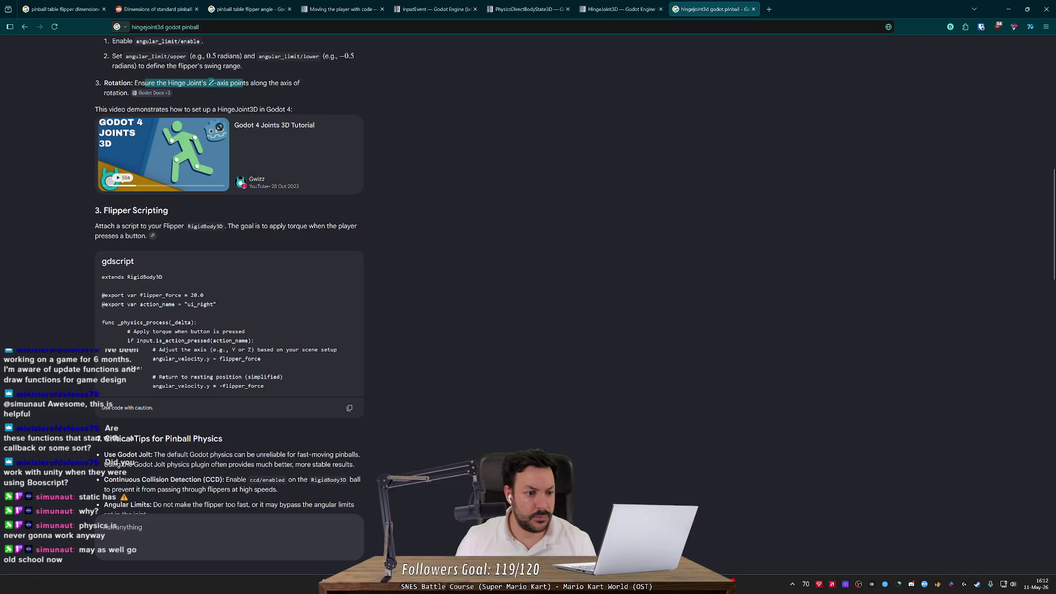
{"action": "left_click_drag", "start_coordinate": [95, 226], "coordinate": [371, 226]}
{"action": "left_click", "coordinate": [371, 227]}
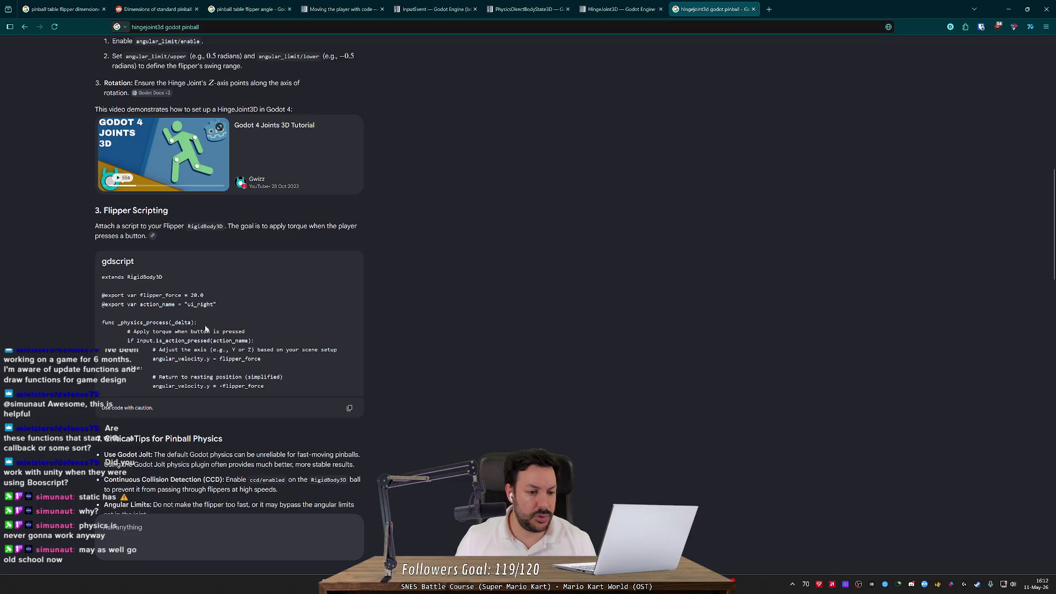
{"action": "mouse_move", "coordinate": [265, 386]}
{"action": "left_mouse_down"}
{"action": "mouse_move", "coordinate": [152, 350]}
{"action": "mouse_move", "coordinate": [143, 330]}
{"action": "mouse_move", "coordinate": [182, 380]}
{"action": "mouse_move", "coordinate": [298, 387]}
{"action": "mouse_move", "coordinate": [140, 357]}
{"action": "left_mouse_up"}
{"action": "left_click", "coordinate": [141, 357]}
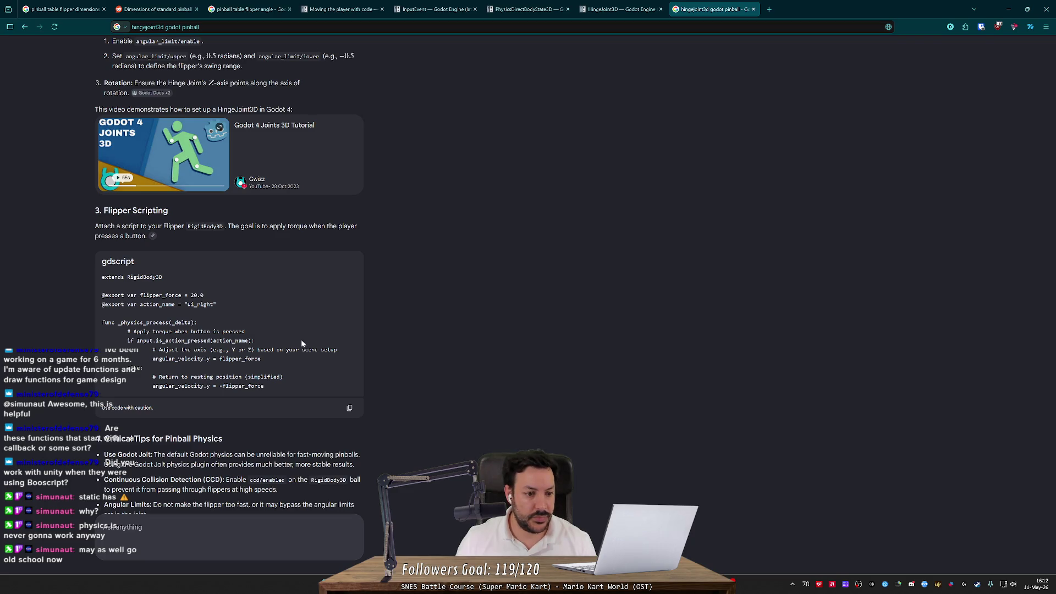
- Scroll through the Critical Tips and Alternatives sections, then go back to Godot
{"action": "scroll", "coordinate": [301, 344], "scroll_direction": "down", "scroll_amount": 1}
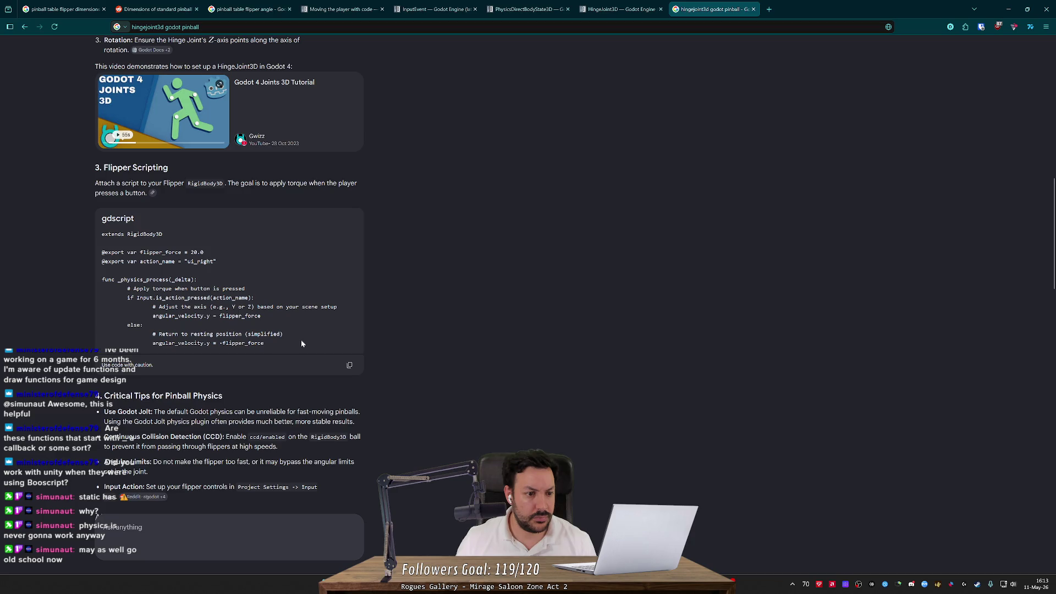
{"action": "scroll", "coordinate": [301, 344], "scroll_direction": "down", "scroll_amount": 1}
{"action": "scroll", "coordinate": [302, 343], "scroll_direction": "down", "scroll_amount": 5}
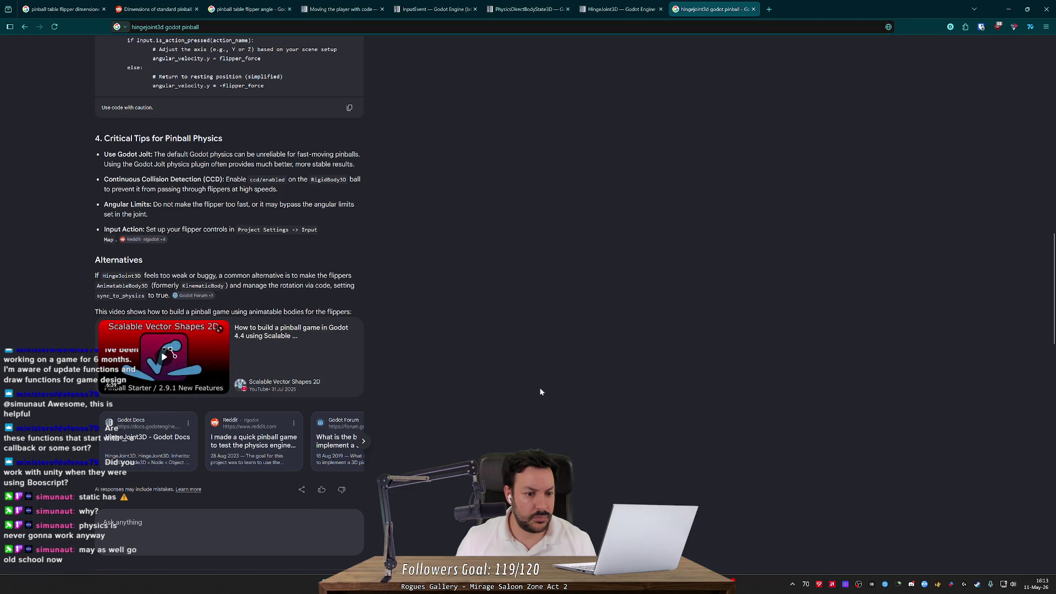
{"action": "key", "text": "alt+Tab"}
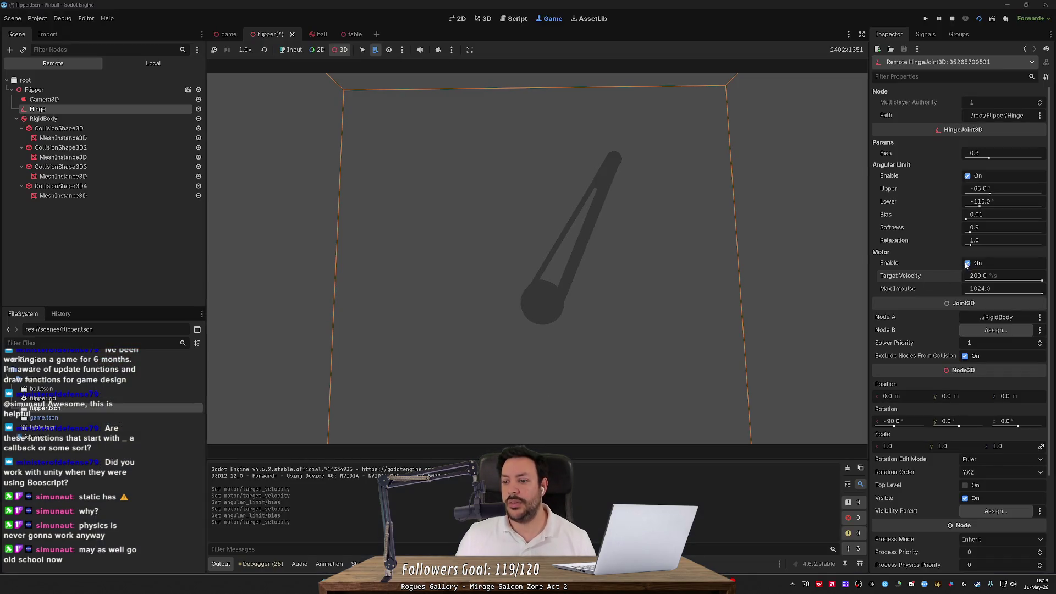
- Stop the game, uncheck the Hinge's Motor > Enable, and save the flipper scene
{"action": "left_click", "coordinate": [967, 263]}
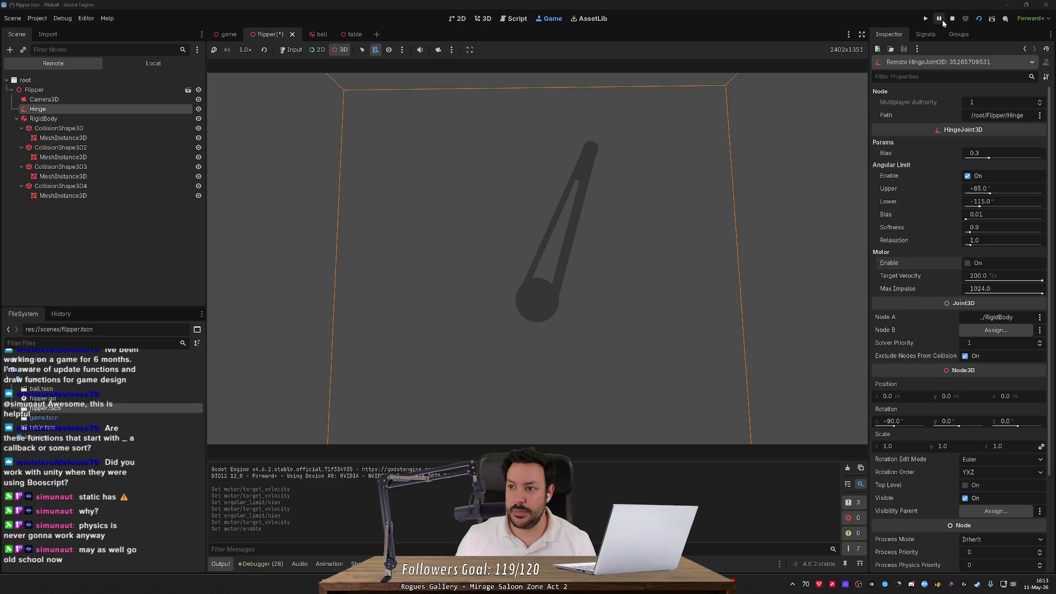
{"action": "left_click", "coordinate": [951, 18]}
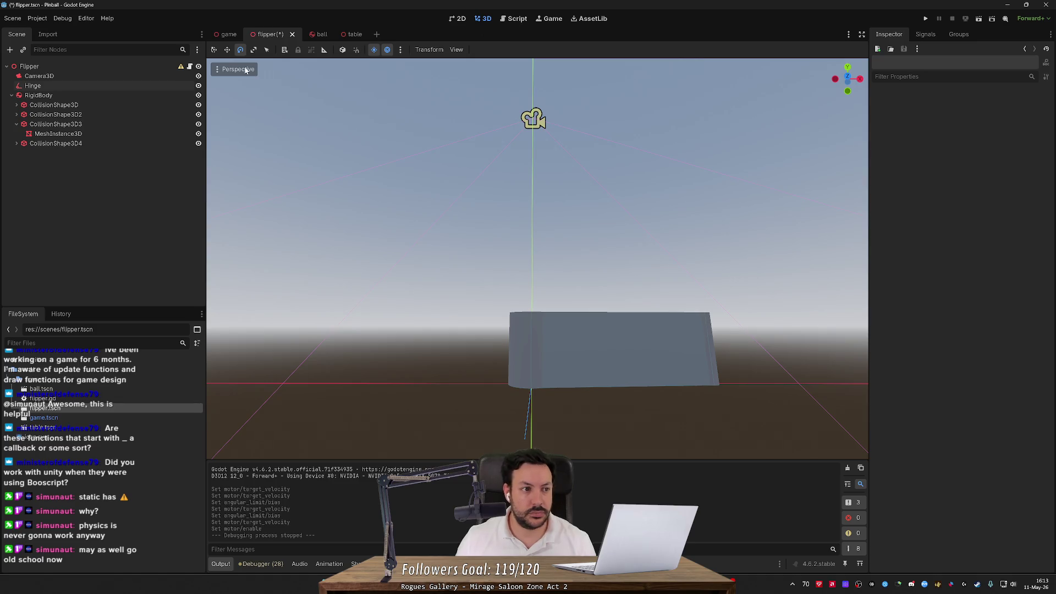
{"action": "key", "text": "ctrl+F3"}
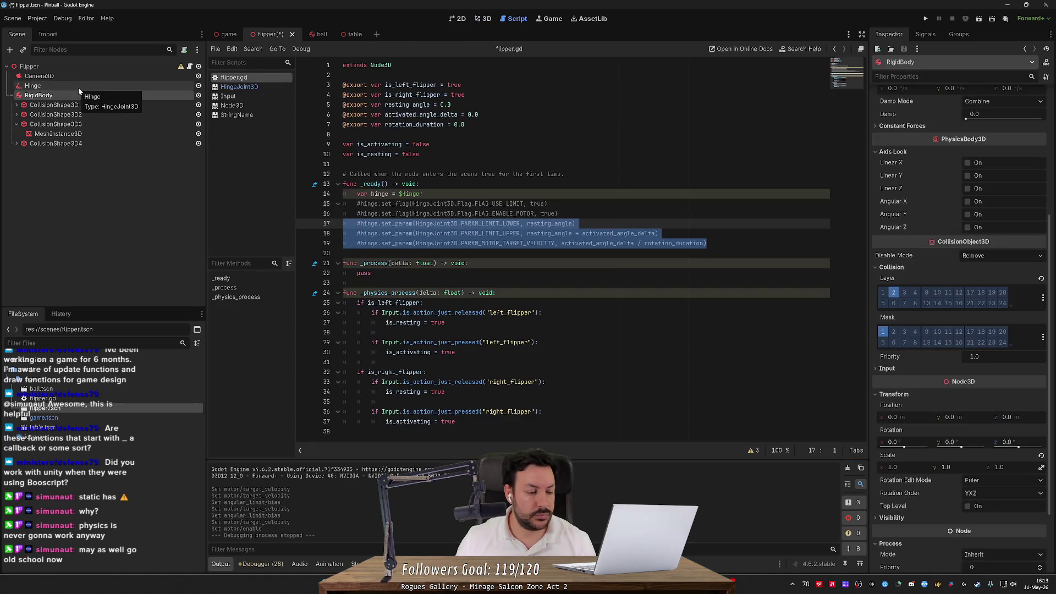
{"action": "left_click", "coordinate": [78, 86]}
{"action": "left_click", "coordinate": [998, 227]}
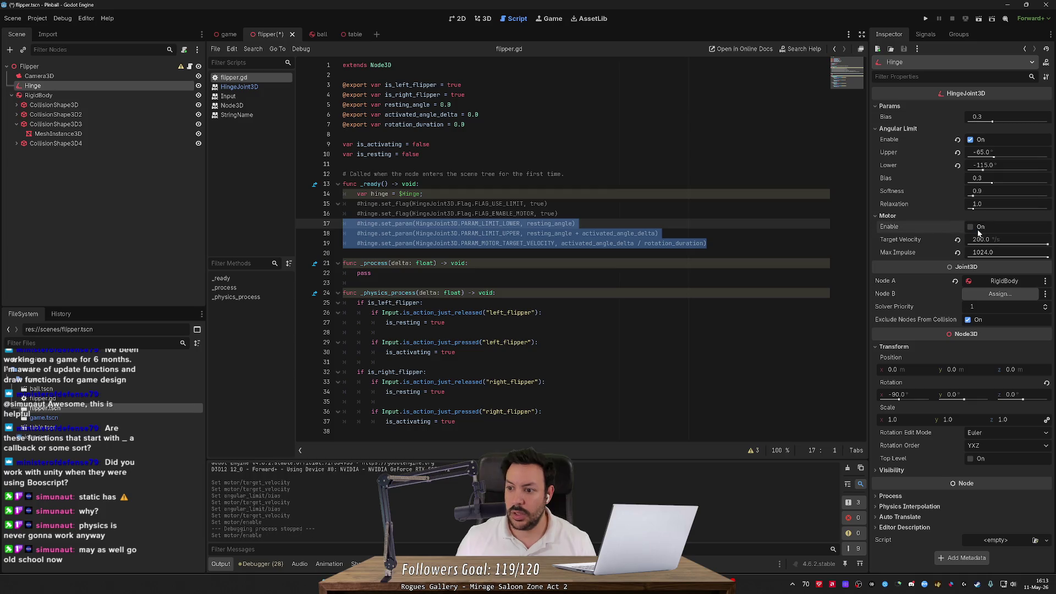
{"action": "key", "text": "ctrl+s"}
- Run the flipper scene to test the limits-only hinge, then stop it and save
{"action": "left_click", "coordinate": [979, 20]}
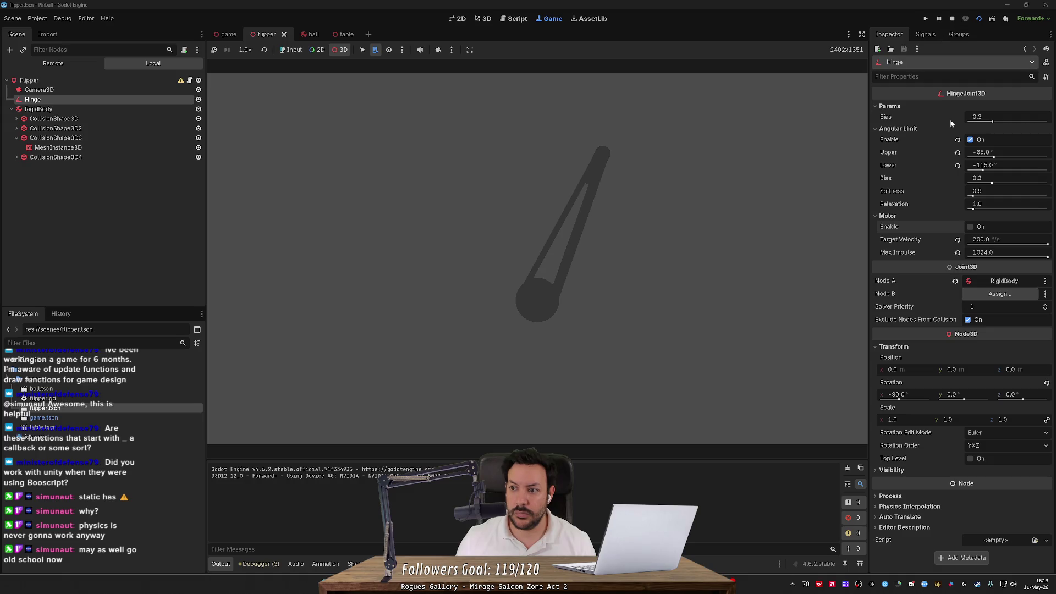
{"action": "double_click", "coordinate": [970, 139]}
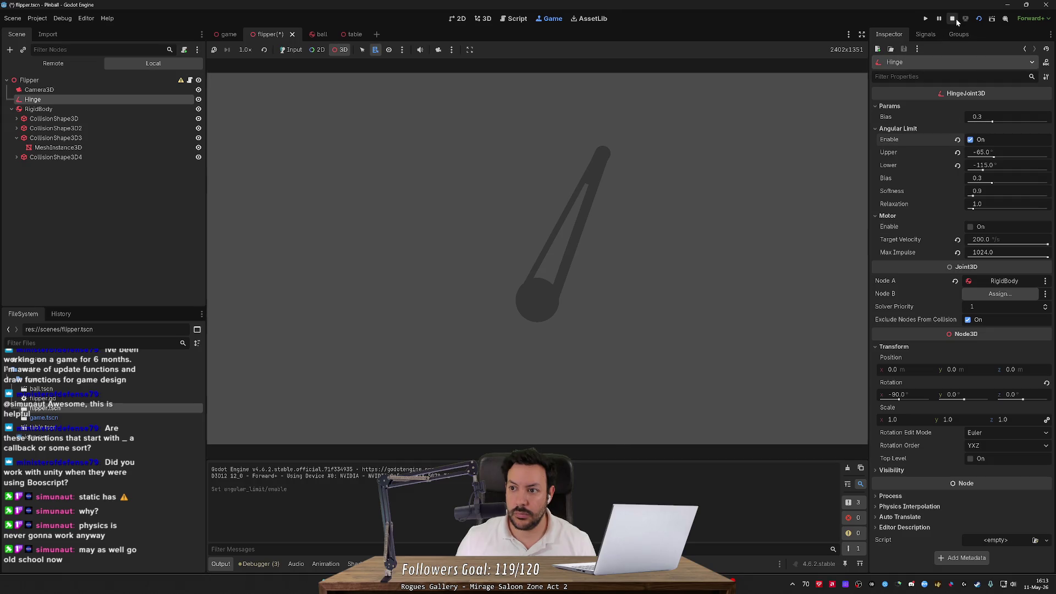
{"action": "left_click", "coordinate": [955, 18]}
{"action": "key", "text": "ctrl+s"}
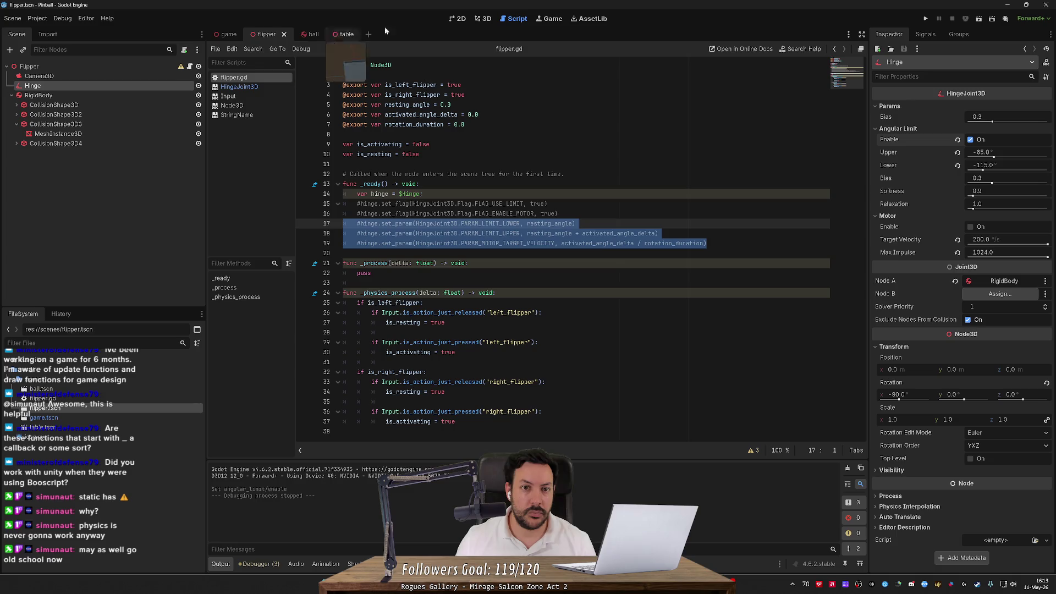
- Return to flipper.gd at the left flipper release check
{"action": "left_click", "coordinate": [481, 19]}
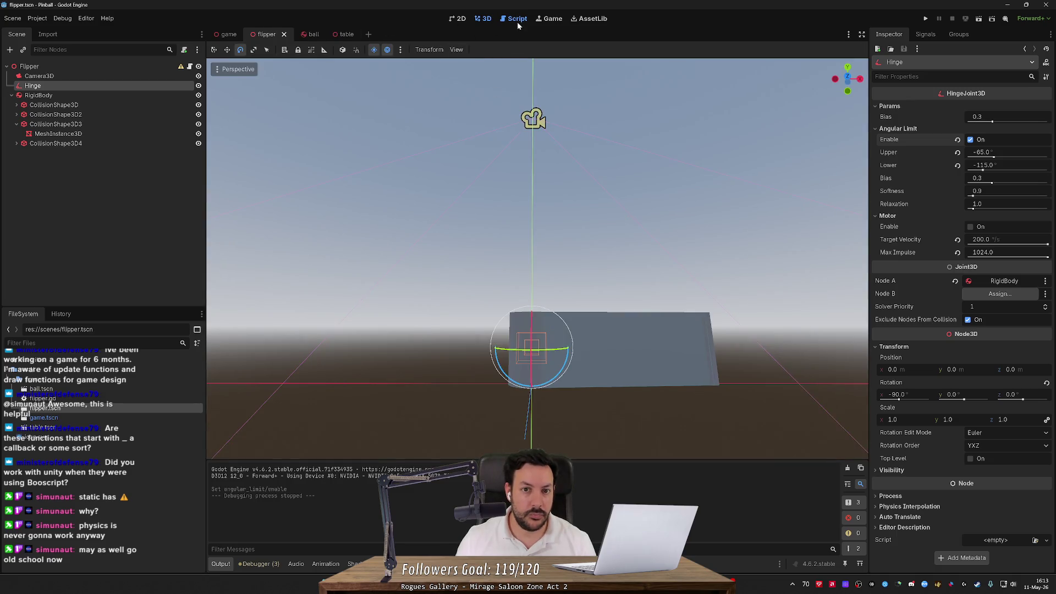
{"action": "left_click", "coordinate": [517, 22]}
{"action": "left_click", "coordinate": [658, 233]}
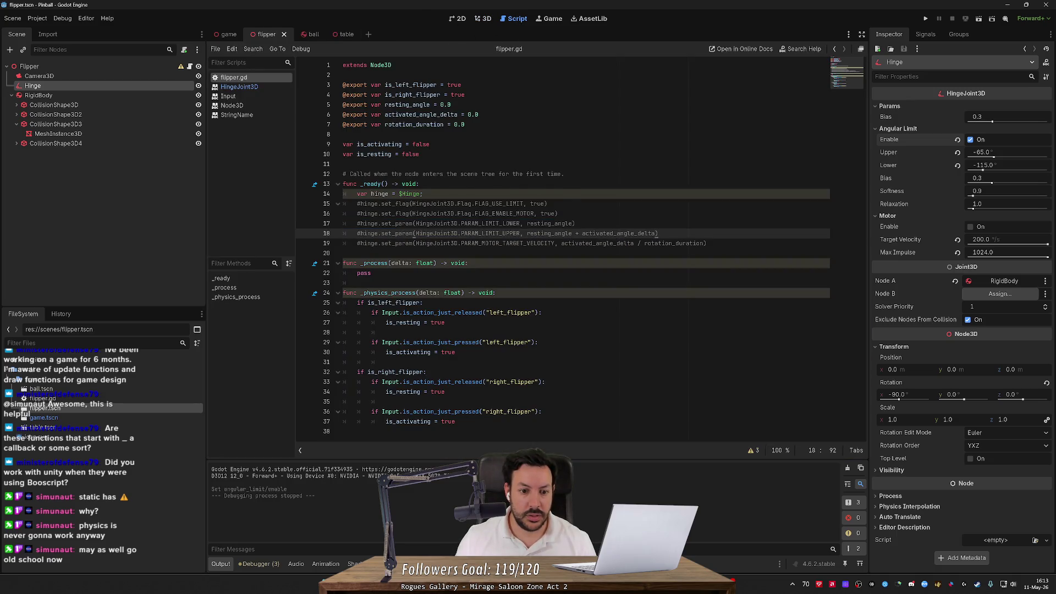
{"action": "left_click", "coordinate": [527, 312]}
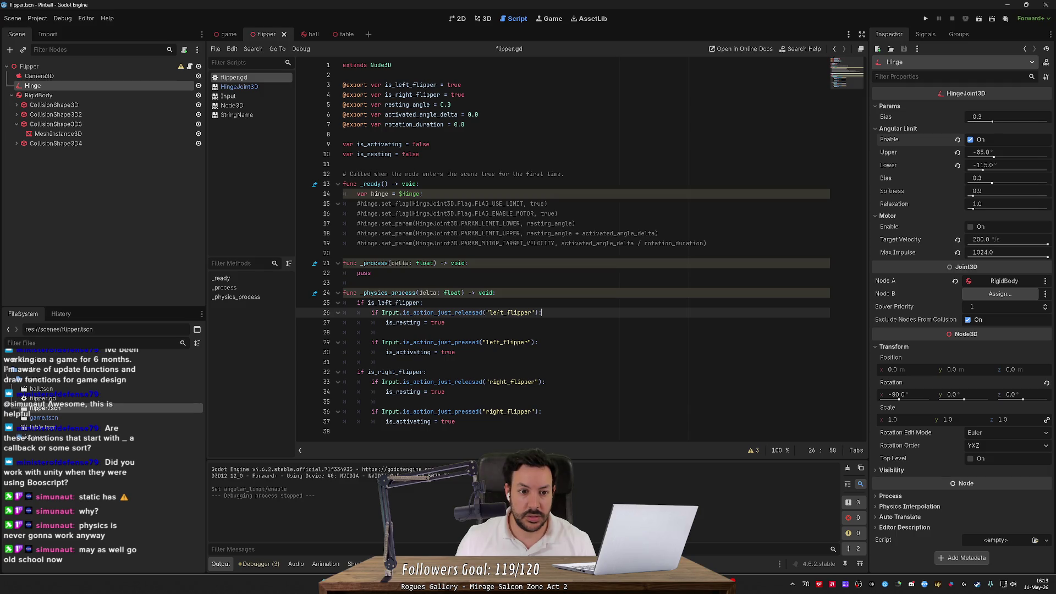
- Uncomment the use-limit, lower and upper limit set_param lines in _ready, grouped together, and save
{"action": "left_click_drag", "start_coordinate": [657, 233], "coordinate": [343, 223]}
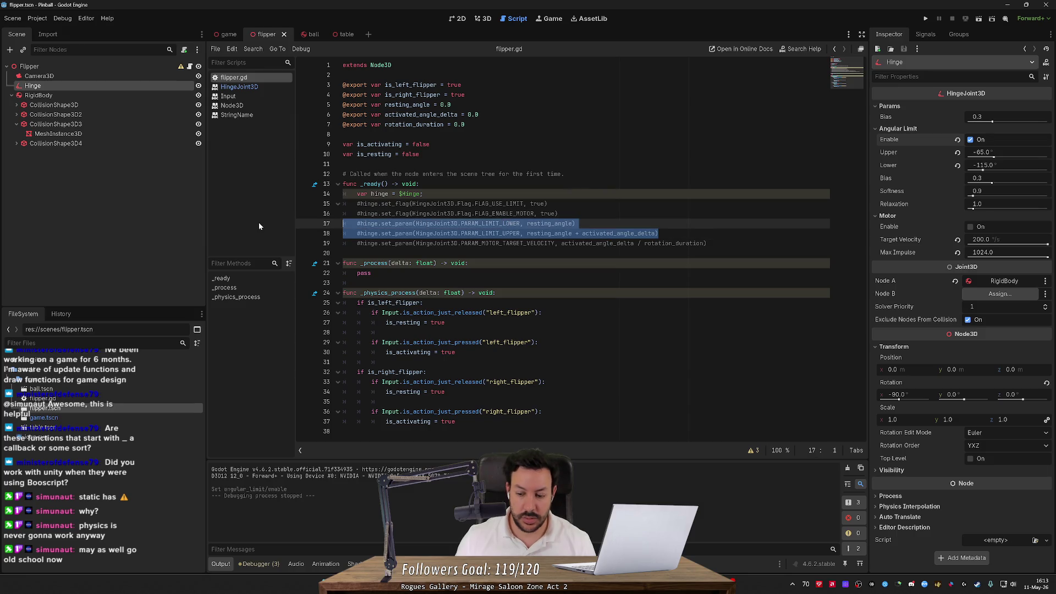
{"action": "key", "text": "ctrl+k"}
{"action": "key", "text": "Up"}
{"action": "key", "text": "Up"}
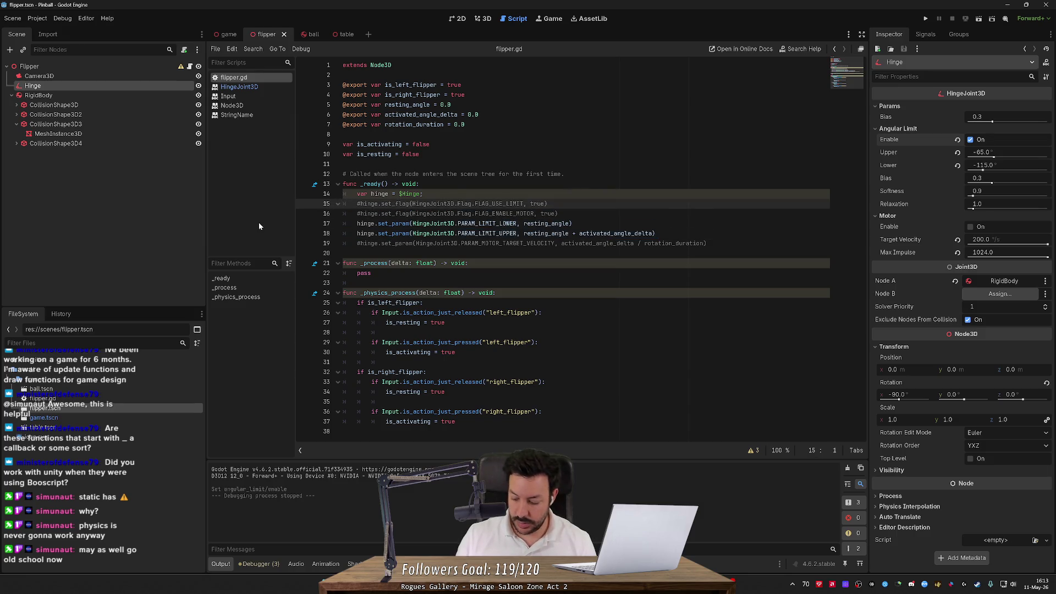
{"action": "key", "text": "ctrl+k"}
{"action": "left_click_drag", "start_coordinate": [656, 233], "coordinate": [574, 223]}
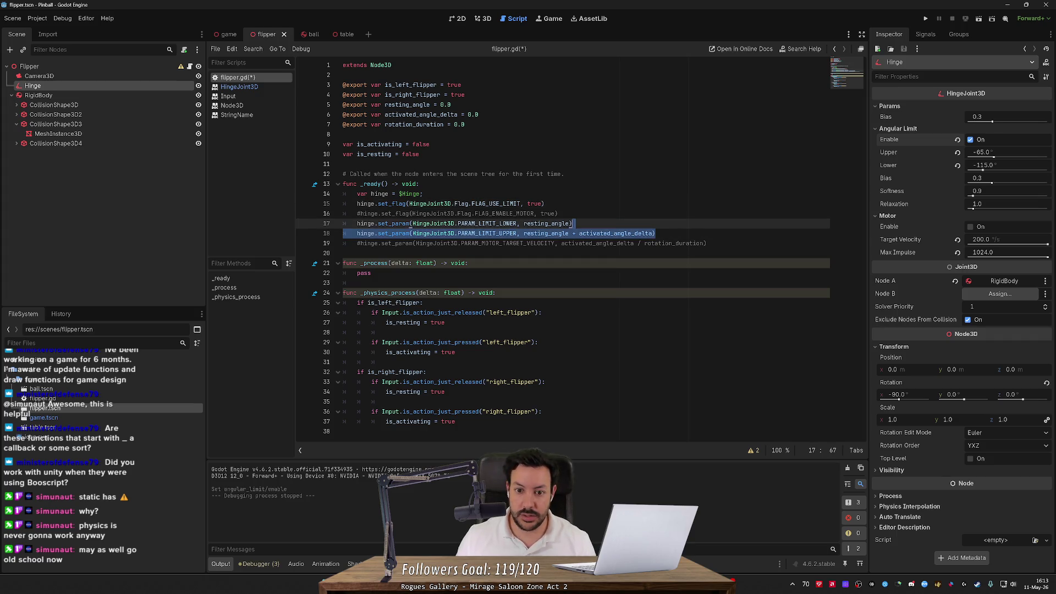
{"action": "key", "text": "shift+Up"}
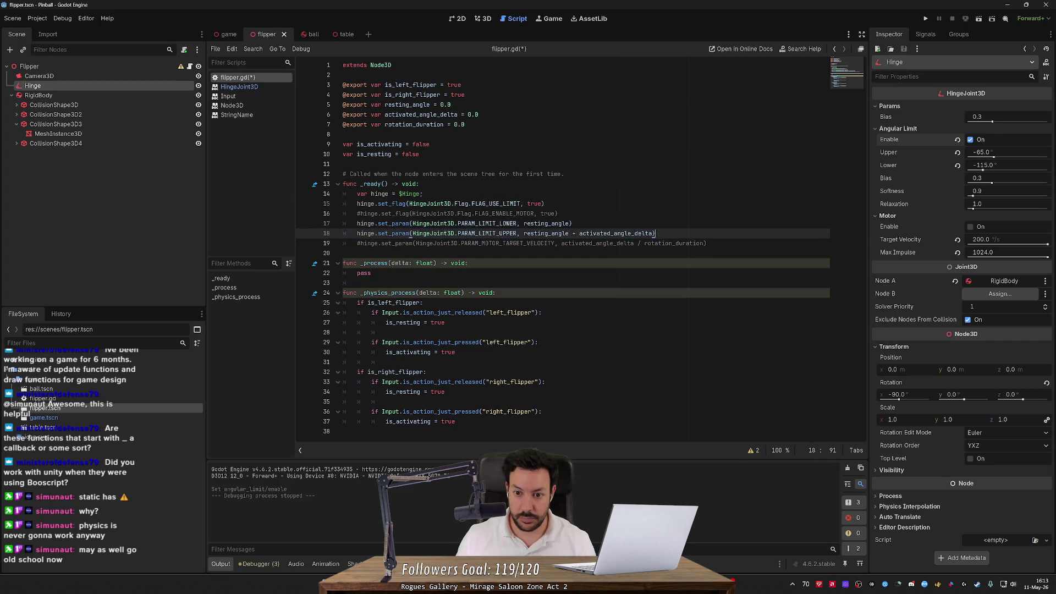
{"action": "key", "text": "alt+Up"}
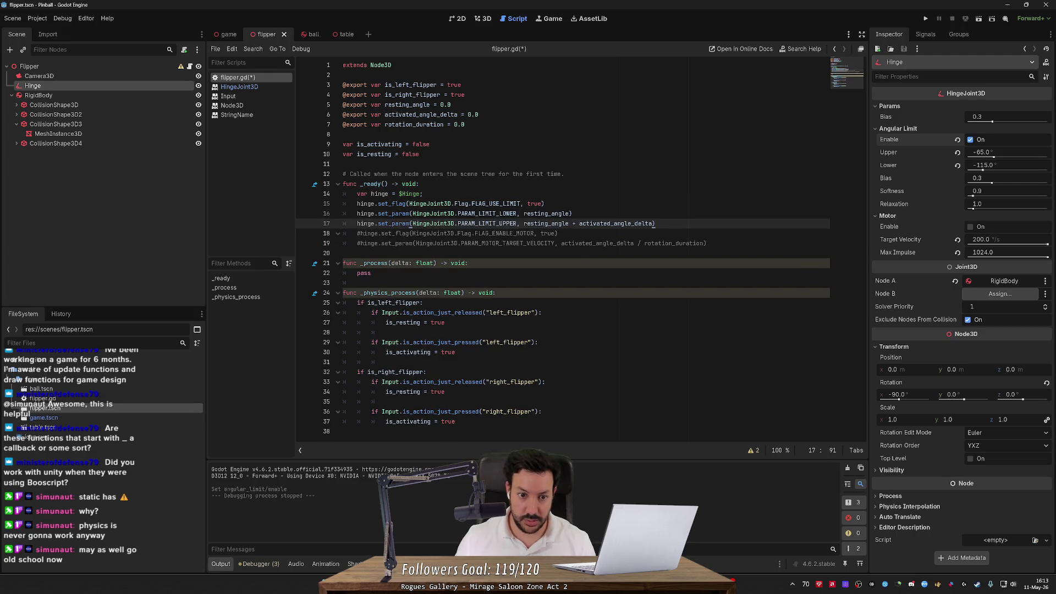
{"action": "key", "text": "End"}
{"action": "key", "text": "Return"}
{"action": "key", "text": "ctrl+s"}
- In the release check, set $RigidBody.angular_velocity to deg_to_rad(activated_angle_delta / rotation_duration)
{"action": "scroll", "coordinate": [562, 246], "scroll_direction": "down", "scroll_amount": 1}
{"action": "left_click", "coordinate": [542, 315]}
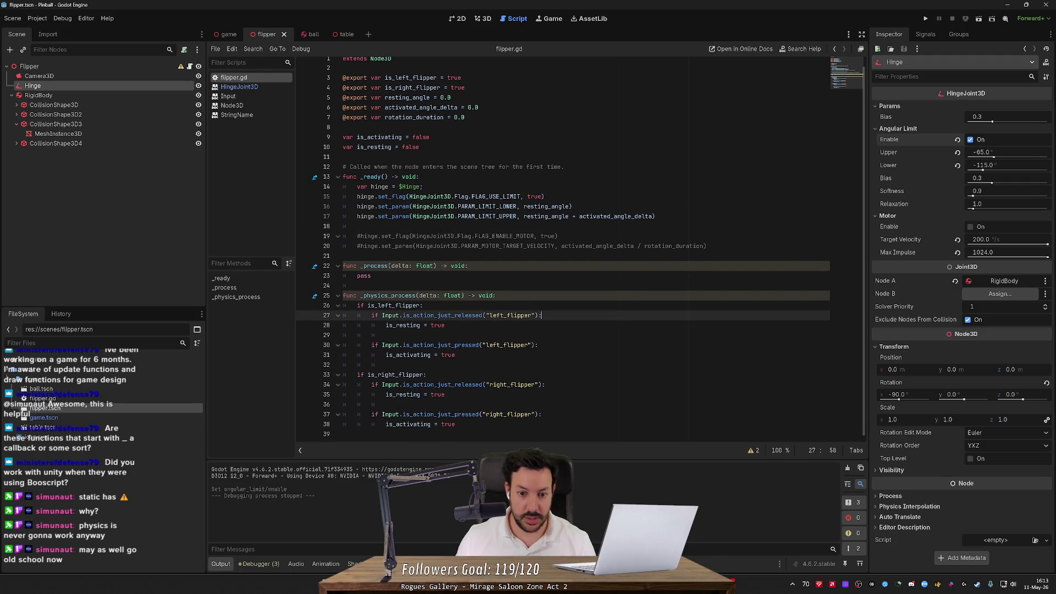
{"action": "key", "text": "Return"}
{"action": "type", "text": "$R"}
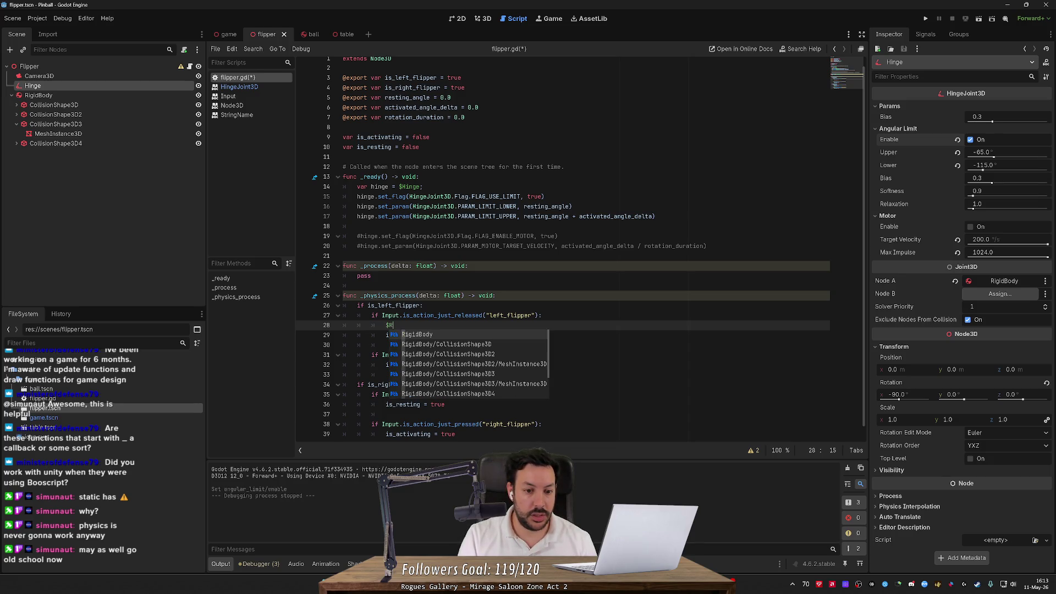
{"action": "key", "text": "Return"}
{"action": "type", "text": ".angula"}
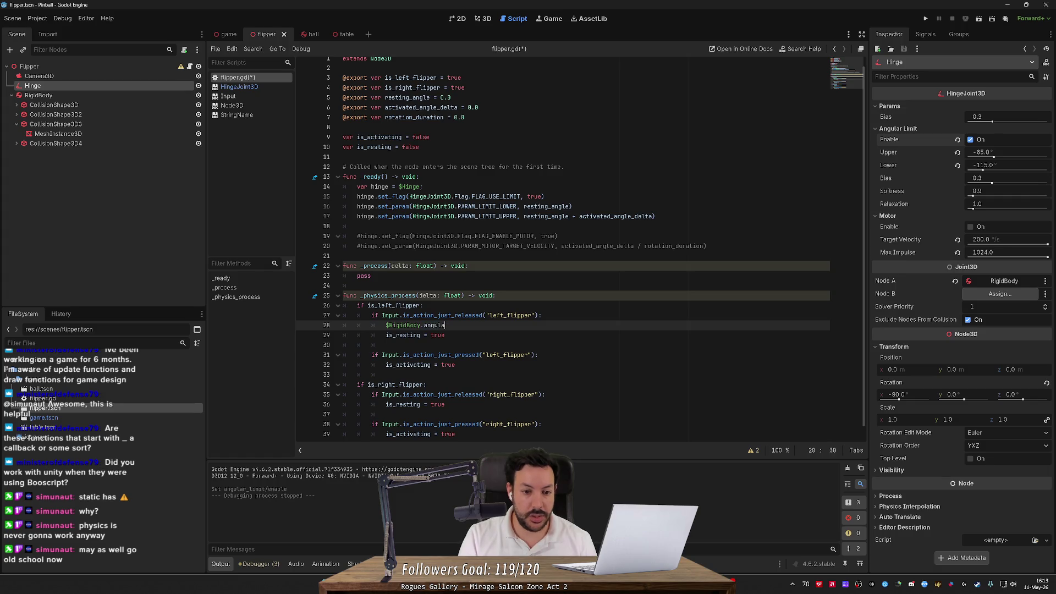
{"action": "type", "text": "r_"}
{"action": "key", "text": "Down"}
{"action": "key", "text": "Down"}
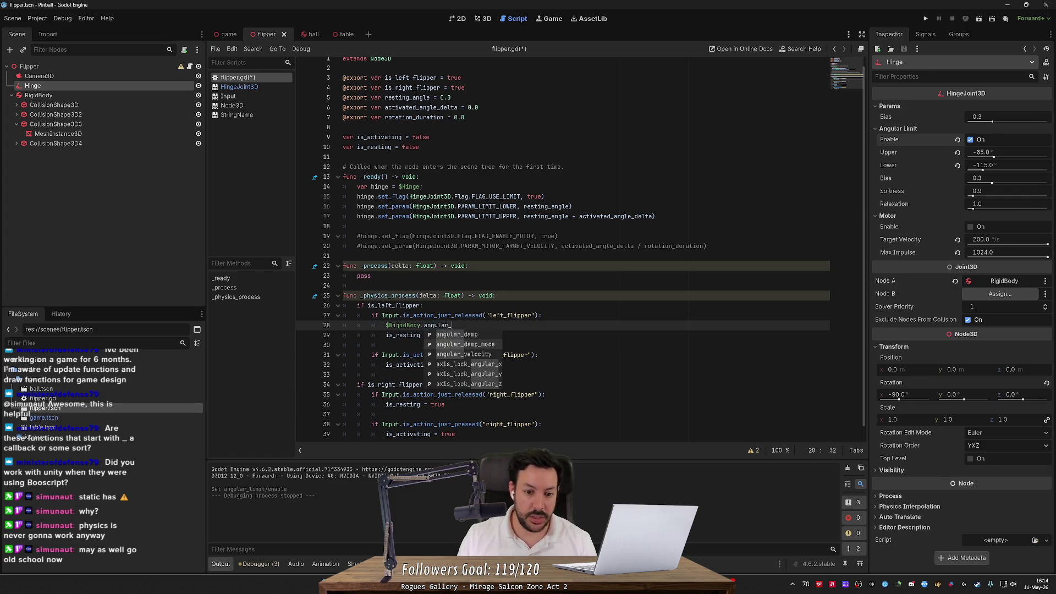
{"action": "key", "text": "Return"}
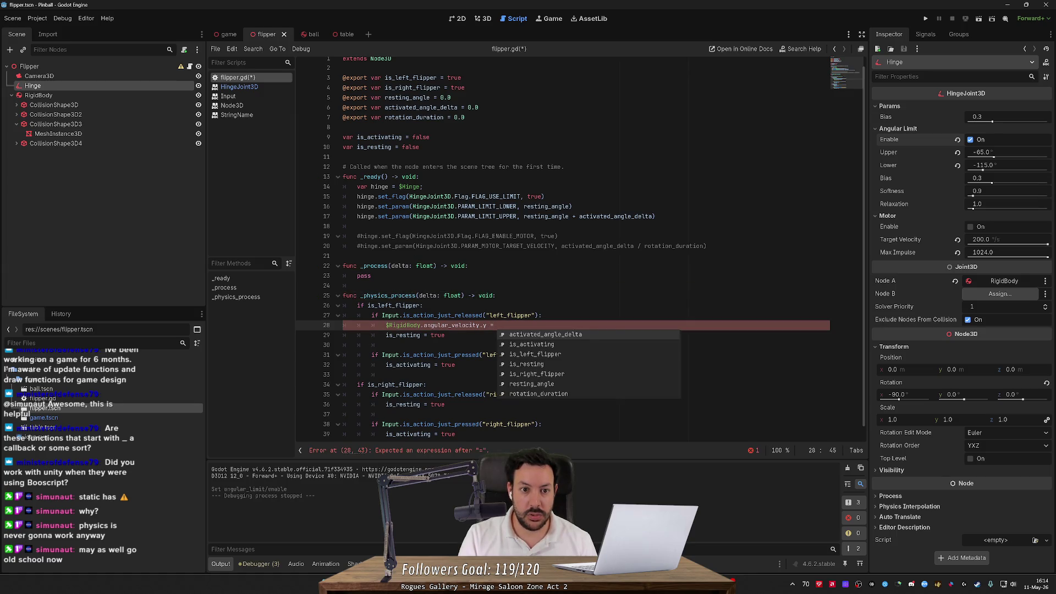
{"action": "type", "text": "act"}
{"action": "key", "text": "Return"}
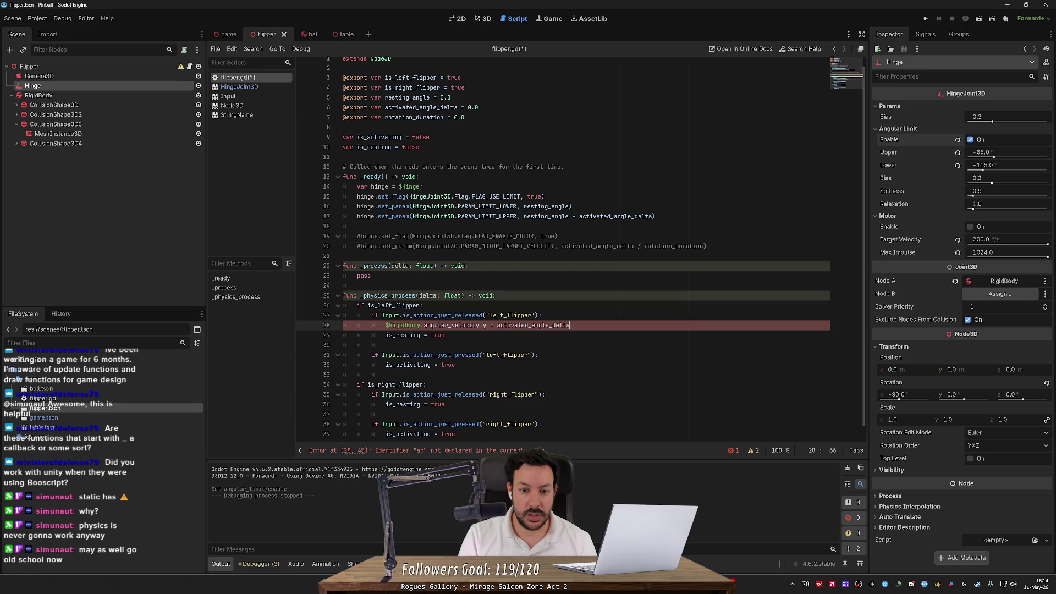
{"action": "type", "text": " / "}
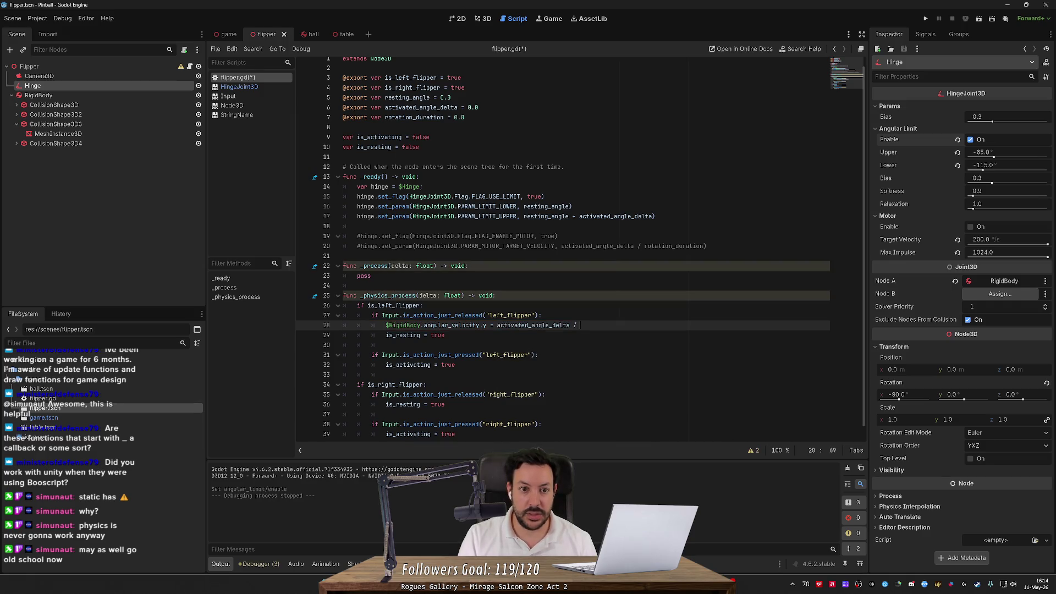
{"action": "type", "text": "ro"}
{"action": "key", "text": "Return"}
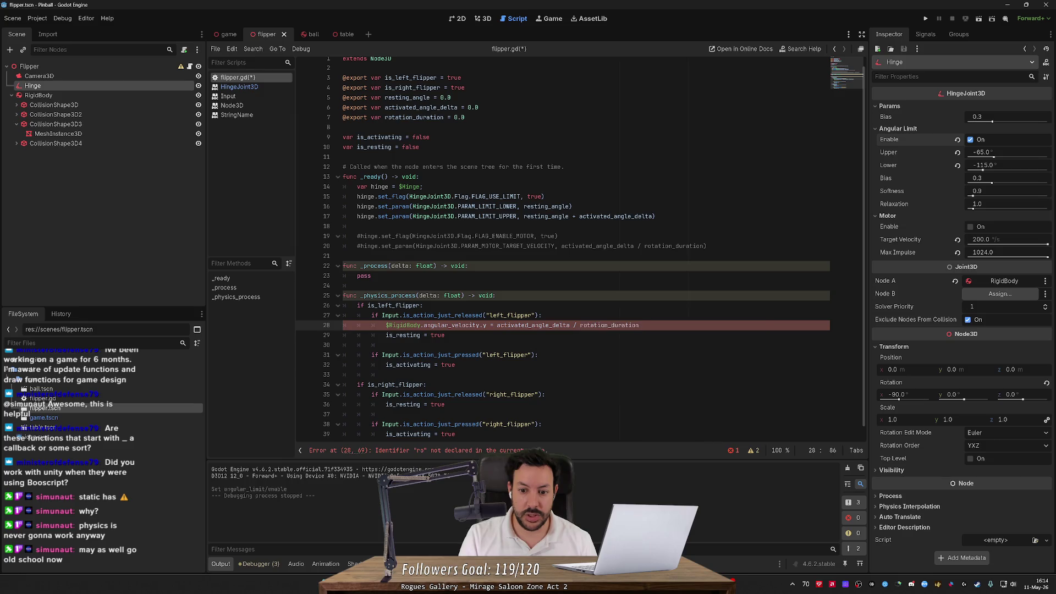
{"action": "key", "text": "BackSpace"}
{"action": "left_click", "coordinate": [497, 325]}
{"action": "type", "text": "deg_to_rad("}
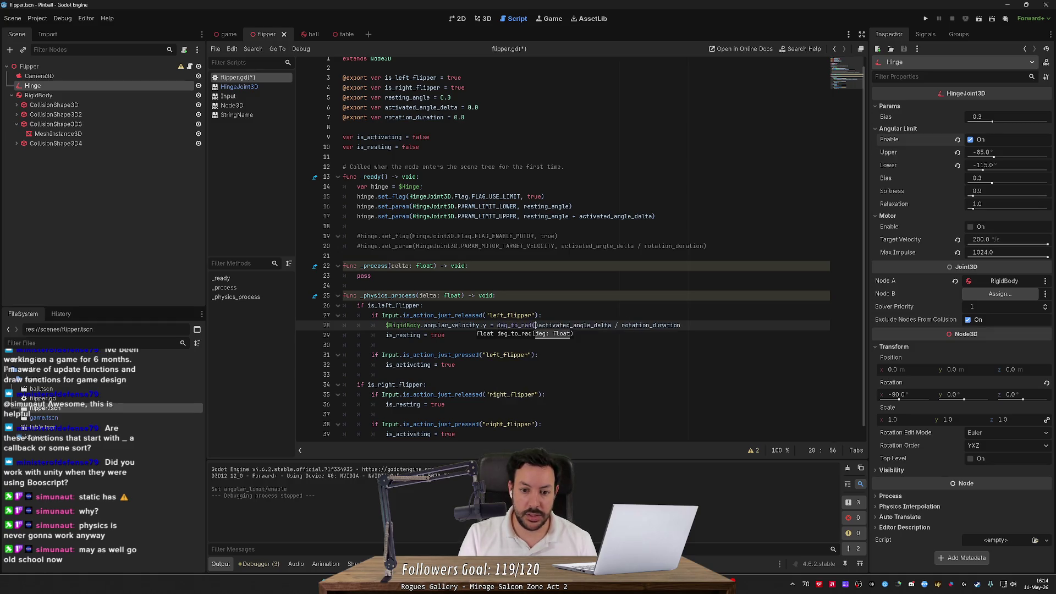
{"action": "left_click", "coordinate": [677, 325]}
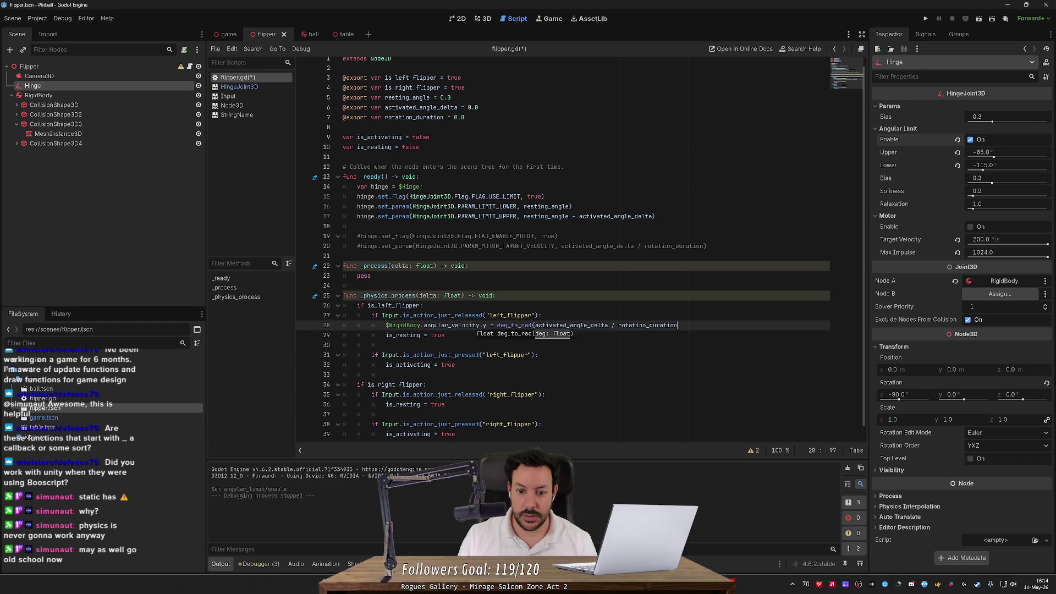
{"action": "type", "text": ")"}
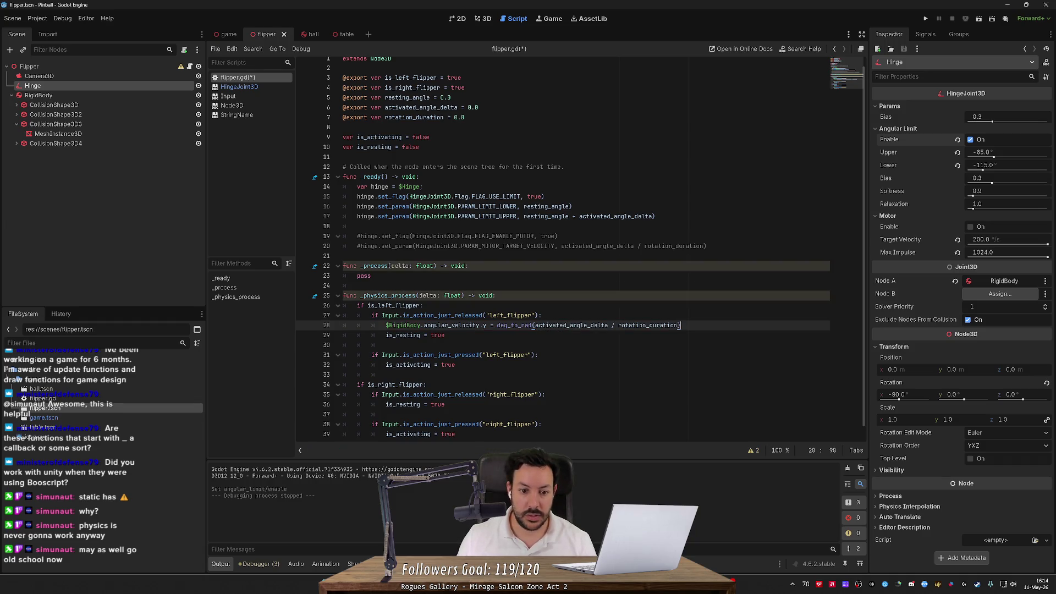
- Put the velocity line in the press check above release, negate the release velocity, and save
{"action": "key", "text": "Down"}
{"action": "key", "text": "ctrl+shift+k"}
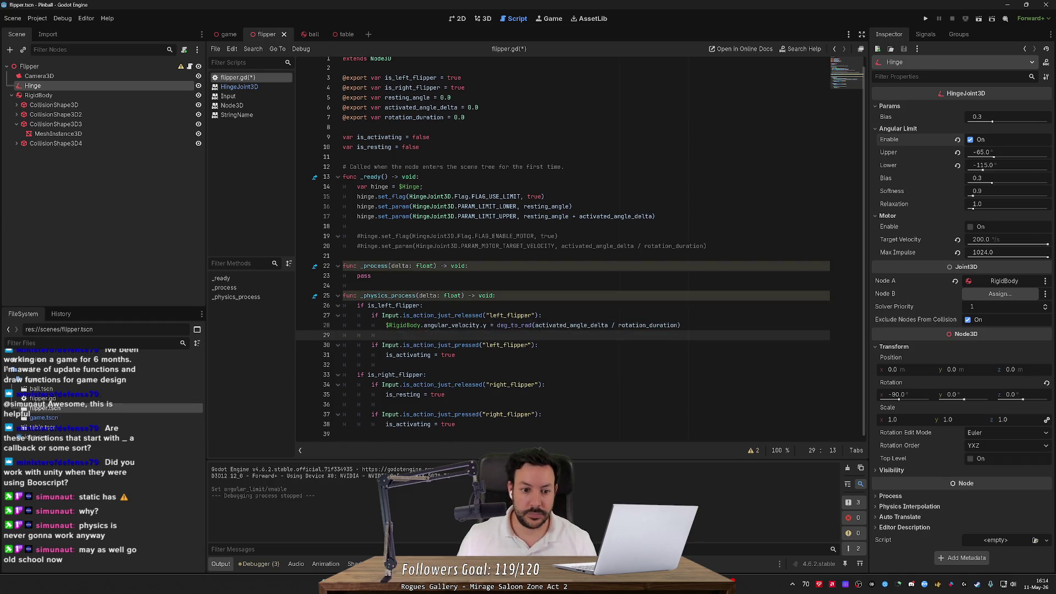
{"action": "left_click_drag", "start_coordinate": [680, 325], "coordinate": [541, 316]}
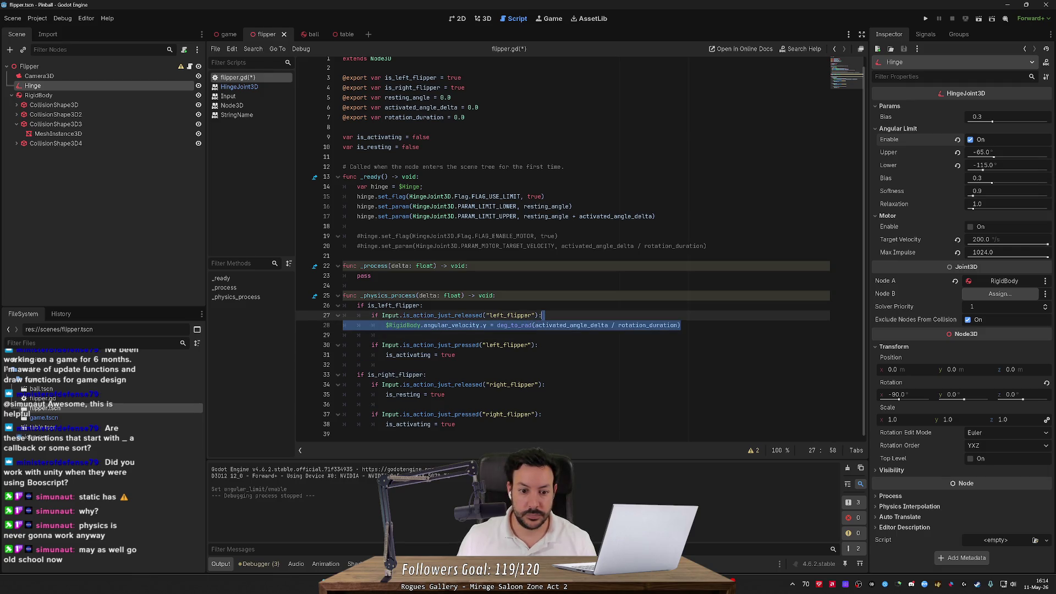
{"action": "left_click_drag", "start_coordinate": [456, 355], "coordinate": [540, 344]}
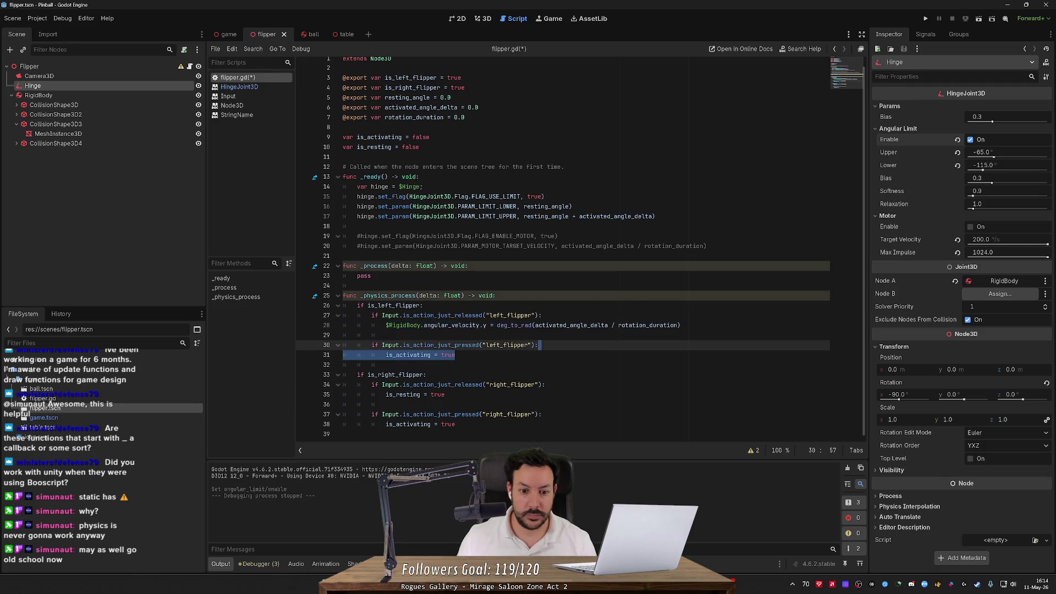
{"action": "type", "text": "$RigidBody.angular_velocity.y = deg_to_rad(activated_angle_delta / rotation_duration)"}
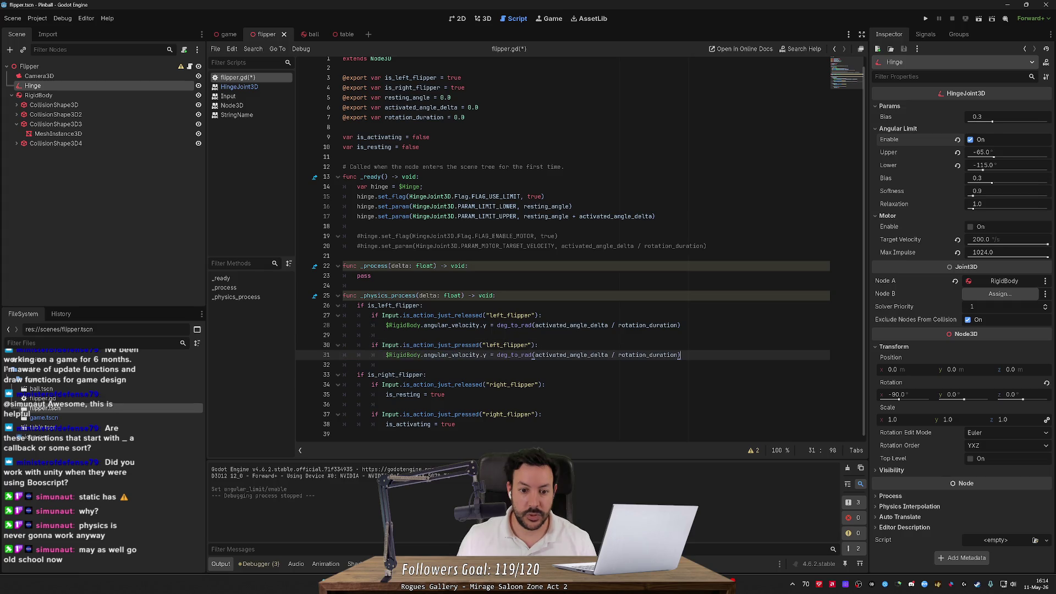
{"action": "key", "text": "shift+Up"}
{"action": "key", "text": "alt+Up"}
{"action": "key", "text": "alt+Up"}
{"action": "key", "text": "alt+Up"}
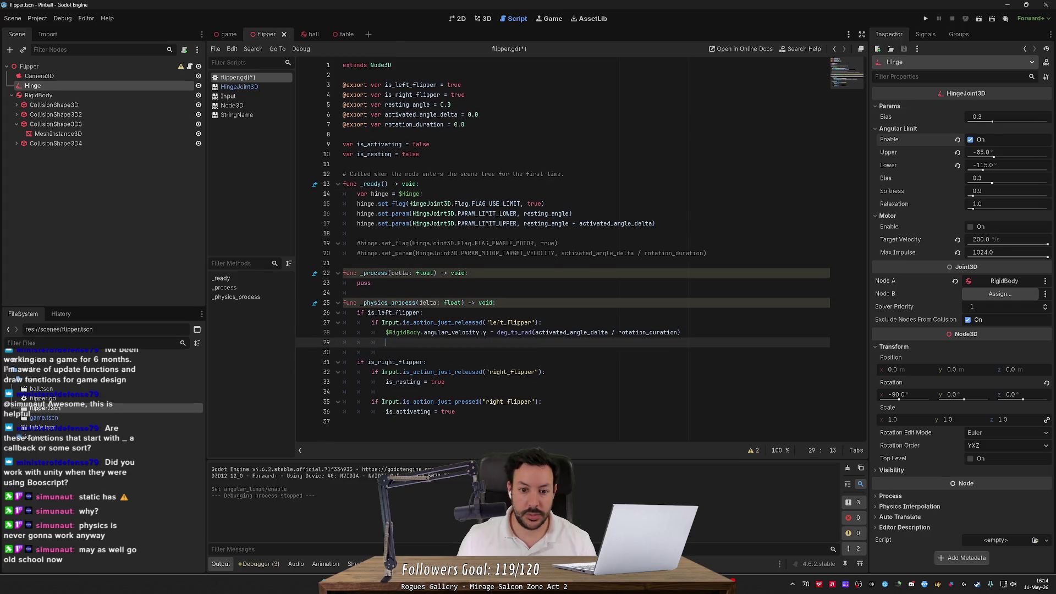
{"action": "key", "text": "Return"}
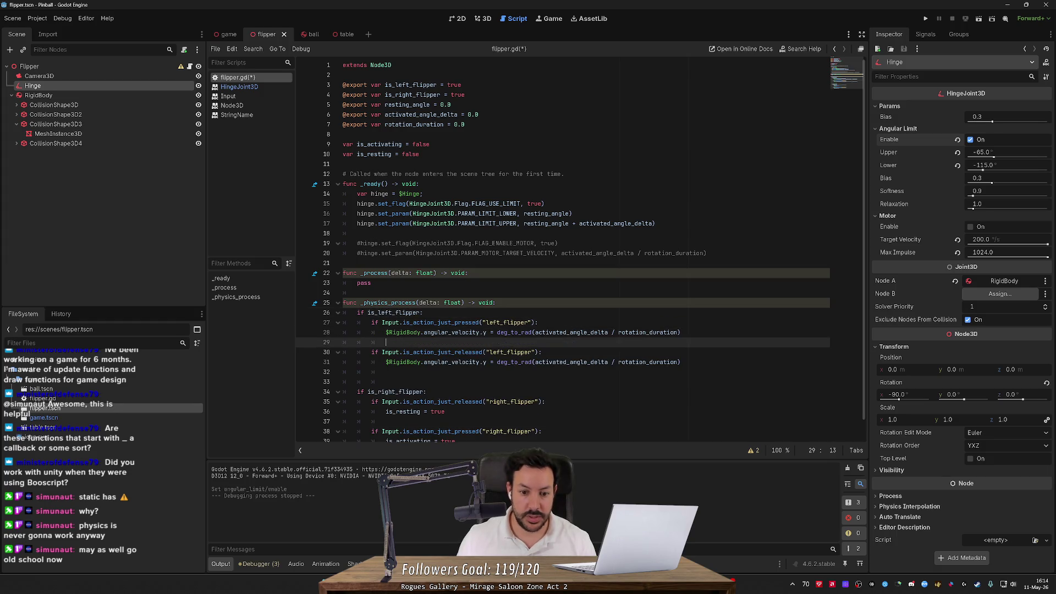
{"action": "left_click", "coordinate": [497, 362]}
{"action": "type", "text": "-"}
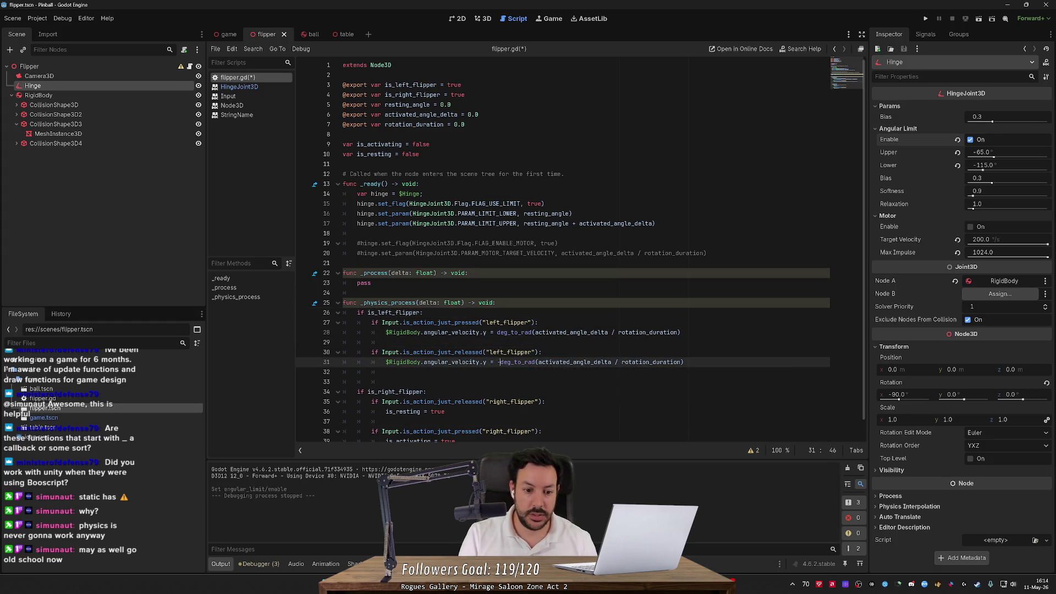
{"action": "key", "text": "Down"}
{"action": "key", "text": "ctrl+shift+k"}
{"action": "key", "text": "ctrl+s"}
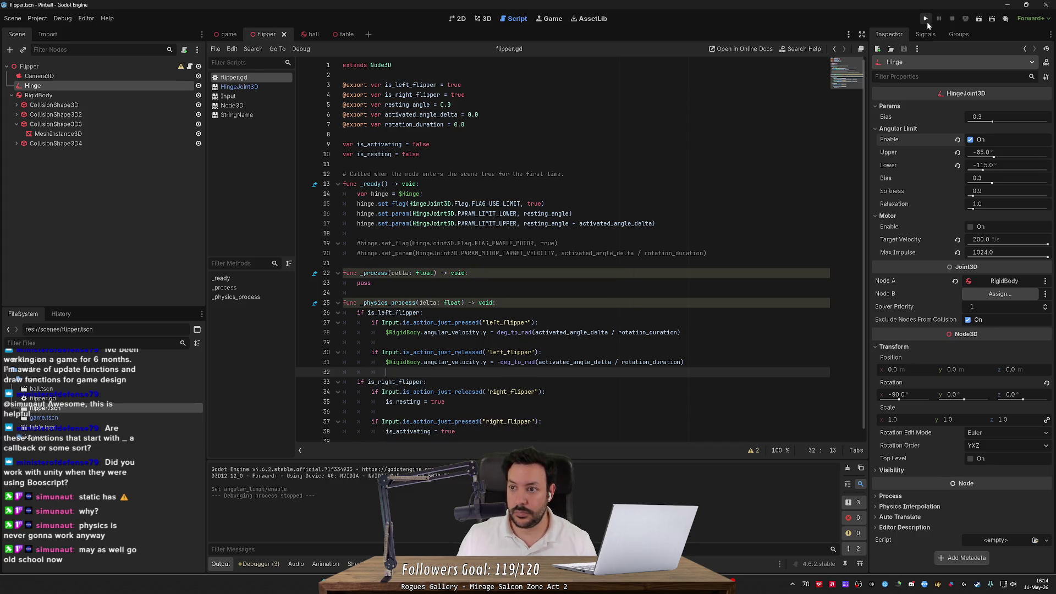
{"action": "left_click", "coordinate": [925, 22]}
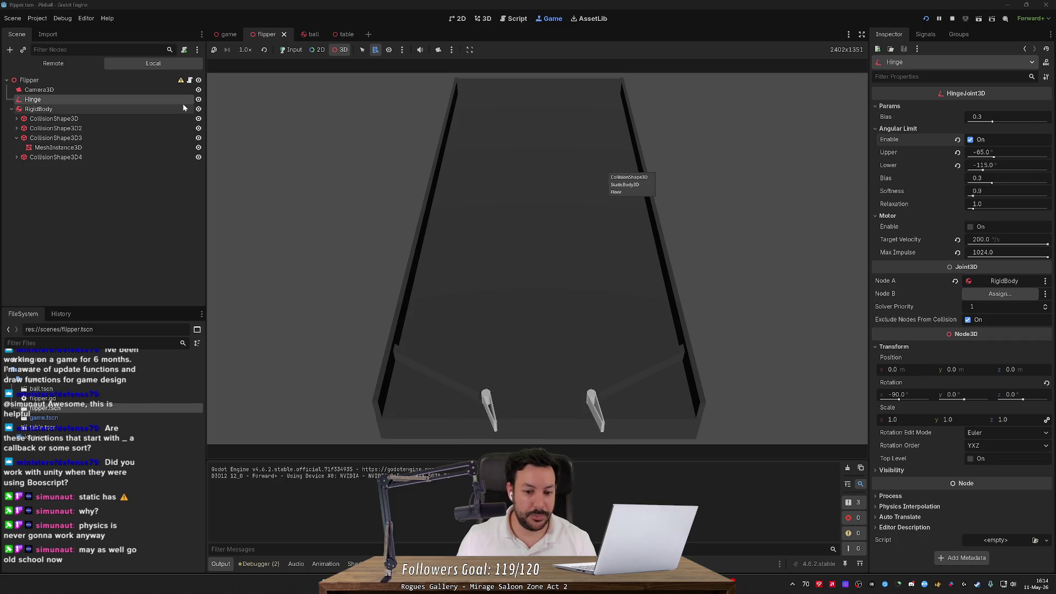
{"action": "left_click", "coordinate": [85, 61]}
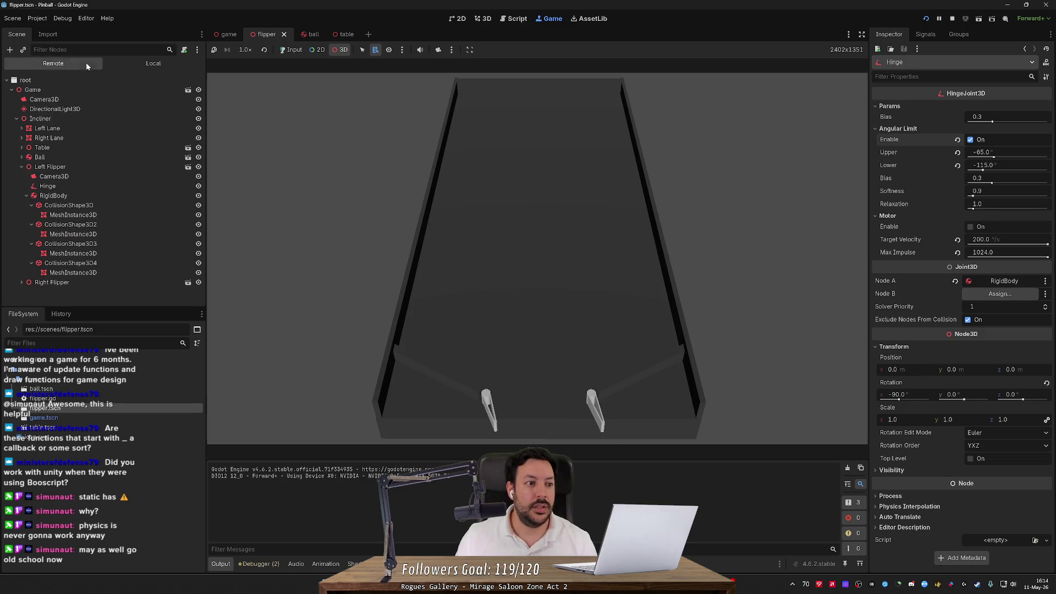
{"action": "left_click", "coordinate": [80, 186]}
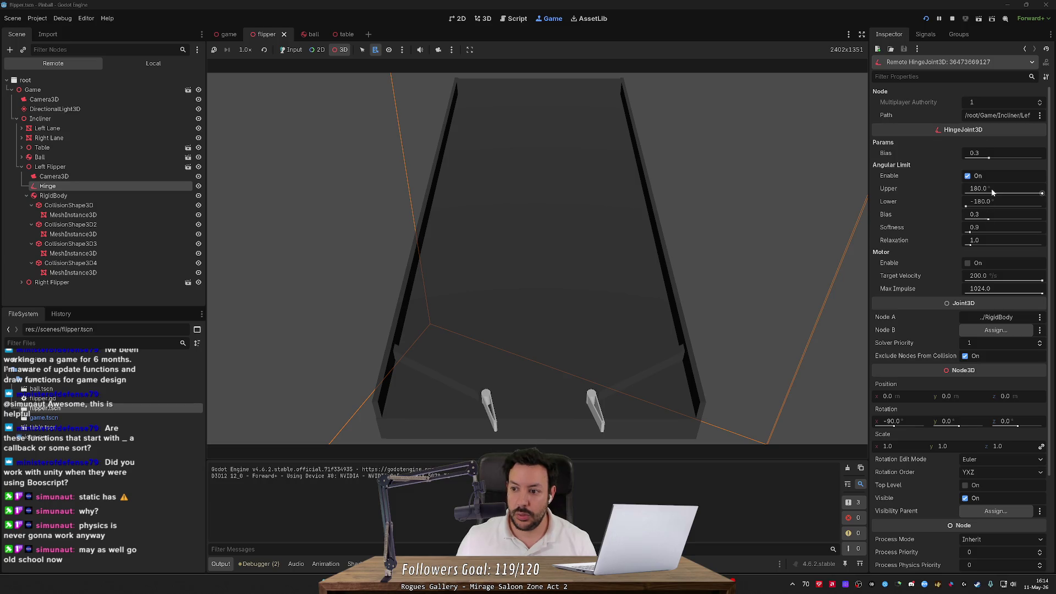
{"action": "key", "text": "alt+Tab"}
{"action": "key", "text": "alt+Tab"}
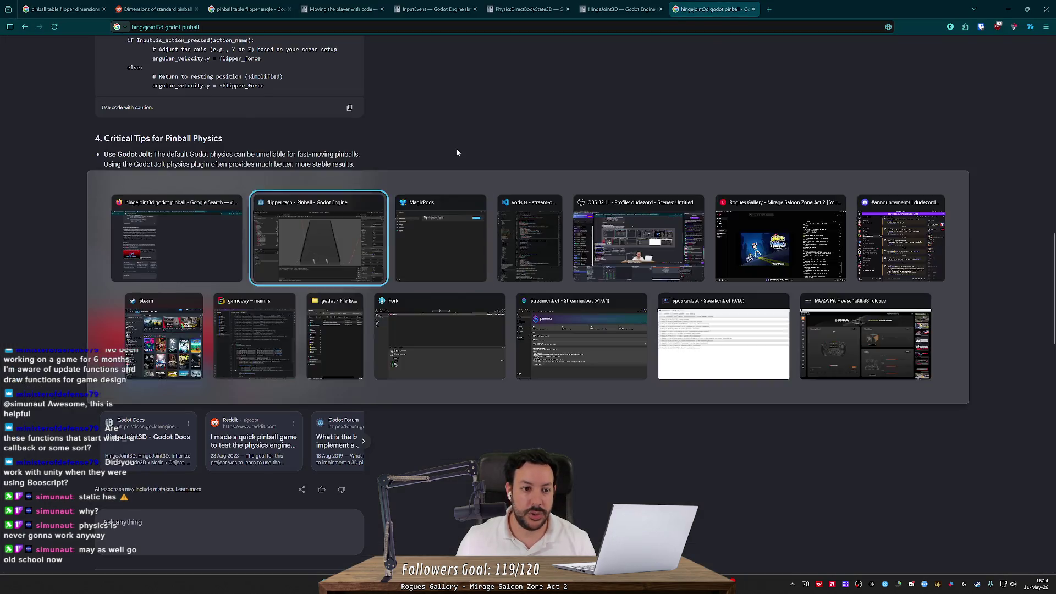
{"action": "left_click", "coordinate": [874, 71]}
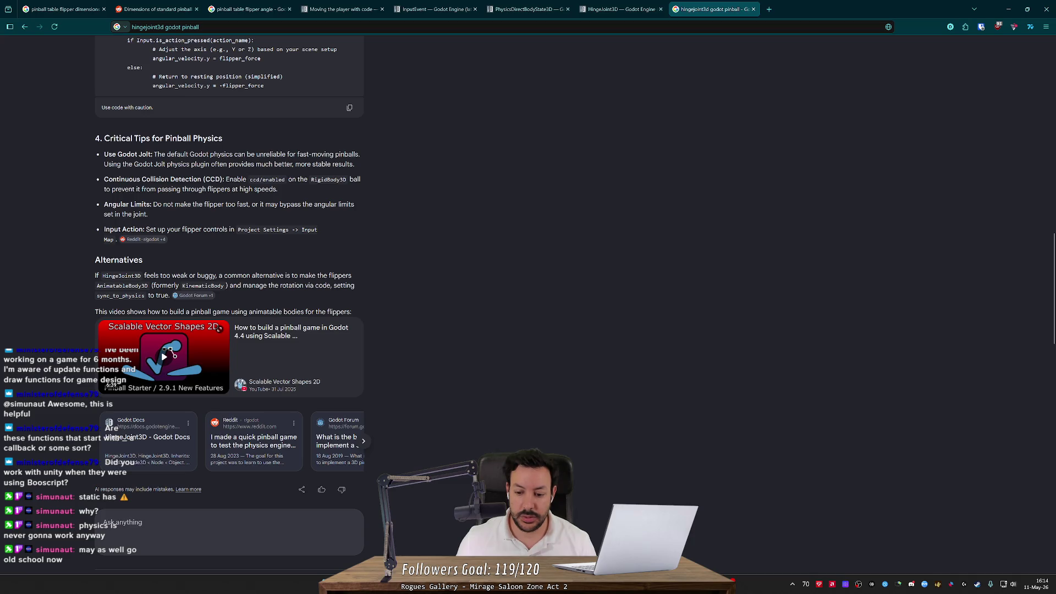
{"action": "key", "text": "alt+Tab"}
{"action": "left_click", "coordinate": [266, 34]}
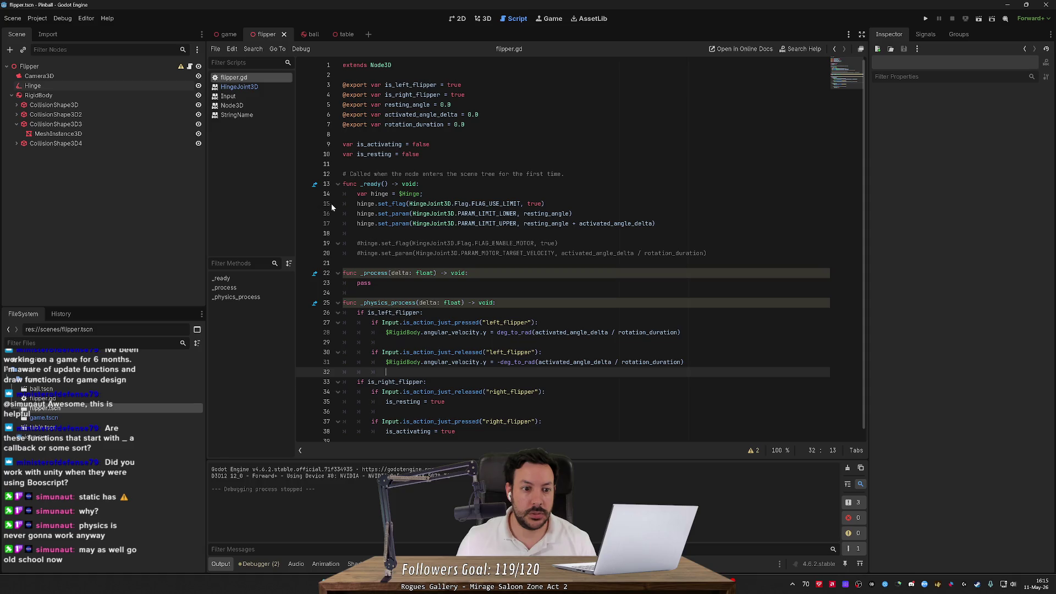
- Set a breakpoint on line 15, run the project, and inspect resting_angle's value
{"action": "left_click", "coordinate": [306, 203]}
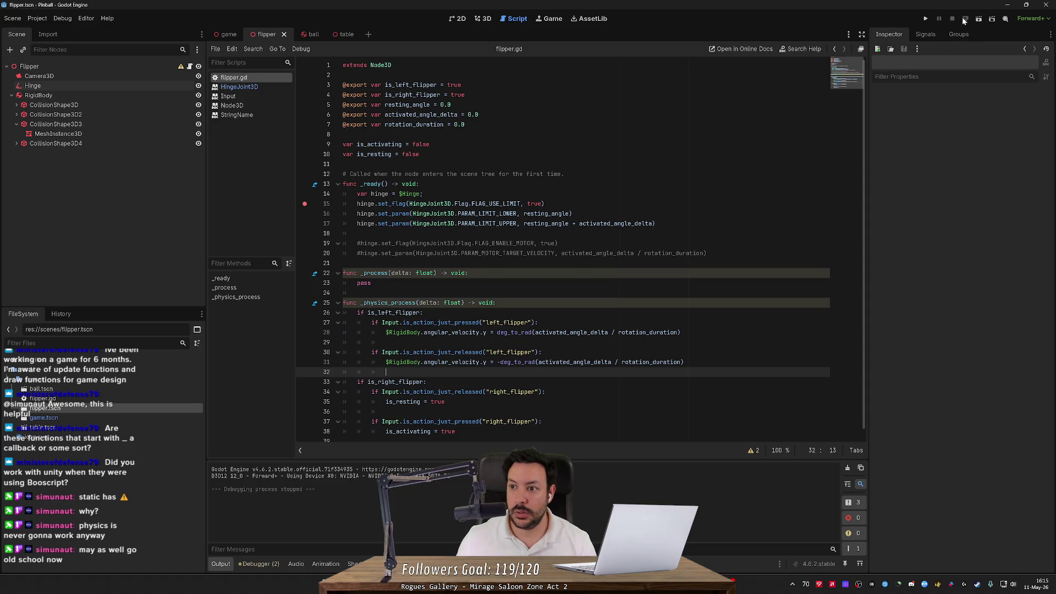
{"action": "left_click", "coordinate": [926, 19]}
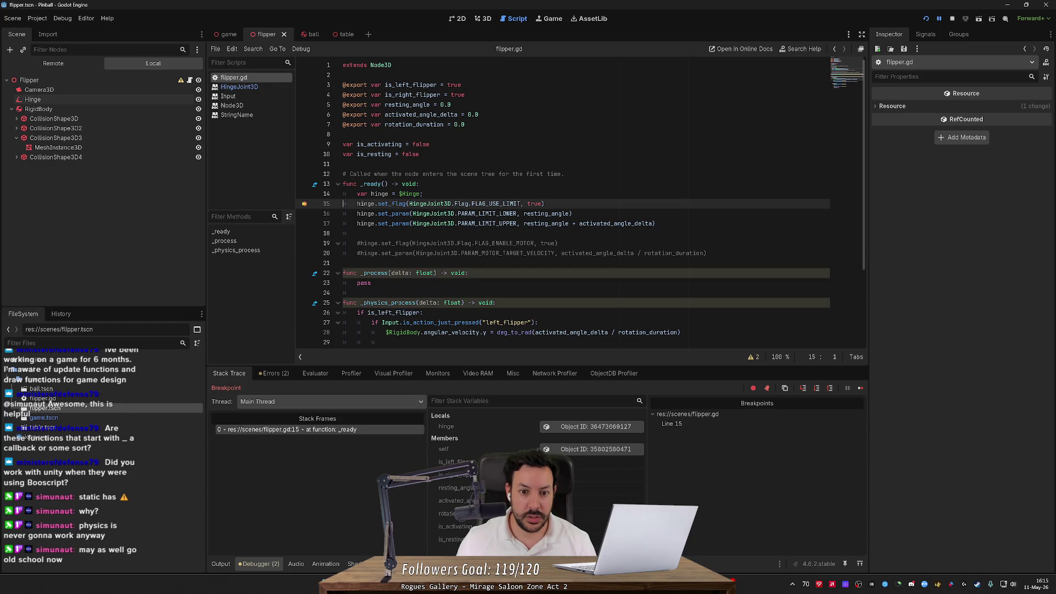
{"action": "mouse_move", "coordinate": [549, 223]}
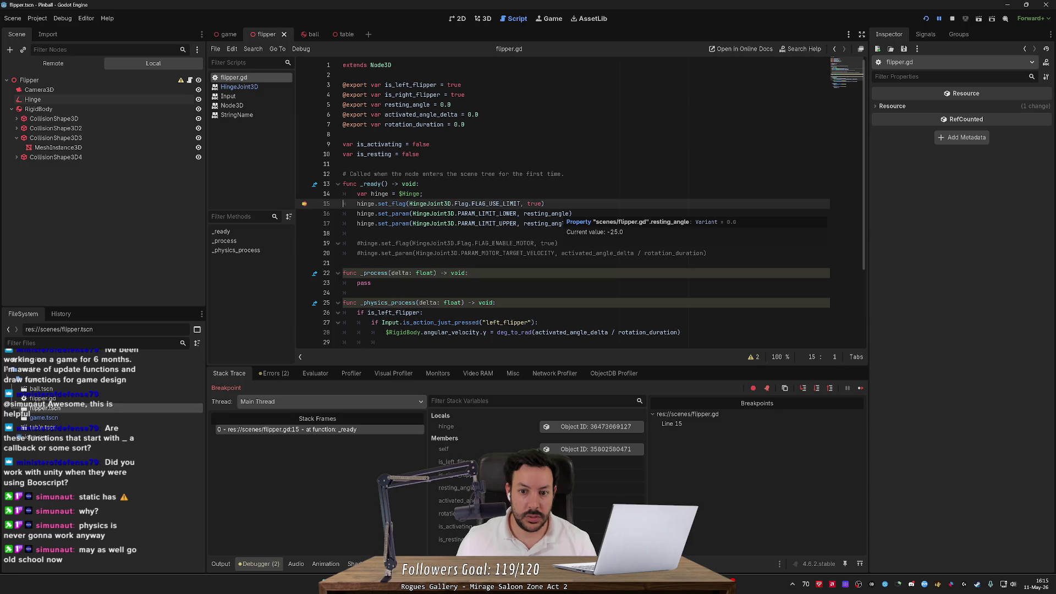
- Wrap the line 16 and 17 hinge limit values in deg_to_rad(), save, and remove the breakpoint
{"action": "left_click", "coordinate": [523, 213]}
{"action": "type", "text": "deg_to_rad"}
{"action": "key", "text": "Return"}
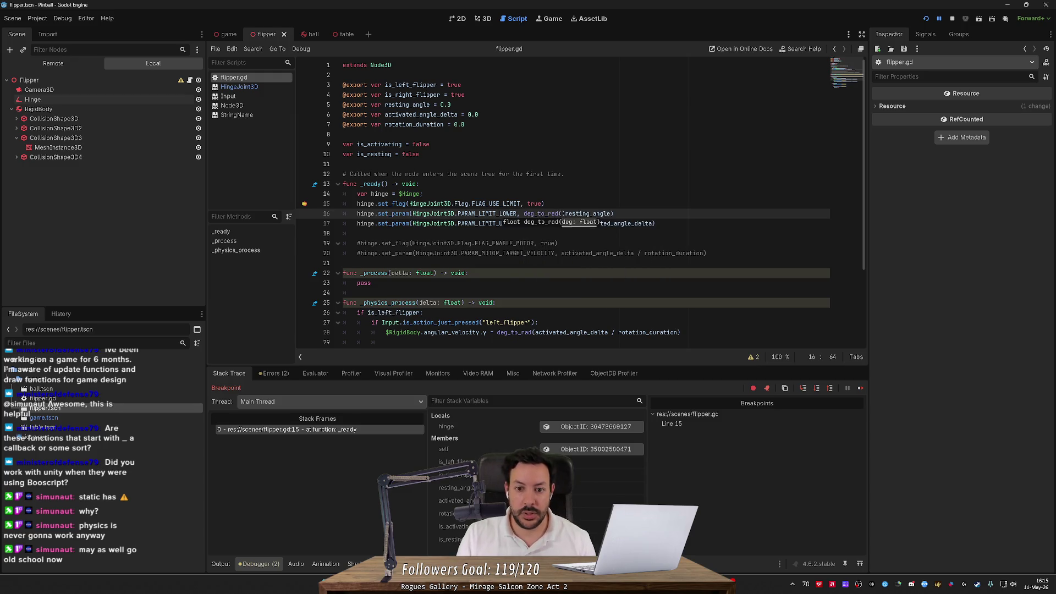
{"action": "key", "text": "Delete"}
{"action": "type", "text": "))"}
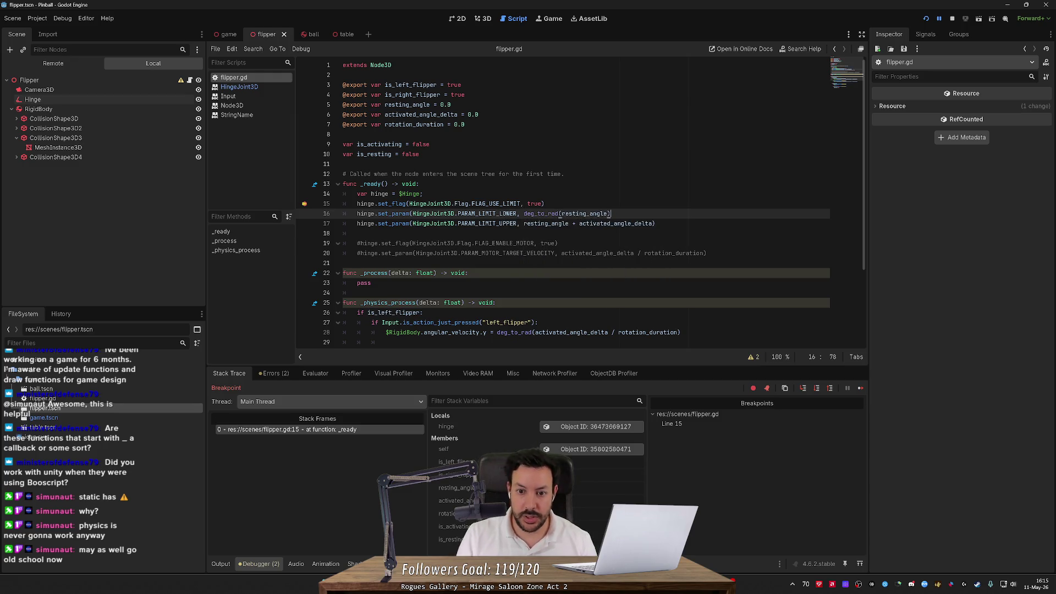
{"action": "left_click_drag", "start_coordinate": [562, 214], "coordinate": [522, 213]}
{"action": "left_click", "coordinate": [523, 224]}
{"action": "type", "text": "deg_to_rad("}
{"action": "left_click", "coordinate": [692, 223]}
{"action": "key", "text": "ctrl+s"}
{"action": "left_click", "coordinate": [302, 204]}
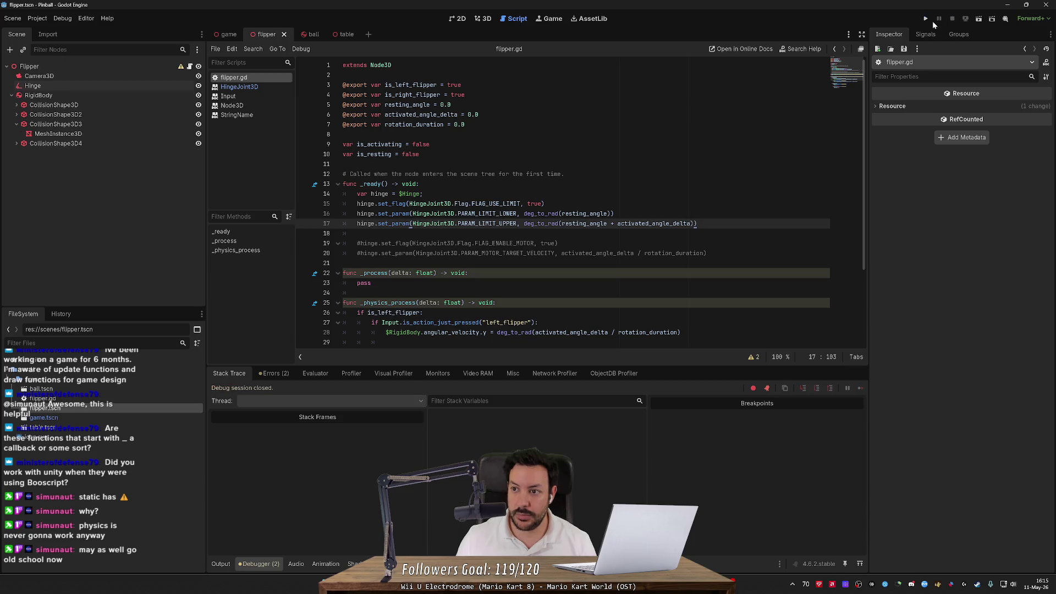
- Restart the pinball game with Input and node picking enabled on the Game toolbar
{"action": "left_click", "coordinate": [929, 20]}
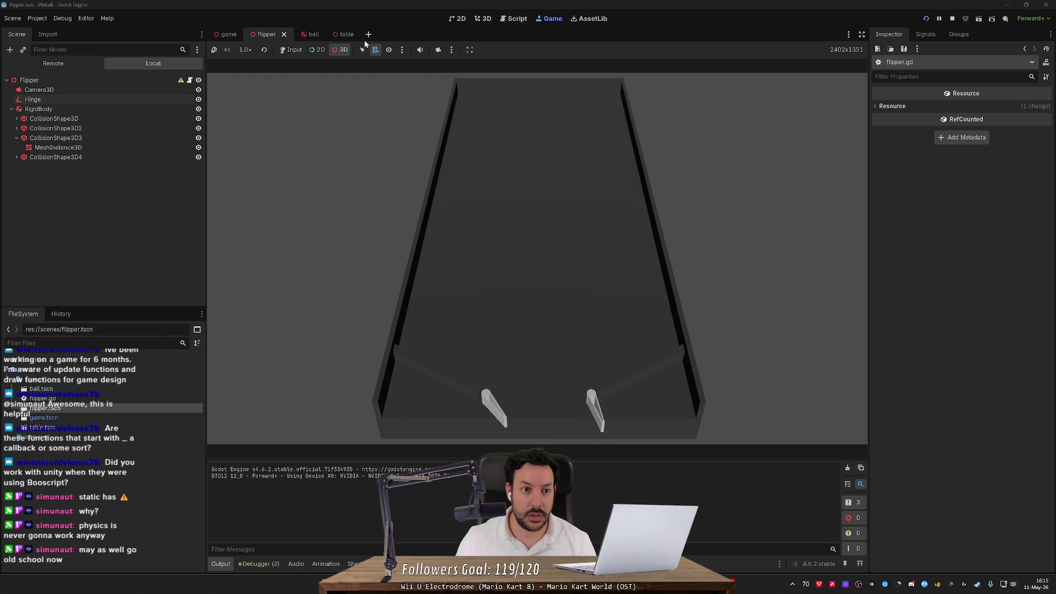
{"action": "left_click", "coordinate": [286, 49]}
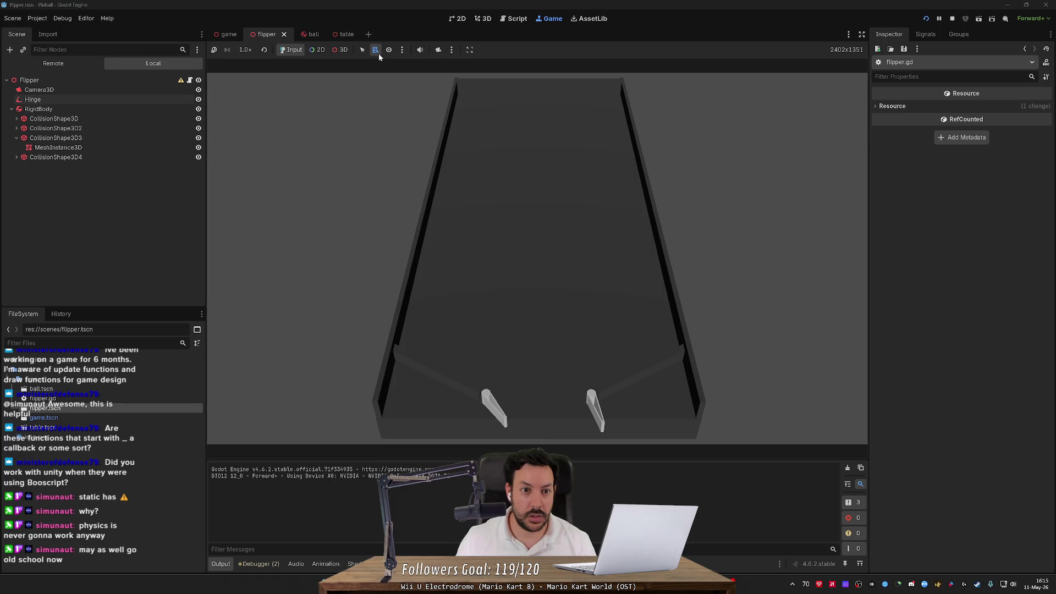
{"action": "left_click", "coordinate": [363, 49]}
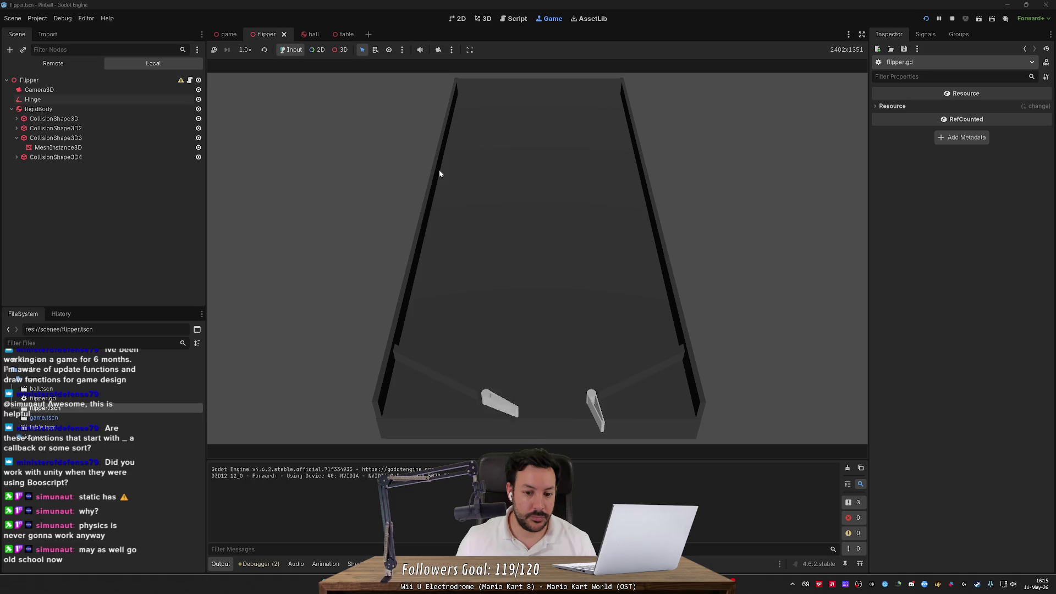
- Bring the running game forward to test the left flipper, then return to flipper.gd
{"action": "key", "text": "alt+Tab"}
{"action": "key", "text": "alt+Tab"}
{"action": "key", "text": "alt+Tab"}
{"action": "key", "text": "Tab"}
{"action": "left_click", "coordinate": [625, 476]}
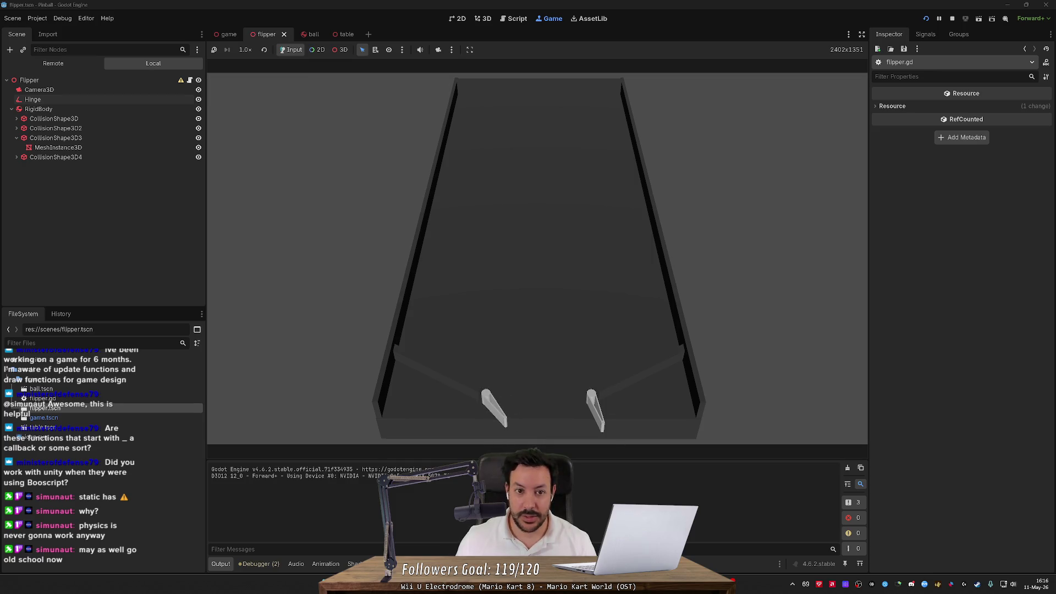
{"action": "left_click", "coordinate": [517, 18]}
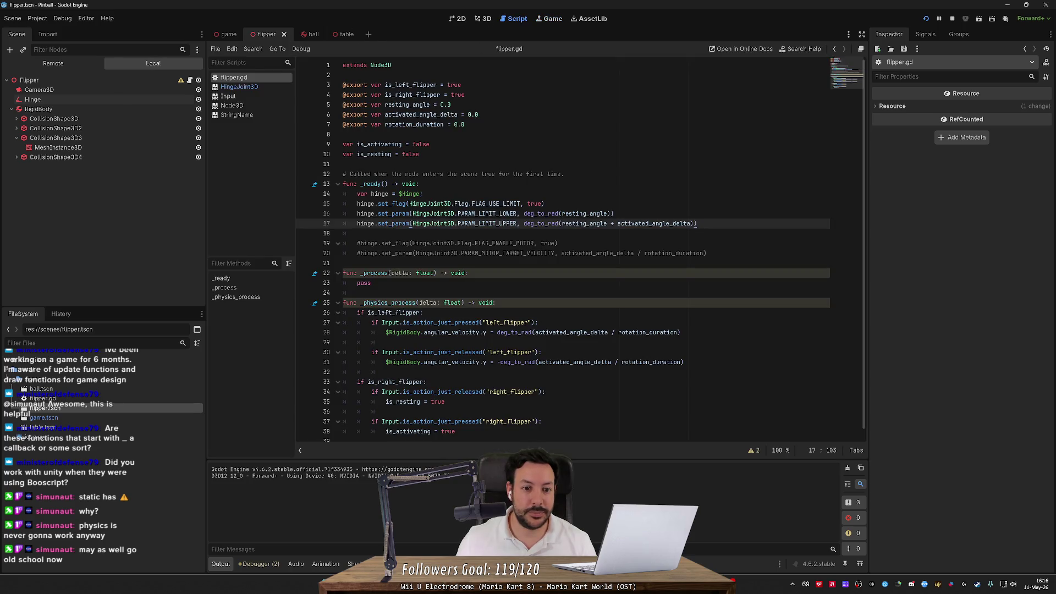
- Change the left flipper check to is_action_pressed and replace its released check with an else branch
{"action": "scroll", "coordinate": [563, 249], "scroll_direction": "down", "scroll_amount": 1}
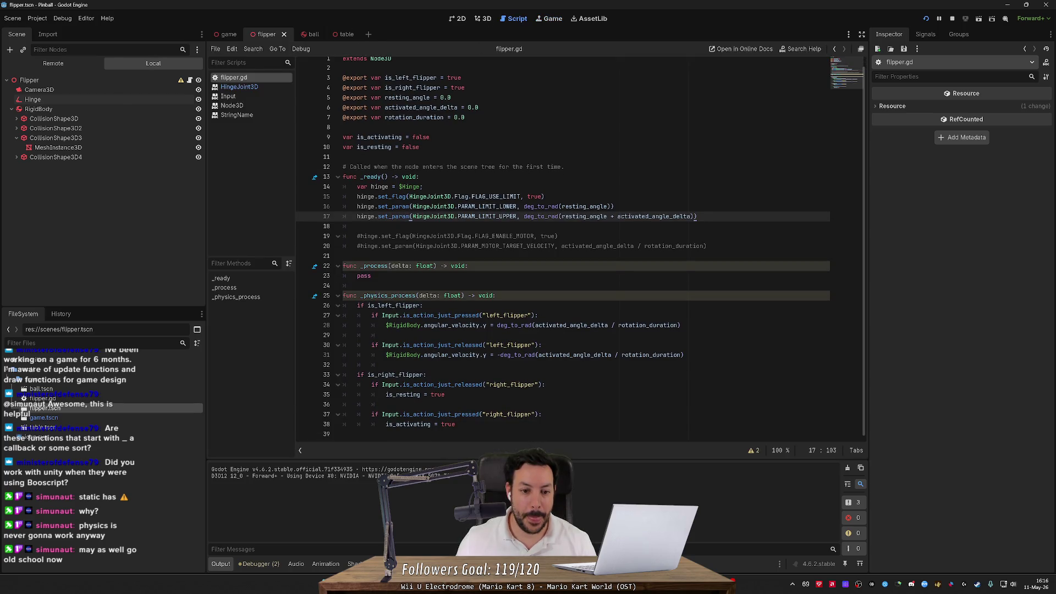
{"action": "left_click_drag", "start_coordinate": [437, 315], "coordinate": [458, 315]}
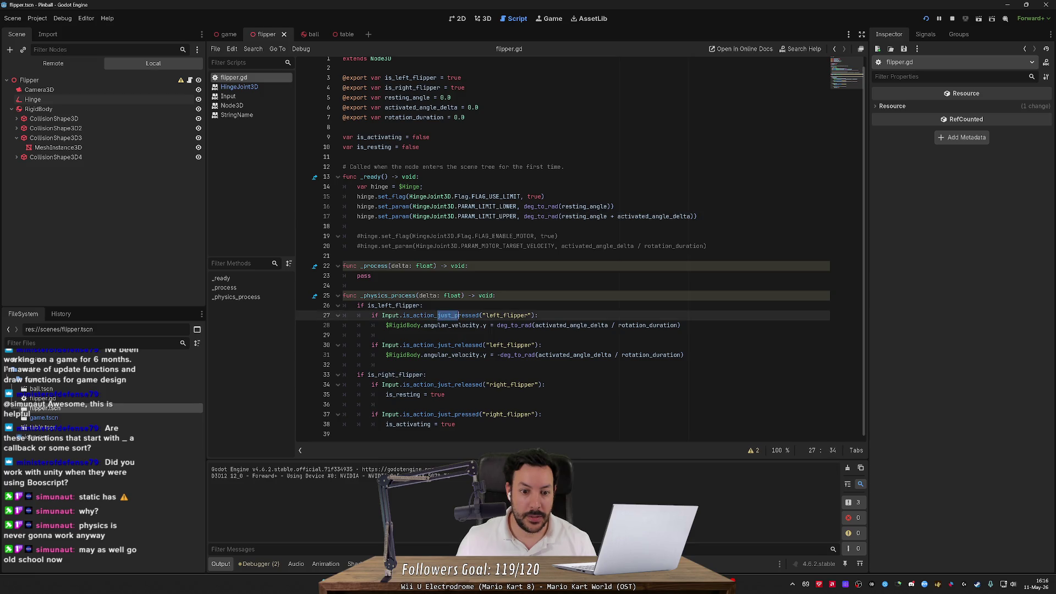
{"action": "key", "text": "BackSpace"}
{"action": "left_click", "coordinate": [372, 335]}
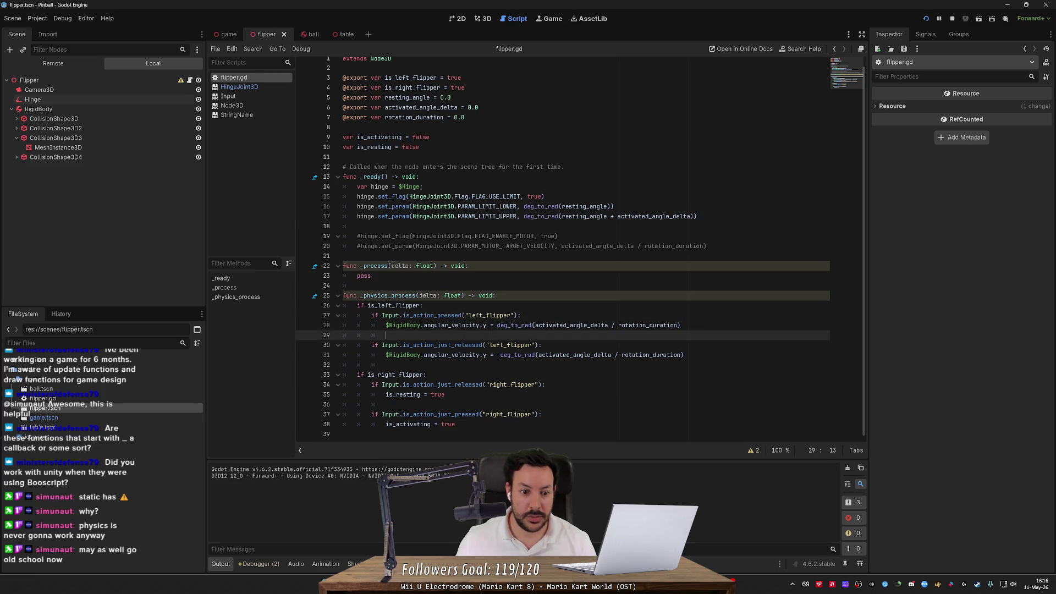
{"action": "type", "text": "else"}
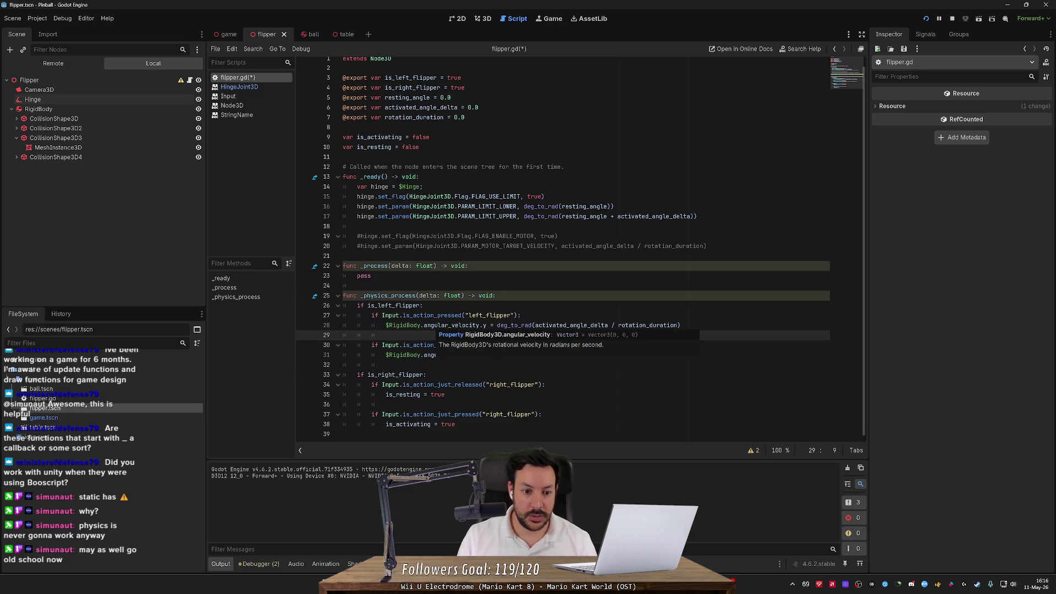
{"action": "type", "text": ":"}
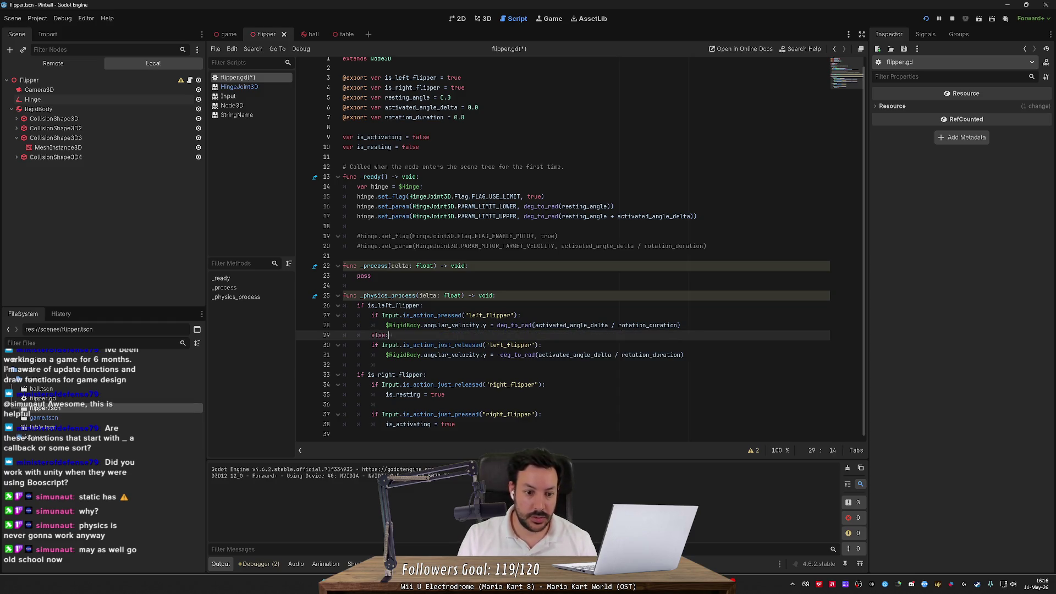
{"action": "key", "text": "Down"}
{"action": "key", "text": "ctrl+shift+k"}
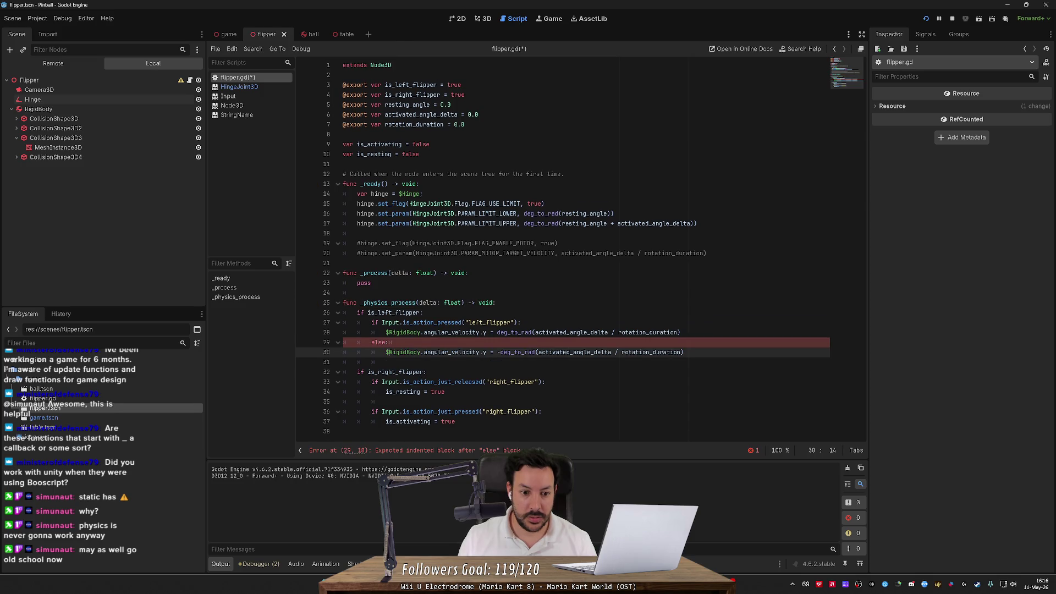
{"action": "key", "text": "ctrl+s"}
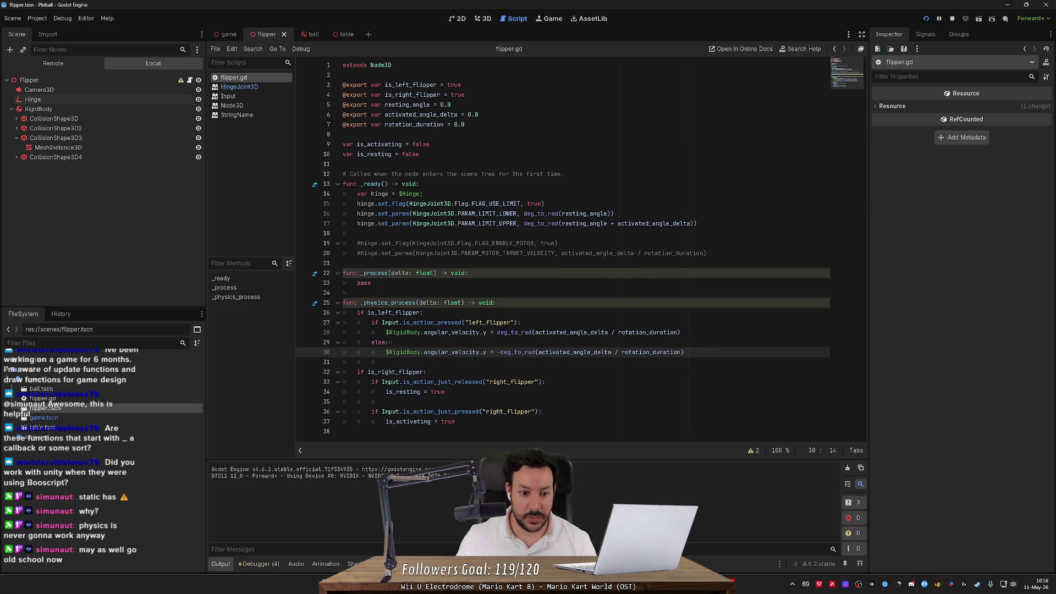
- Copy the left flipper's velocity line over the right flipper's is_resting line
{"action": "key", "text": "Up"}
{"action": "key", "text": "Up"}
{"action": "key", "text": "End"}
{"action": "key", "text": "shift+Up"}
{"action": "key", "text": "ctrl+c"}
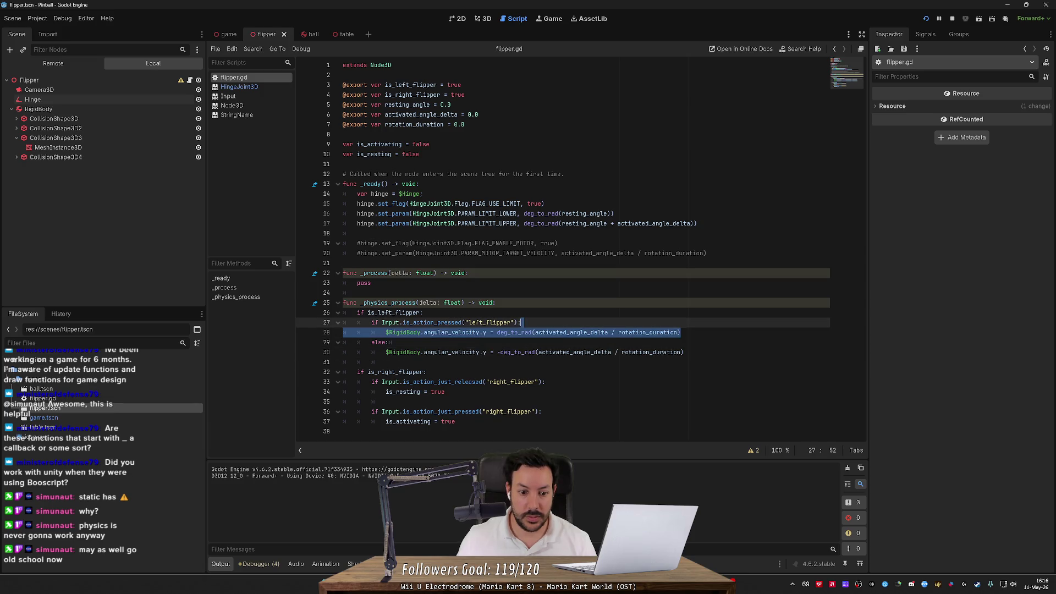
{"action": "key", "text": "Down"}
{"action": "key", "text": "Down"}
{"action": "key", "text": "Down"}
{"action": "key", "text": "End"}
{"action": "key", "text": "shift+Up"}
{"action": "key", "text": "Down"}
{"action": "key", "text": "Down"}
{"action": "key", "text": "End"}
{"action": "key", "text": "shift+Up"}
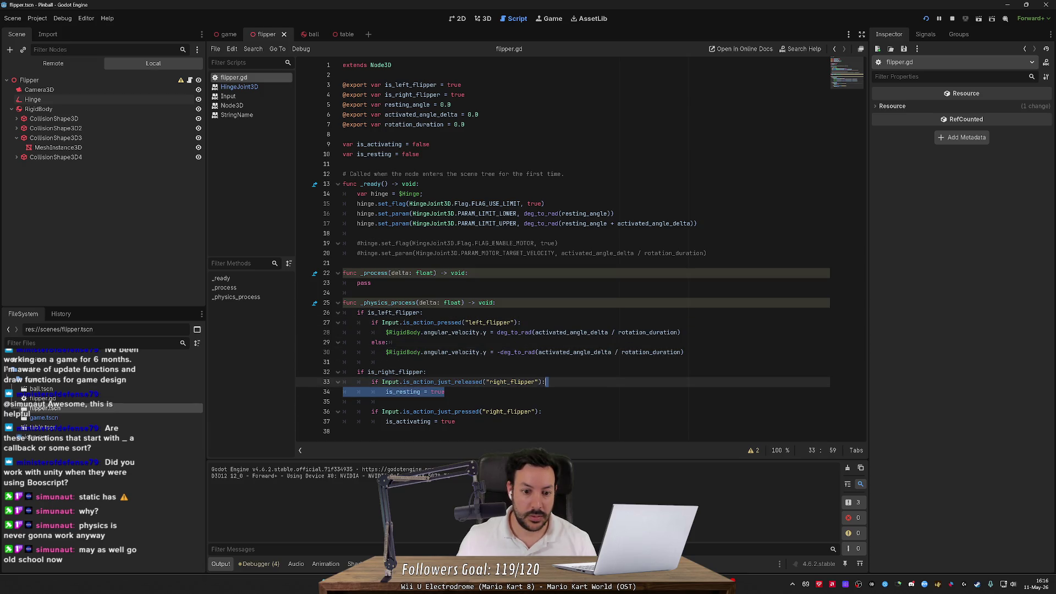
{"action": "key", "text": "ctrl+v"}
- Make the right flipper's else branch use the negative deg_to_rad velocity, save, and restart the game
{"action": "key", "text": "ctrl+z"}
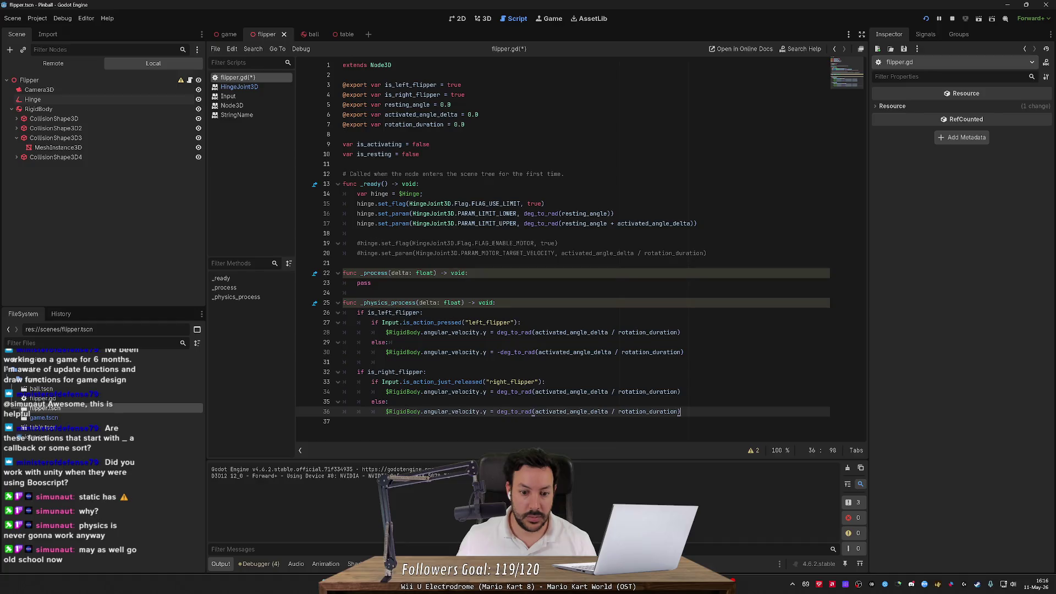
{"action": "type", "text": "-"}
{"action": "key", "text": "ctrl+s"}
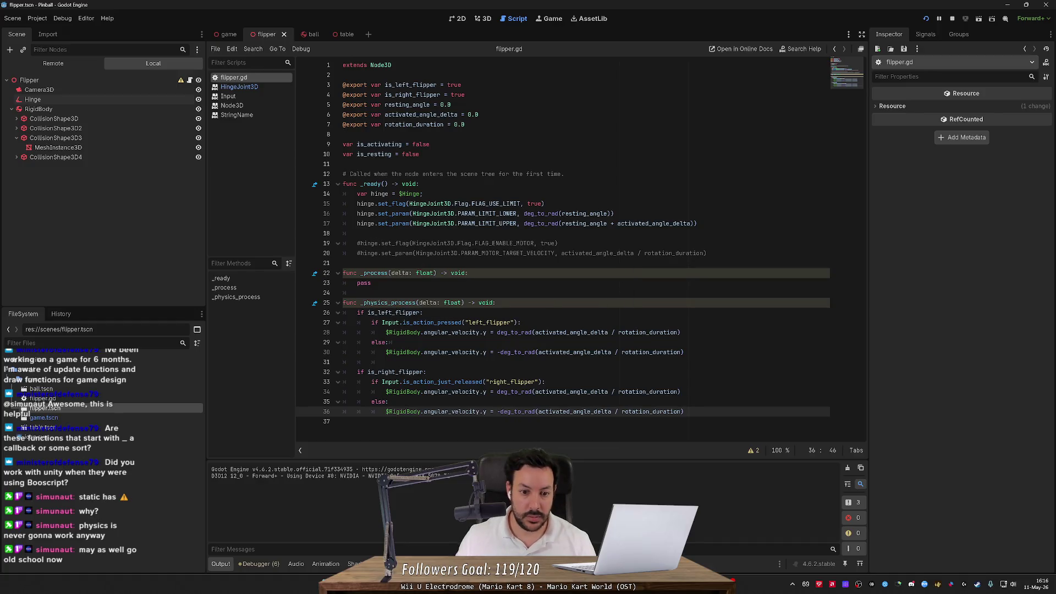
{"action": "left_click", "coordinate": [926, 19]}
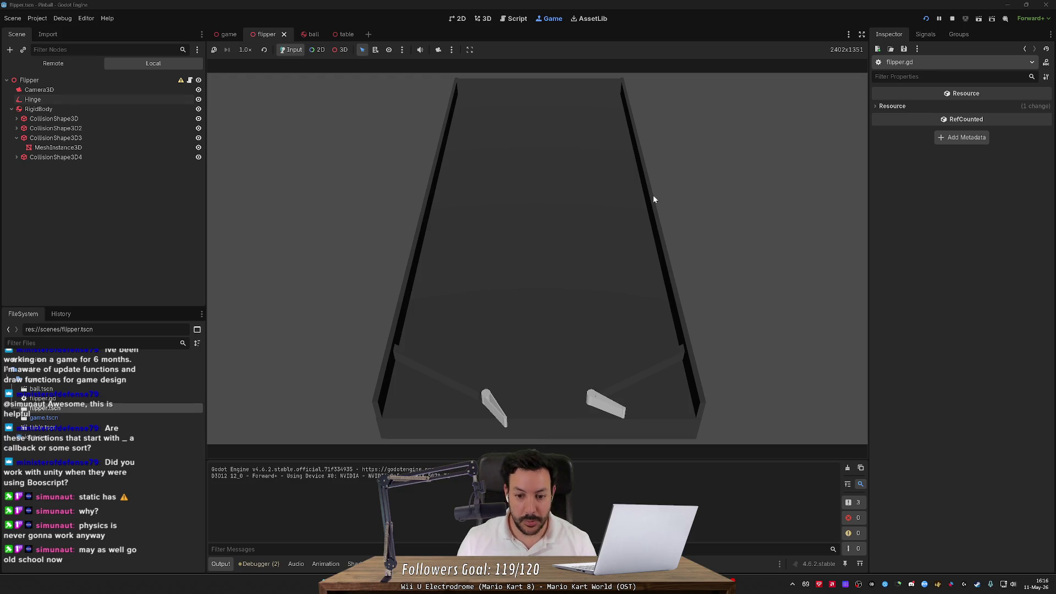
- Stop the game and move the minus sign from line 36 to line 34's deg_to_rad velocity
{"action": "left_click", "coordinate": [952, 18]}
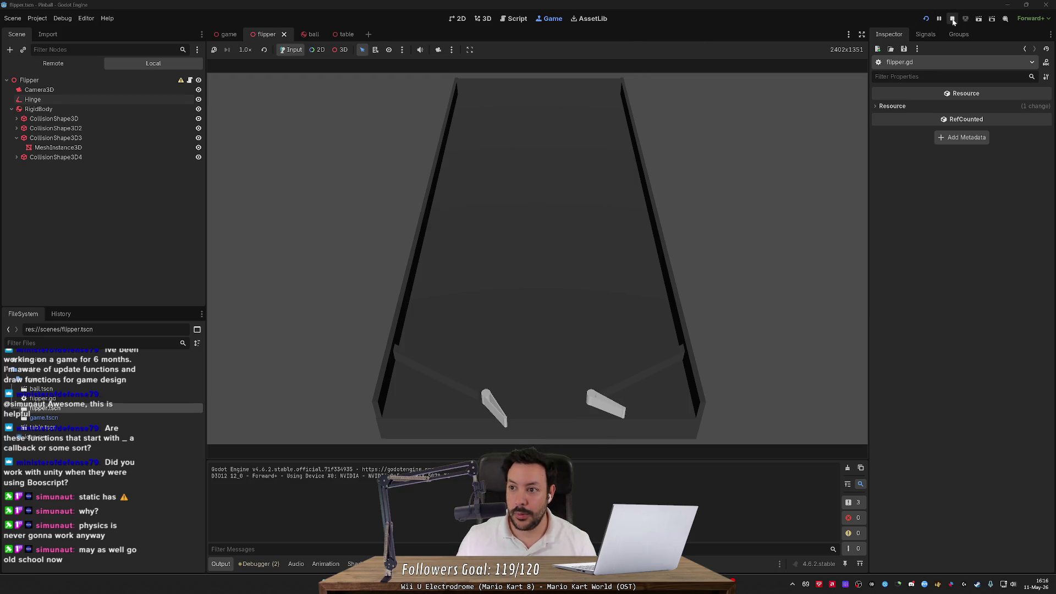
{"action": "left_click", "coordinate": [497, 391]}
{"action": "type", "text": "-"}
{"action": "key", "text": "Down"}
{"action": "key", "text": "Down"}
{"action": "key", "text": "BackSpace"}
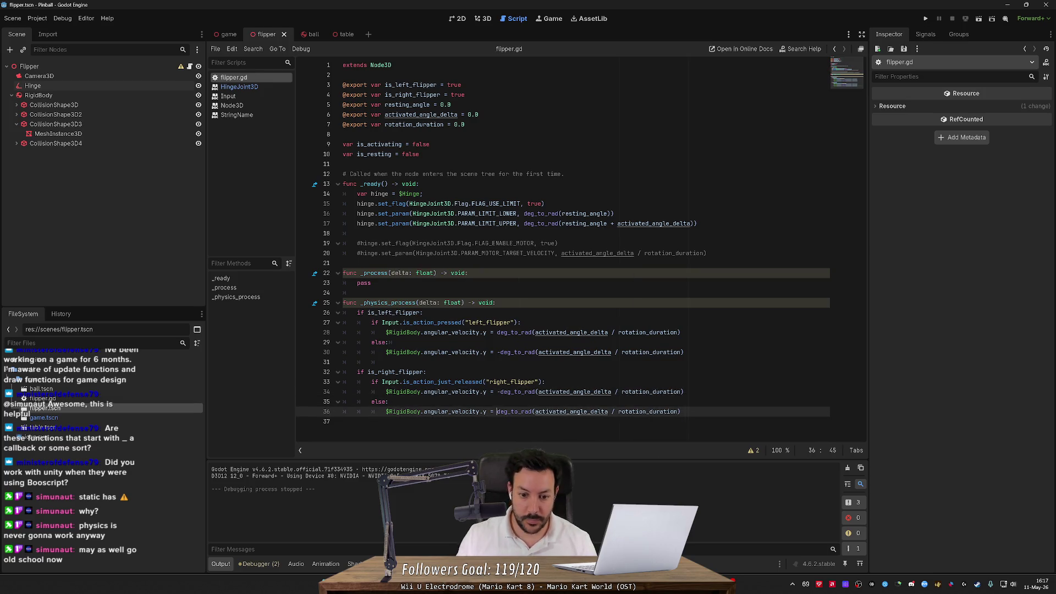
- Run the game, swing the left flipper twice, then stop it and return to the editor
{"action": "left_click", "coordinate": [926, 18]}
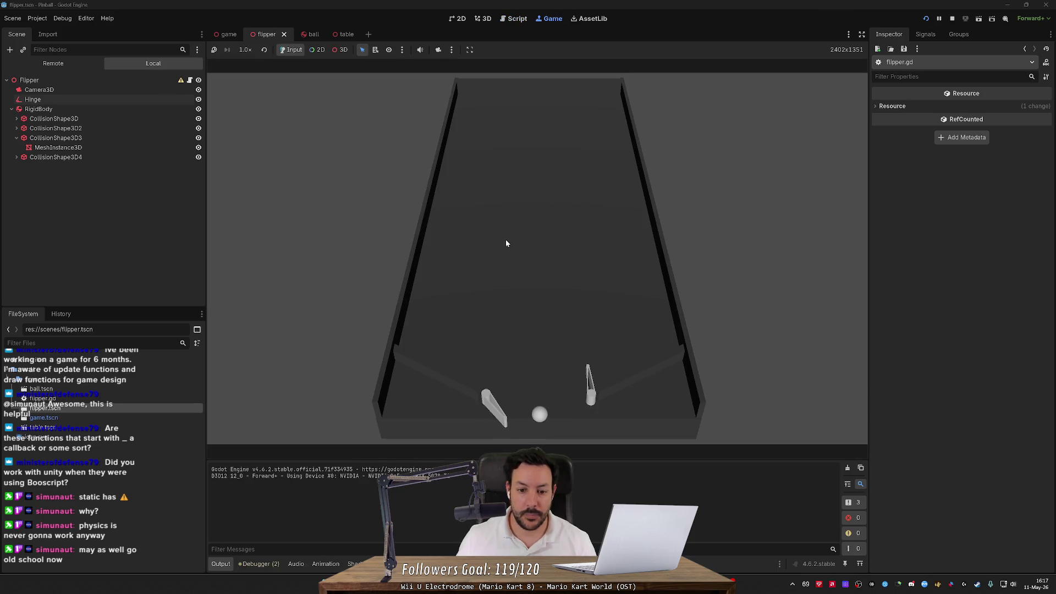
{"action": "key", "text": "Left"}
{"action": "key", "text": "Left"}
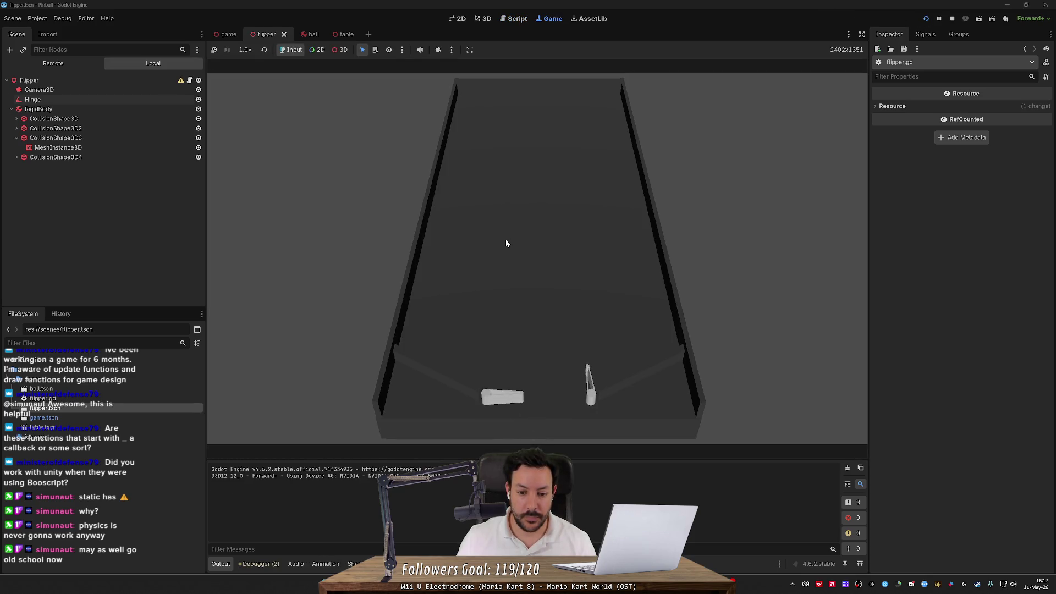
{"action": "key", "text": "Left"}
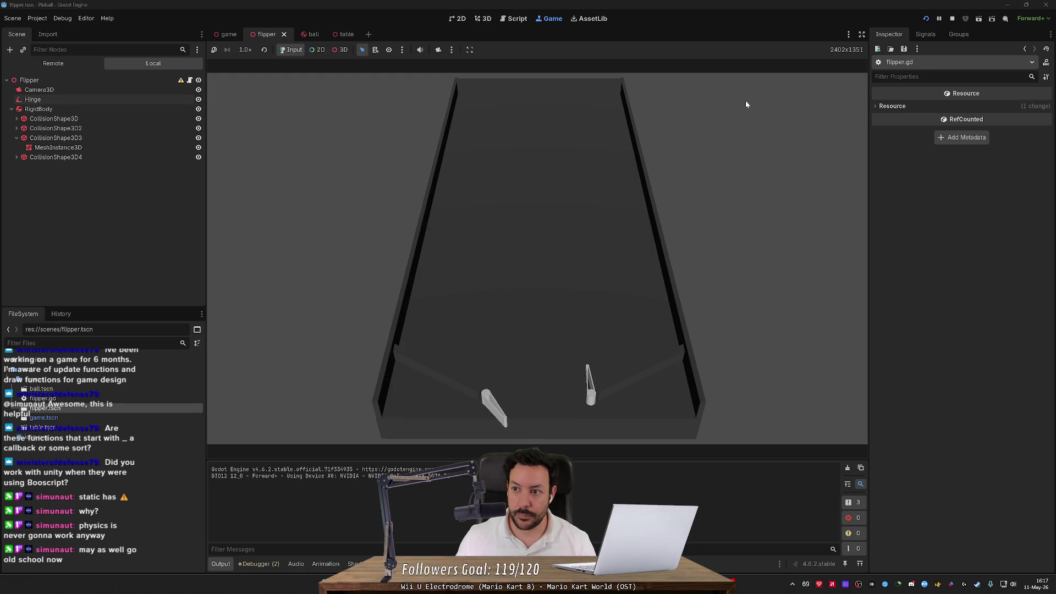
{"action": "key", "text": "F8"}
{"action": "key", "text": "alt+Tab"}
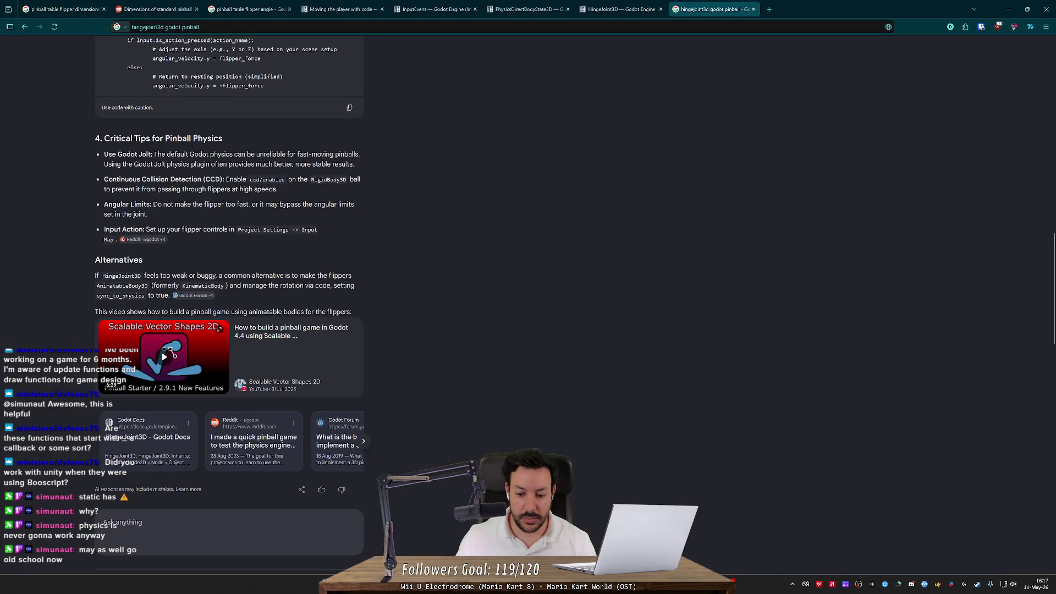
{"action": "key", "text": "alt+Tab"}
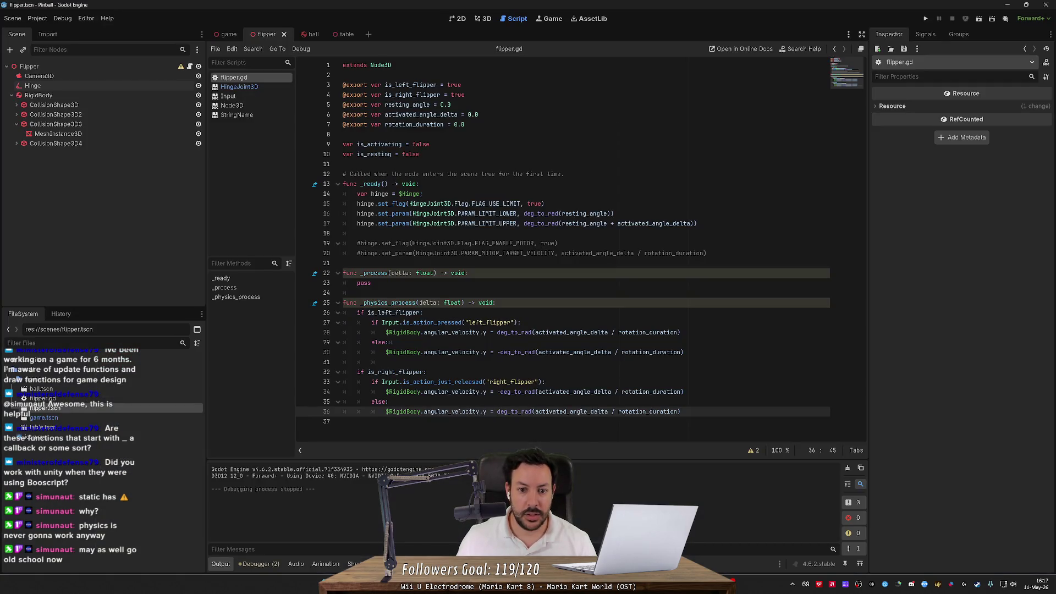
- Delete the commented-out hinge motor lines 18–20 and save flipper.gd
{"action": "left_click_drag", "start_coordinate": [706, 253], "coordinate": [698, 223]}
{"action": "key", "text": "Delete"}
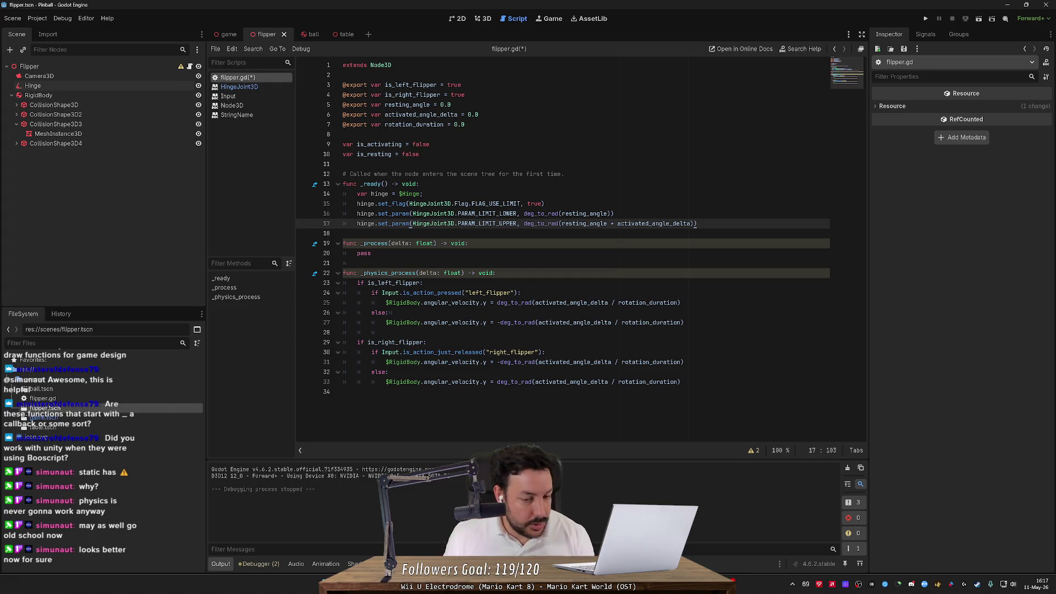
{"action": "mouse_move", "coordinate": [411, 225]}
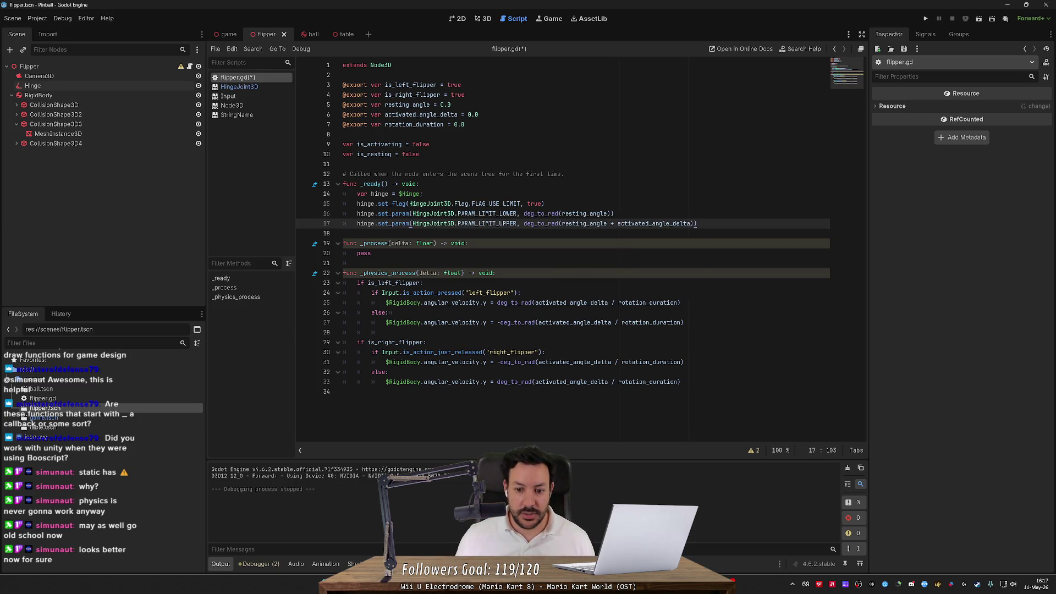
{"action": "left_click", "coordinate": [517, 352]}
{"action": "key", "text": "ctrl+s"}
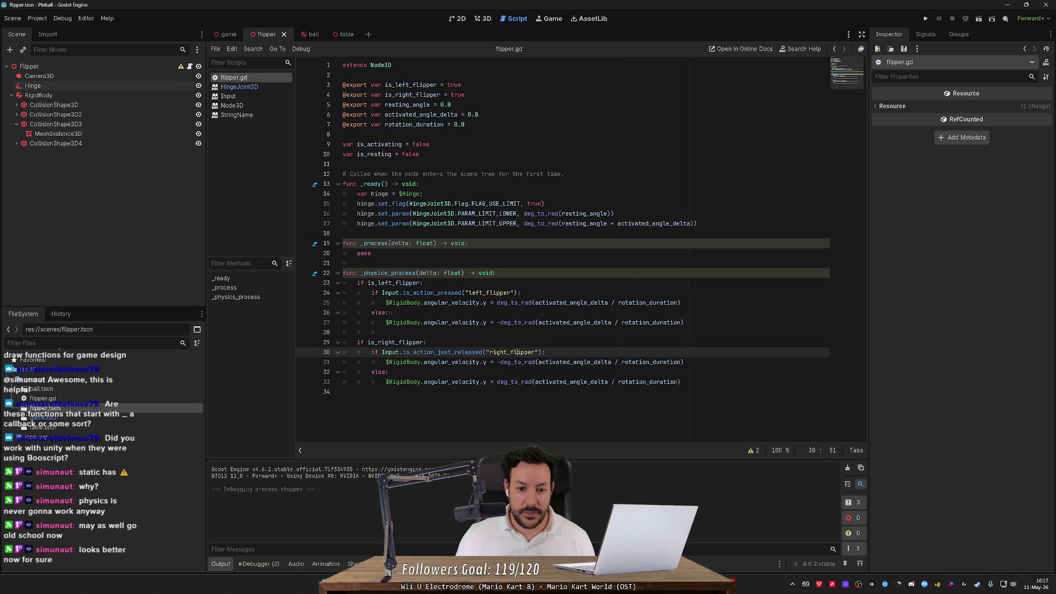
- Minimize the headphone settings and browser windows, then run the pinball game again
{"action": "key", "text": "alt+Tab"}
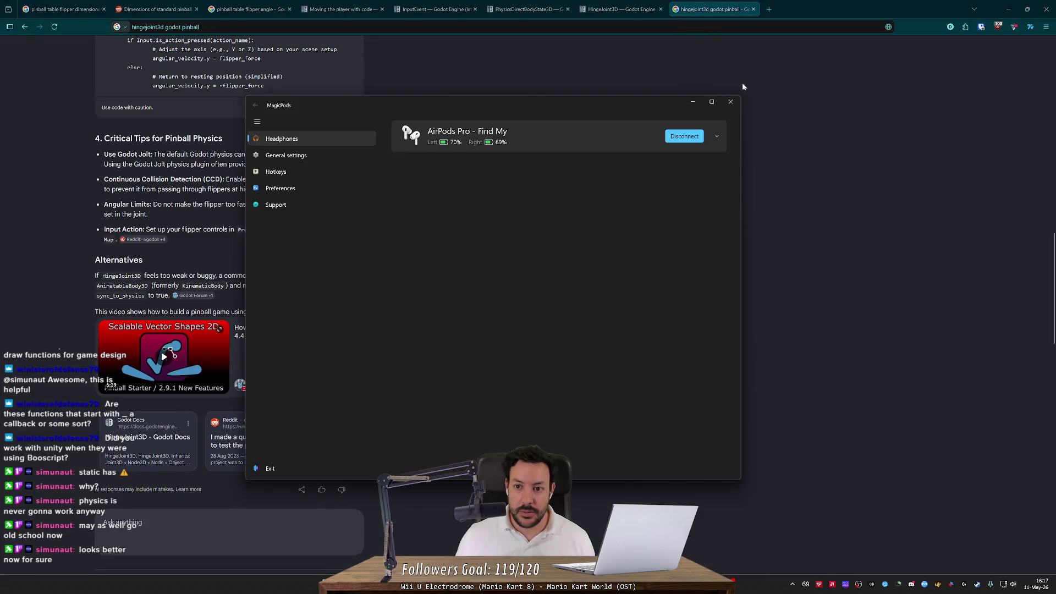
{"action": "left_click", "coordinate": [692, 101]}
{"action": "left_click", "coordinate": [1008, 9]}
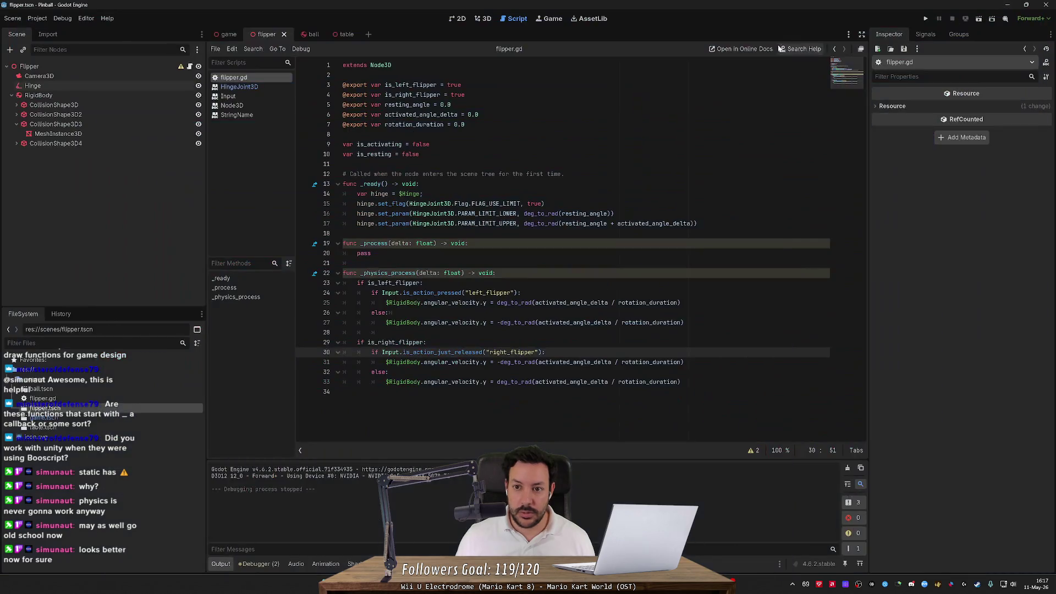
{"action": "left_click", "coordinate": [924, 18]}
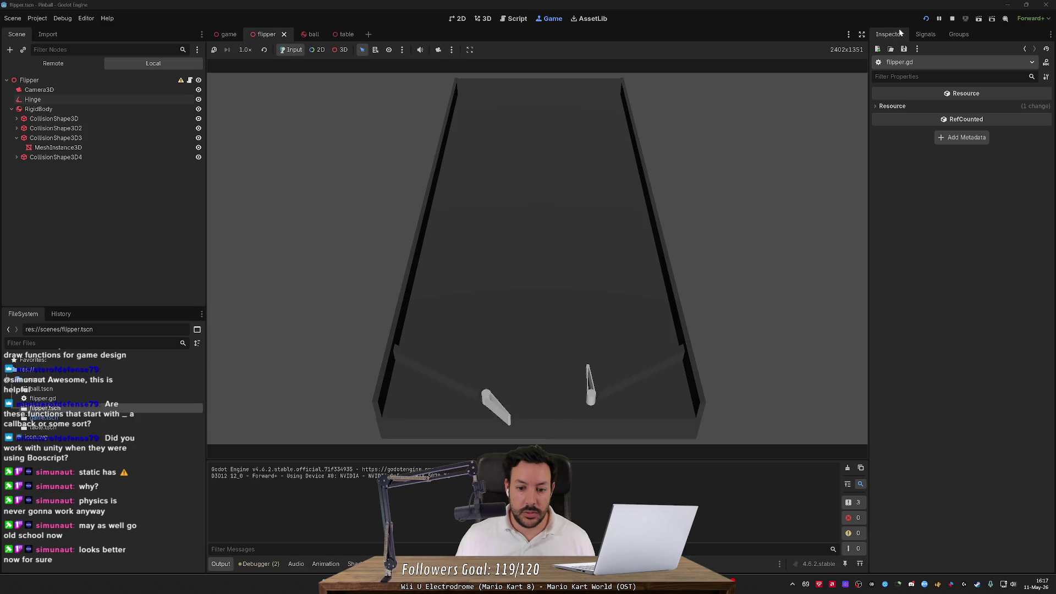
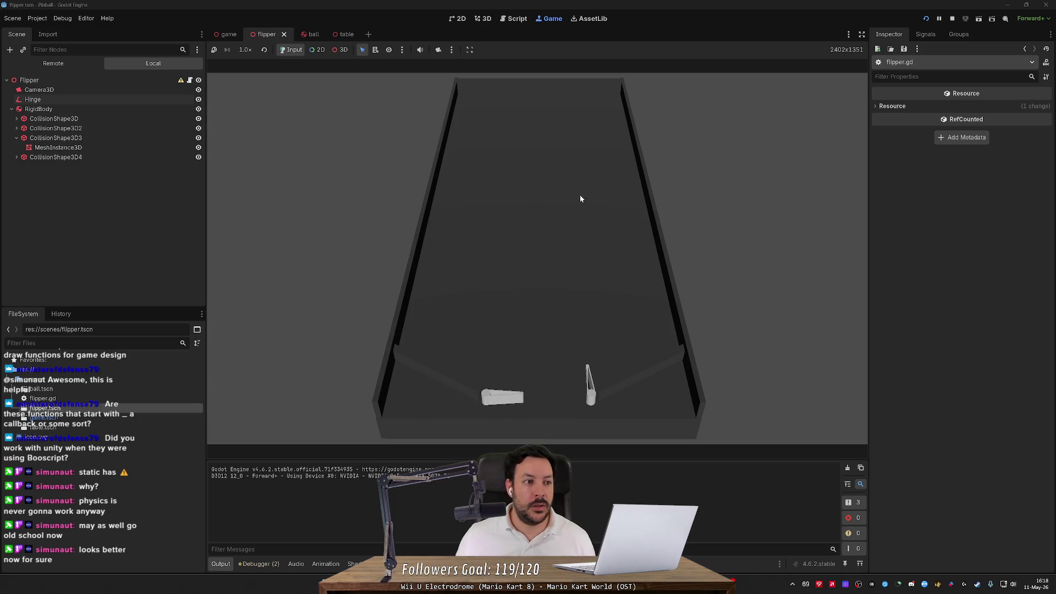
- Open the game scene in 3D and set the Left Flipper's Y rotation to 0
{"action": "left_click", "coordinate": [483, 18]}
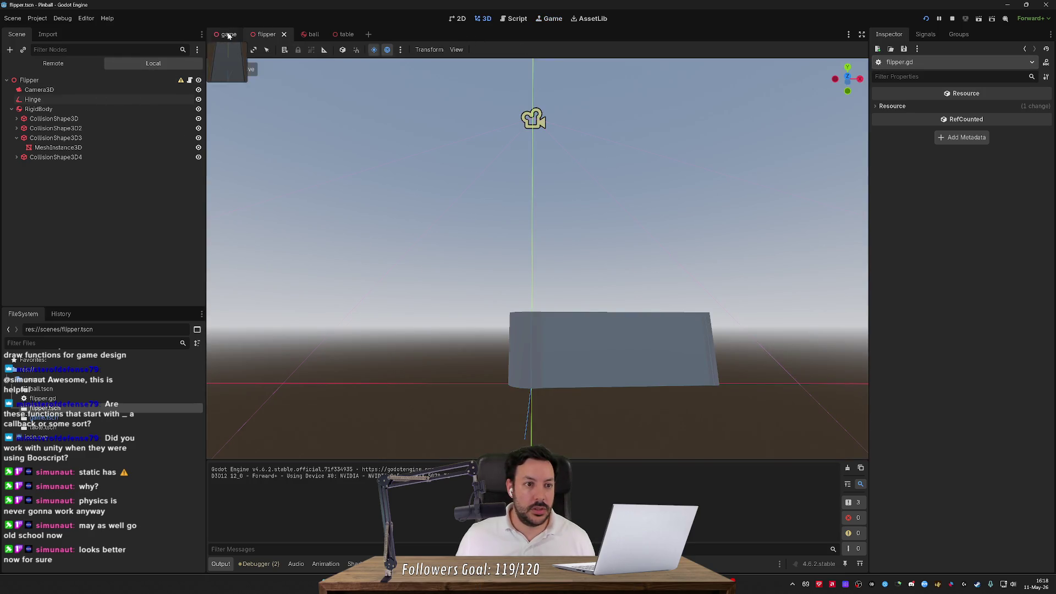
{"action": "left_click", "coordinate": [228, 34]}
{"action": "left_click", "coordinate": [101, 158]}
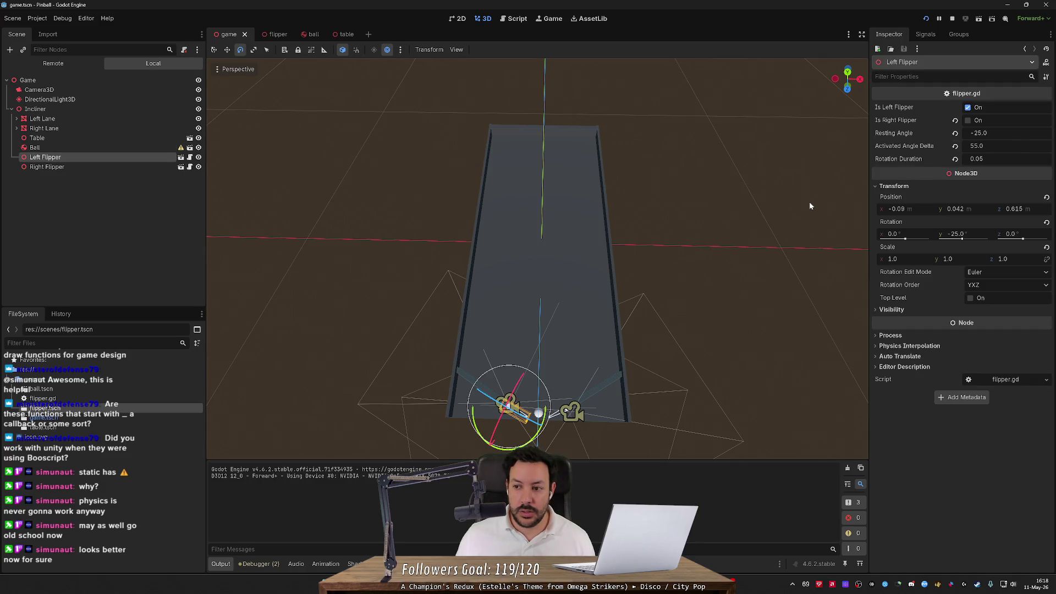
{"action": "left_click", "coordinate": [954, 234]}
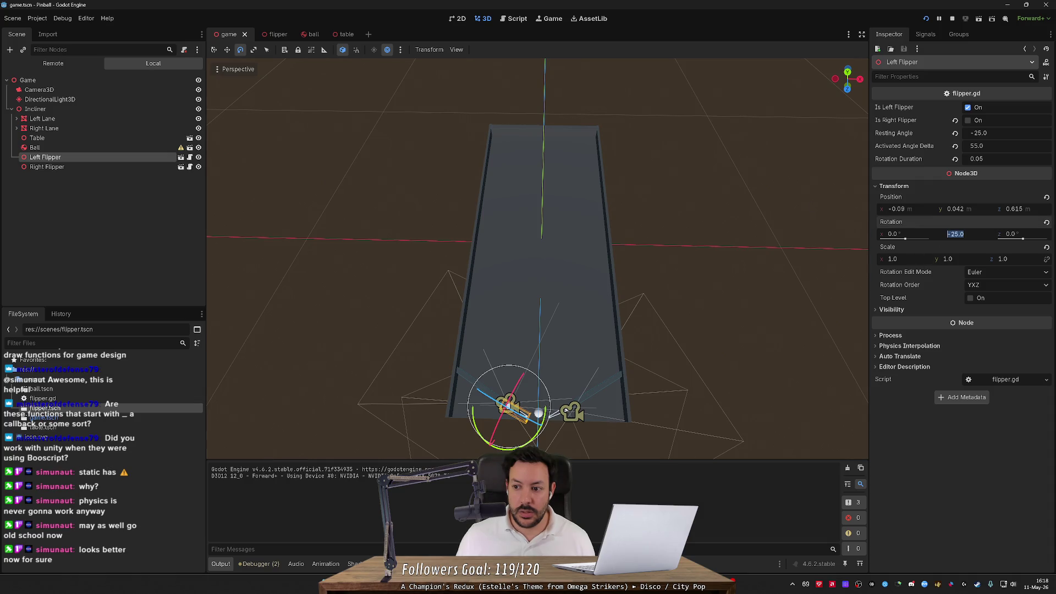
{"action": "type", "text": "0"}
{"action": "key", "text": "Return"}
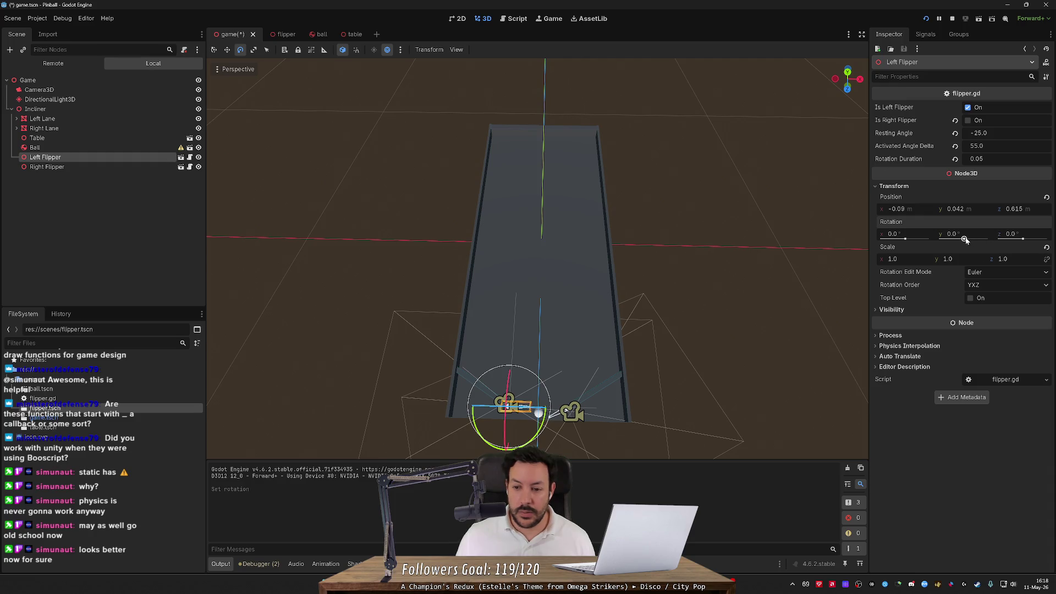
- Set the Right Flipper's Y rotation to -180, save the scene, and run the game
{"action": "left_click", "coordinate": [57, 167]}
{"action": "left_click", "coordinate": [973, 234]}
{"action": "type", "text": "-180"}
{"action": "key", "text": "Return"}
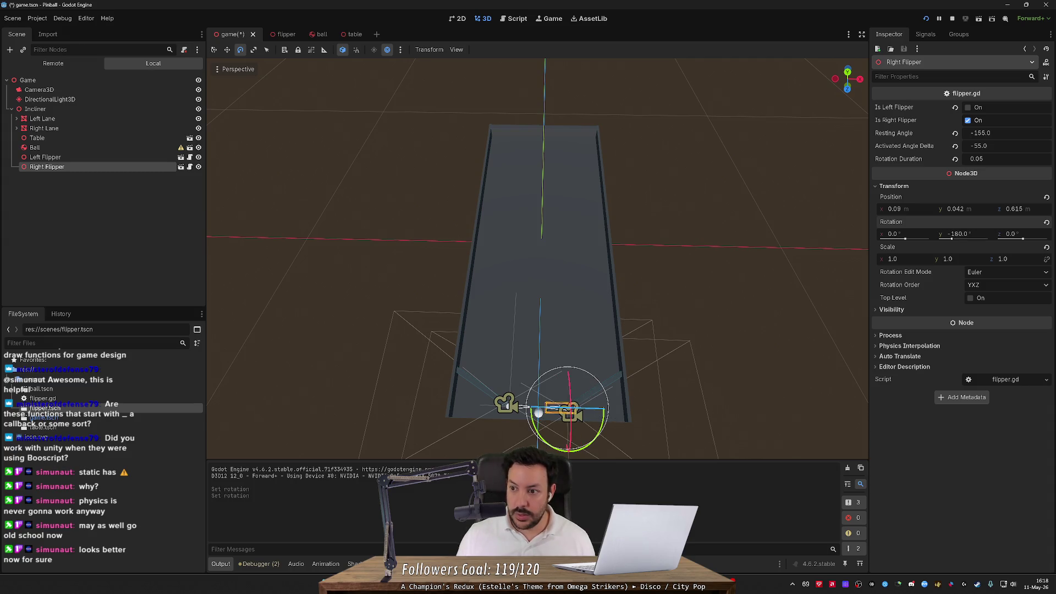
{"action": "key", "text": "ctrl+s"}
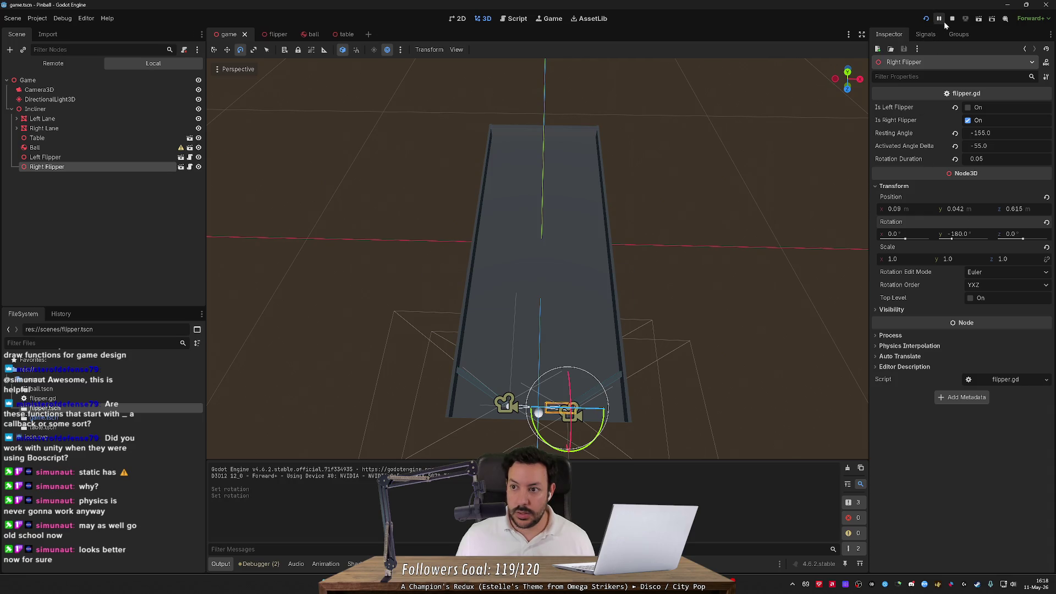
{"action": "left_click", "coordinate": [925, 18]}
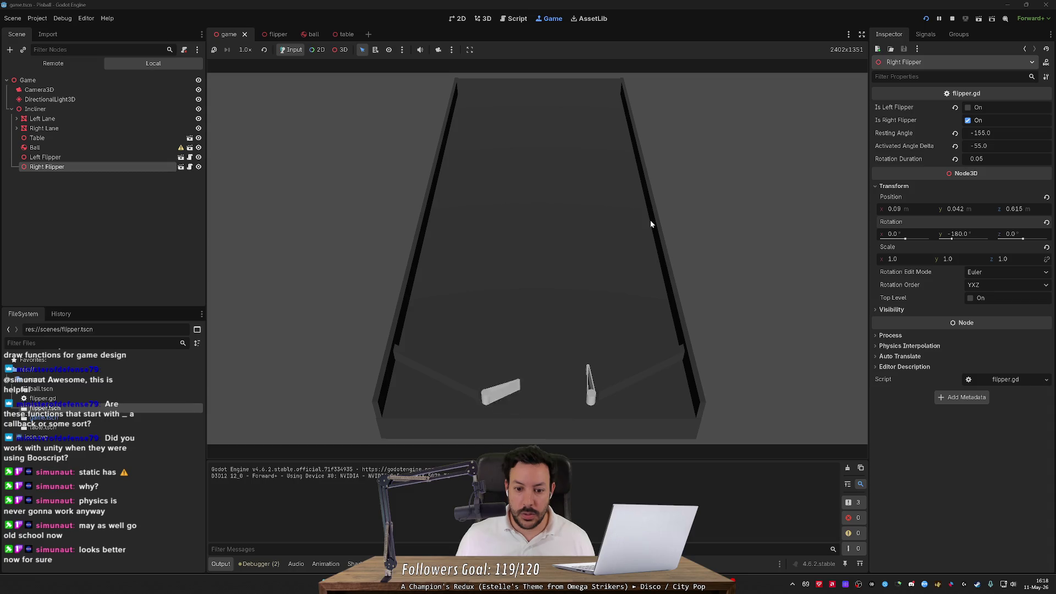
{"action": "key", "text": "Left"}
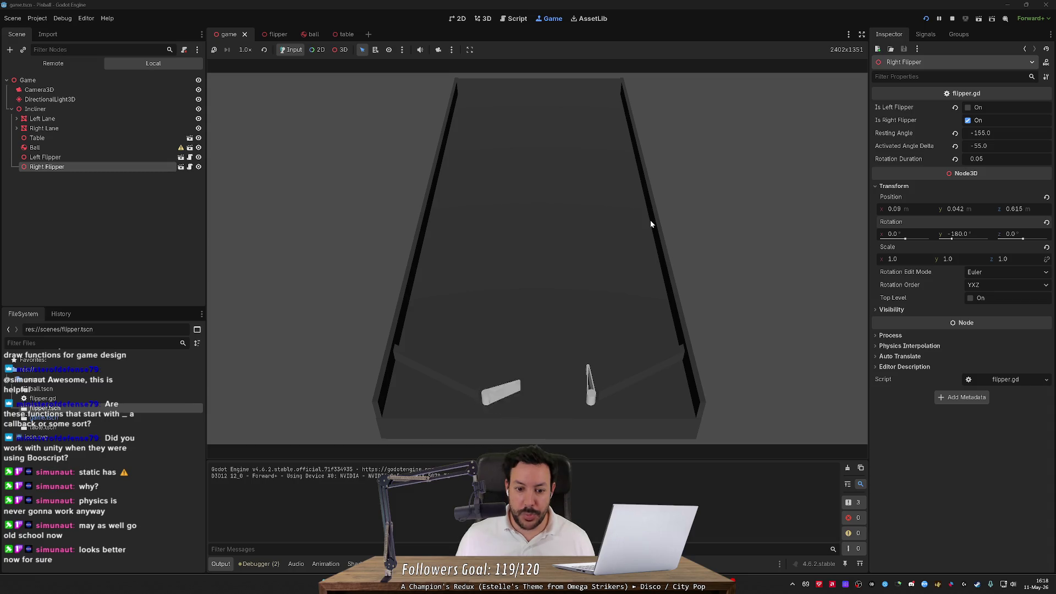
{"action": "key", "text": "Left"}
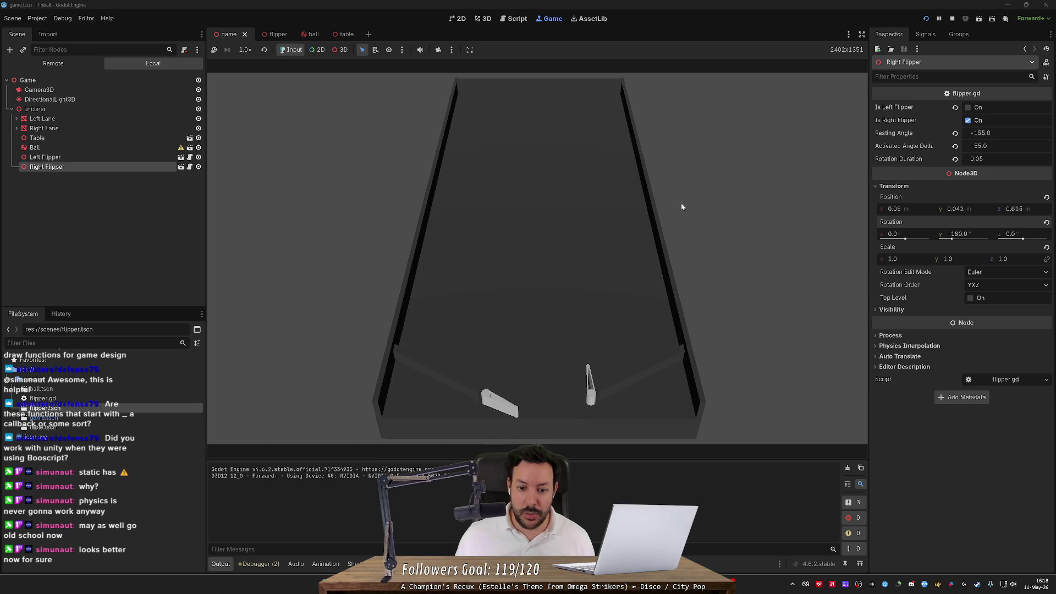
{"action": "key", "text": "Left"}
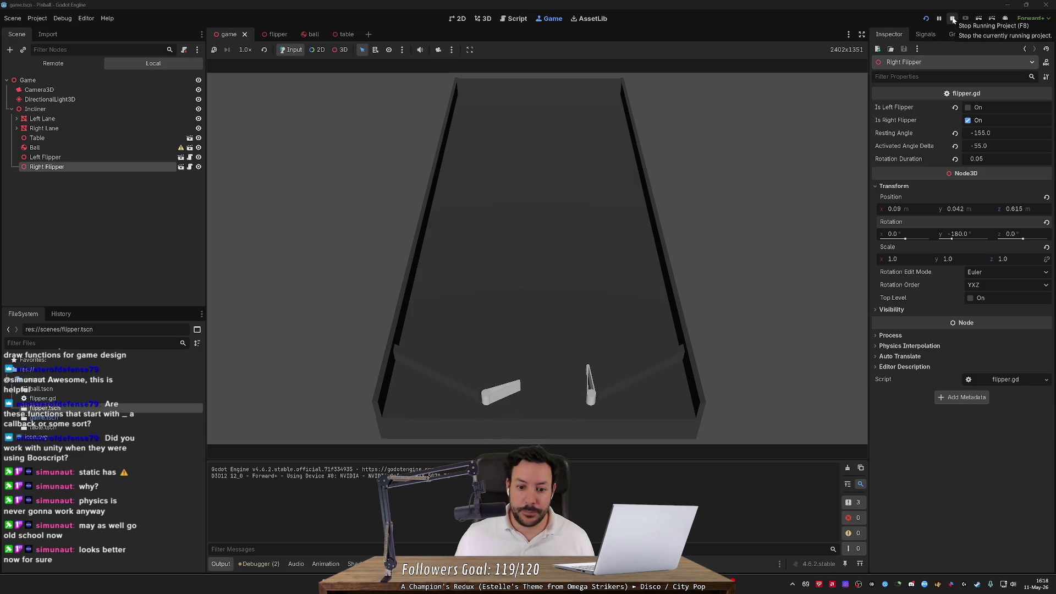
{"action": "left_click", "coordinate": [953, 19]}
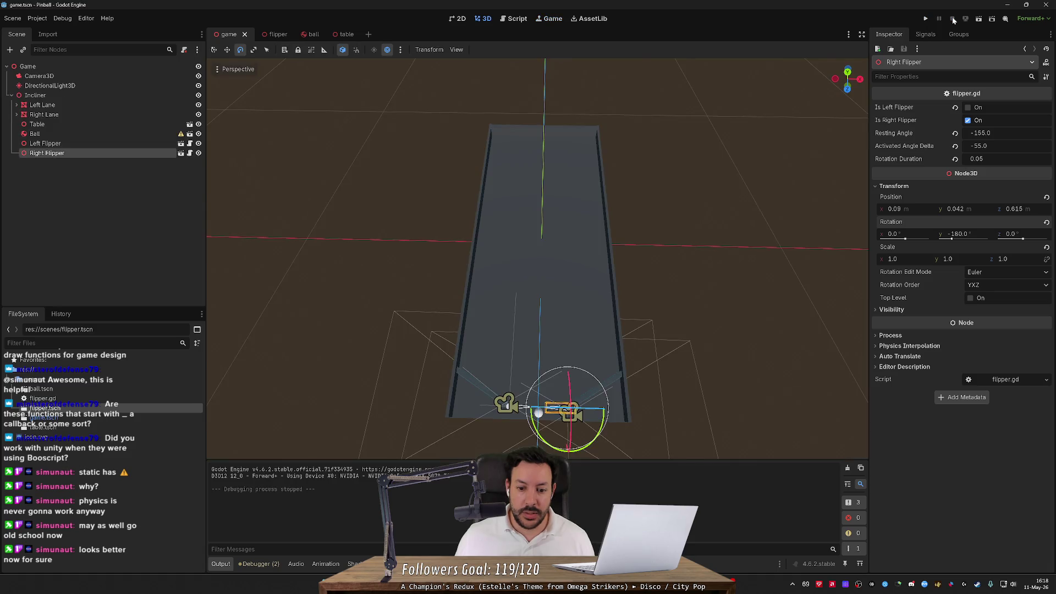
- Check the Right Flipper's Resting Angle of -155 in the Inspector, then rerun the game
{"action": "left_click", "coordinate": [52, 144]}
{"action": "left_click", "coordinate": [62, 157]}
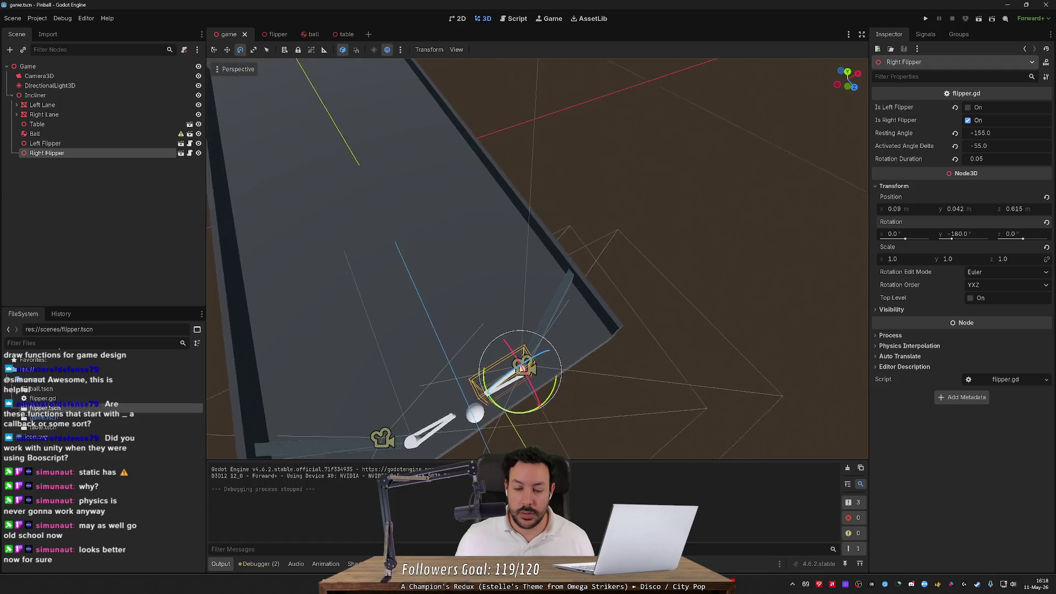
{"action": "scroll", "coordinate": [536, 259], "scroll_direction": "down", "scroll_amount": 5}
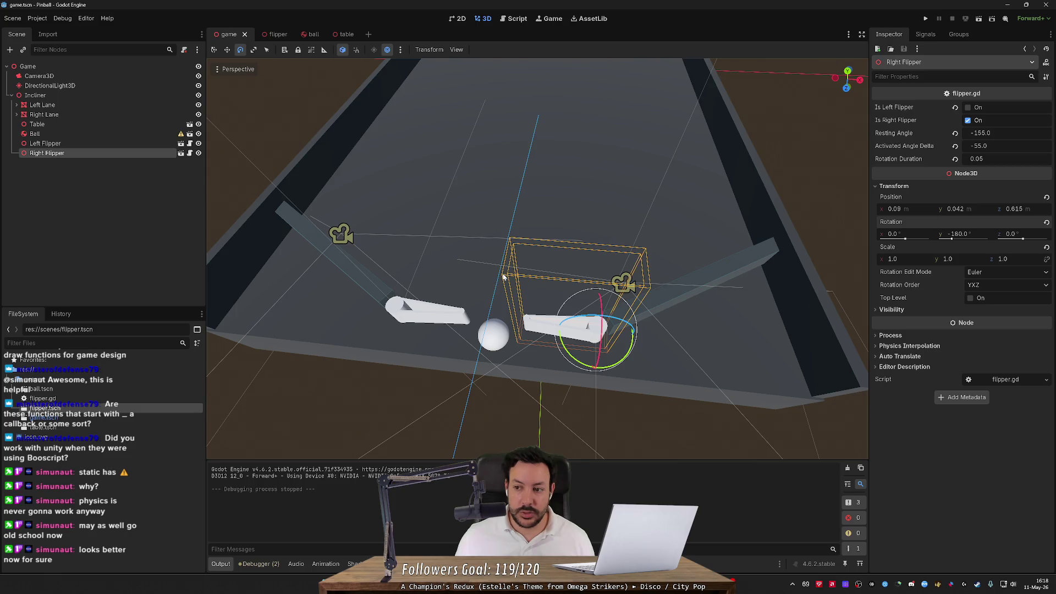
{"action": "left_click", "coordinate": [1019, 134]}
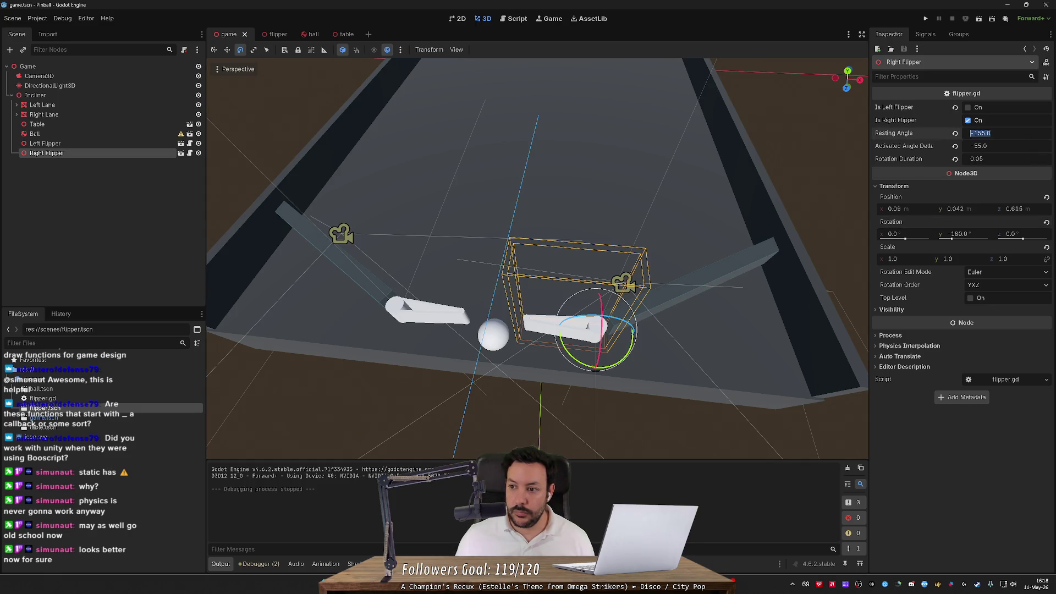
{"action": "left_click", "coordinate": [991, 133]}
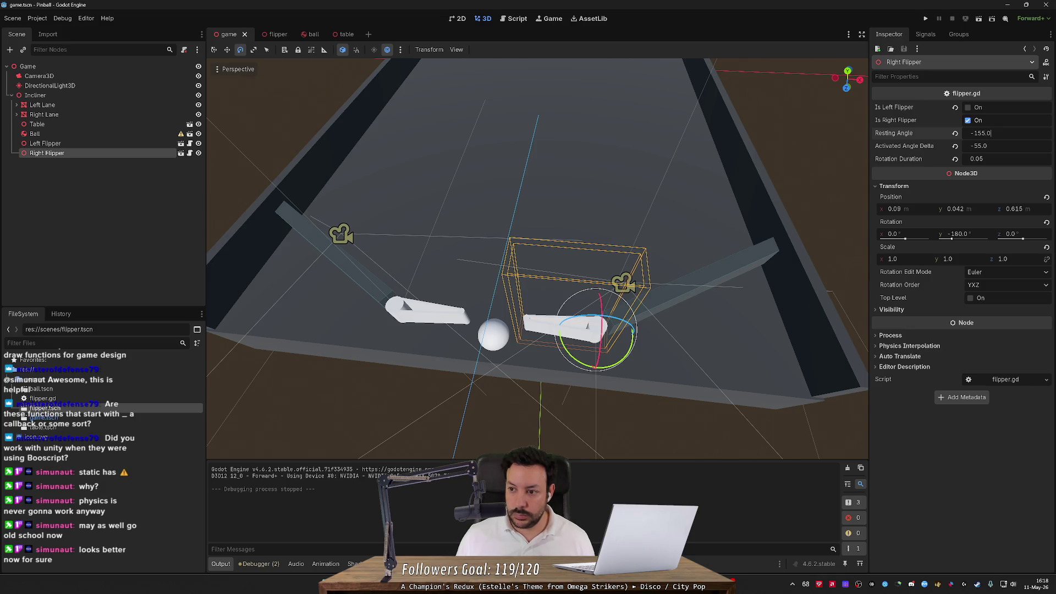
{"action": "left_click", "coordinate": [926, 20]}
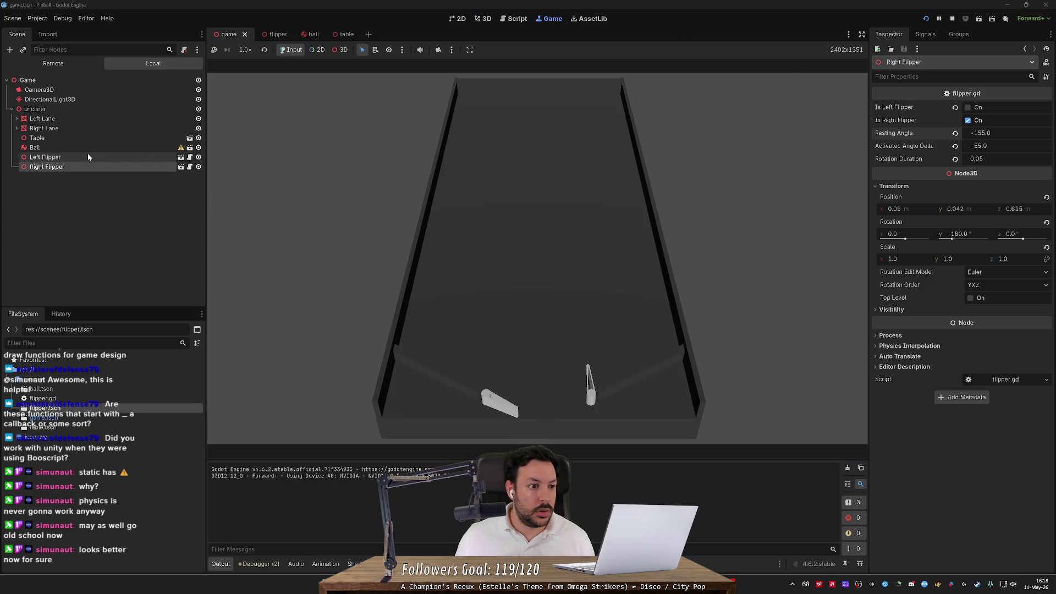
- Show the Remote tree, test-flip in the game, and select the live Right Flipper's Hinge node
{"action": "left_click", "coordinate": [68, 63]}
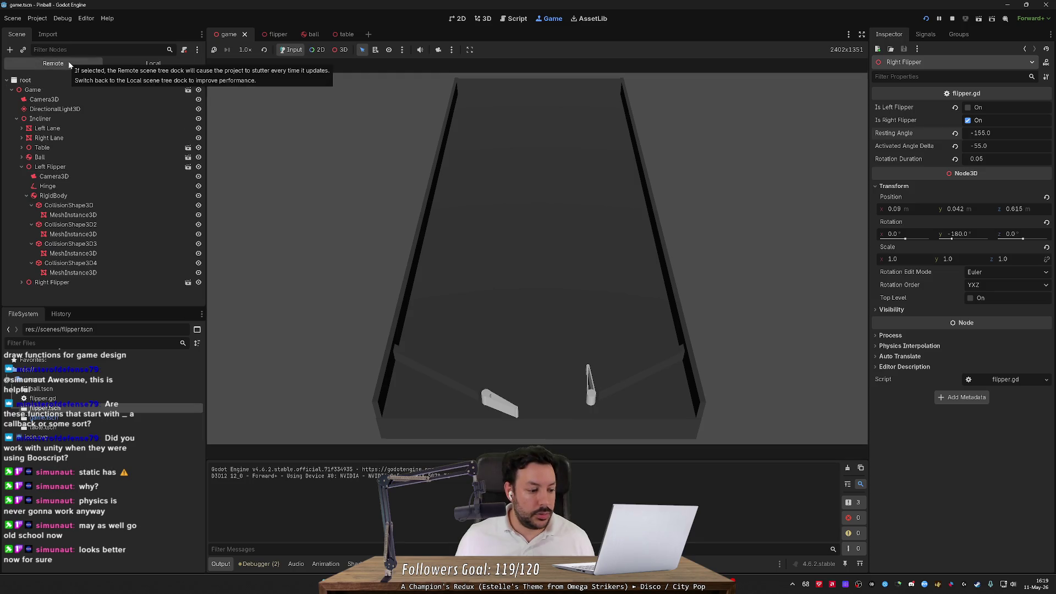
{"action": "left_click", "coordinate": [513, 315]}
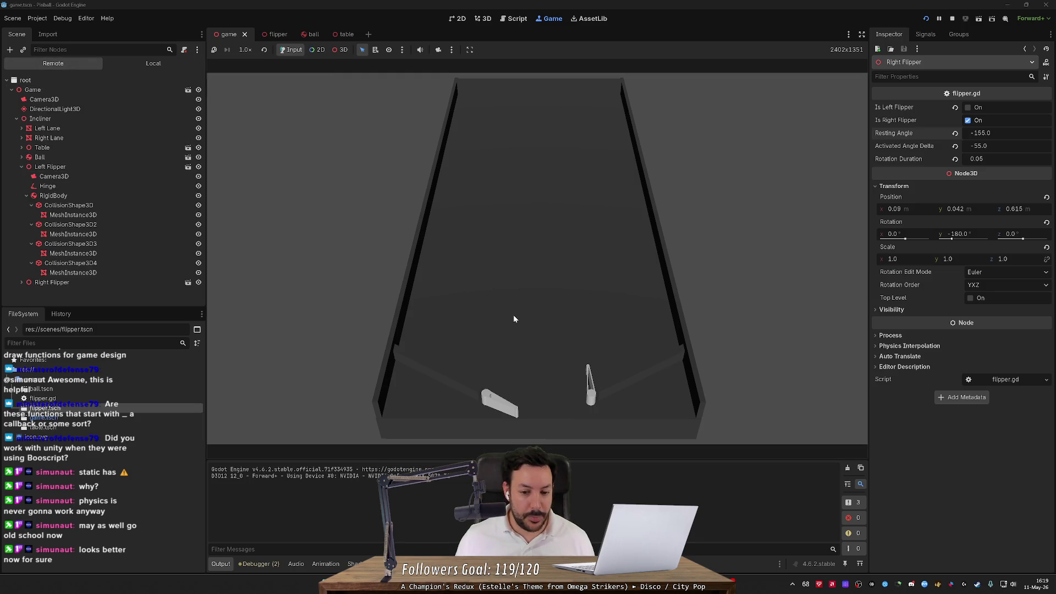
{"action": "left_click", "coordinate": [513, 314]}
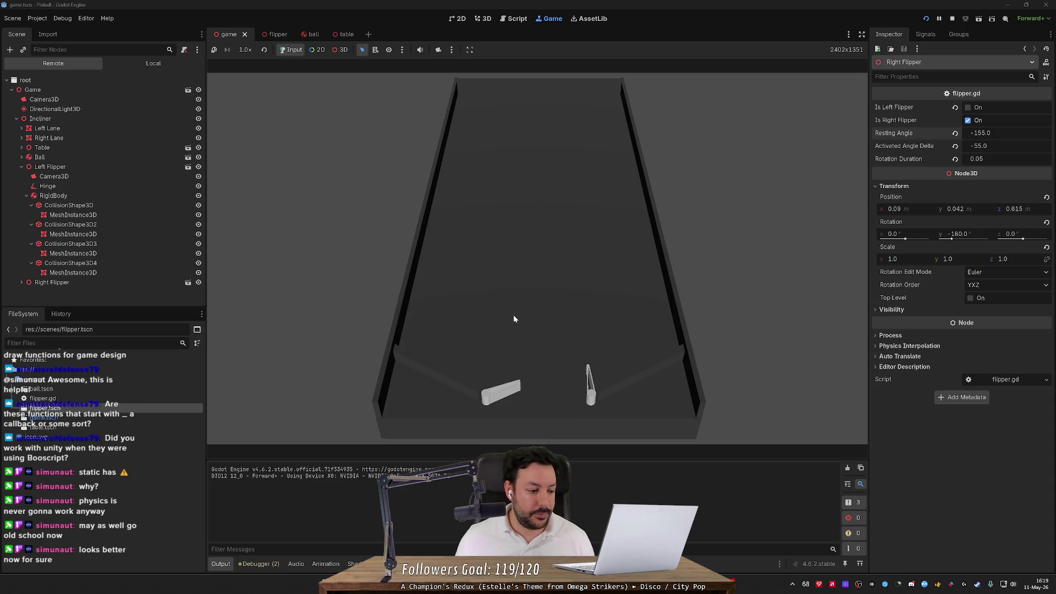
{"action": "left_click", "coordinate": [513, 315]}
{"action": "left_click", "coordinate": [513, 319]}
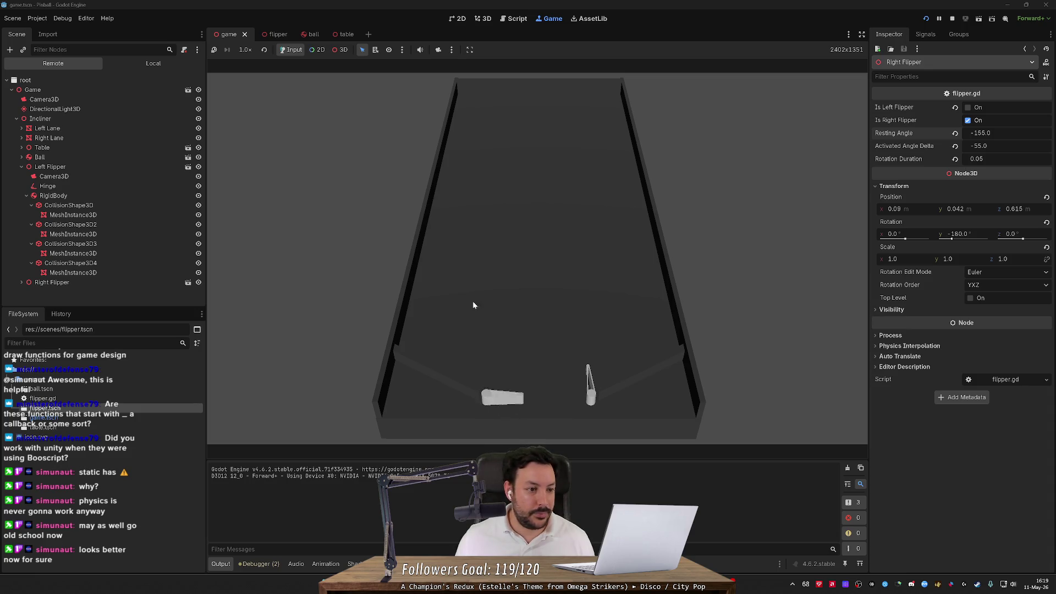
{"action": "left_click", "coordinate": [52, 282]}
{"action": "scroll", "coordinate": [67, 294], "scroll_direction": "down", "scroll_amount": 2}
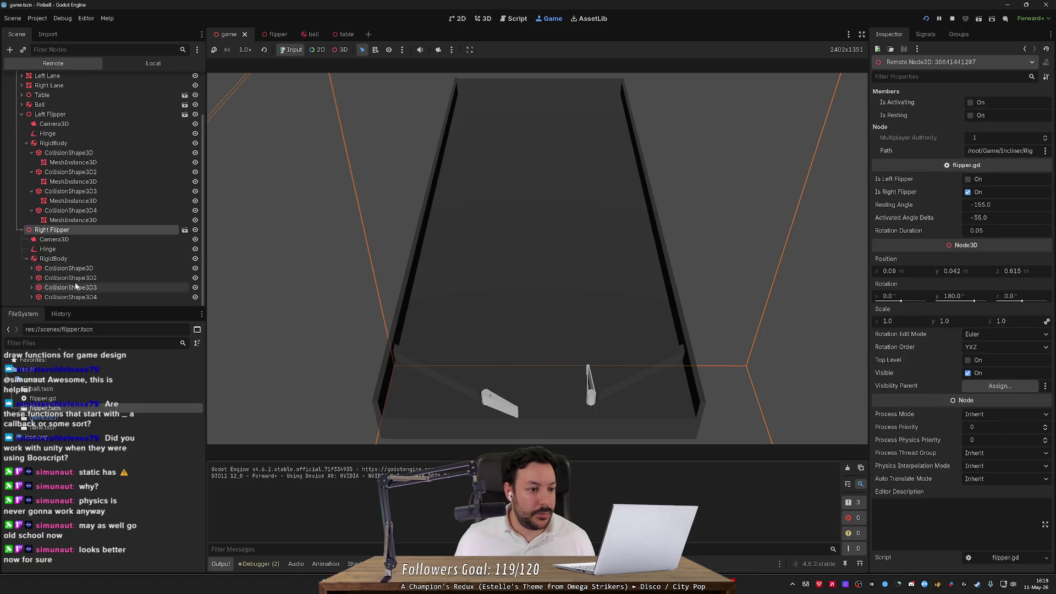
{"action": "left_click", "coordinate": [80, 240]}
{"action": "left_click", "coordinate": [81, 248]}
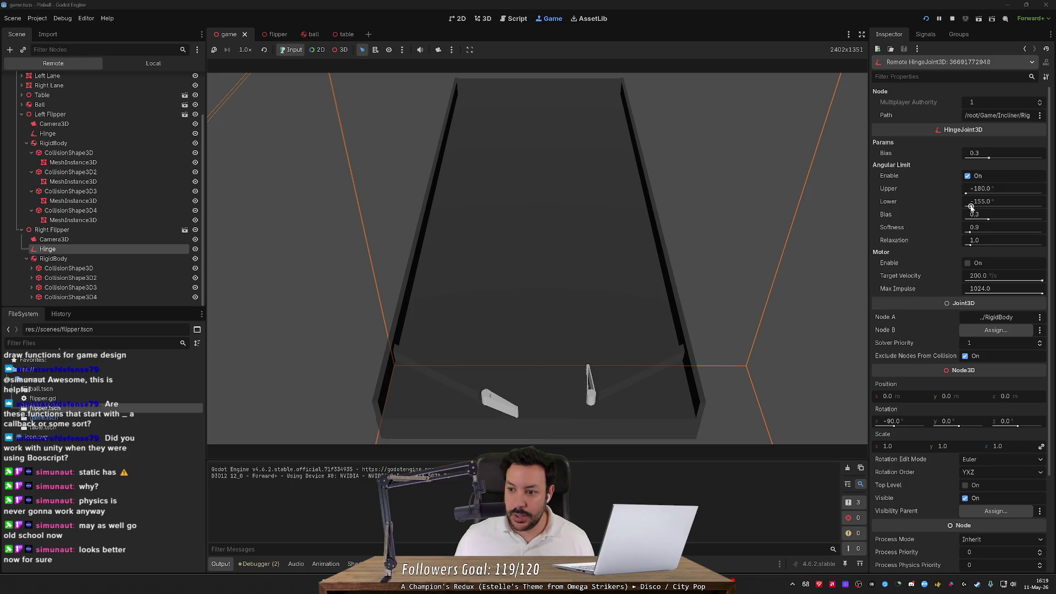
- Drag the live hinge's angular limits to -34.9° upper and -120° lower, then switch to the browser
{"action": "left_click_drag", "start_coordinate": [965, 194], "coordinate": [997, 196]}
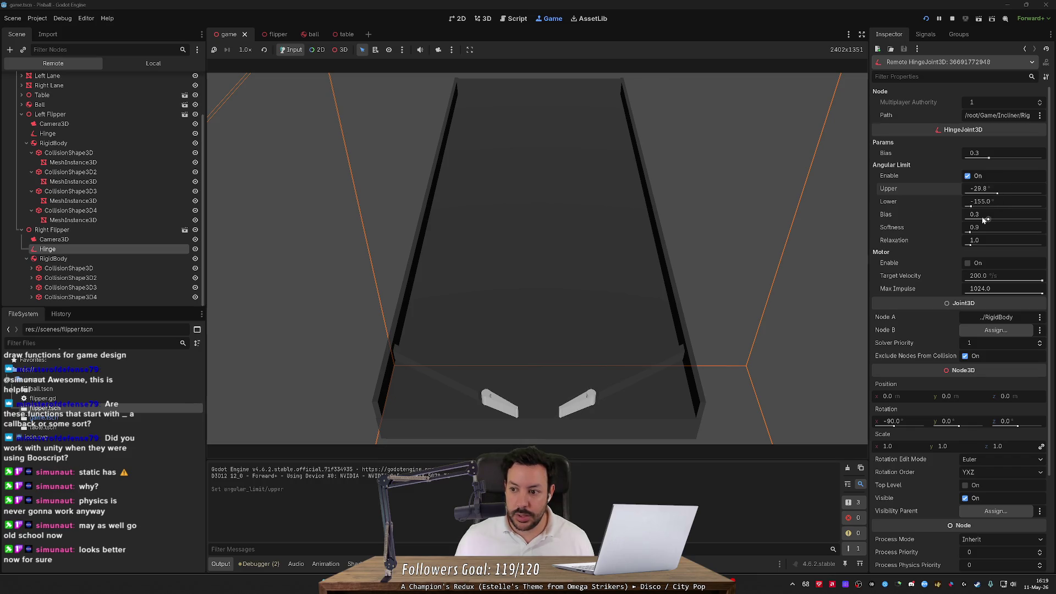
{"action": "left_click_drag", "start_coordinate": [971, 206], "coordinate": [1008, 200]}
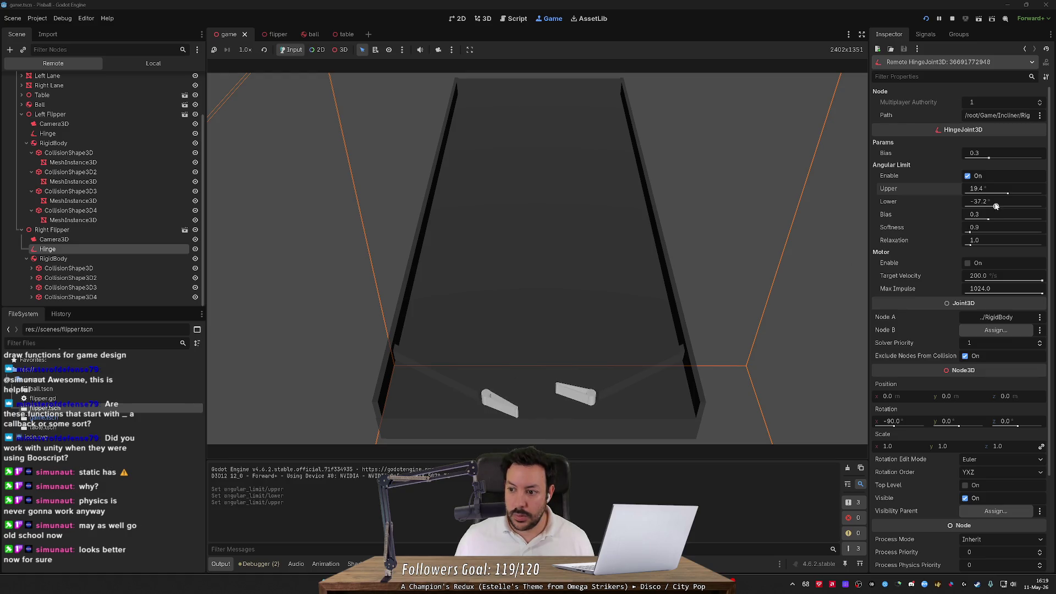
{"action": "left_click_drag", "start_coordinate": [996, 207], "coordinate": [988, 194]}
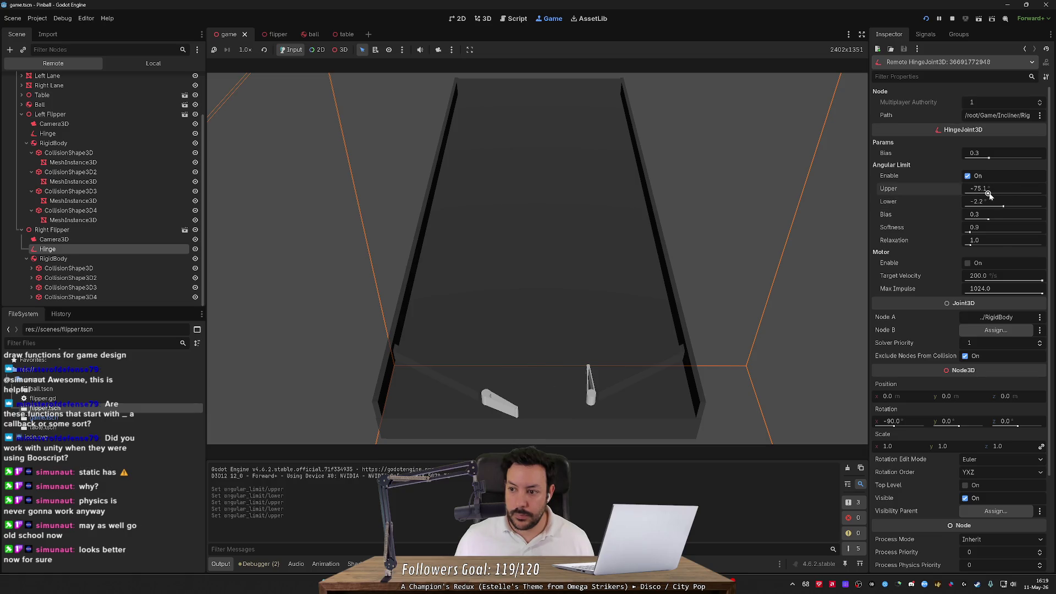
{"action": "mouse_move", "coordinate": [988, 195]}
{"action": "left_mouse_down"}
{"action": "mouse_move", "coordinate": [1005, 194]}
{"action": "mouse_move", "coordinate": [988, 207]}
{"action": "left_mouse_up"}
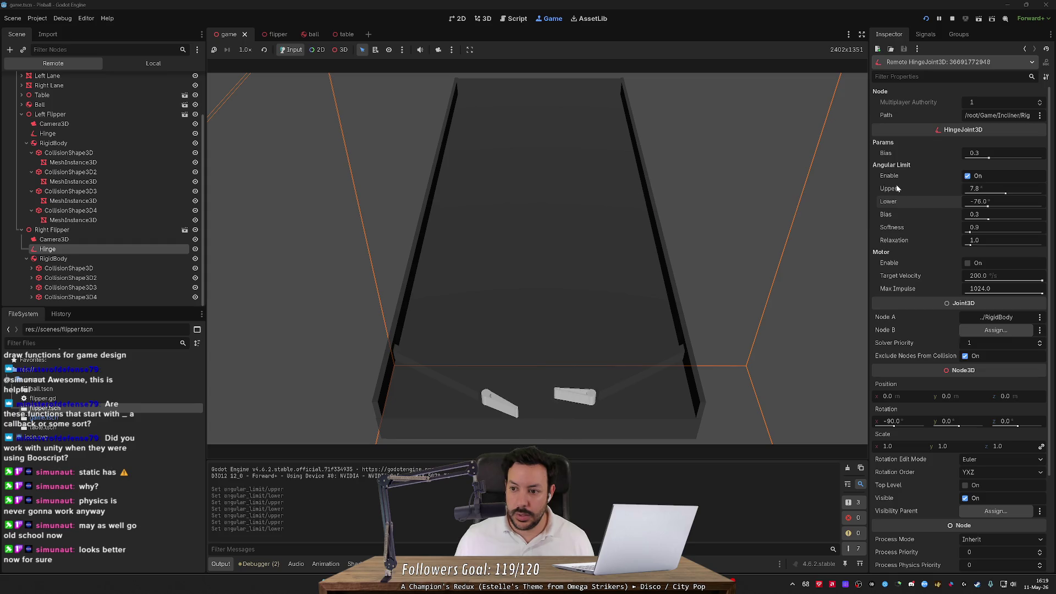
{"action": "left_click_drag", "start_coordinate": [1005, 193], "coordinate": [978, 206]}
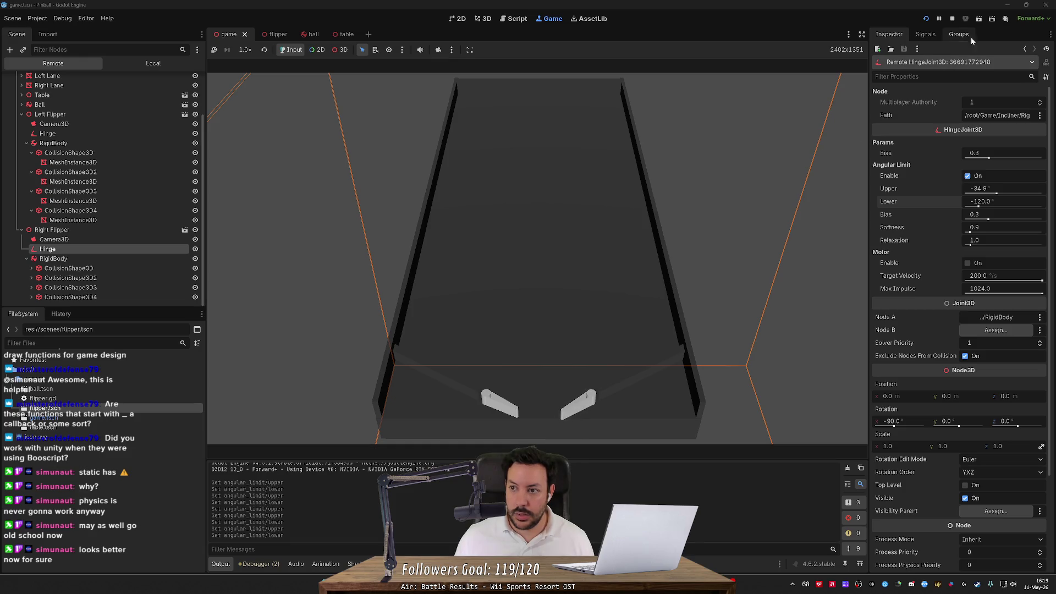
{"action": "key", "text": "alt+Tab"}
{"action": "key", "text": "alt+Tab"}
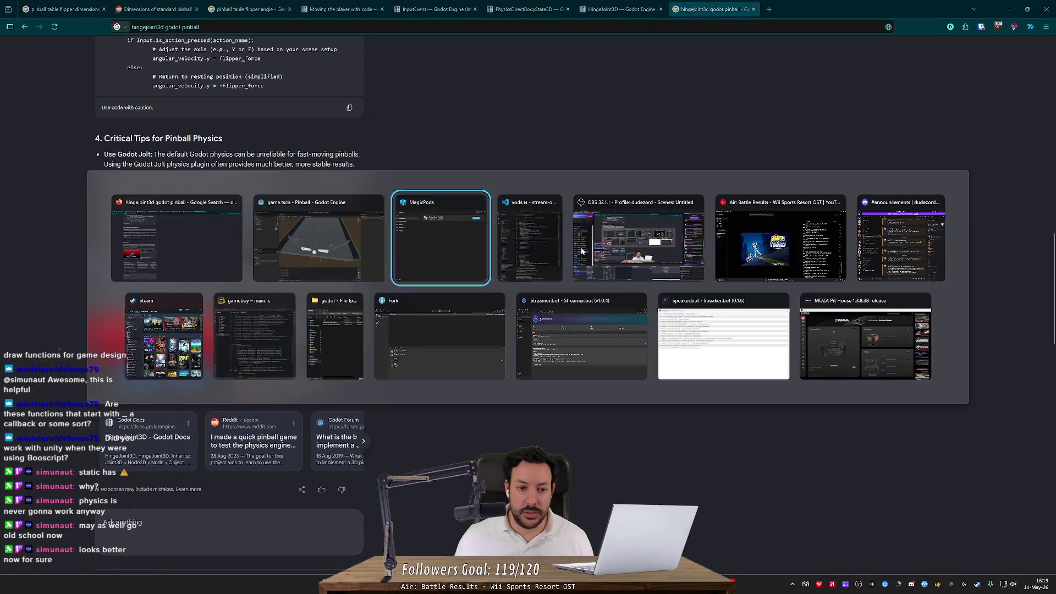
{"action": "key", "text": "alt+Tab"}
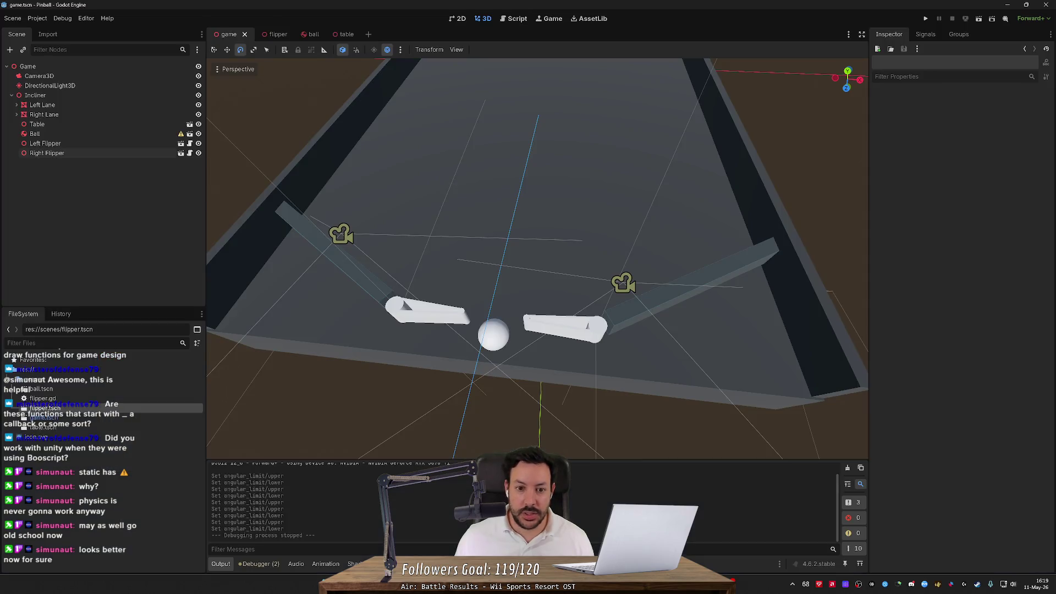
- Comment out the hinge flag and angle-limit lines 15–17 in flipper.gd's _ready, then run the game
{"action": "left_click", "coordinate": [513, 18]}
{"action": "left_click_drag", "start_coordinate": [698, 223], "coordinate": [343, 213]}
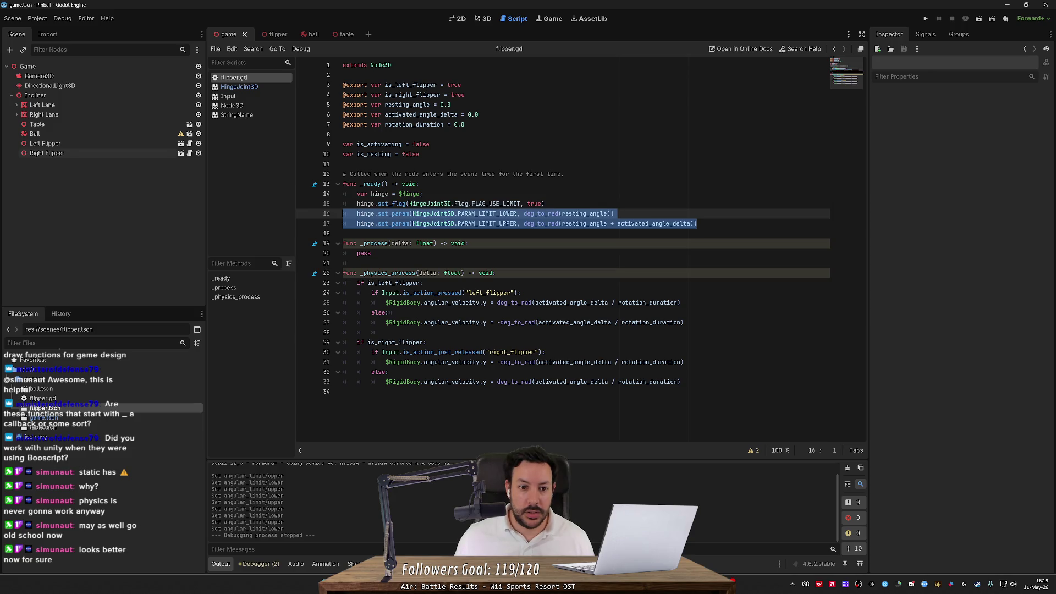
{"action": "mouse_move", "coordinate": [697, 223]}
{"action": "left_mouse_down"}
{"action": "mouse_move", "coordinate": [407, 213]}
{"action": "mouse_move", "coordinate": [284, 222]}
{"action": "left_mouse_up"}
{"action": "mouse_move", "coordinate": [697, 223]}
{"action": "left_mouse_down"}
{"action": "mouse_move", "coordinate": [495, 223]}
{"action": "mouse_move", "coordinate": [309, 204]}
{"action": "left_mouse_up"}
{"action": "key", "text": "ctrl+k"}
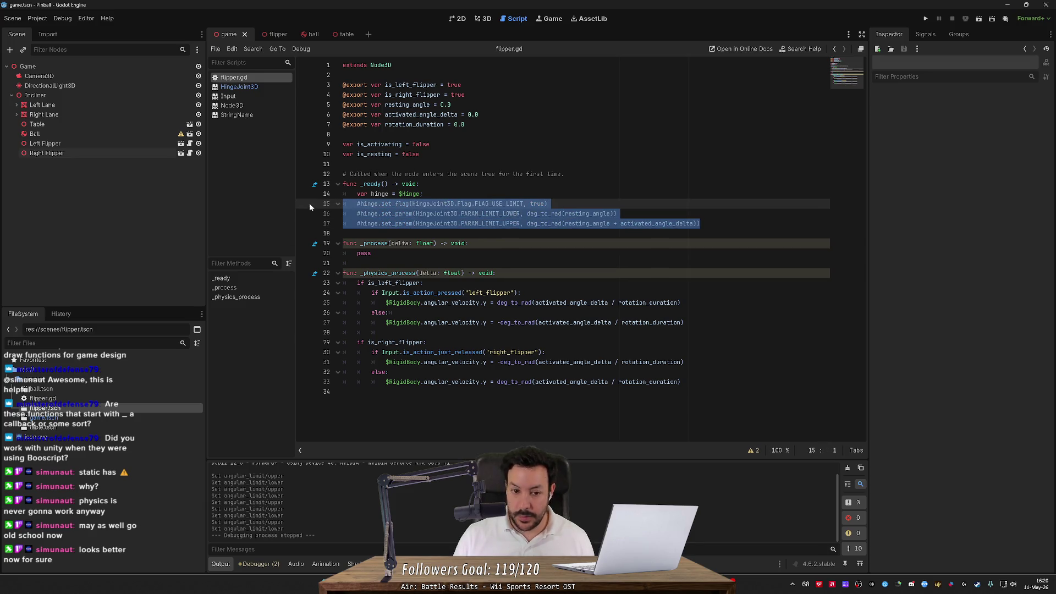
{"action": "left_click", "coordinate": [925, 19]}
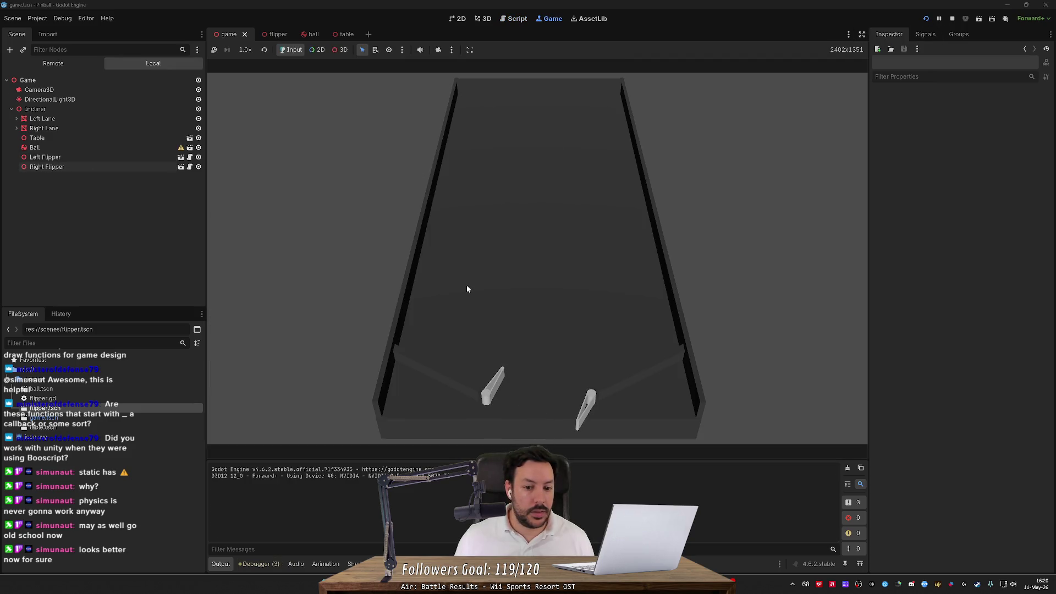
- On the live right Hinge, toggle Angular Limit Enable and drag limits to -31.3° upper, 53.3° lower
{"action": "left_click", "coordinate": [55, 166]}
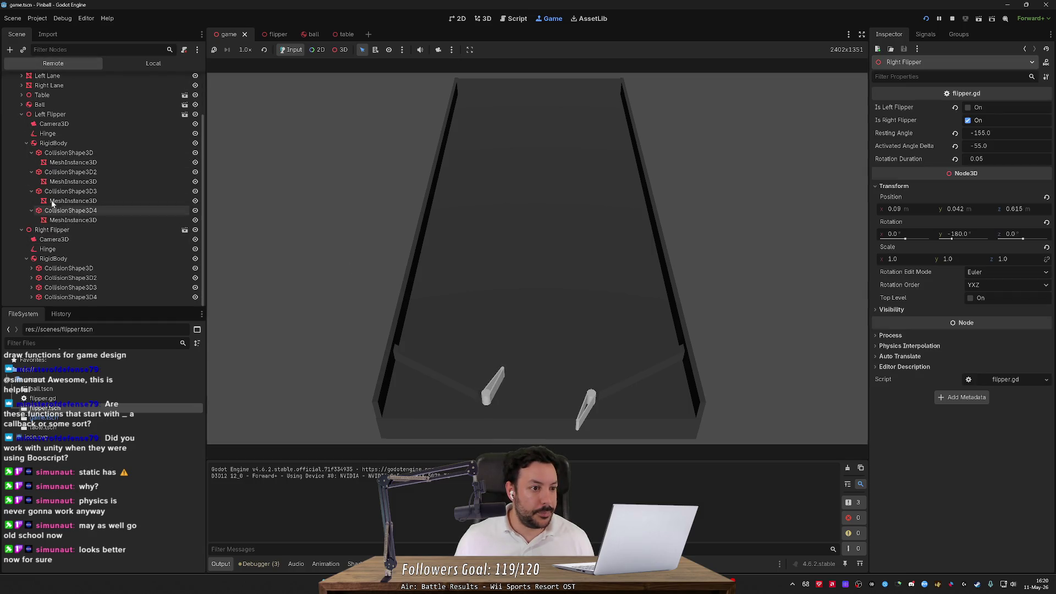
{"action": "left_click", "coordinate": [40, 249]}
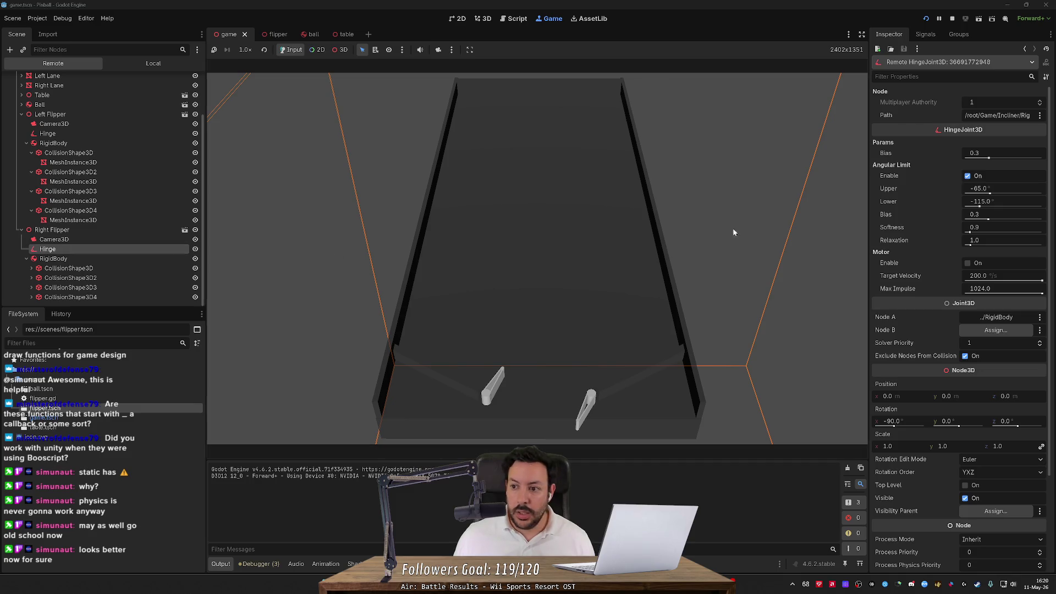
{"action": "left_click", "coordinate": [966, 176]}
{"action": "left_click", "coordinate": [966, 176]}
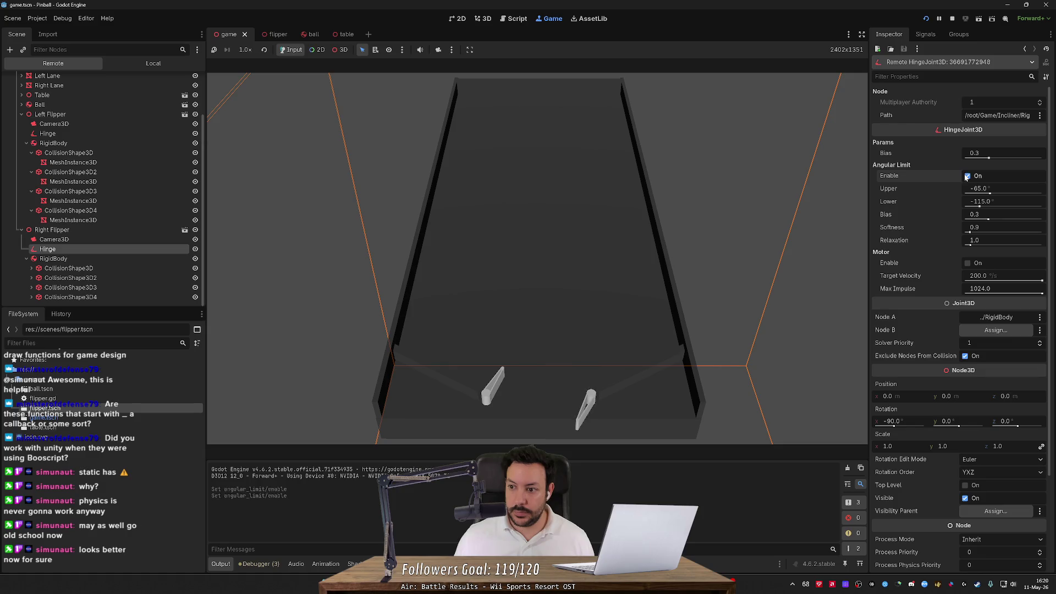
{"action": "left_click", "coordinate": [966, 175]}
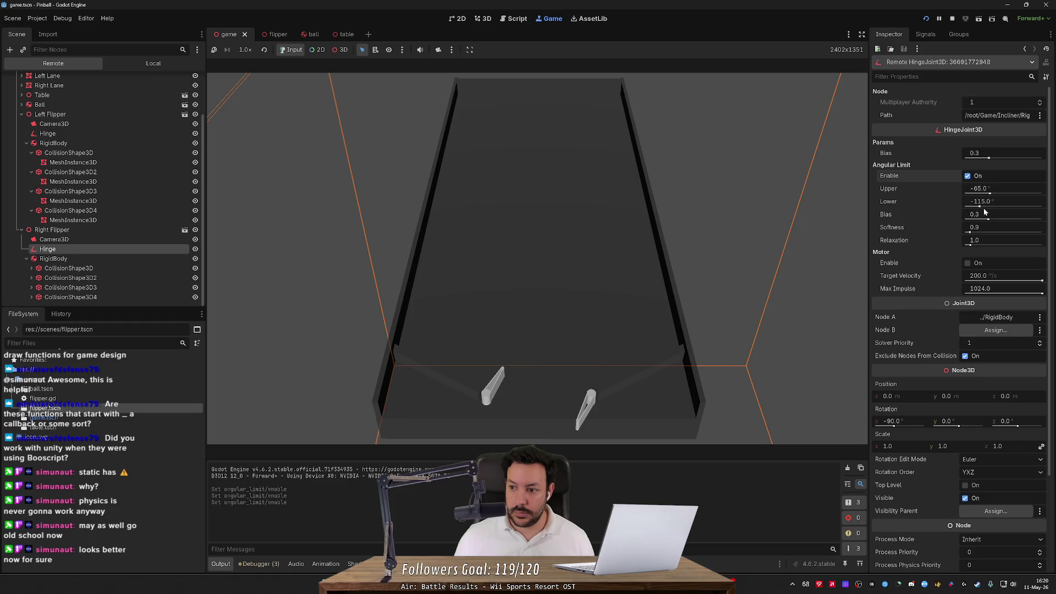
{"action": "mouse_move", "coordinate": [979, 206]}
{"action": "left_mouse_down"}
{"action": "mouse_move", "coordinate": [1015, 207]}
{"action": "mouse_move", "coordinate": [959, 197]}
{"action": "mouse_move", "coordinate": [1020, 200]}
{"action": "mouse_move", "coordinate": [990, 200]}
{"action": "left_mouse_up"}
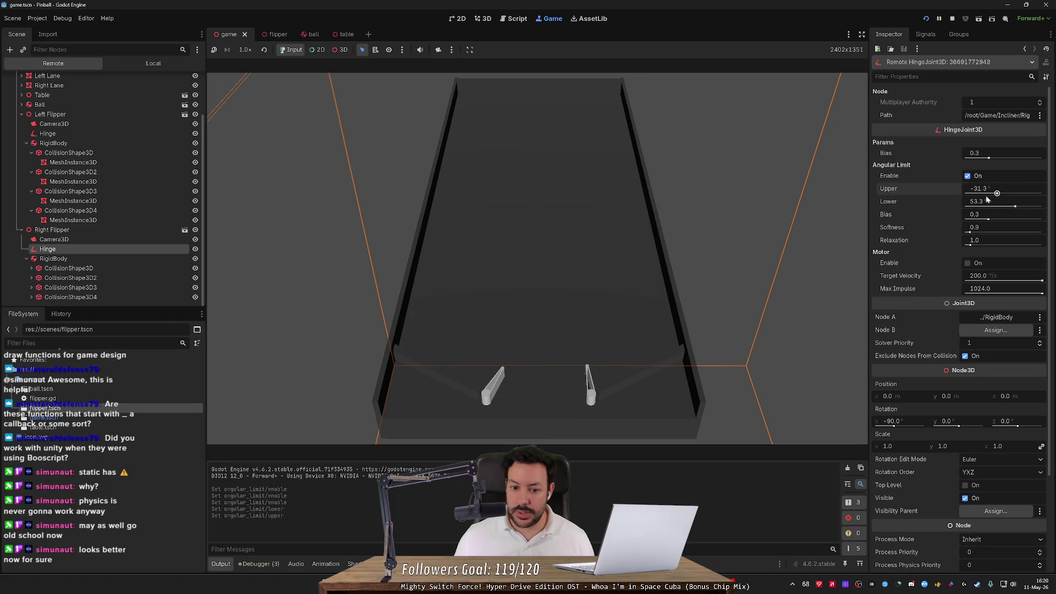
{"action": "left_click", "coordinate": [110, 135]}
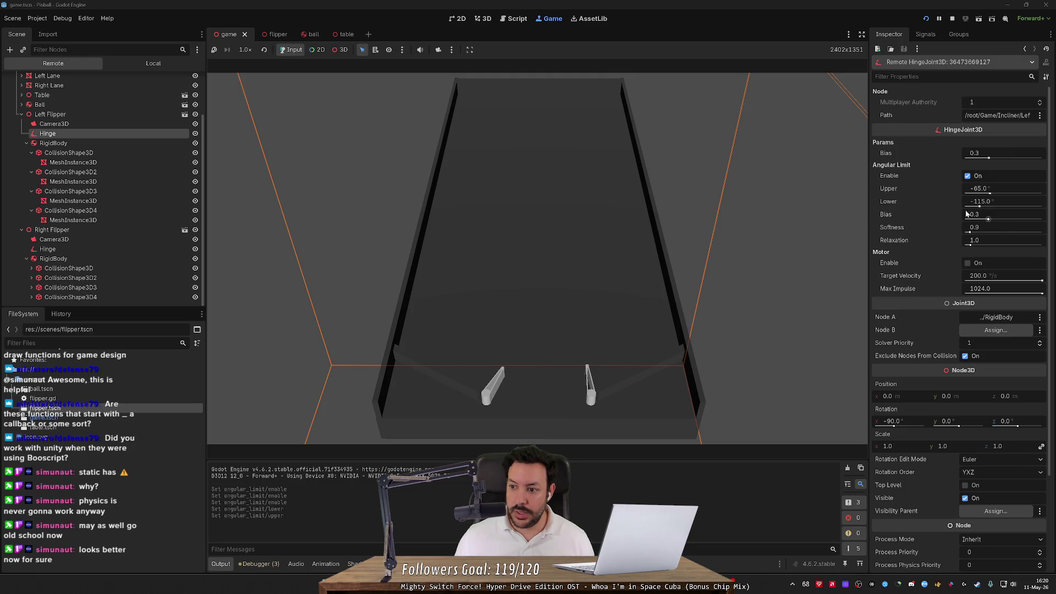
- Drag the left hinge's limits to 25.6° upper and -50.2° lower, then test-flip with the Left key
{"action": "mouse_move", "coordinate": [979, 206]}
{"action": "left_mouse_down"}
{"action": "mouse_move", "coordinate": [997, 194]}
{"action": "mouse_move", "coordinate": [994, 207]}
{"action": "mouse_move", "coordinate": [1003, 207]}
{"action": "mouse_move", "coordinate": [1008, 197]}
{"action": "left_mouse_up"}
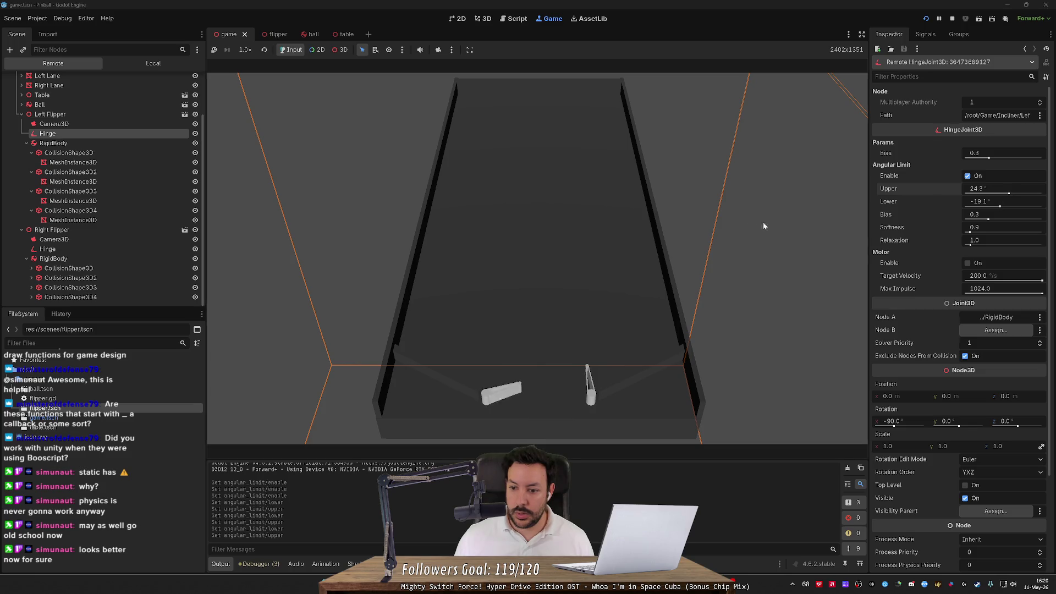
{"action": "left_click_drag", "start_coordinate": [1000, 206], "coordinate": [991, 206]}
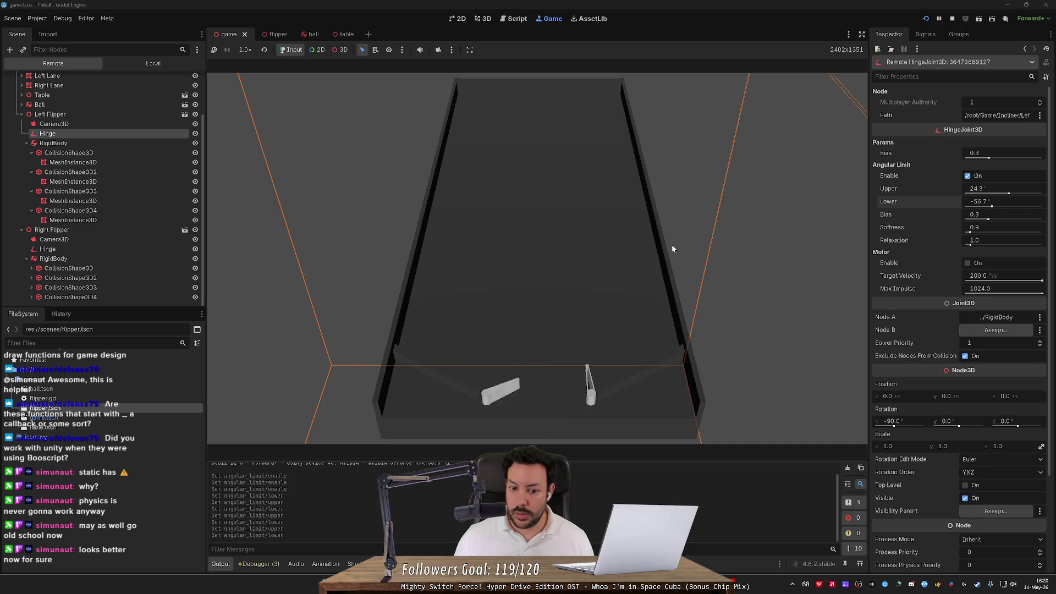
{"action": "left_click_drag", "start_coordinate": [1008, 193], "coordinate": [994, 208]}
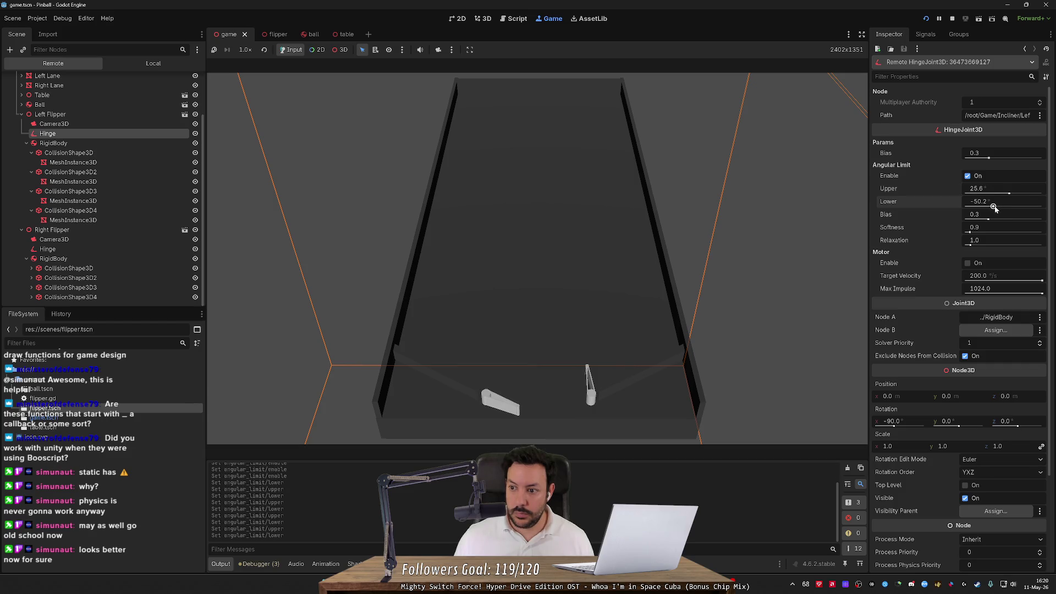
{"action": "key", "text": "Left"}
{"action": "key", "text": "Left"}
{"action": "key", "text": "Left"}
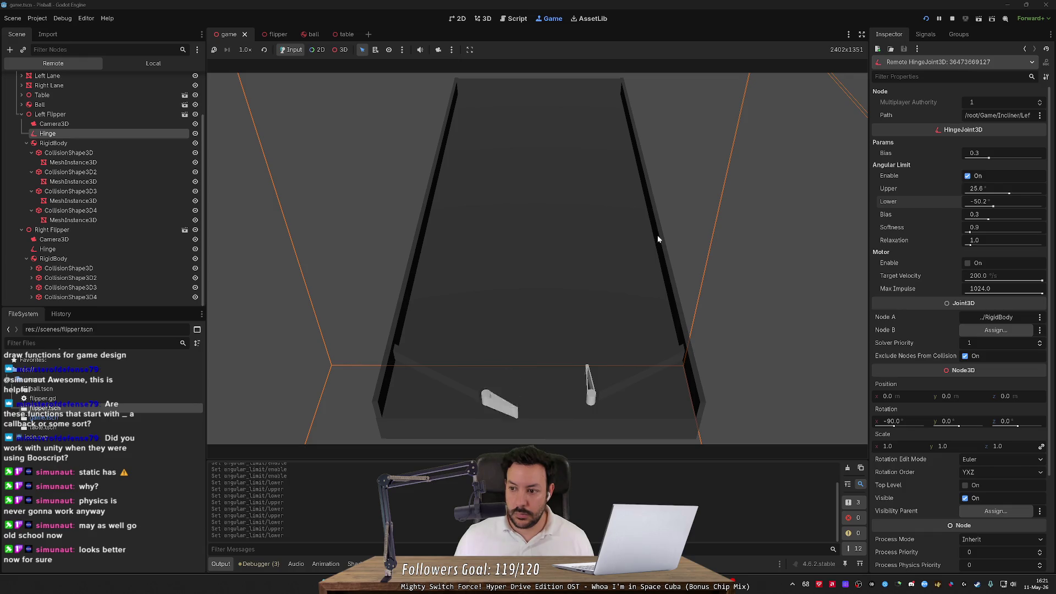
{"action": "key", "text": "Left"}
{"action": "key", "text": "Left"}
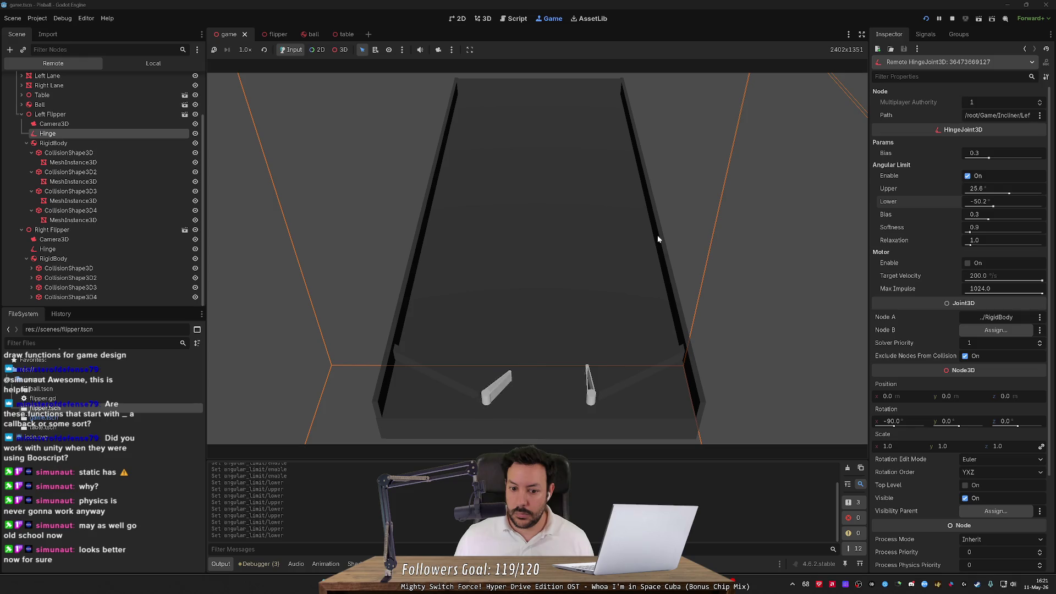
{"action": "key", "text": "Left"}
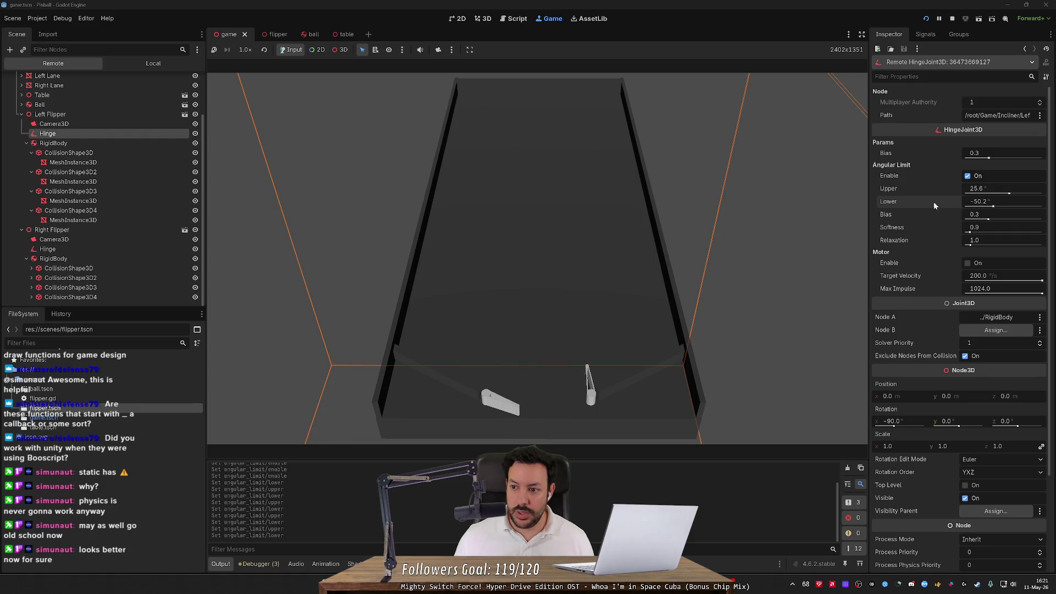
{"action": "left_click", "coordinate": [102, 246]}
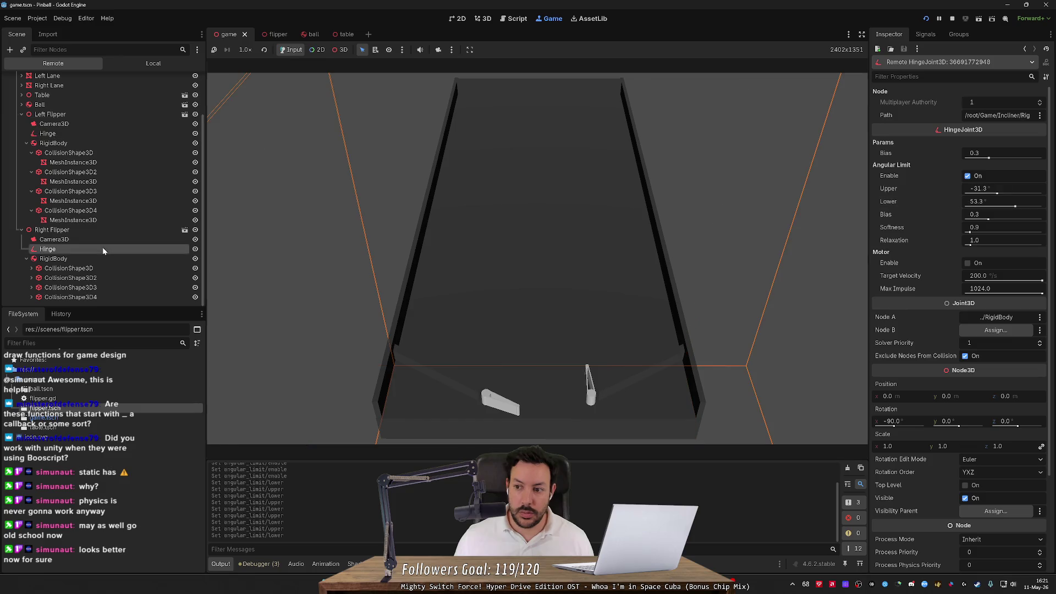
- Set the right hinge's limits to about -18.4° upper and -78.8° lower, then check Right Flipper's local settings
{"action": "mouse_move", "coordinate": [1004, 192]}
{"action": "left_mouse_down"}
{"action": "mouse_move", "coordinate": [1021, 195]}
{"action": "mouse_move", "coordinate": [996, 208]}
{"action": "mouse_move", "coordinate": [1015, 196]}
{"action": "left_mouse_up"}
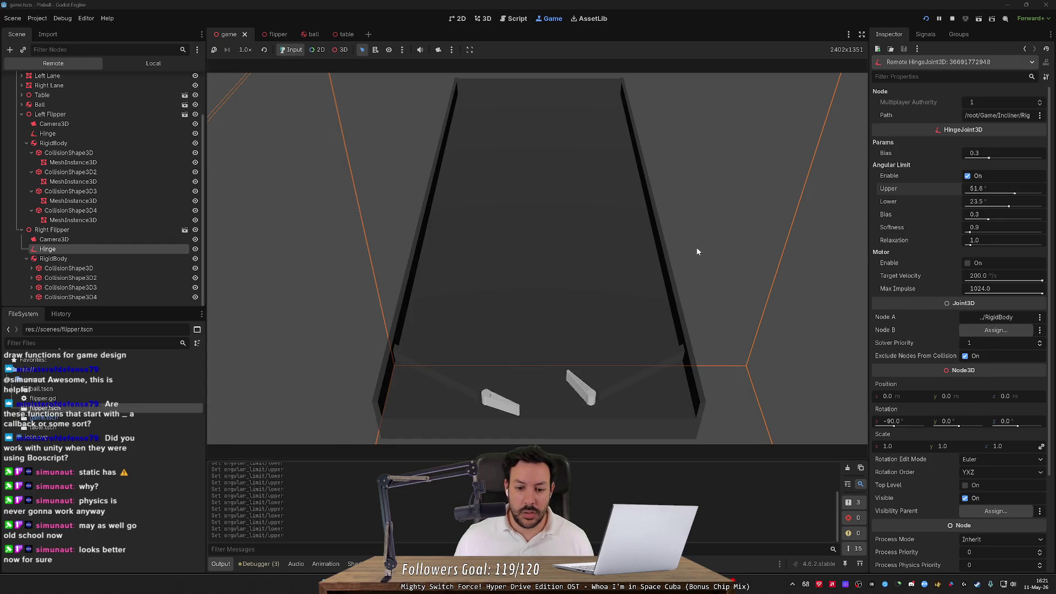
{"action": "left_click_drag", "start_coordinate": [1009, 207], "coordinate": [1000, 194]}
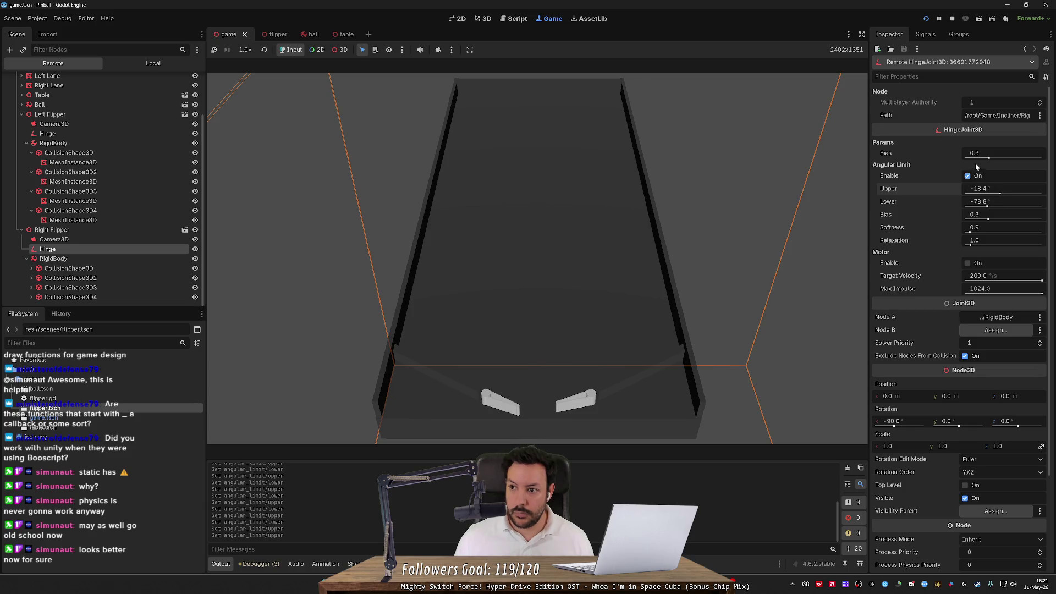
{"action": "left_click", "coordinate": [146, 64]}
{"action": "left_click", "coordinate": [78, 157]}
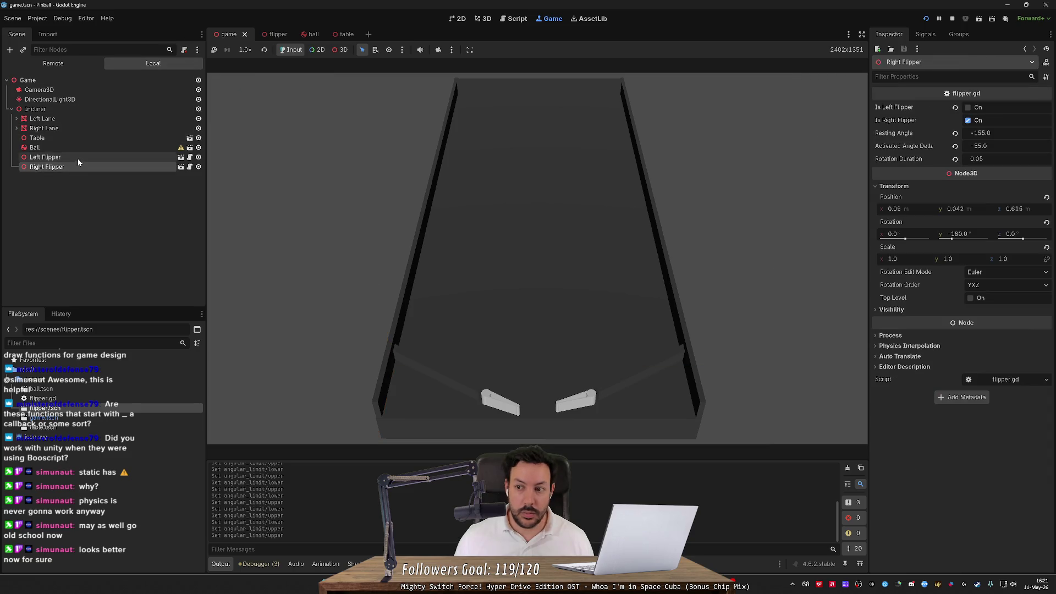
{"action": "left_click", "coordinate": [79, 167]}
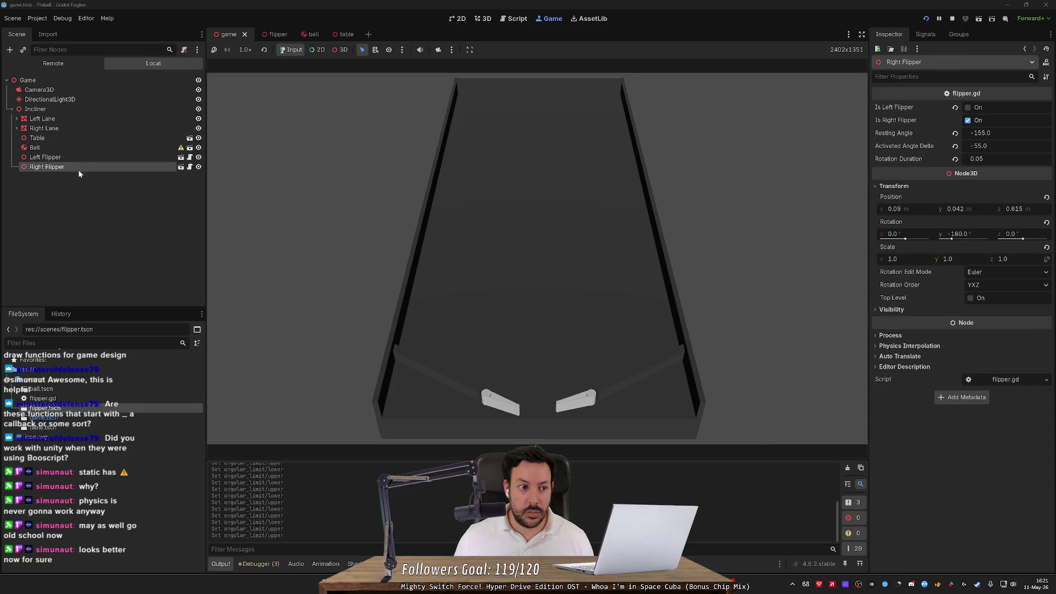
- In the Remote tree, inspect the left hinge's 25.6°/-50.2° limits and flip it in the game
{"action": "left_click", "coordinate": [59, 64]}
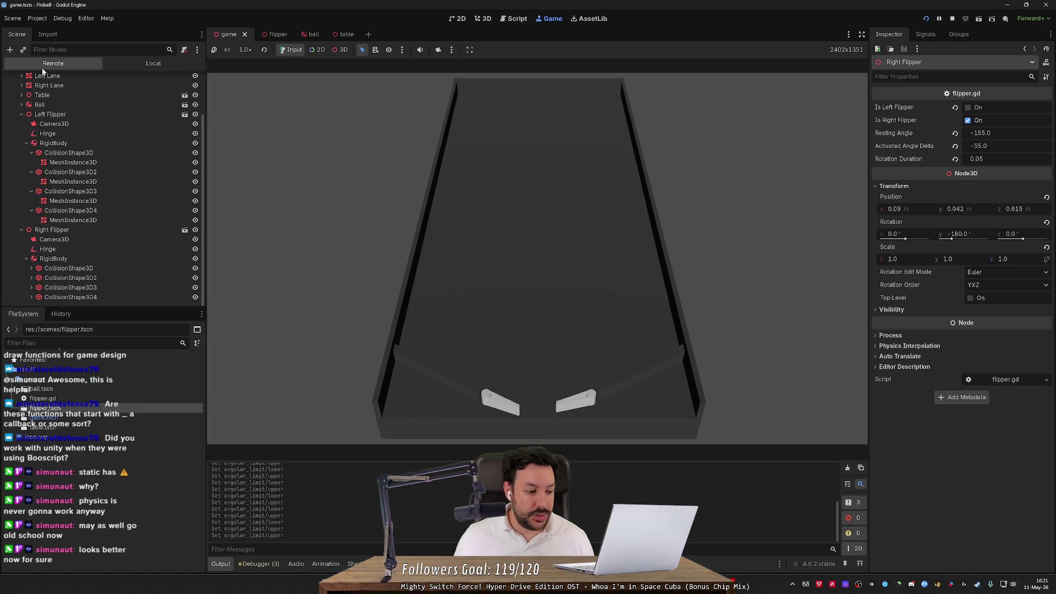
{"action": "left_click", "coordinate": [70, 134]}
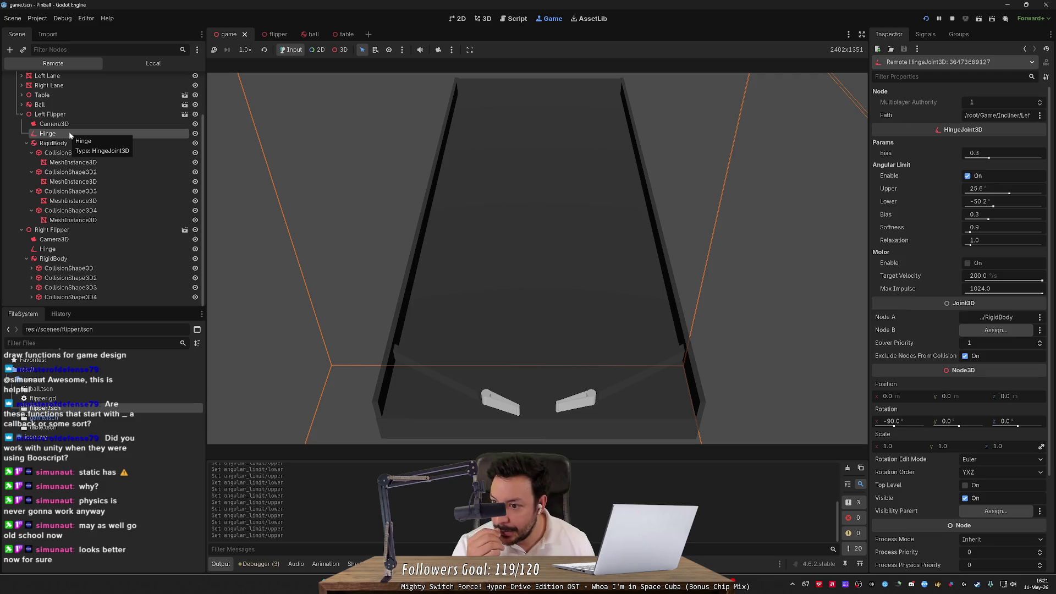
{"action": "left_click", "coordinate": [614, 290]}
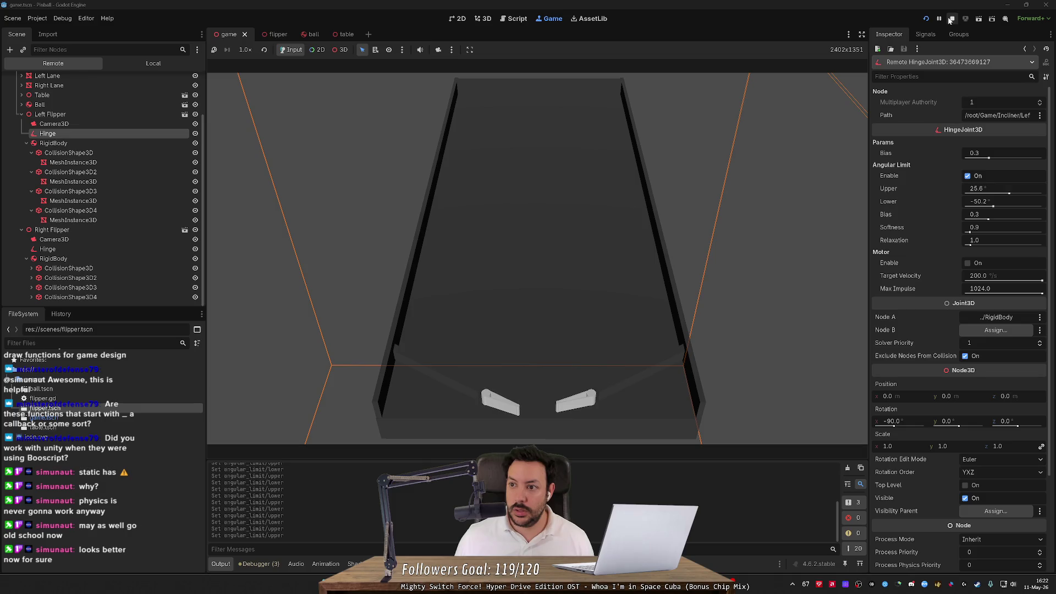
- Stop the game, uncomment the hinge-limit lines in flipper.gd, and rerun the game
{"action": "left_click", "coordinate": [950, 19]}
{"action": "left_click_drag", "start_coordinate": [697, 224], "coordinate": [277, 203]}
{"action": "key", "text": "ctrl+k"}
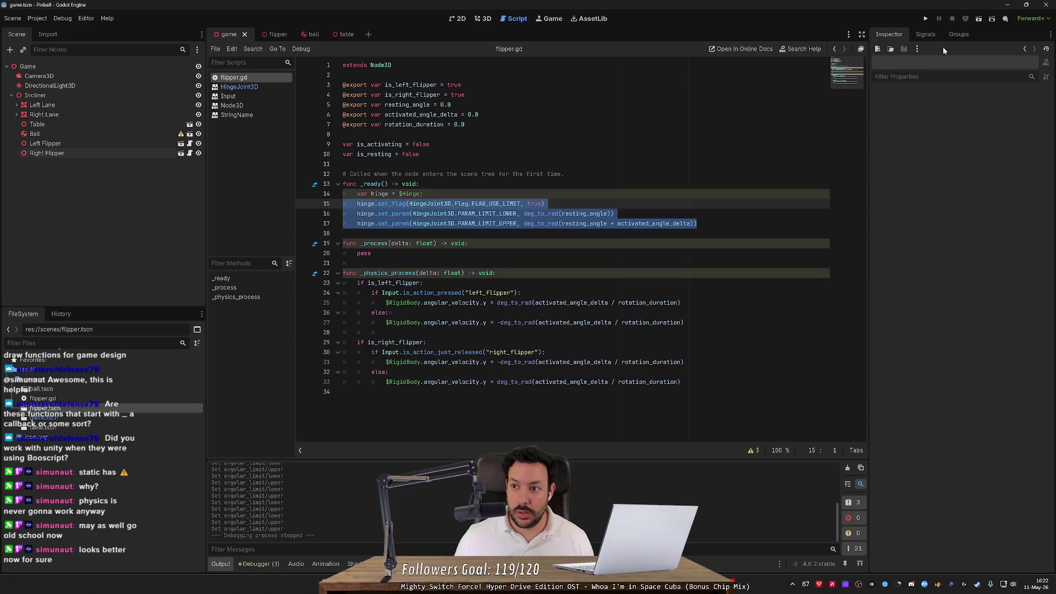
{"action": "left_click", "coordinate": [926, 18]}
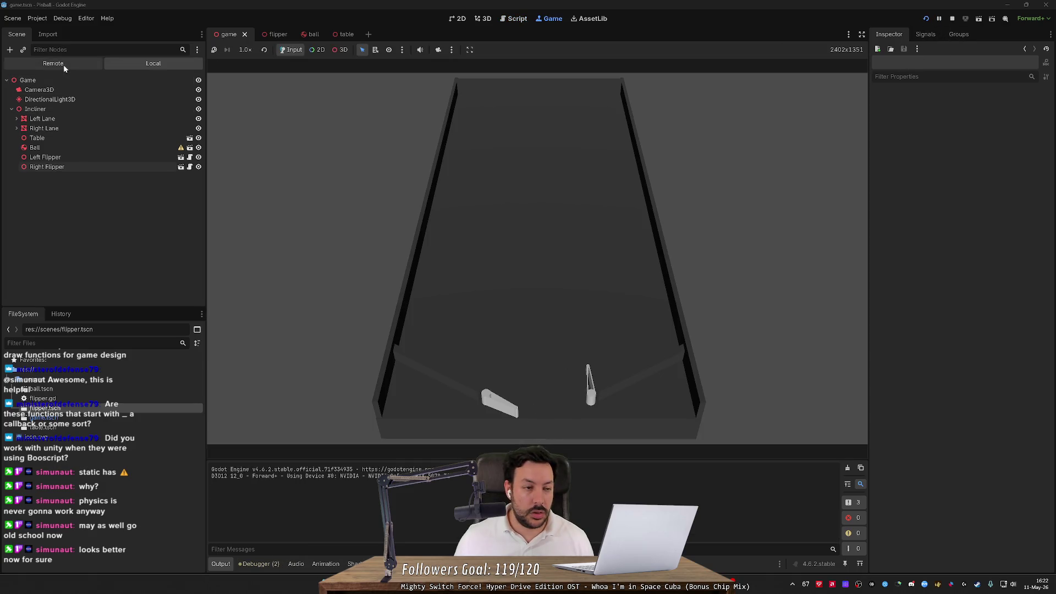
- Select the live right flipper's Hinge and drag its lower angular limit to -180°
{"action": "left_click", "coordinate": [64, 65]}
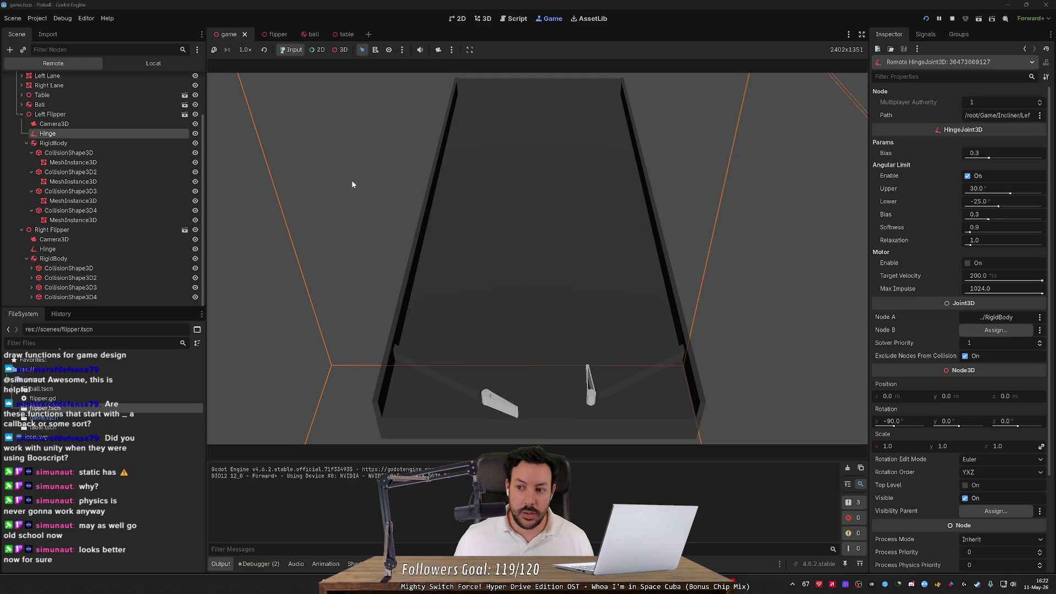
{"action": "left_click", "coordinate": [76, 233]}
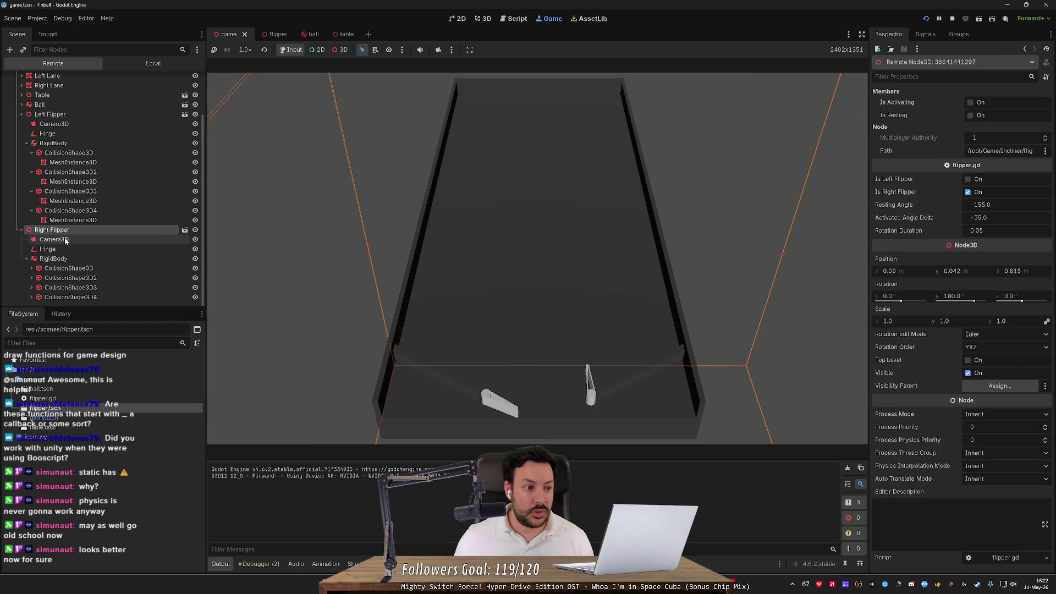
{"action": "left_click", "coordinate": [49, 249]}
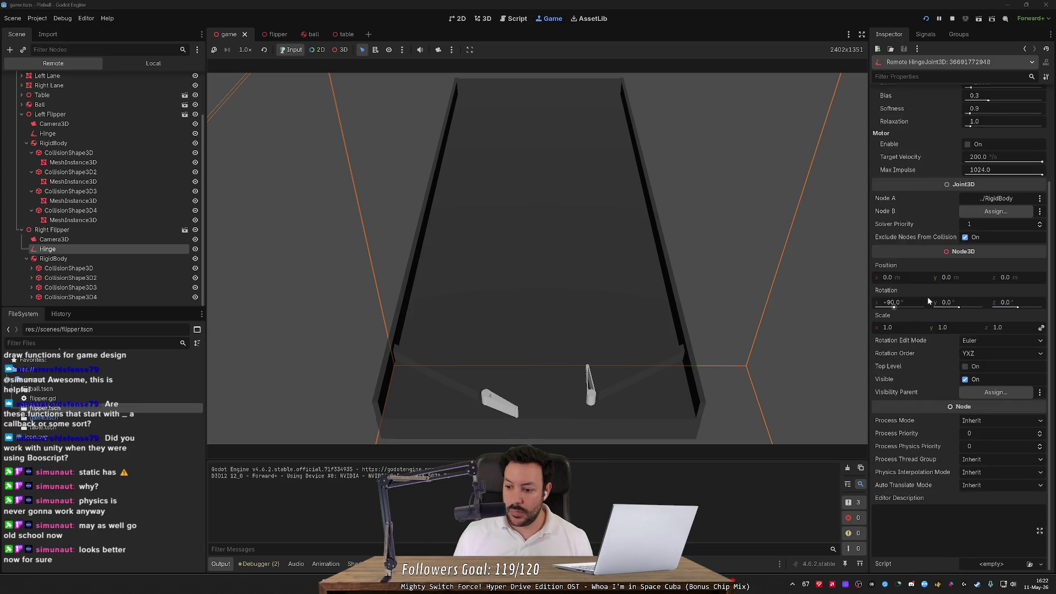
{"action": "left_click_drag", "start_coordinate": [970, 207], "coordinate": [963, 208]}
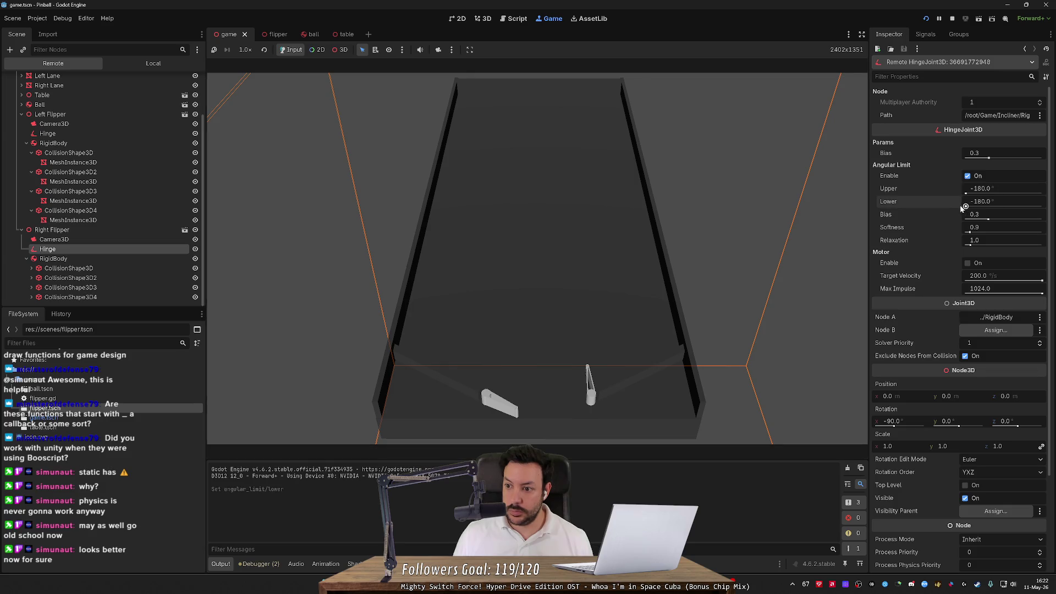
- Drag the right hinge's upper limit up to about -40° and compare with the left hinge
{"action": "left_click", "coordinate": [966, 194]}
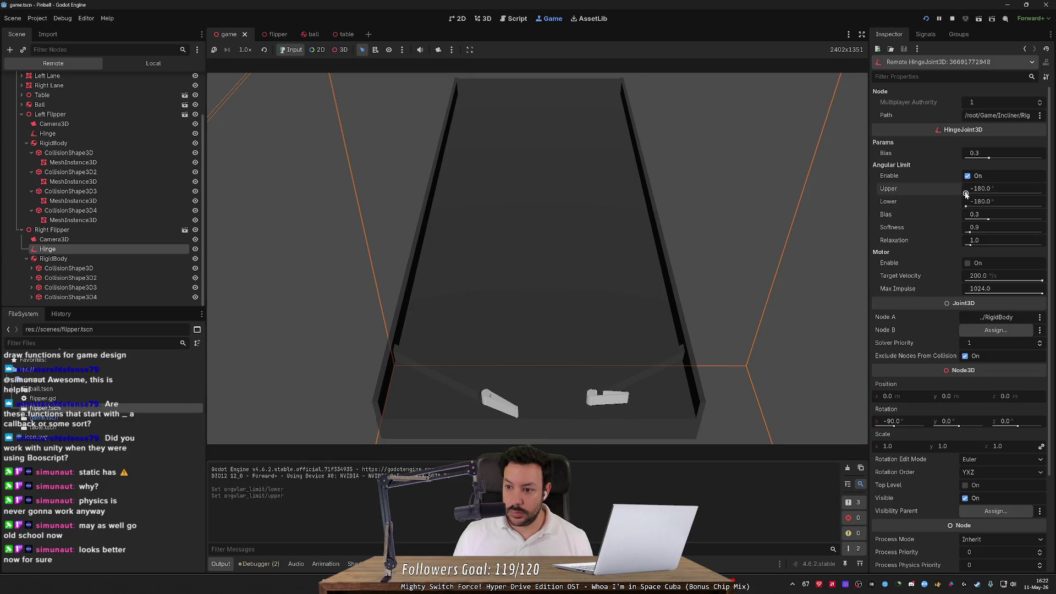
{"action": "left_click_drag", "start_coordinate": [966, 193], "coordinate": [998, 195]}
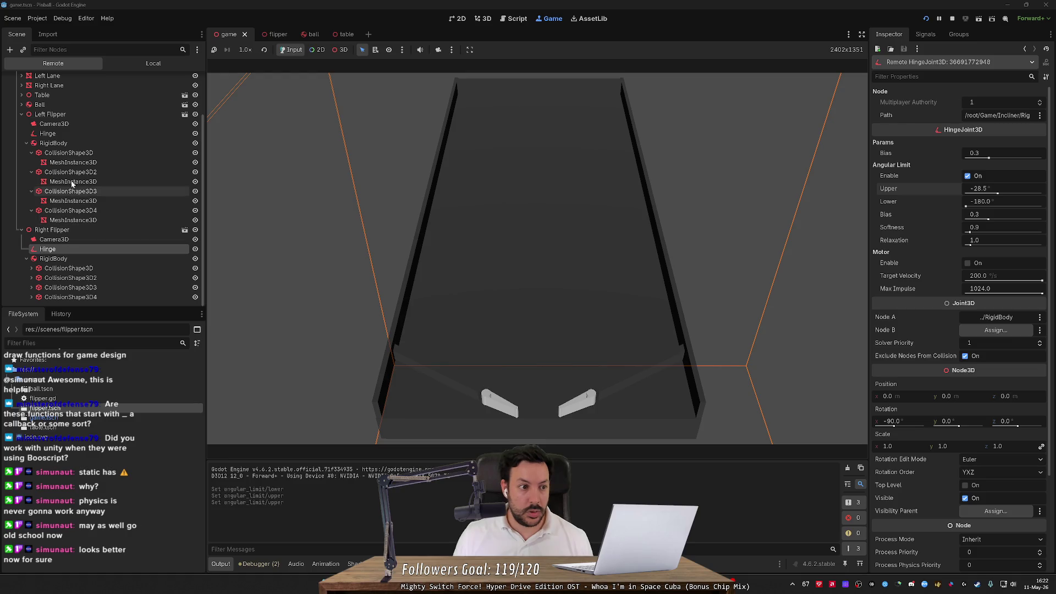
{"action": "left_click", "coordinate": [73, 133]}
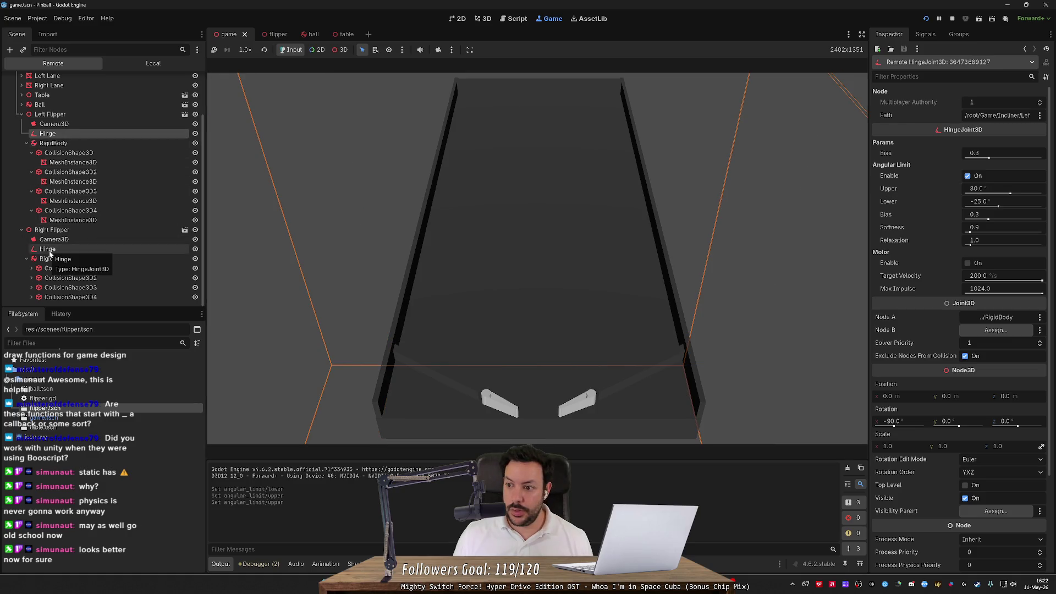
{"action": "left_click", "coordinate": [48, 249]}
- Set the right hinge's upper limit to -30 and drag its lower limit to about -23.3°
{"action": "left_click", "coordinate": [971, 189]}
{"action": "type", "text": "-30"}
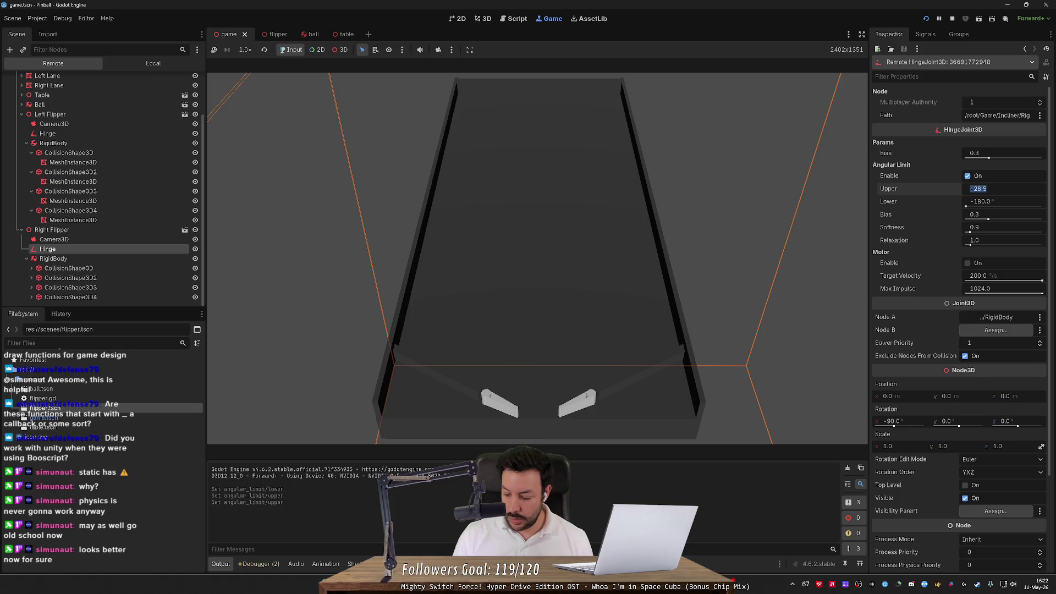
{"action": "key", "text": "Return"}
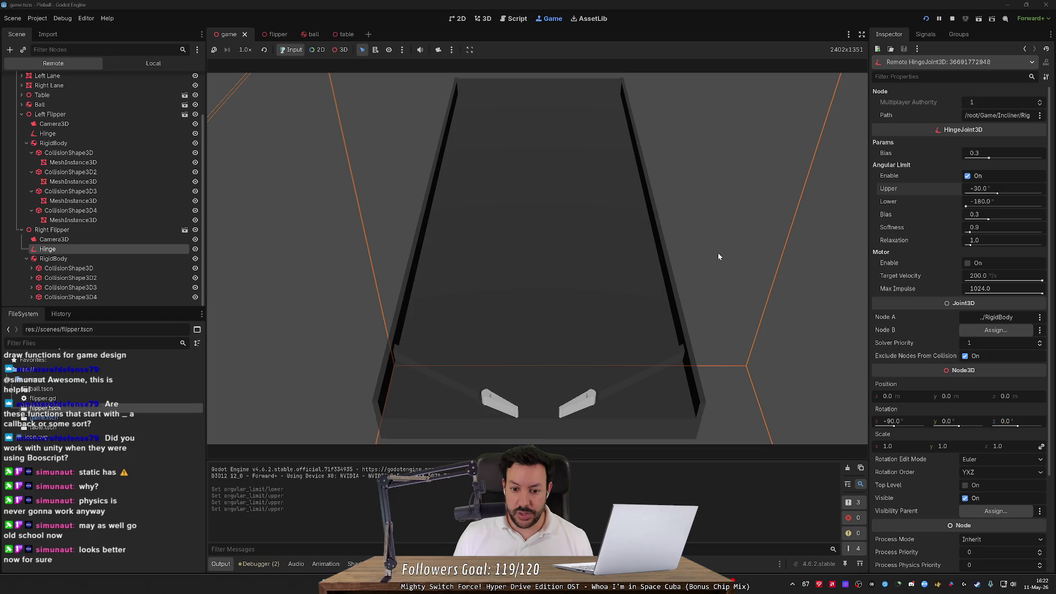
{"action": "left_click_drag", "start_coordinate": [966, 206], "coordinate": [997, 206]}
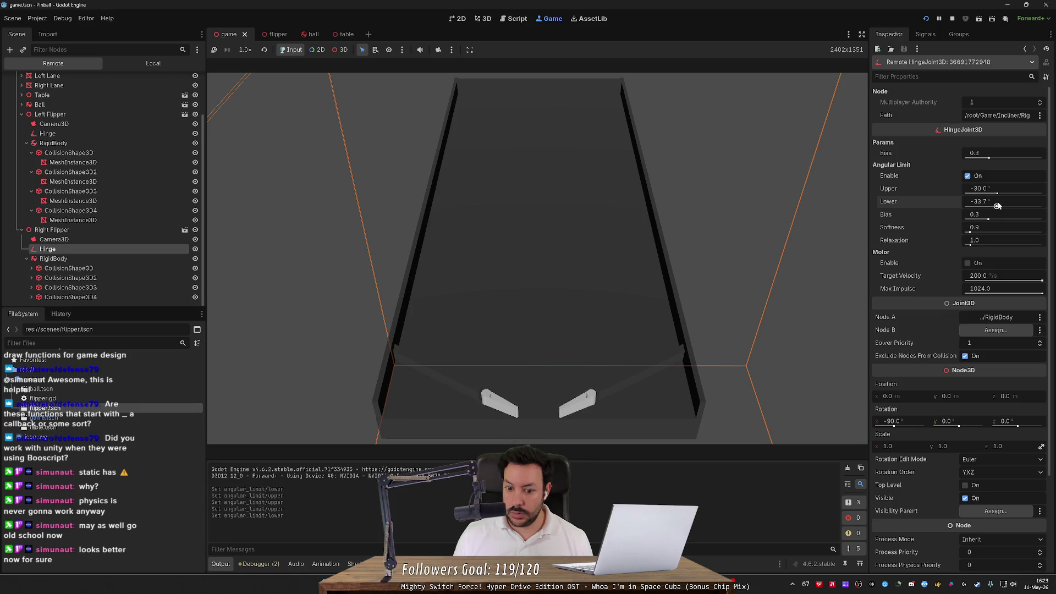
{"action": "left_click_drag", "start_coordinate": [997, 205], "coordinate": [999, 205]}
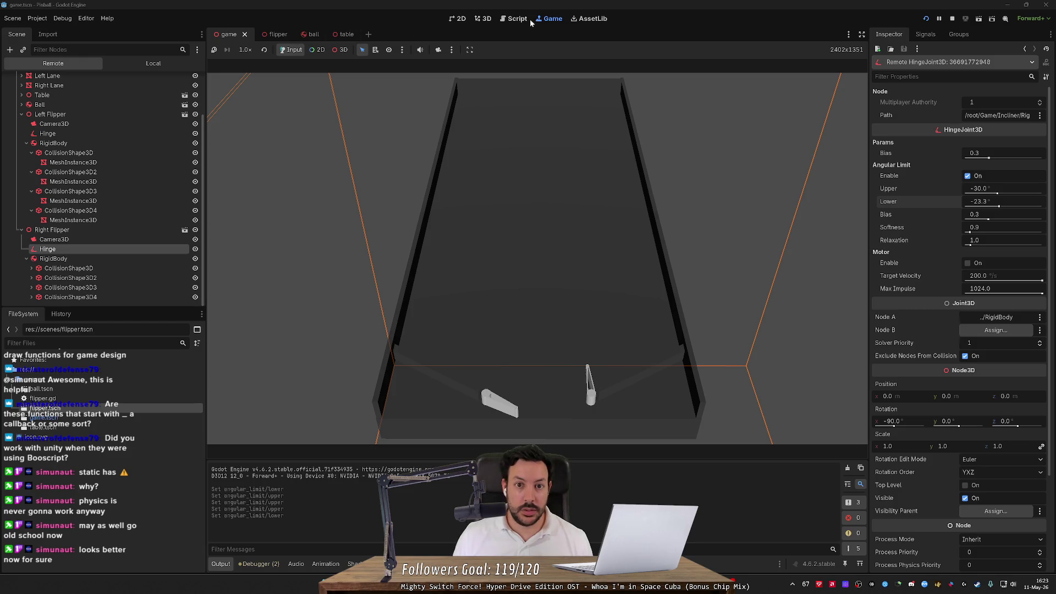
- In flipper.gd's _physics_process, flip the minus signs on the right flipper's velocity lines 31 and 33
{"action": "left_click", "coordinate": [515, 19]}
{"action": "left_click", "coordinate": [493, 362]}
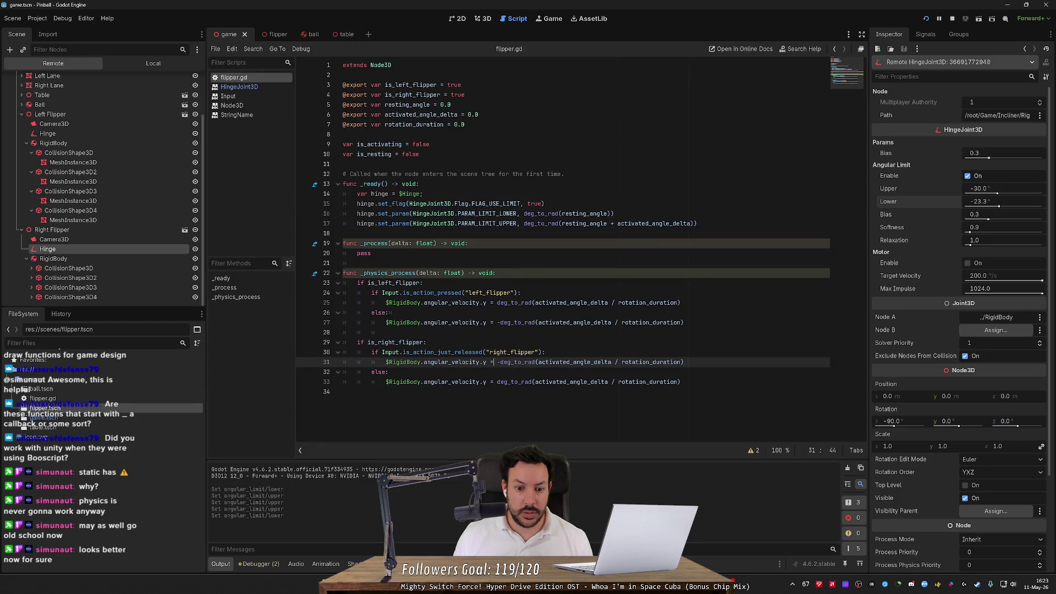
{"action": "key", "text": "Right"}
{"action": "key", "text": "Delete"}
{"action": "key", "text": "Down"}
{"action": "key", "text": "Down"}
{"action": "type", "text": "-"}
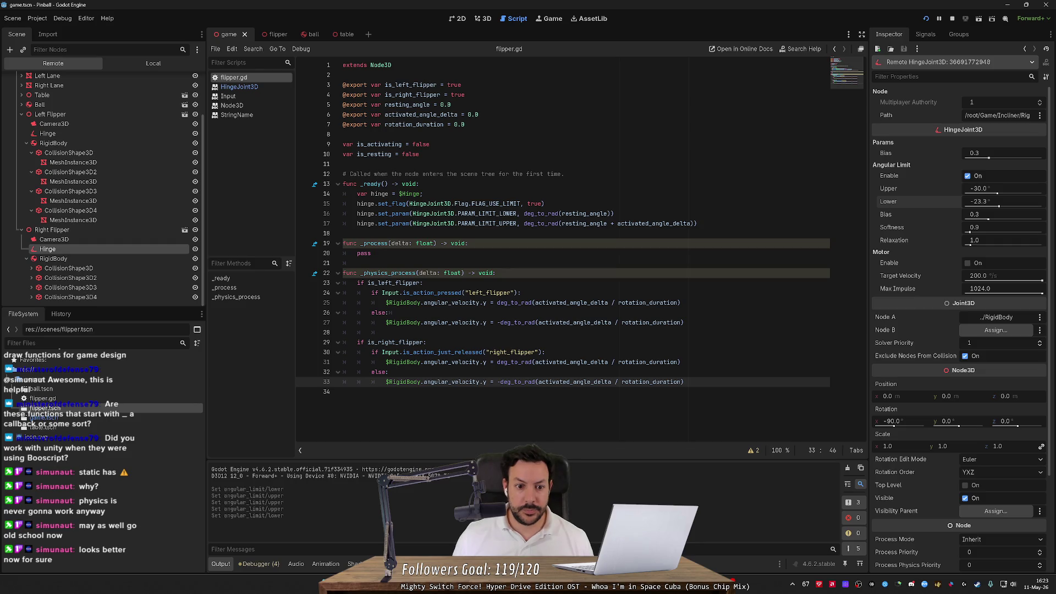
- In _ready, nest the two hinge limit lines under a new 'if is_left_flipper:' check
{"action": "left_click", "coordinate": [423, 193]}
{"action": "key", "text": "Down"}
{"action": "key", "text": "End"}
{"action": "key", "text": "Return"}
{"action": "key", "text": "Return"}
{"action": "type", "text": "if is_left_flipper:"}
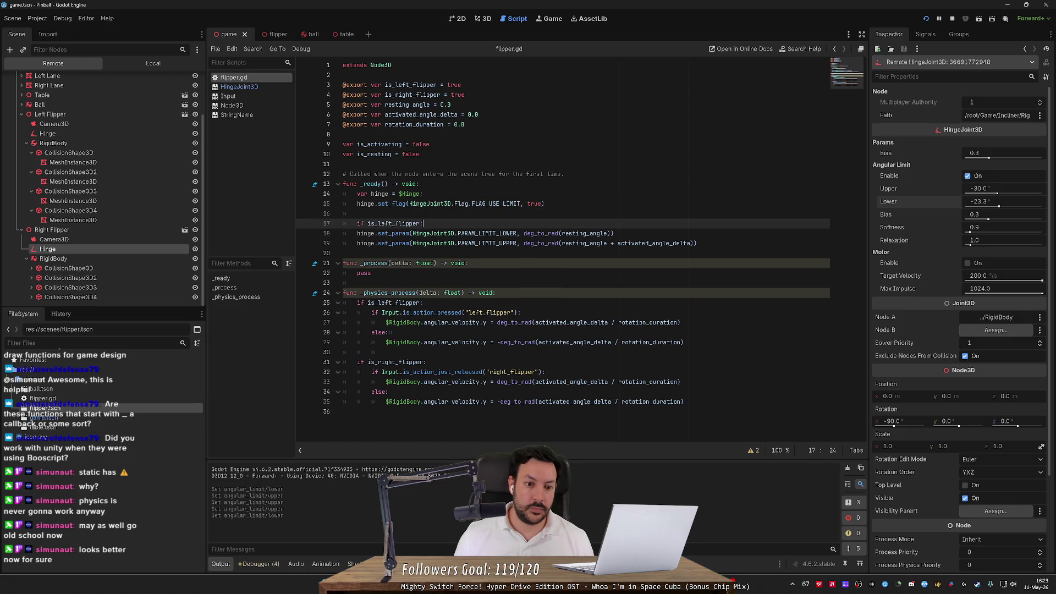
{"action": "left_click_drag", "start_coordinate": [423, 233], "coordinate": [423, 243]}
{"action": "key", "text": "Tab"}
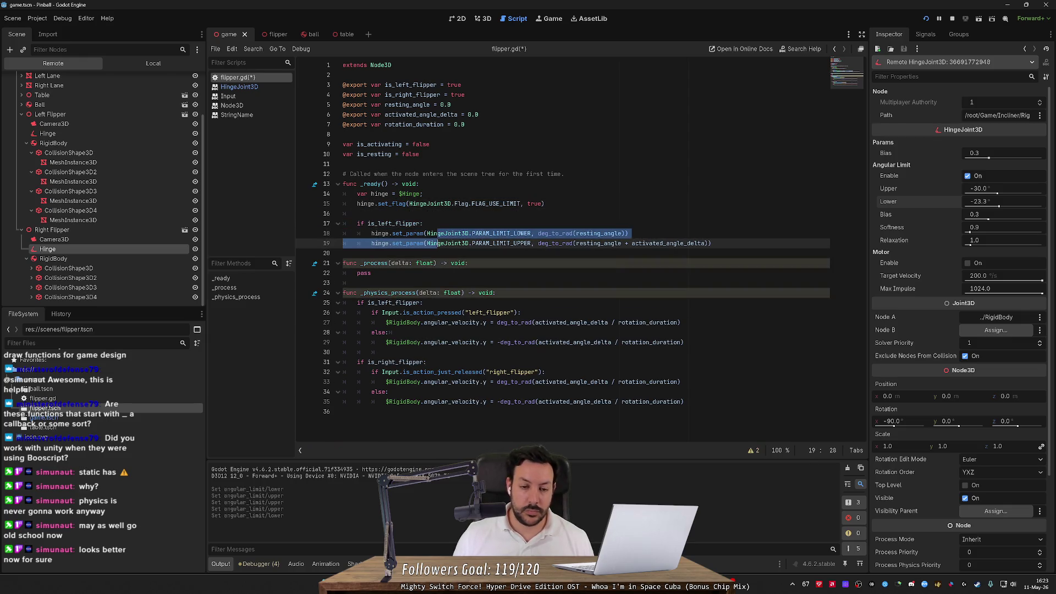
- Add an 'if is_right_flipper:' block with a copy of the hinge limit lines, then save flipper.gd
{"action": "key", "text": "End"}
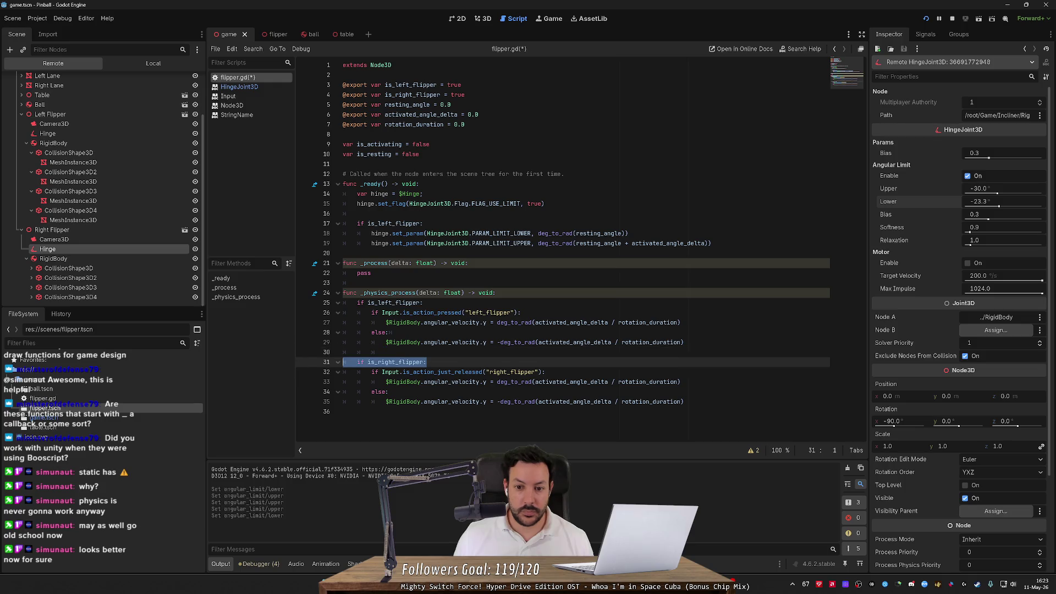
{"action": "key", "text": "Return"}
{"action": "key", "text": "Return"}
{"action": "key", "text": "Tab"}
{"action": "type", "text": "if is_right_flipper:"}
{"action": "key", "text": "shift+Tab"}
{"action": "key", "text": "shift+Tab"}
{"action": "left_click_drag", "start_coordinate": [713, 243], "coordinate": [337, 237]}
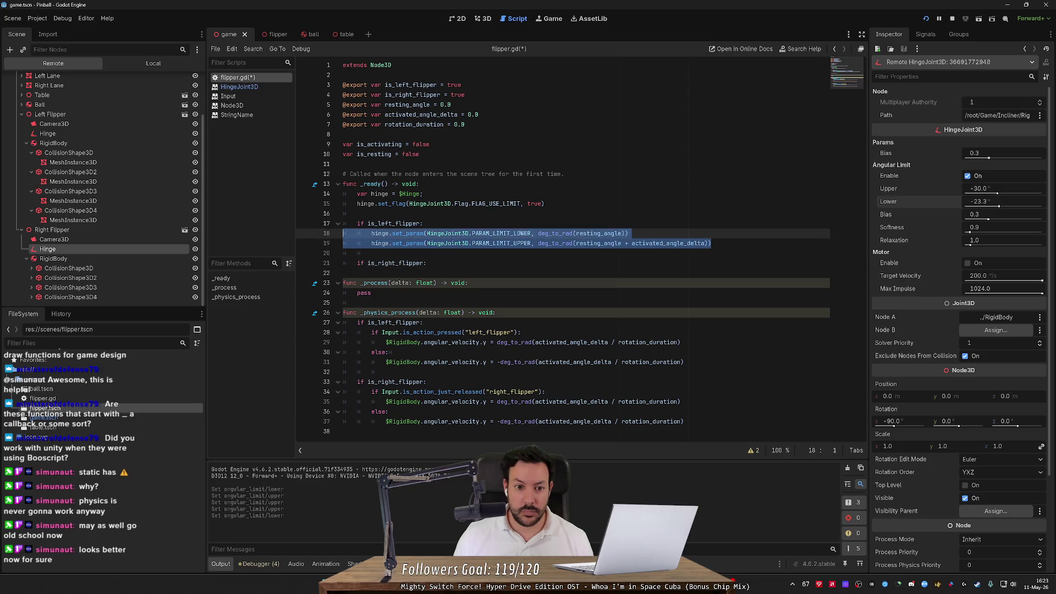
{"action": "key", "text": "ctrl+c"}
{"action": "key", "text": "Down"}
{"action": "key", "text": "Down"}
{"action": "key", "text": "Down"}
{"action": "key", "text": "ctrl+v"}
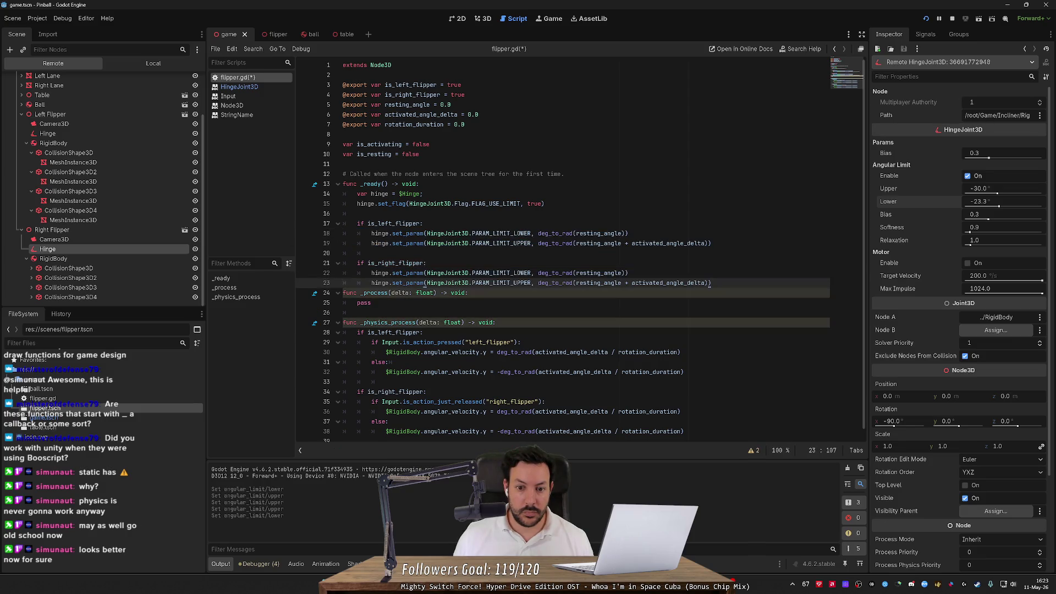
{"action": "key", "text": "Return"}
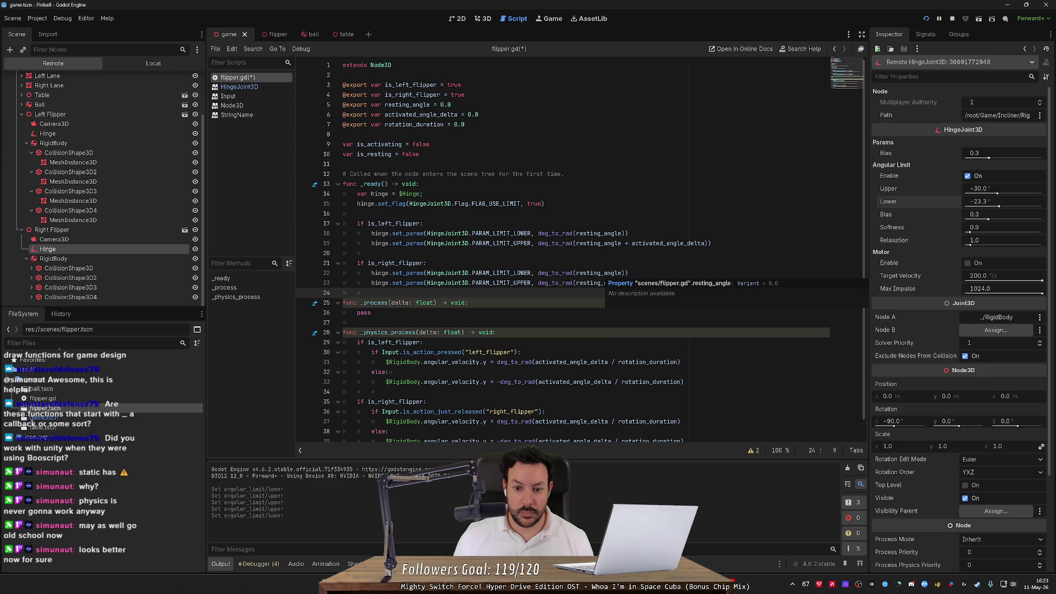
{"action": "key", "text": "ctrl+s"}
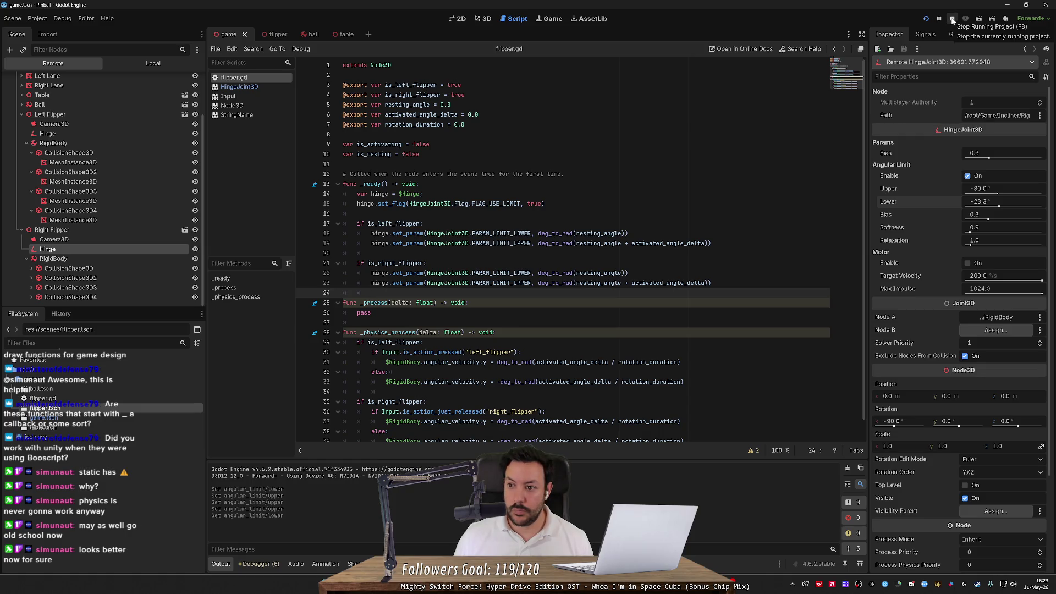
- Stop the game and set the Right Flipper's Resting Angle to -30
{"action": "left_click", "coordinate": [951, 19]}
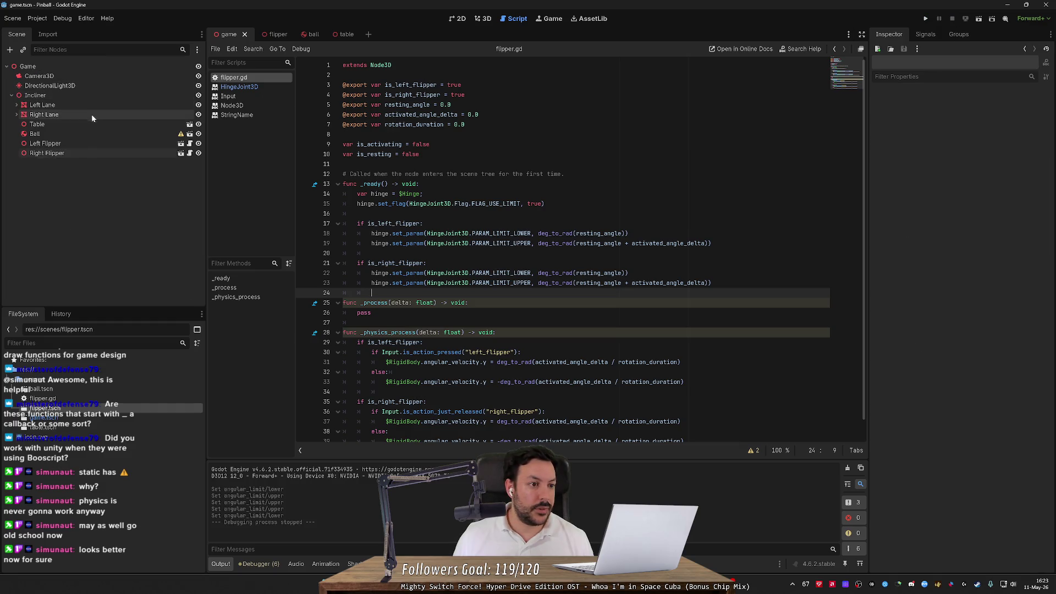
{"action": "left_click", "coordinate": [71, 115]}
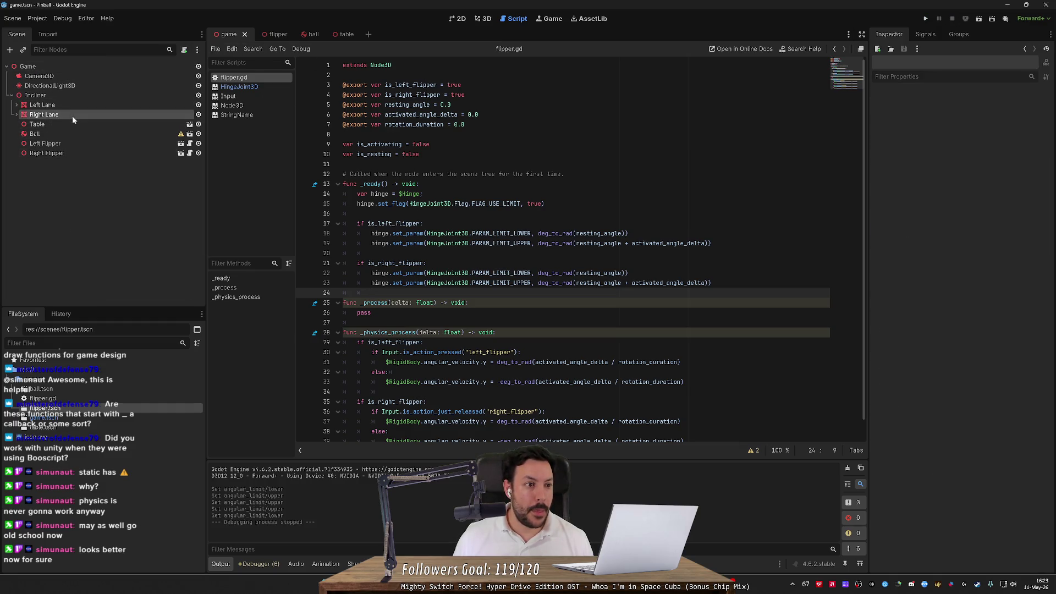
{"action": "left_click", "coordinate": [64, 153]}
{"action": "left_click", "coordinate": [998, 137]}
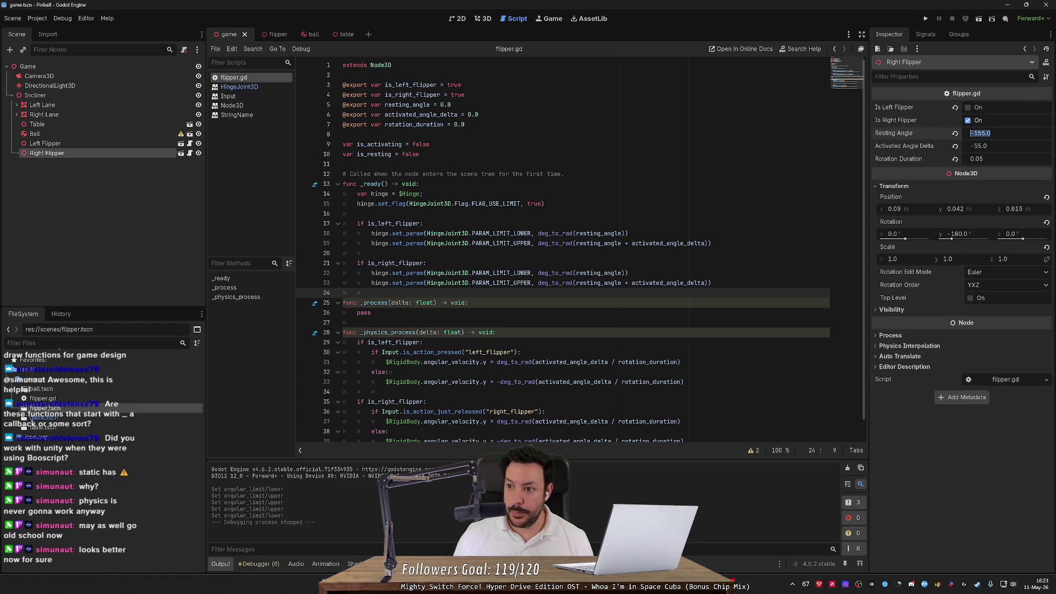
{"action": "type", "text": "-"}
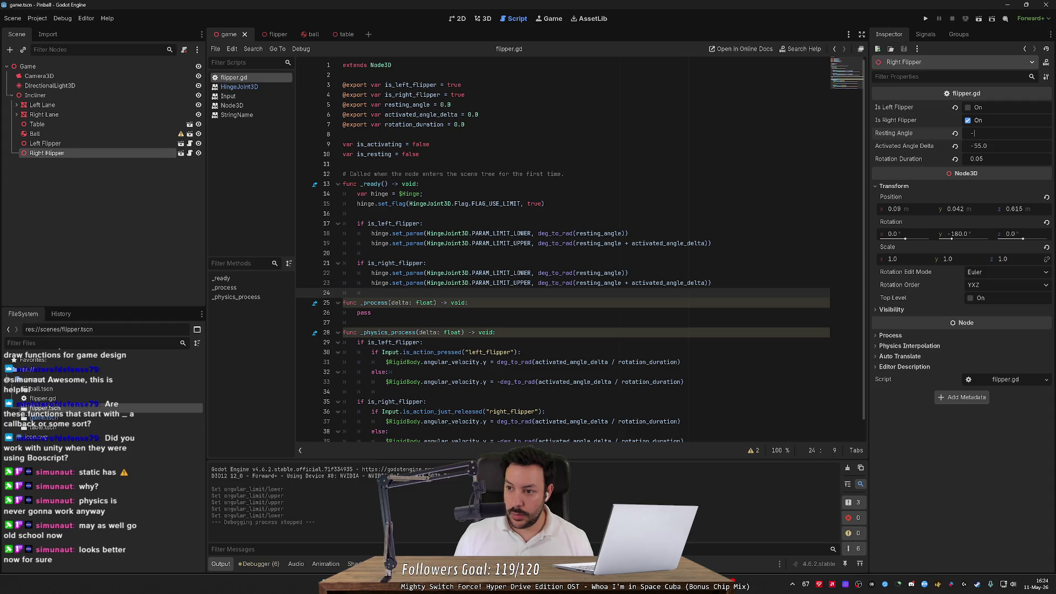
{"action": "type", "text": "30"}
{"action": "key", "text": "Return"}
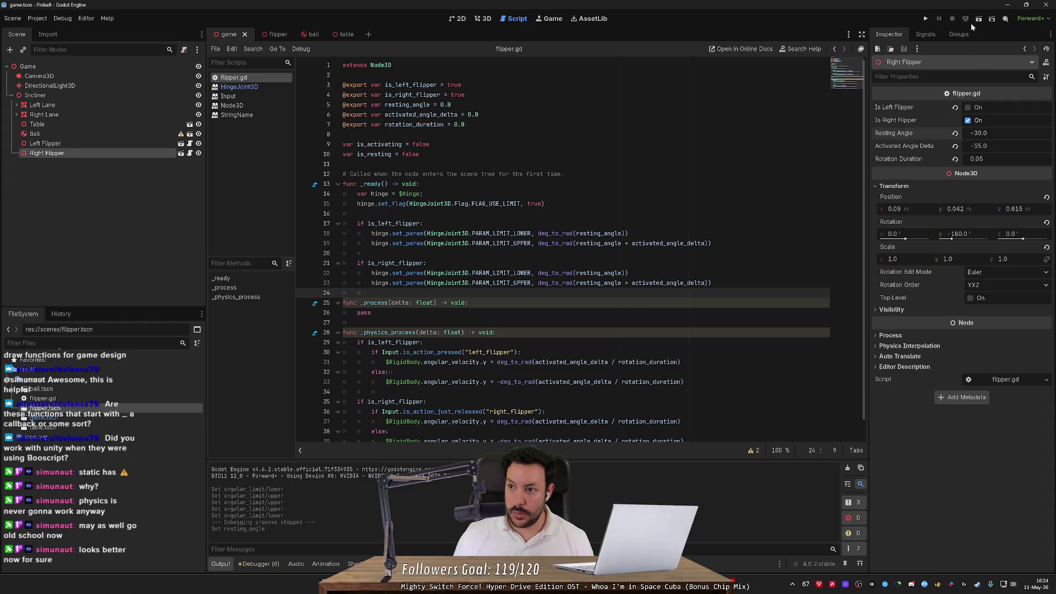
- Test-run the flippers, then compare the Left and Right Flipper angle settings
{"action": "left_click", "coordinate": [924, 21]}
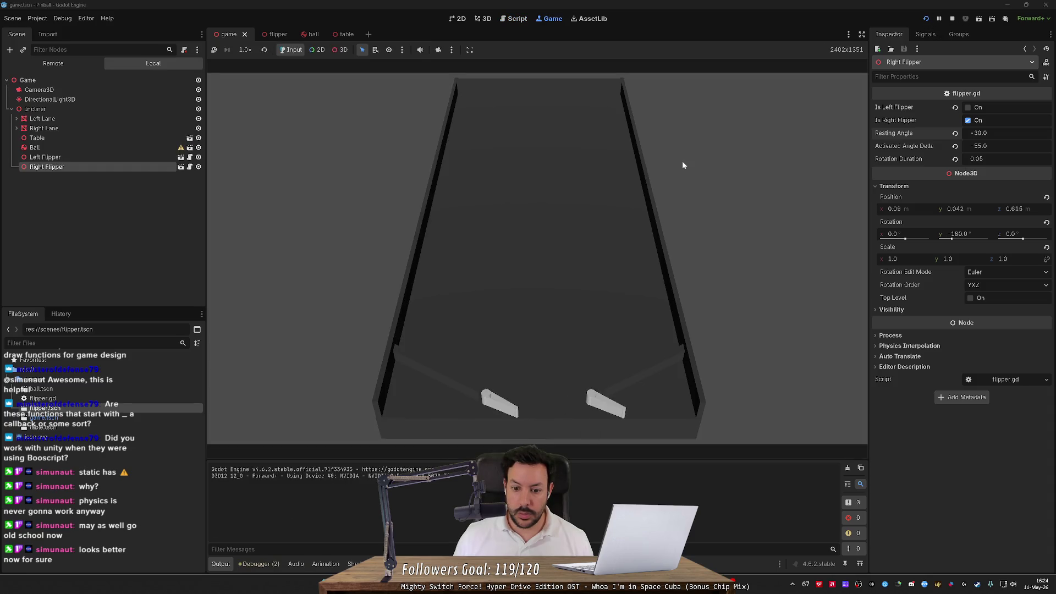
{"action": "left_click", "coordinate": [955, 21]}
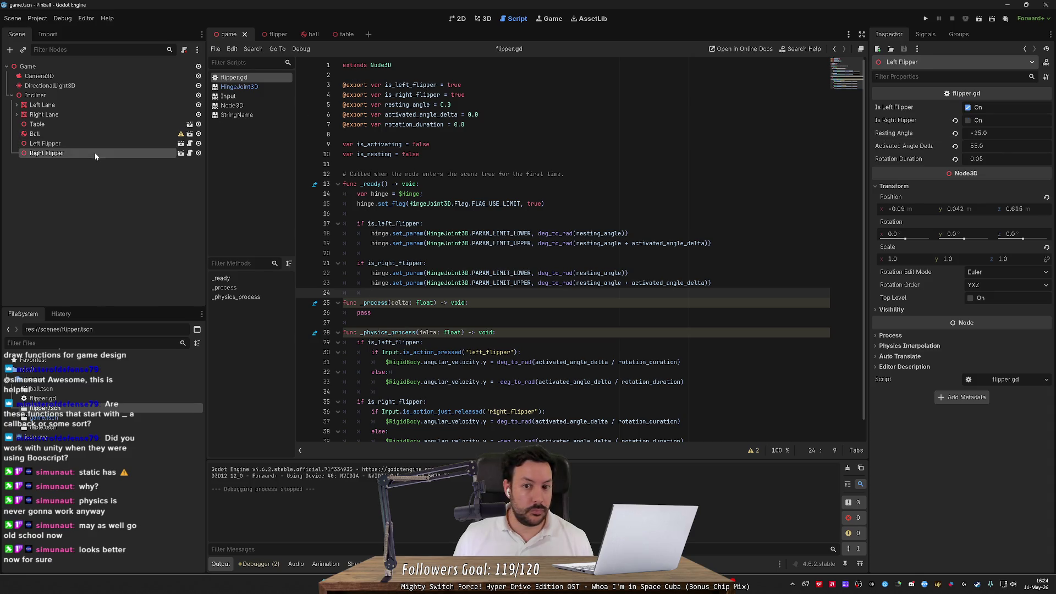
{"action": "left_click", "coordinate": [61, 145]}
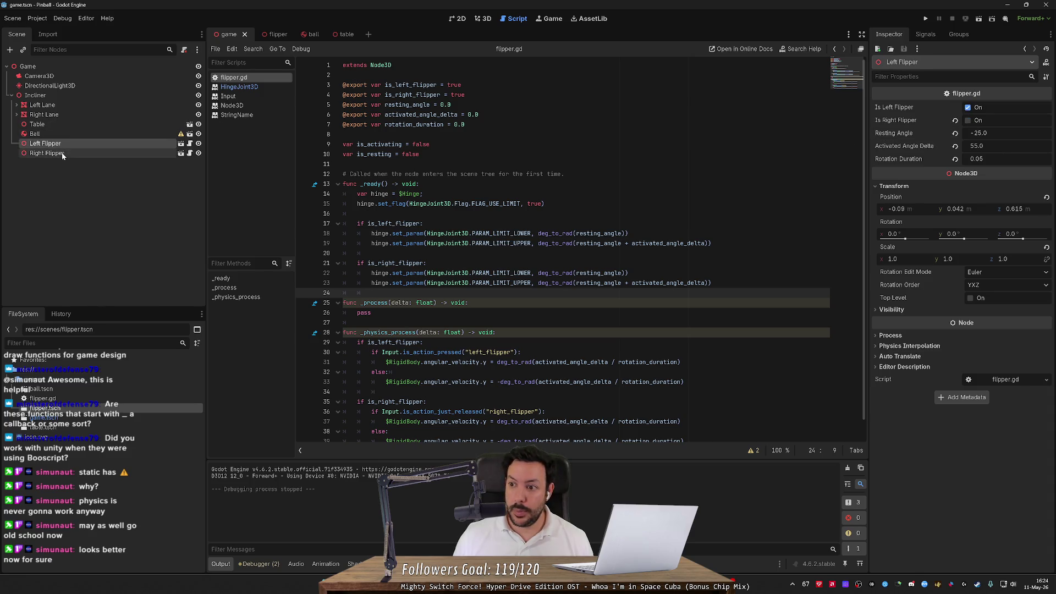
{"action": "left_click", "coordinate": [62, 153]}
- Change the Right Flipper's Resting Angle to 25 and save the game scene
{"action": "left_click", "coordinate": [1013, 134]}
{"action": "type", "text": "25"}
{"action": "key", "text": "Return"}
{"action": "key", "text": "ctrl+s"}
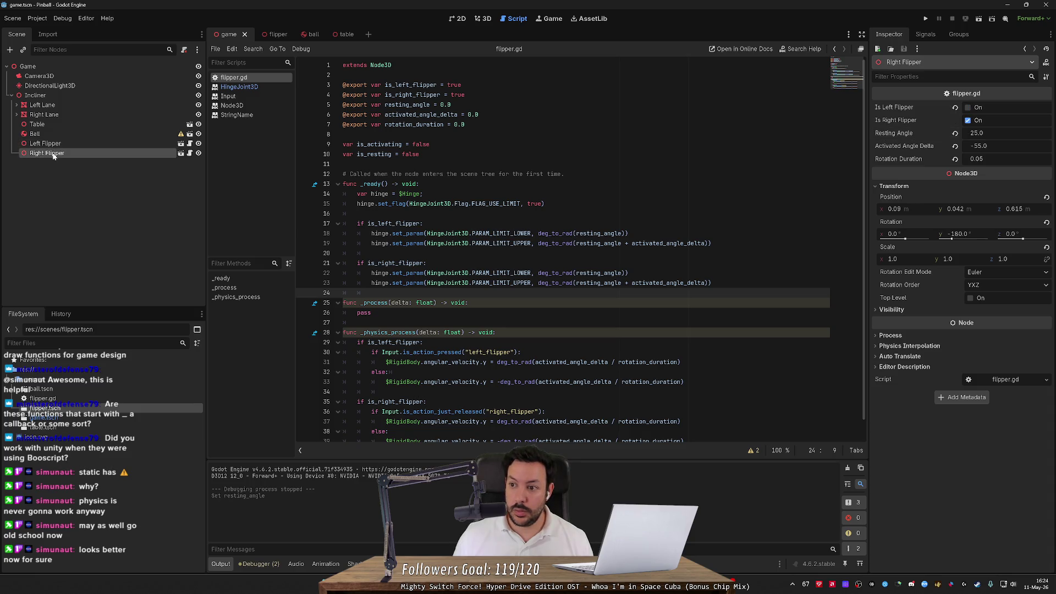
{"action": "left_click", "coordinate": [924, 18]}
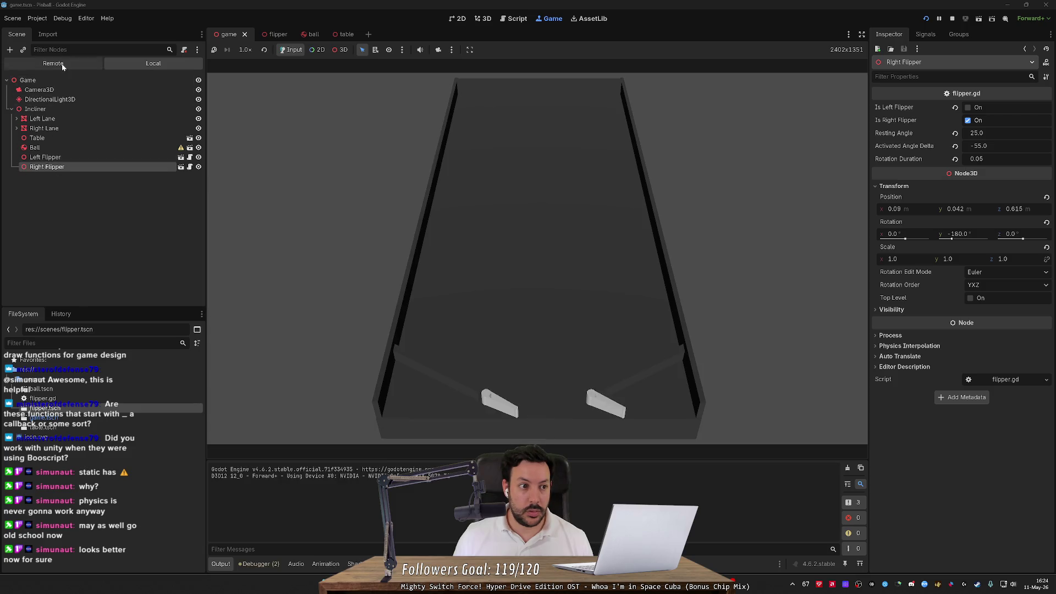
{"action": "left_click", "coordinate": [62, 66]}
{"action": "left_click", "coordinate": [55, 135]}
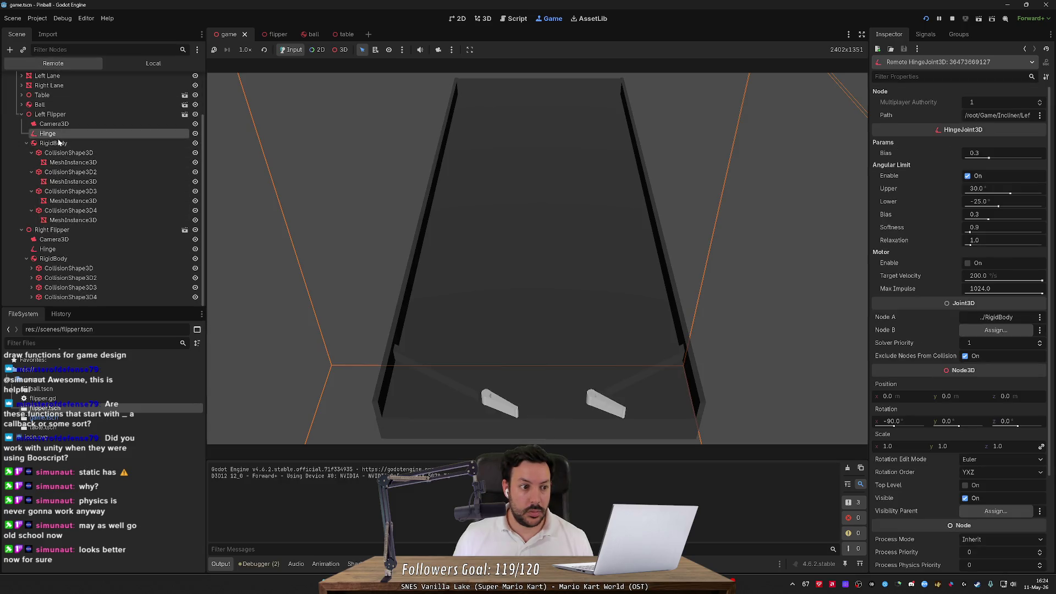
{"action": "left_click", "coordinate": [47, 249]}
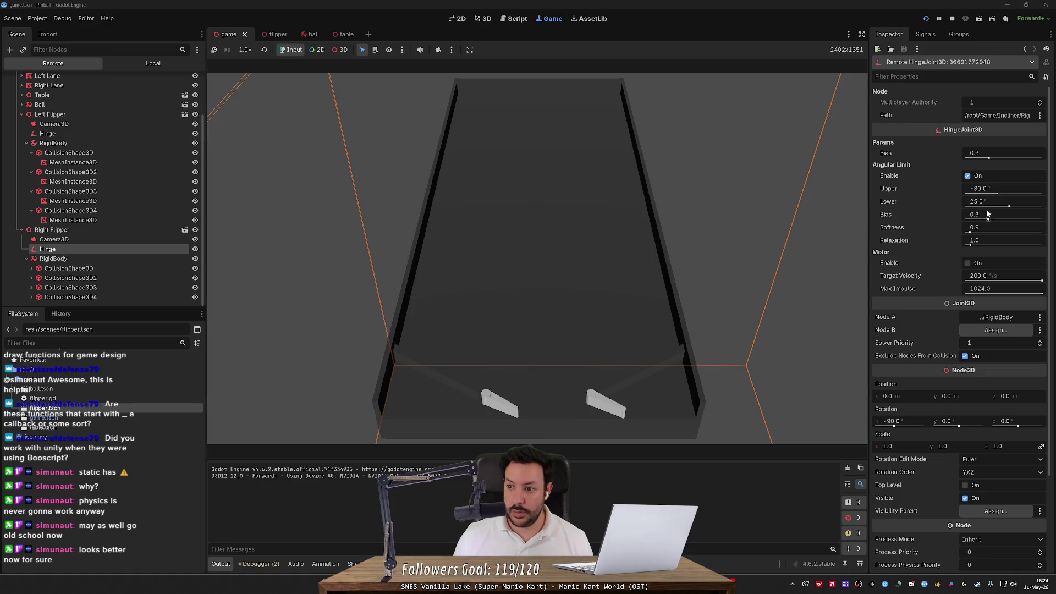
{"action": "left_click", "coordinate": [1000, 190]}
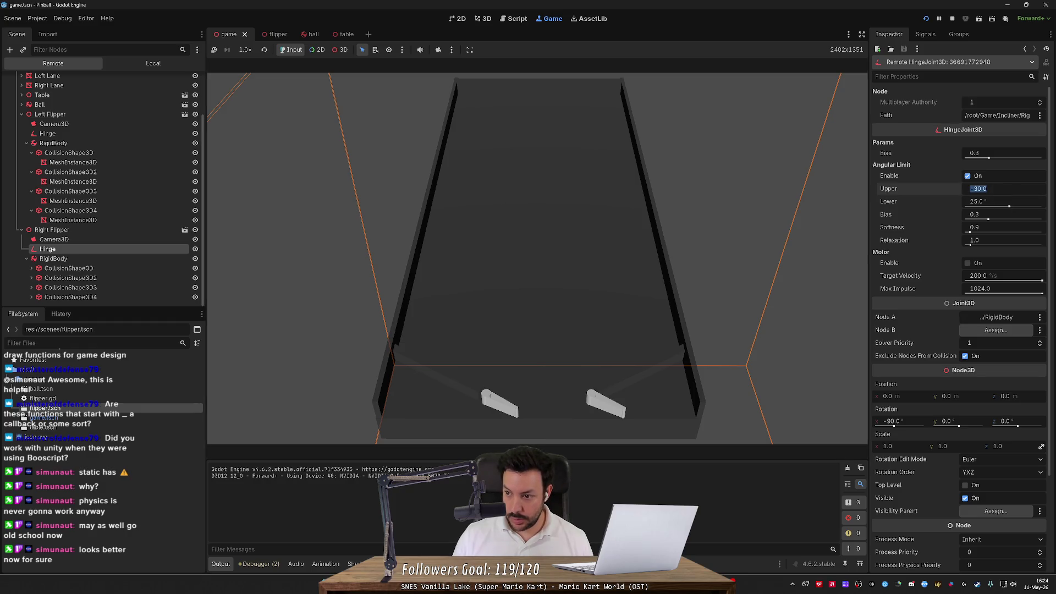
{"action": "type", "text": "25"}
{"action": "key", "text": "Tab"}
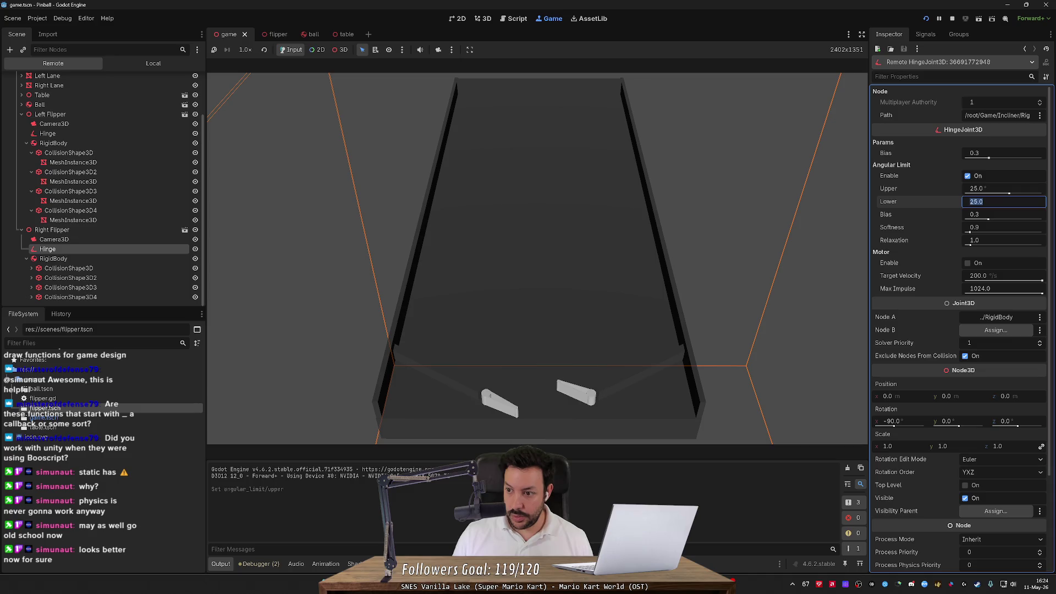
{"action": "type", "text": "-30"}
{"action": "key", "text": "Return"}
{"action": "left_click", "coordinate": [543, 337]}
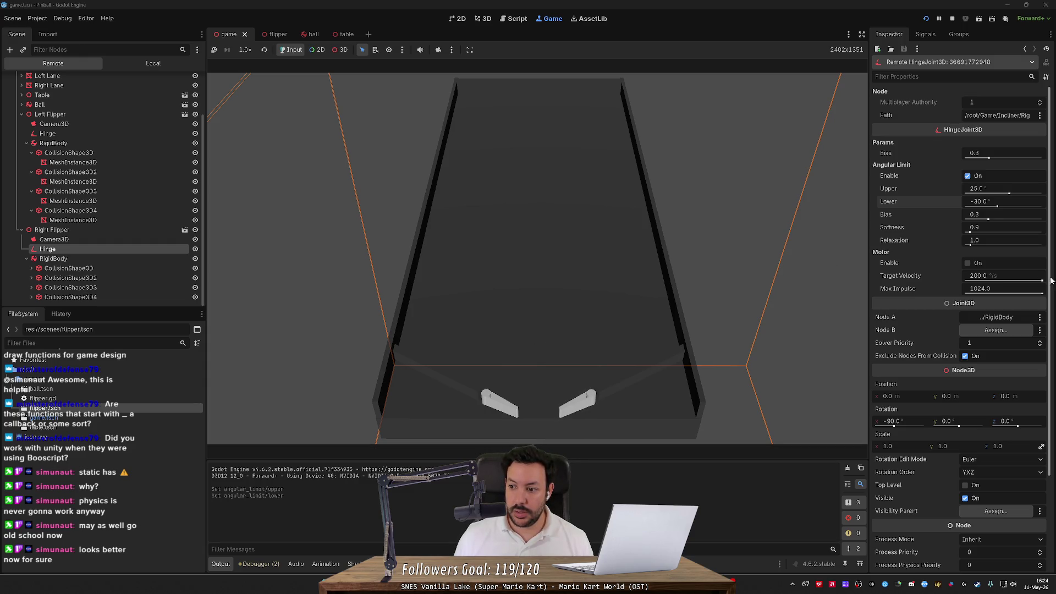
{"action": "left_click_drag", "start_coordinate": [1039, 280], "coordinate": [941, 282]}
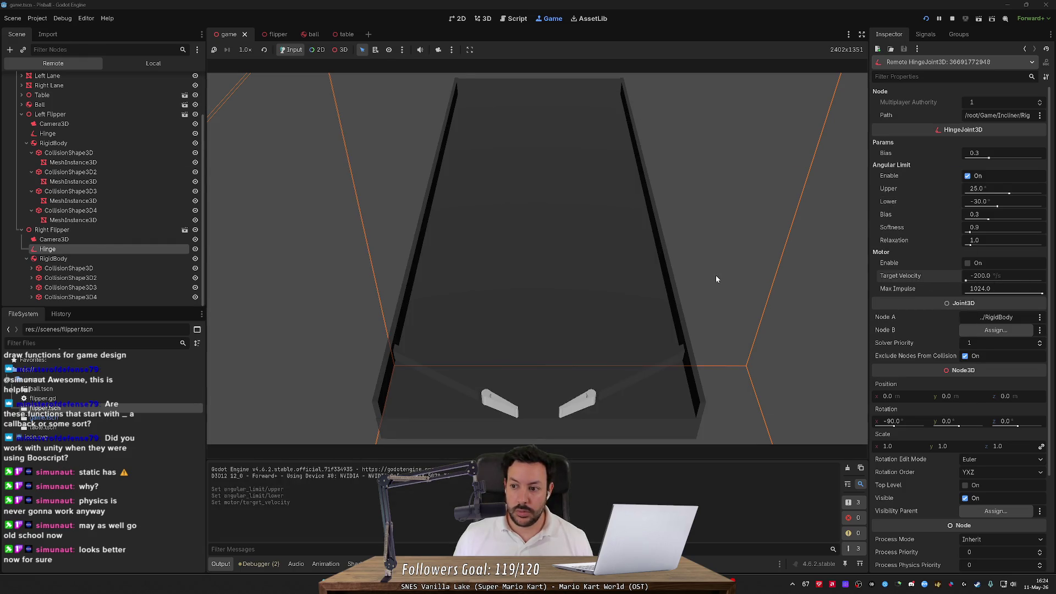
{"action": "left_click", "coordinate": [605, 254]}
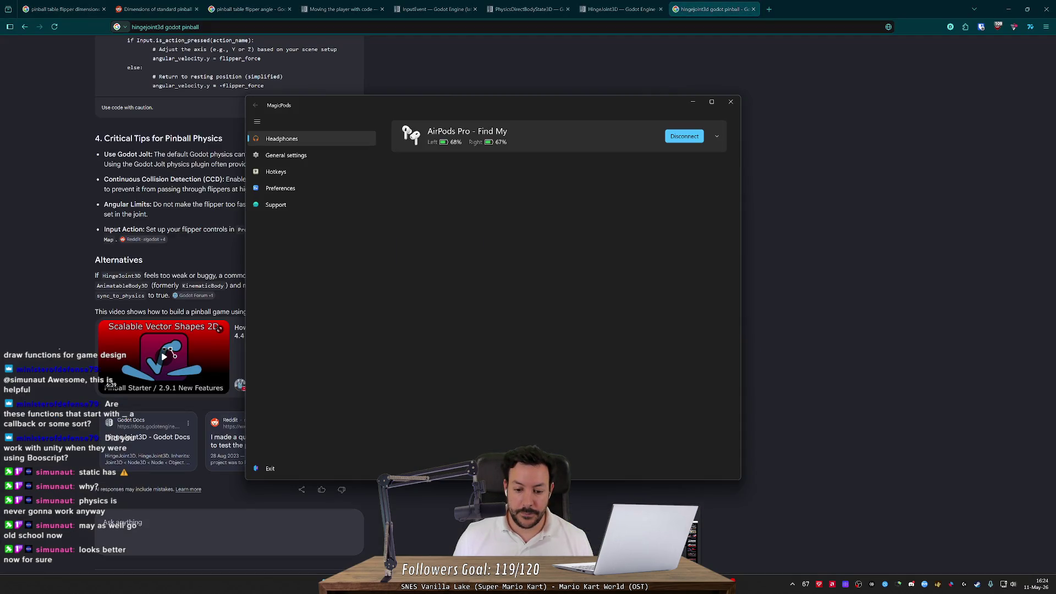
{"action": "key", "text": "alt+Tab"}
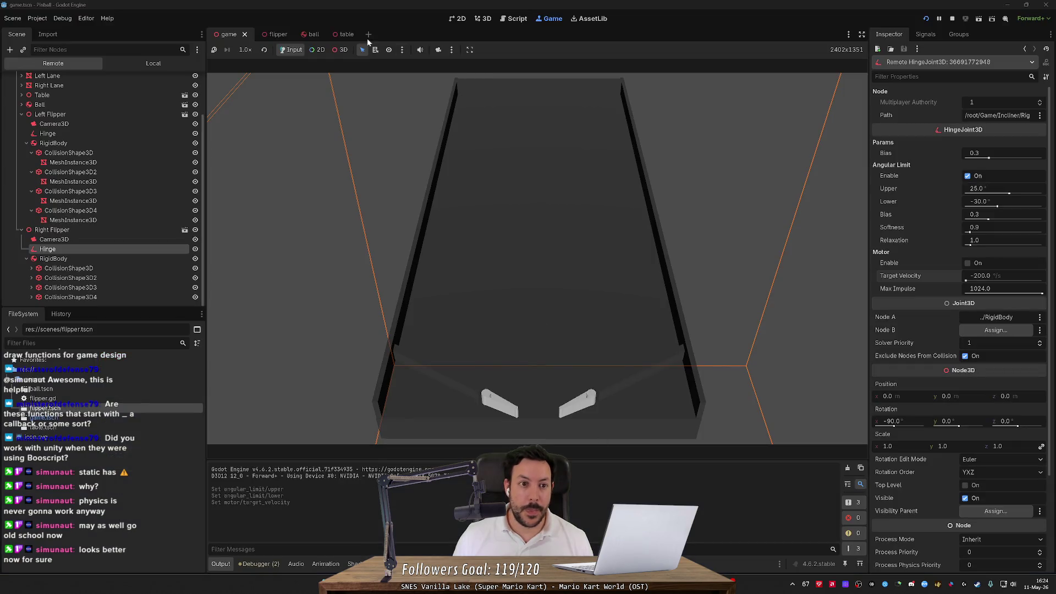
{"action": "left_click", "coordinate": [510, 19]}
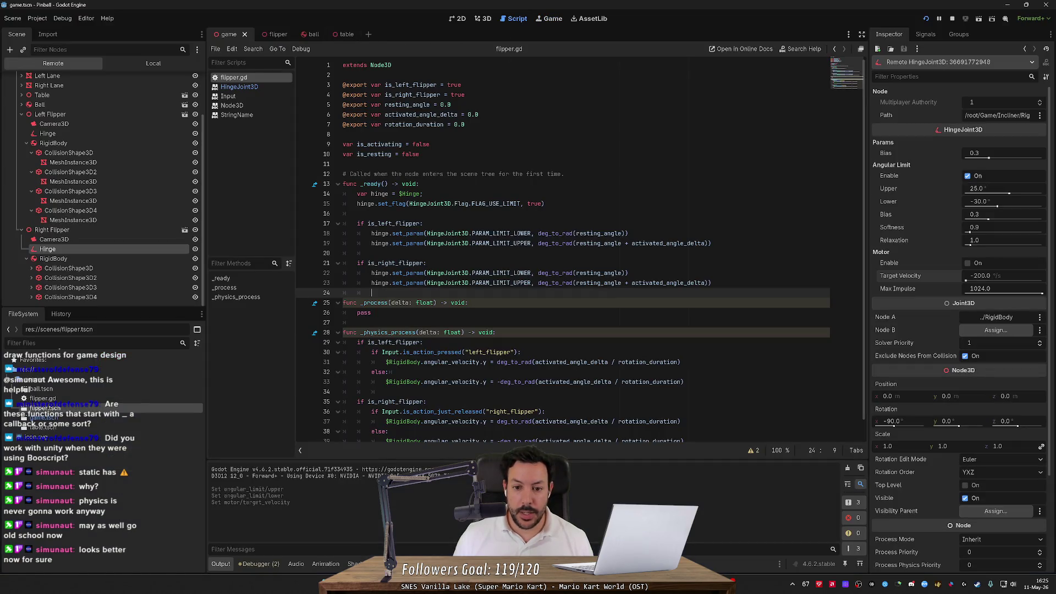
- Swap the deg_to_rad calls between the right flipper's lower (line 22) and upper (line 23) limits, then save
{"action": "left_click_drag", "start_coordinate": [538, 273], "coordinate": [625, 274]}
{"action": "key", "text": "ctrl+c"}
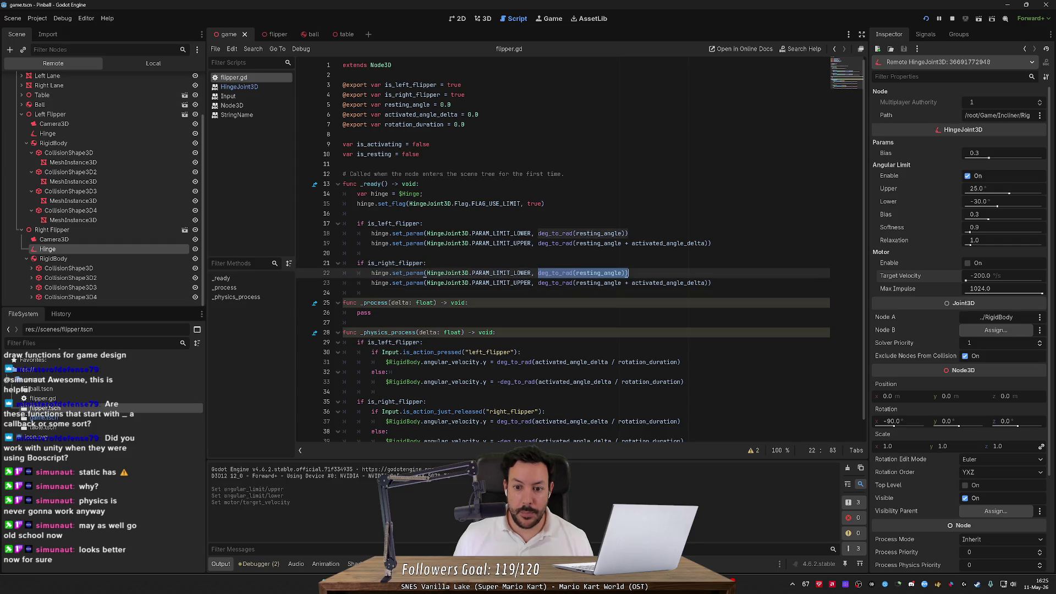
{"action": "key", "text": "BackSpace"}
{"action": "left_click", "coordinate": [537, 283]}
{"action": "key", "text": "ctrl+v"}
{"action": "key", "text": "shift+End"}
{"action": "key", "text": "ctrl+x"}
{"action": "left_click", "coordinate": [538, 273]}
{"action": "key", "text": "ctrl+v"}
{"action": "key", "text": "ctrl+s"}
- Move the minus sign from line 39 to line 37's deg_to_rad, then restart the game
{"action": "scroll", "coordinate": [567, 275], "scroll_direction": "down", "scroll_amount": 1}
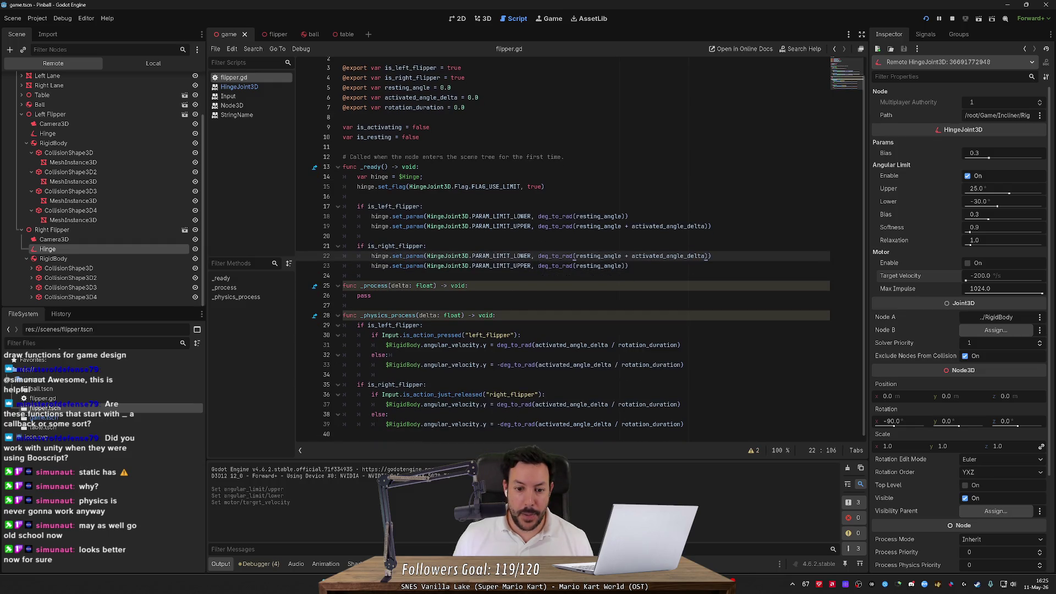
{"action": "left_click", "coordinate": [497, 404]}
{"action": "type", "text": "-"}
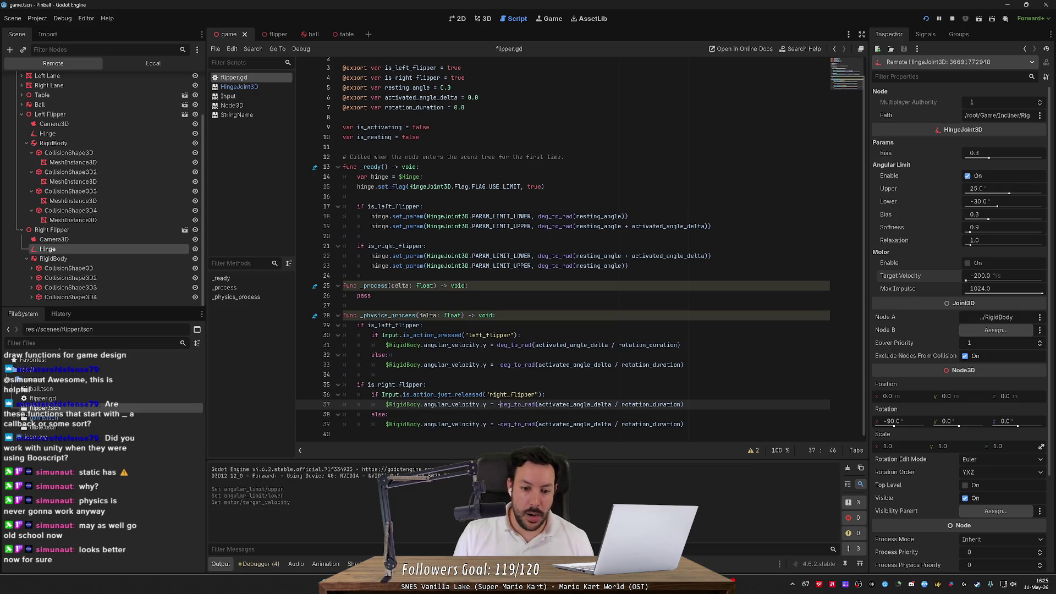
{"action": "key", "text": "Down"}
{"action": "key", "text": "Down"}
{"action": "key", "text": "BackSpace"}
{"action": "key", "text": "BackSpace"}
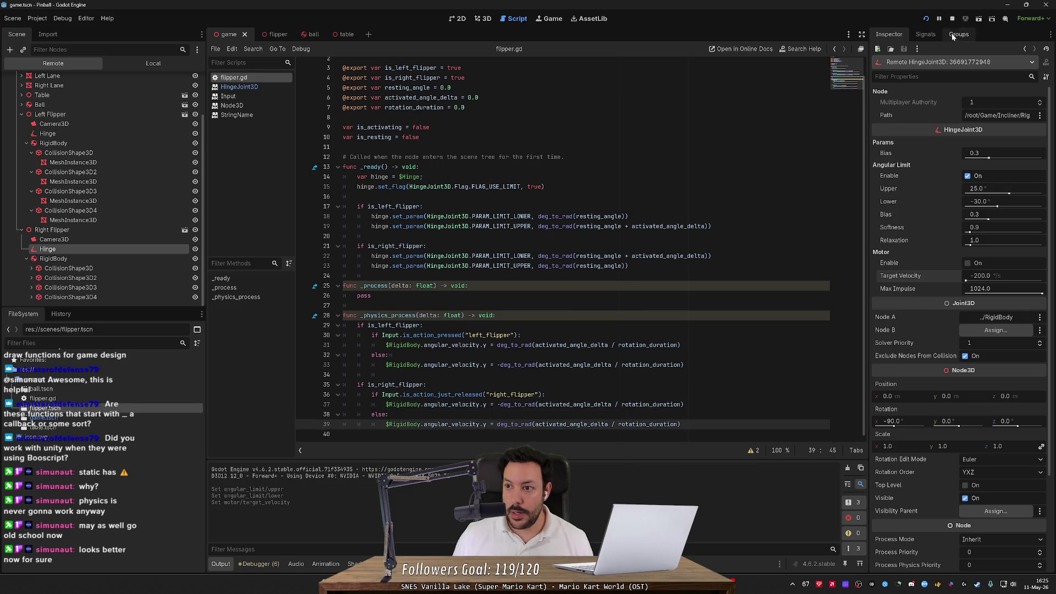
{"action": "left_click", "coordinate": [952, 18]}
{"action": "left_click", "coordinate": [927, 18]}
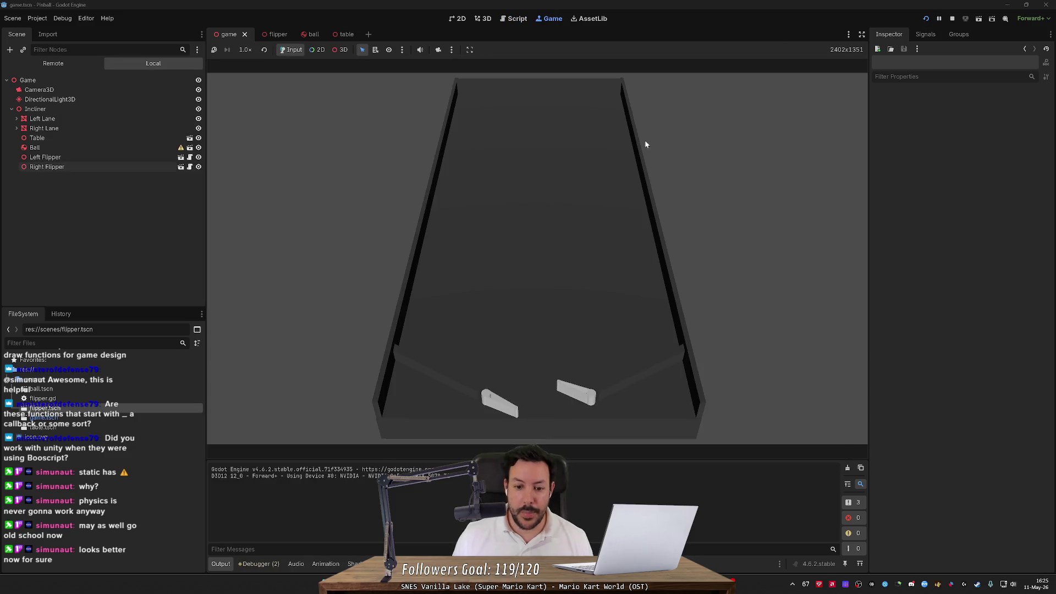
- Test the left and right flippers in the running game
{"action": "key", "text": "Left"}
{"action": "key", "text": "Right"}
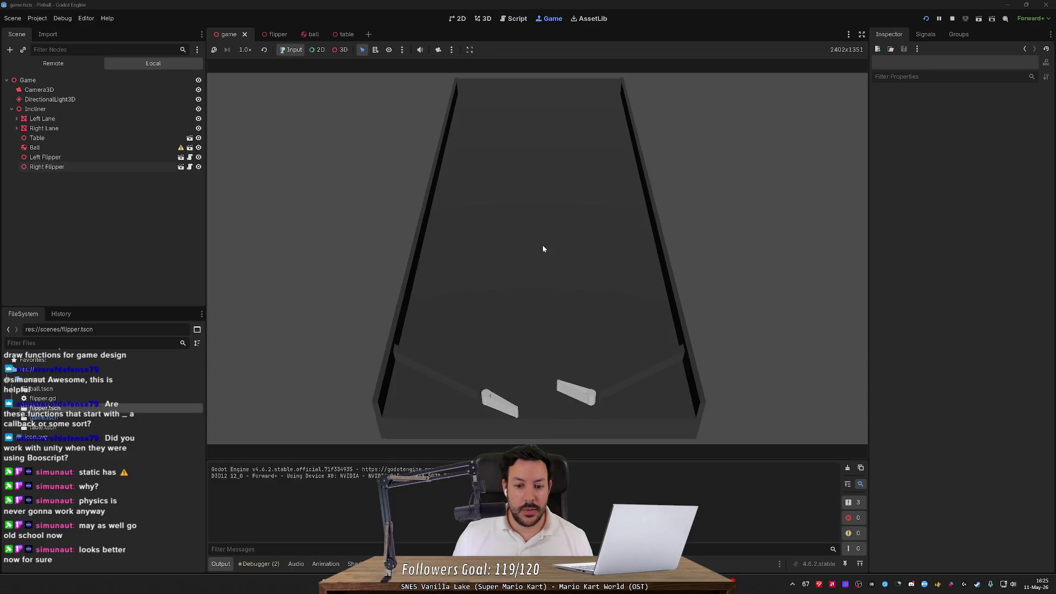
{"action": "key", "text": "Right"}
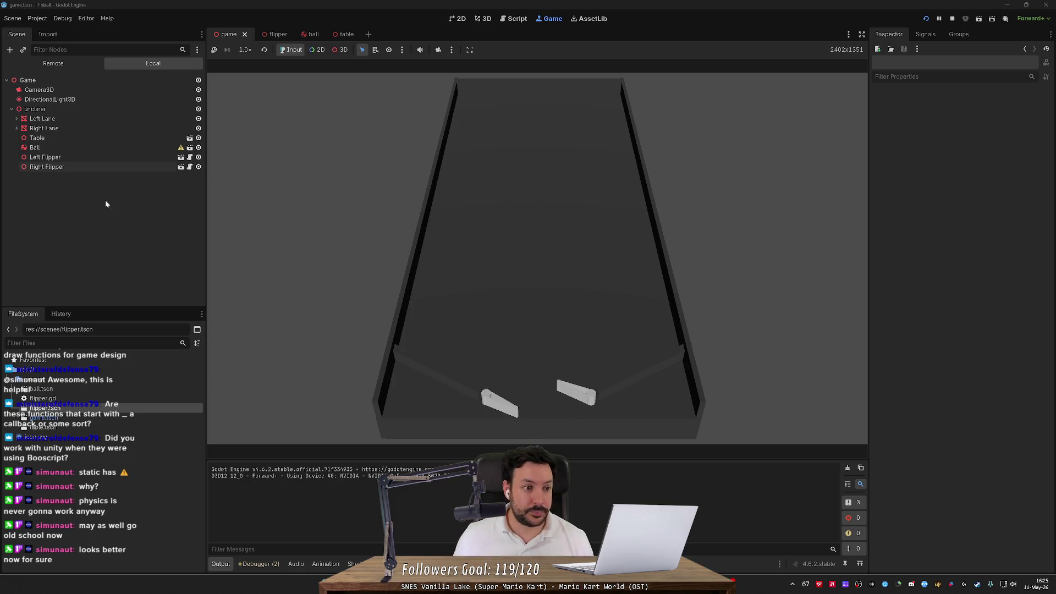
- In the Remote scene tree, compare the left and right hinges' live upper and lower limits
{"action": "left_click", "coordinate": [64, 67]}
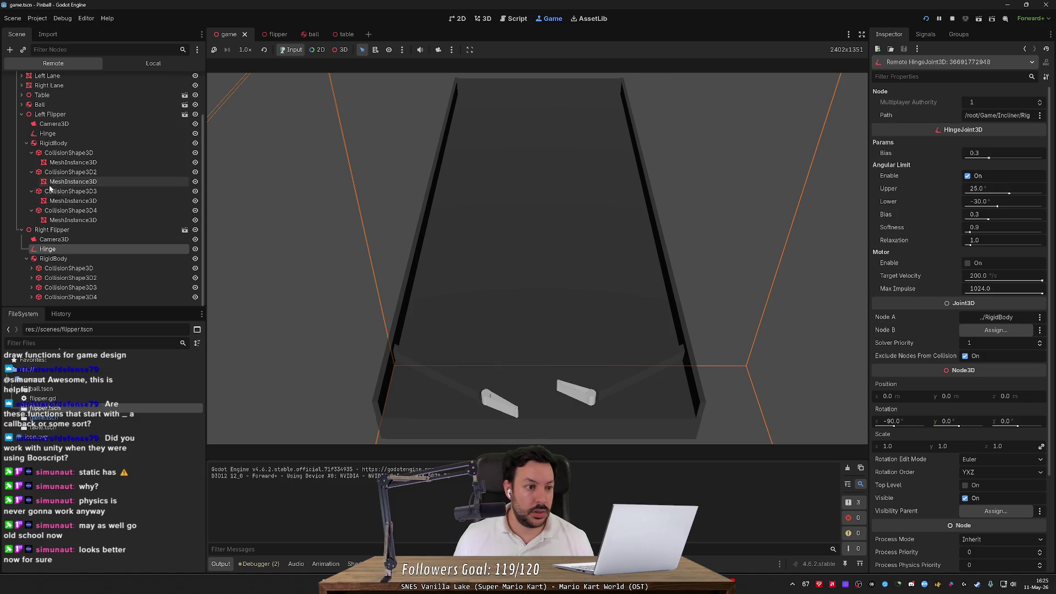
{"action": "left_click", "coordinate": [55, 135]}
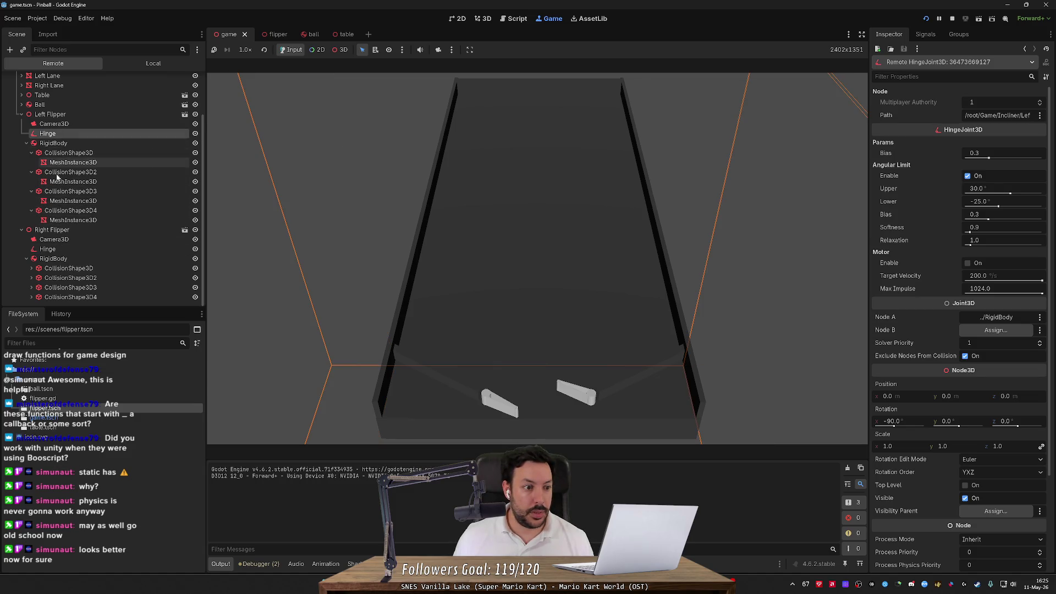
{"action": "left_click", "coordinate": [57, 248]}
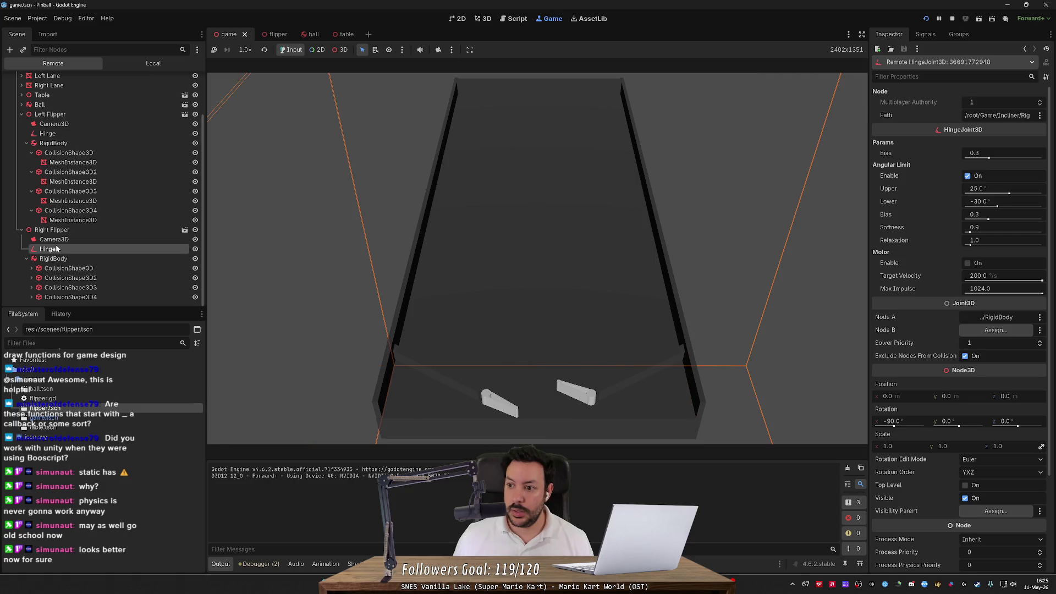
{"action": "left_click", "coordinate": [66, 134]}
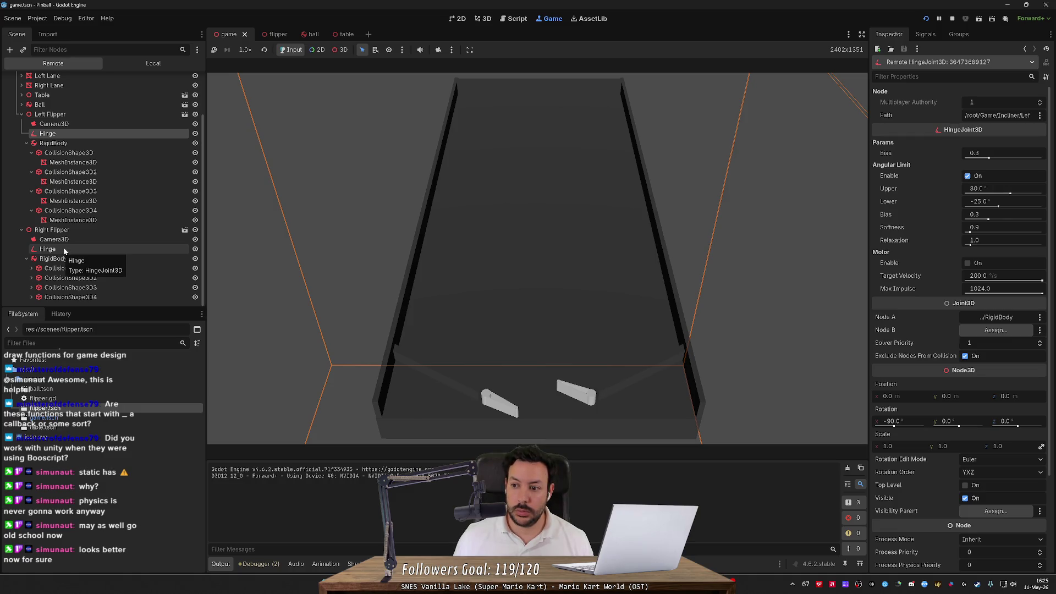
{"action": "left_click", "coordinate": [64, 250]}
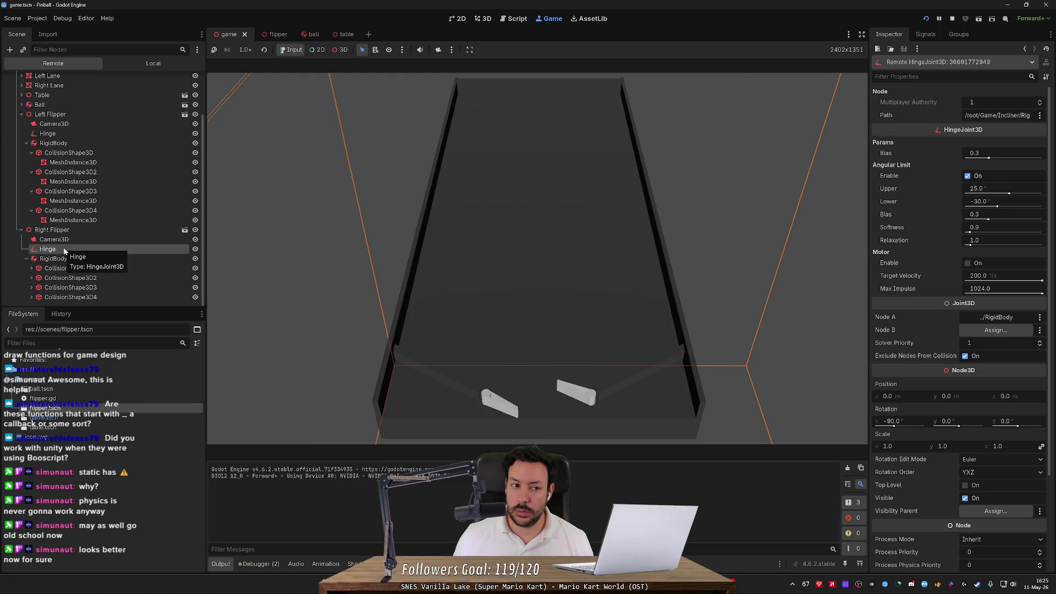
{"action": "key", "text": "alt+Tab"}
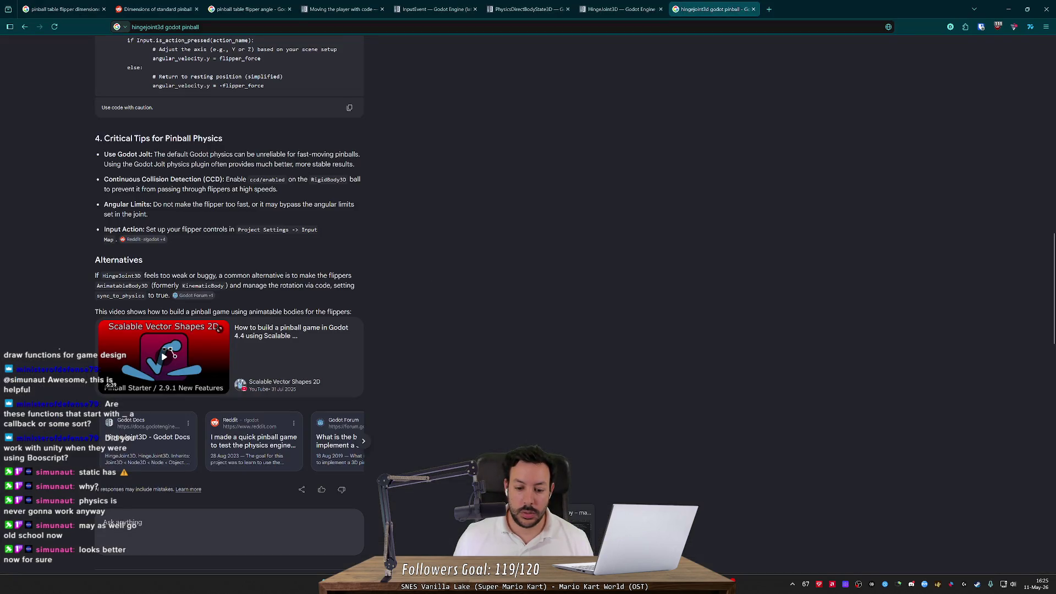
{"action": "key", "text": "alt+Tab"}
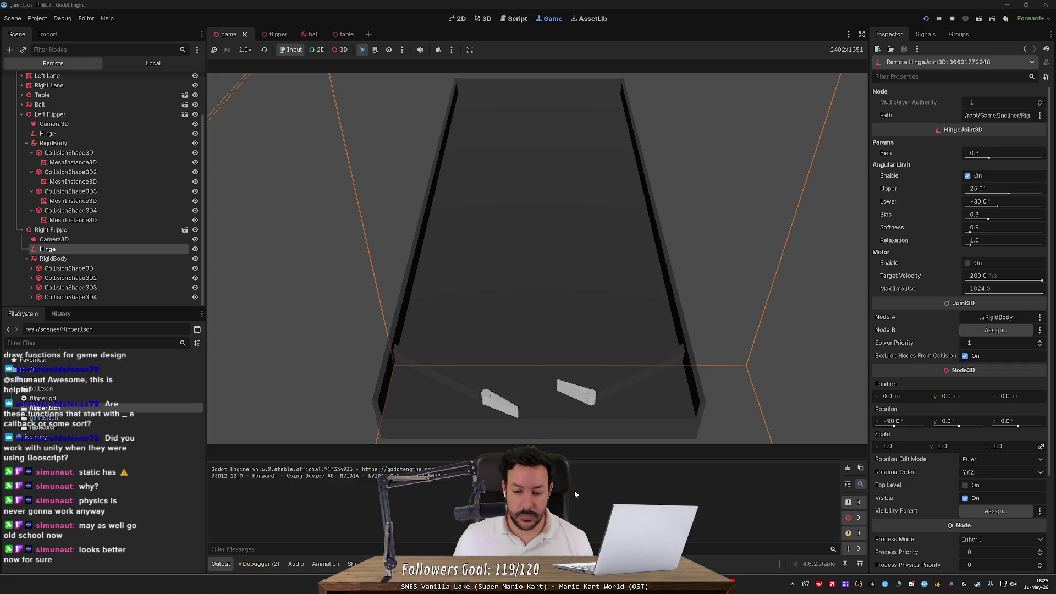
- Move the angle-sum deg_to_rad call from line 22 back into line 23's upper limit
{"action": "left_click", "coordinate": [513, 18]}
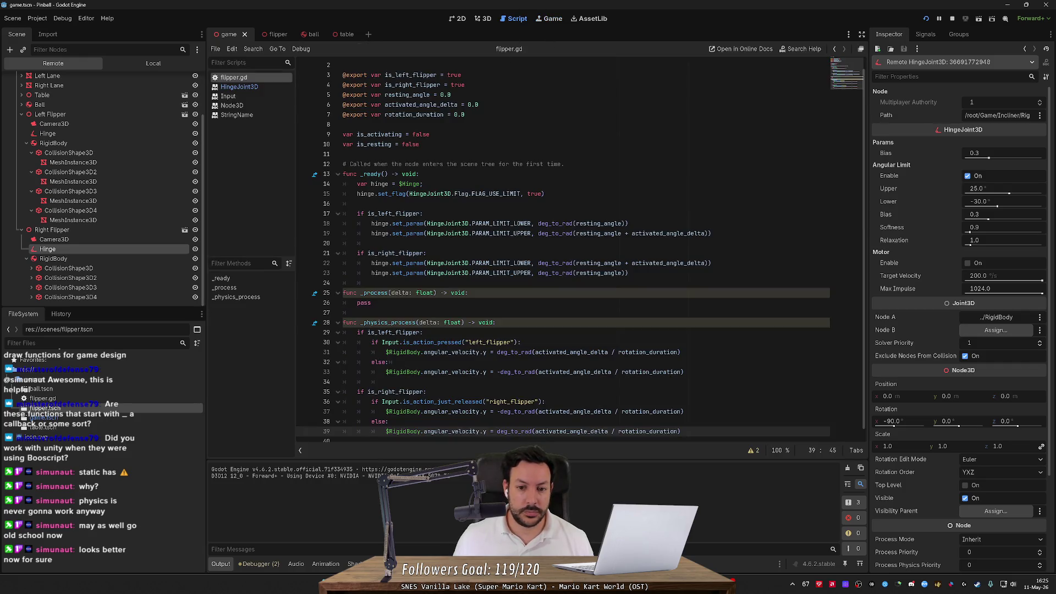
{"action": "left_click_drag", "start_coordinate": [537, 262], "coordinate": [709, 263]}
{"action": "key", "text": "BackSpace"}
{"action": "left_click", "coordinate": [537, 273]}
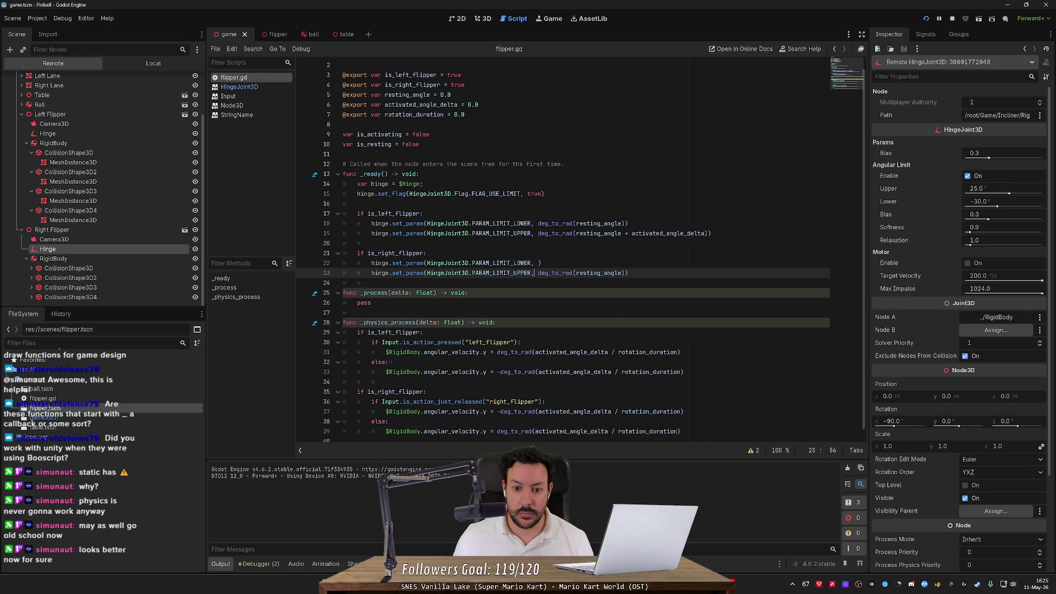
{"action": "key", "text": "ctrl+v"}
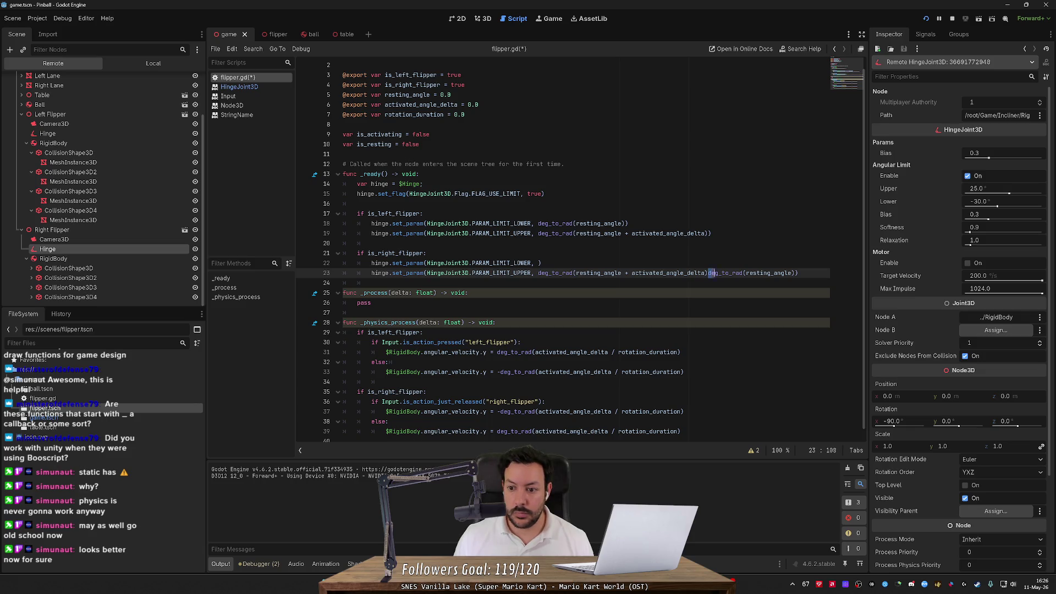
{"action": "key", "text": "ctrl+shift+Right"}
{"action": "key", "text": "ctrl+shift+Right"}
{"action": "key", "text": "ctrl+shift+Right"}
{"action": "key", "text": "BackSpace"}
- Restore resting_angle in line 22's lower limit, save, add a line 22 breakpoint, and run
{"action": "type", "text": ")"}
{"action": "key", "text": "Up"}
{"action": "key", "text": "Left"}
{"action": "key", "text": "ctrl+v"}
{"action": "key", "text": "ctrl+s"}
{"action": "left_click", "coordinate": [305, 262]}
{"action": "left_click", "coordinate": [927, 18]}
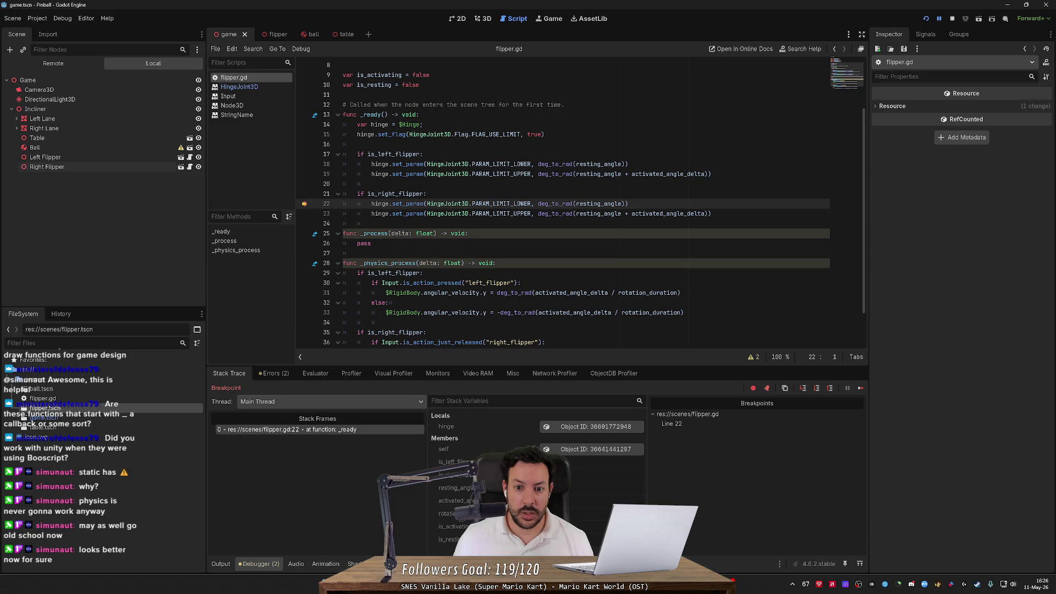
- At the line 22 breakpoint, confirm resting_angle reads 25.0, then continue and select the Right Flipper
{"action": "mouse_move", "coordinate": [597, 204]}
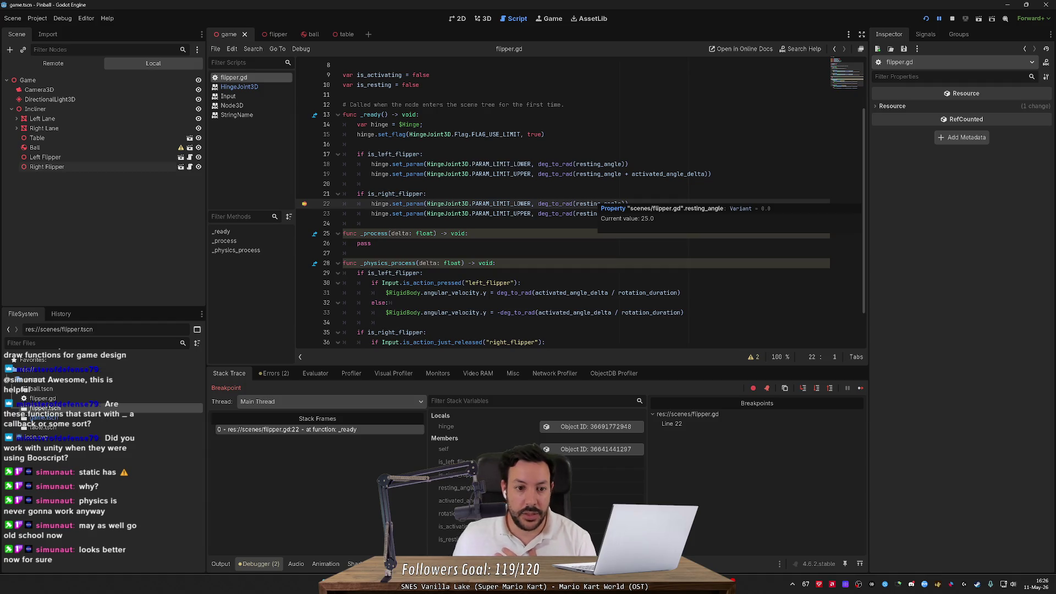
{"action": "mouse_move", "coordinate": [417, 212]}
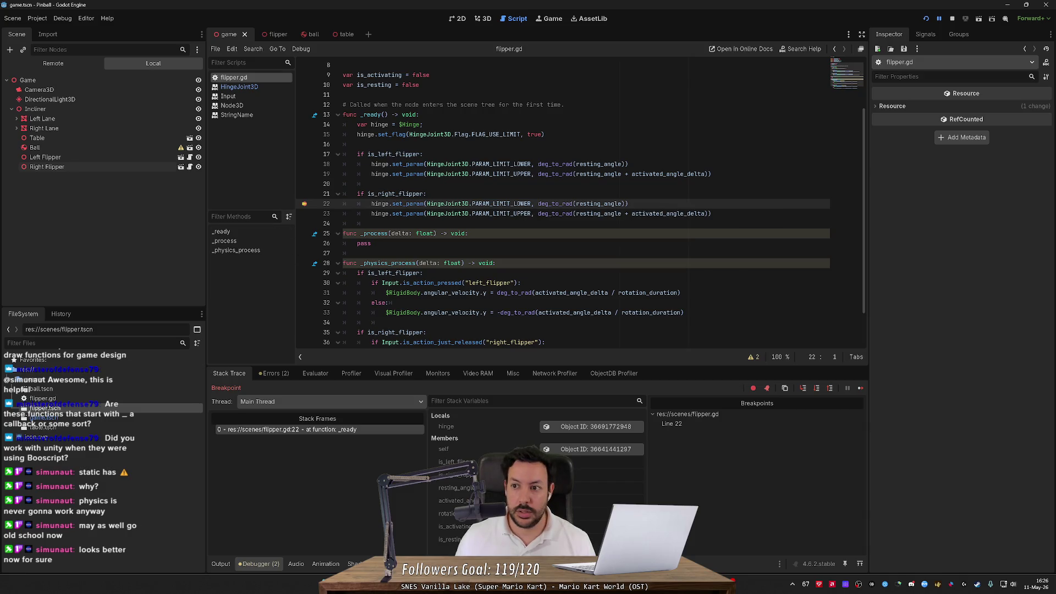
{"action": "left_click", "coordinate": [860, 387]}
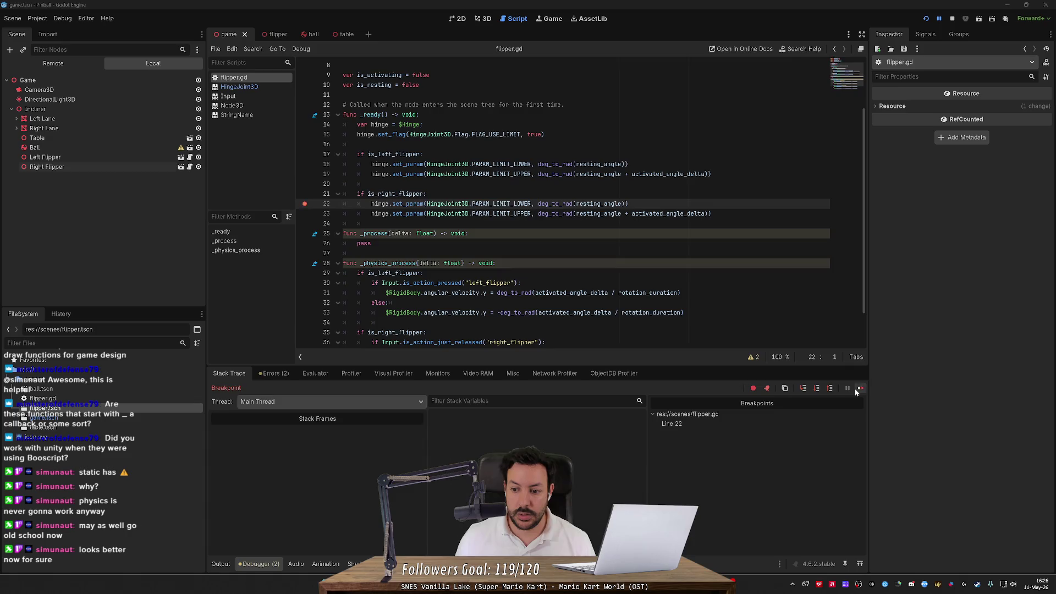
{"action": "left_click", "coordinate": [46, 166]}
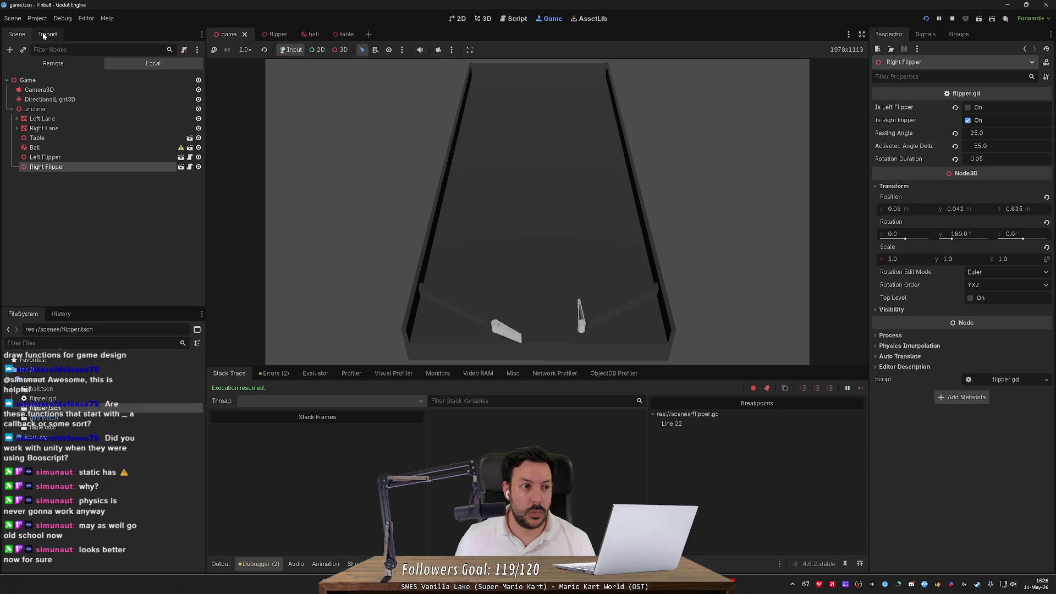
- Inspect both flippers' live hinge limits in the Remote tree, then stop the pinball game
{"action": "left_click", "coordinate": [52, 63]}
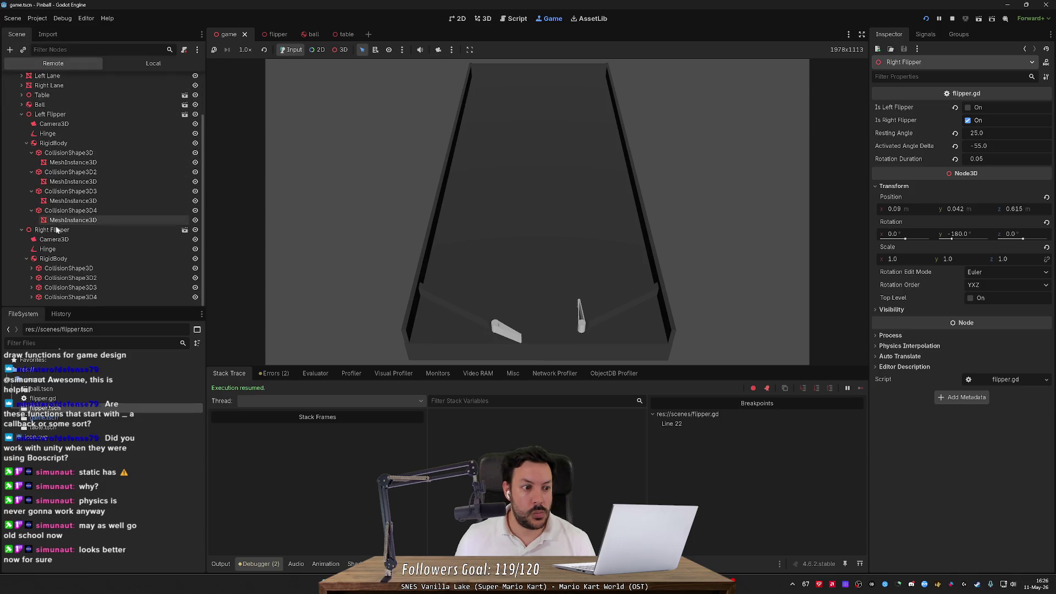
{"action": "left_click", "coordinate": [57, 252]}
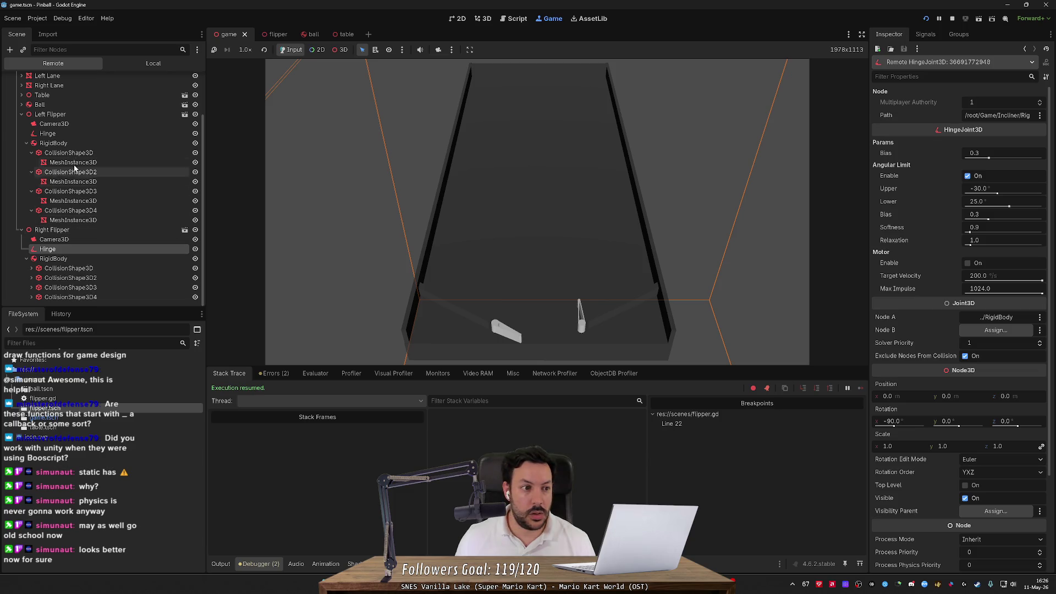
{"action": "left_click", "coordinate": [71, 135]}
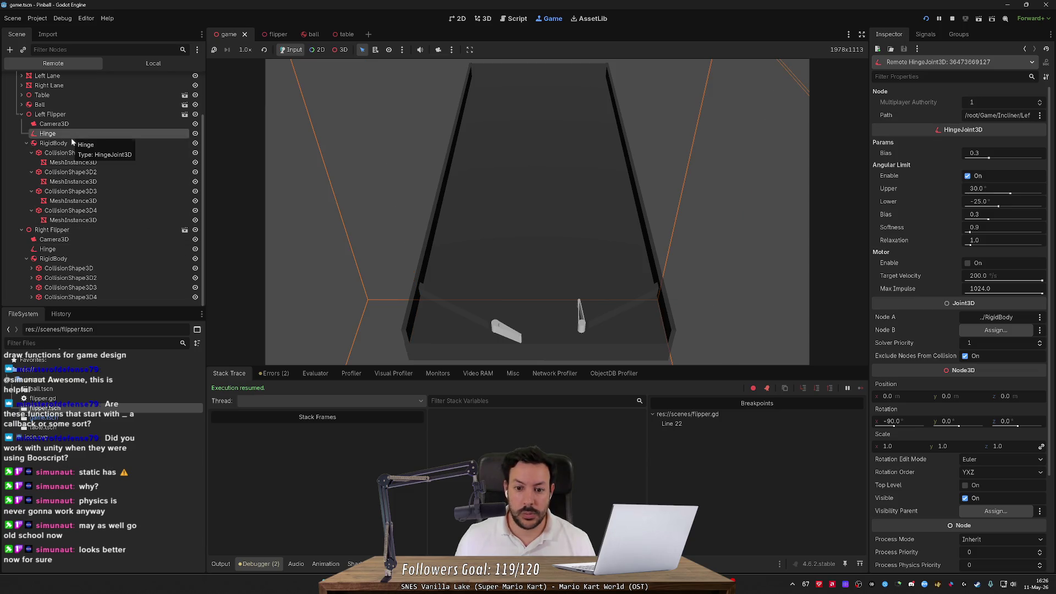
{"action": "left_click", "coordinate": [90, 255]}
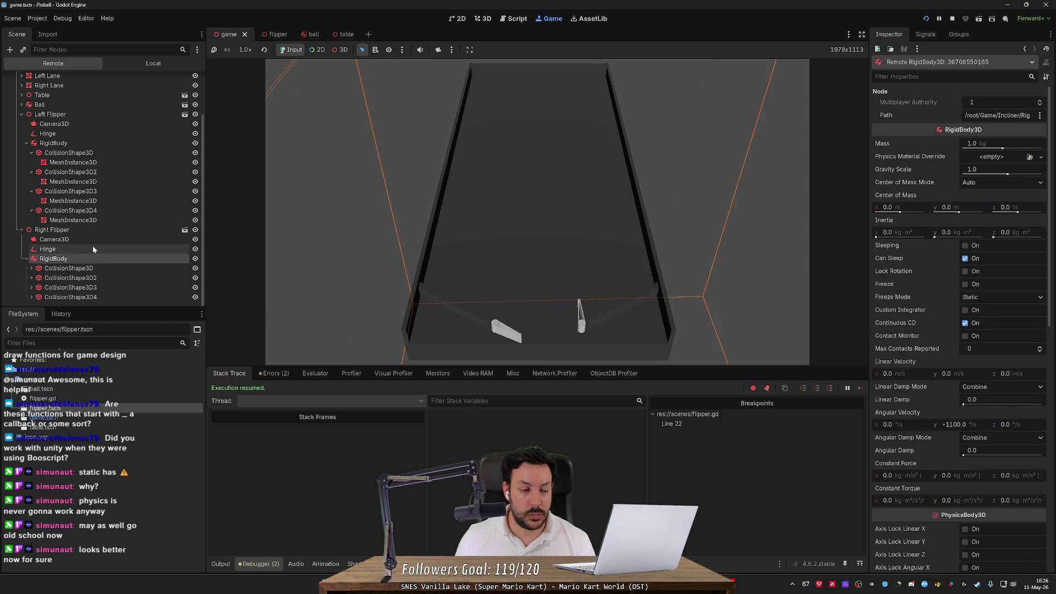
{"action": "left_click", "coordinate": [93, 248]}
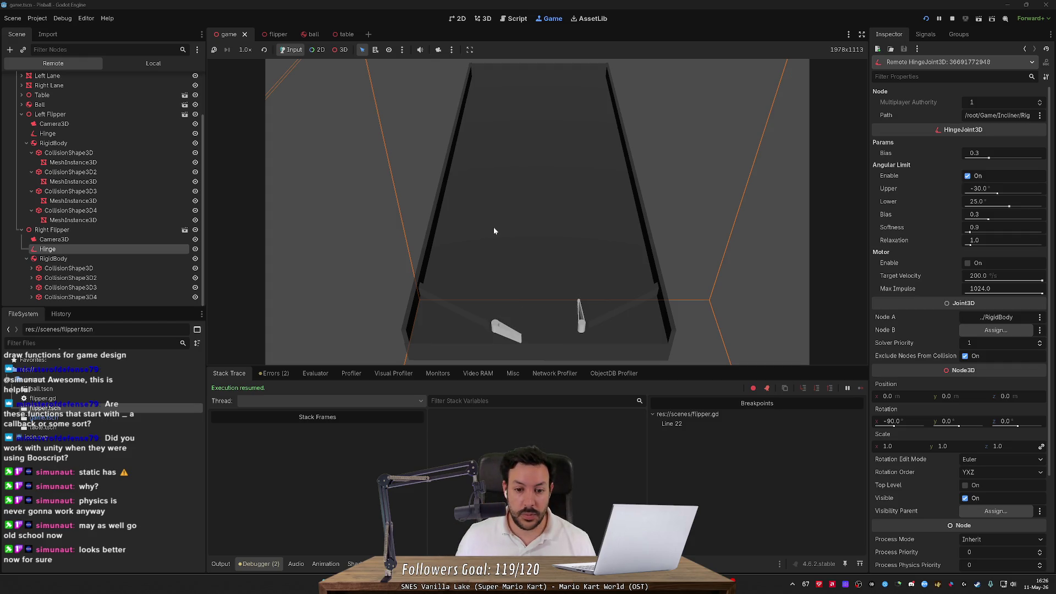
{"action": "left_click", "coordinate": [954, 20]}
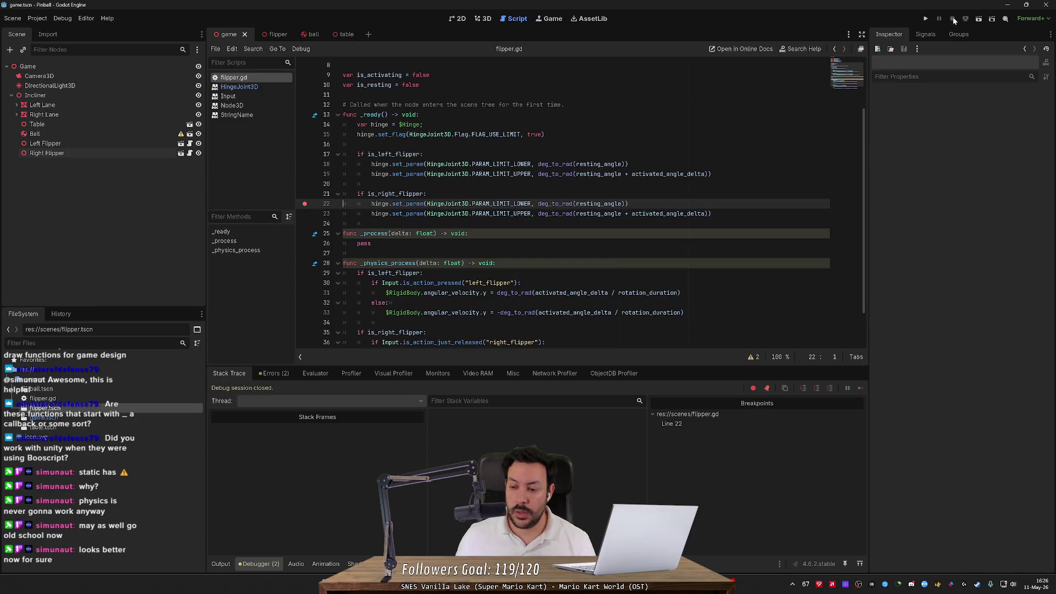
- Set the Left Flipper's Rotation Duration to 0.01
{"action": "key", "text": "alt+Tab"}
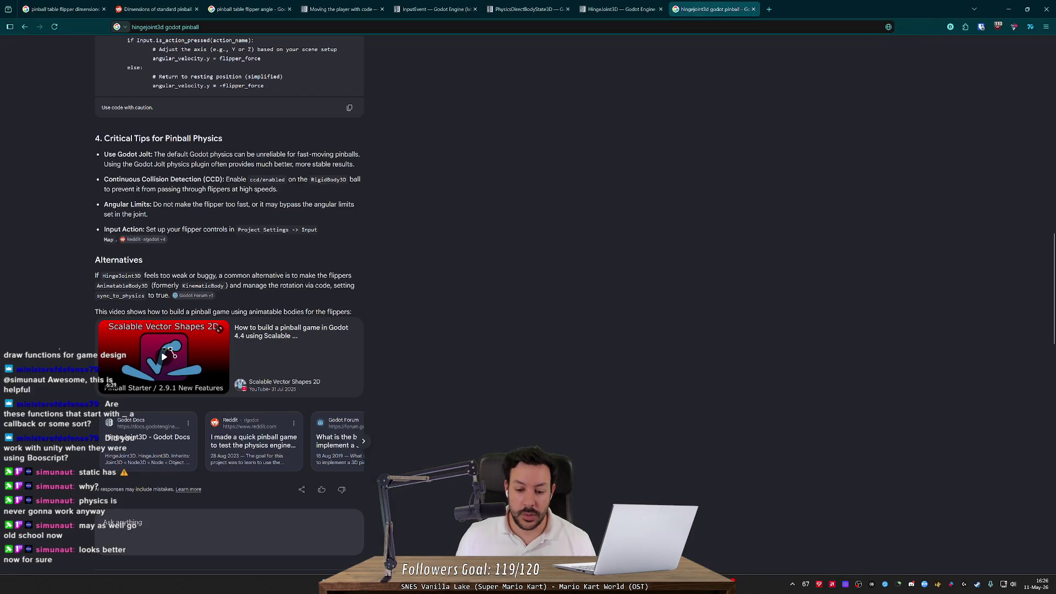
{"action": "key", "text": "alt+Tab"}
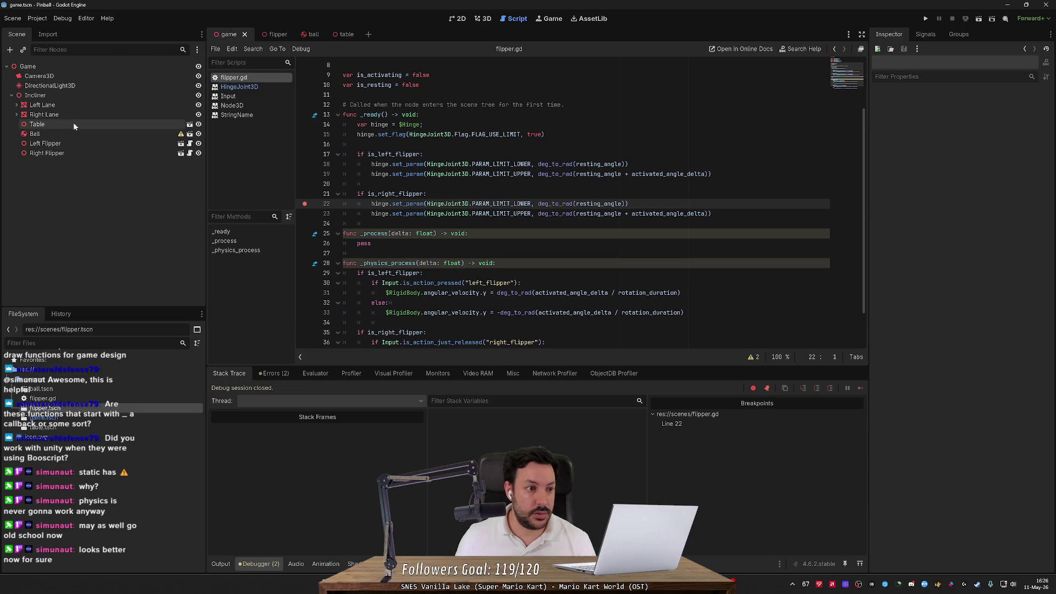
{"action": "left_click", "coordinate": [61, 143]}
{"action": "left_click", "coordinate": [1007, 160]}
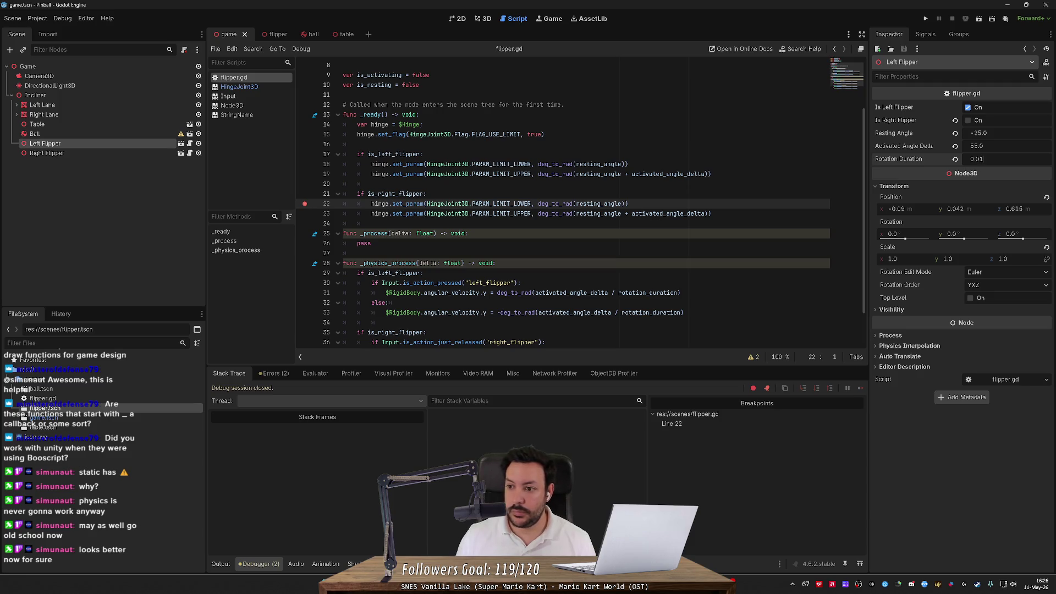
- Test-run the table, removing the line 22 breakpoint and resuming, then stop the game
{"action": "left_click", "coordinate": [925, 18]}
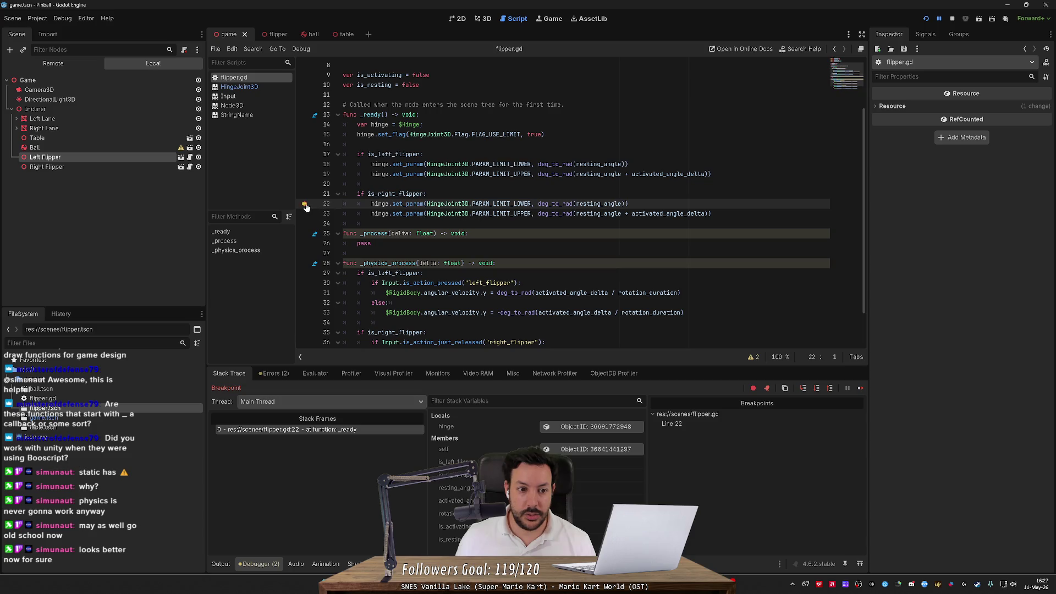
{"action": "left_click", "coordinate": [305, 205]}
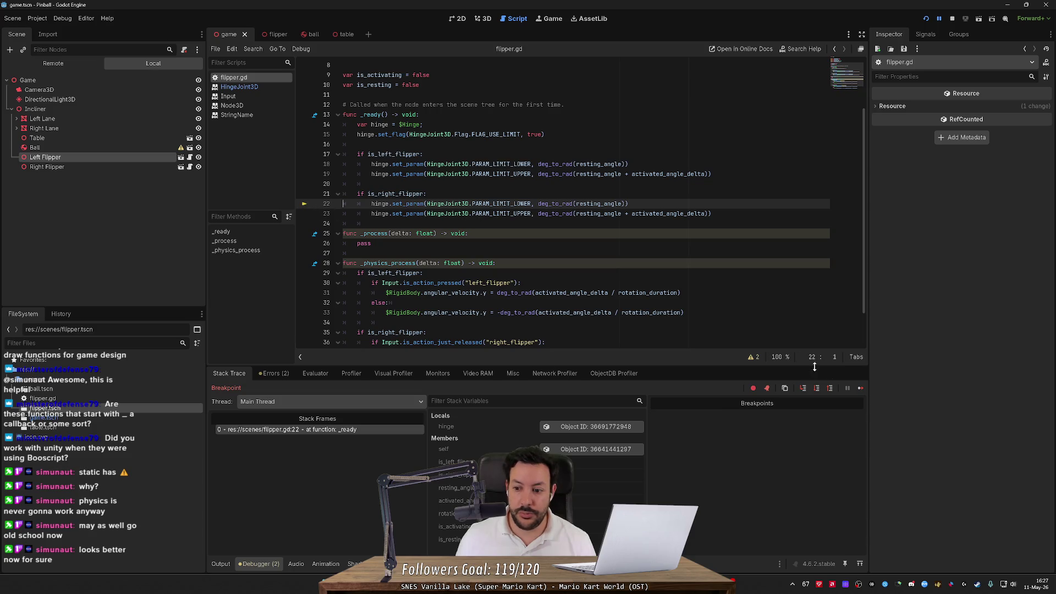
{"action": "left_click", "coordinate": [859, 389]}
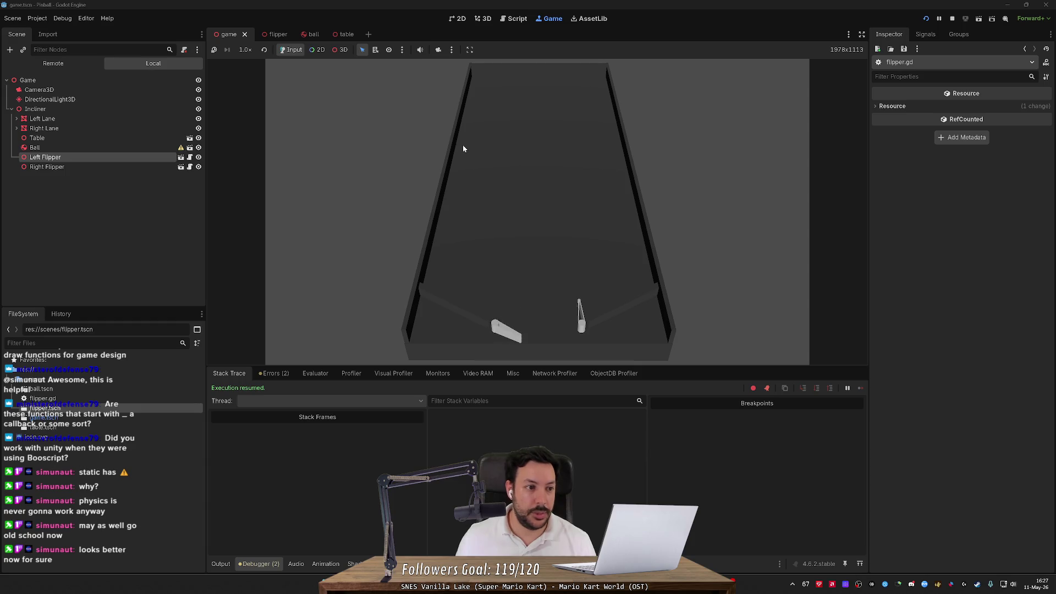
{"action": "left_click", "coordinate": [952, 18]}
{"action": "left_click", "coordinate": [35, 134]}
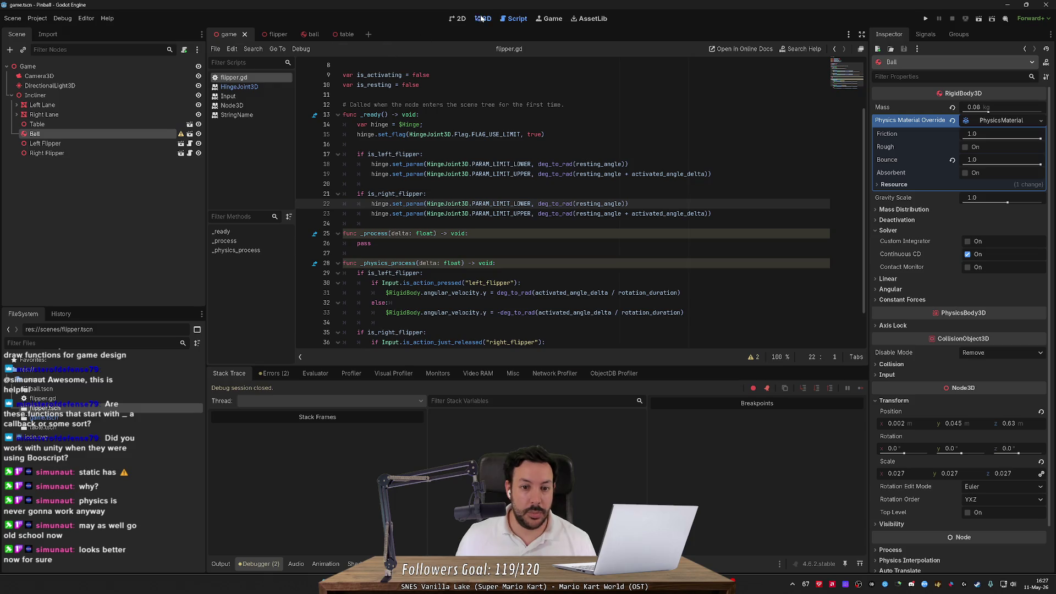
- In the 3D view, move the ball up near the top of the table
{"action": "left_click", "coordinate": [482, 18]}
{"action": "key", "text": "w"}
{"action": "left_click_drag", "start_coordinate": [513, 285], "coordinate": [464, 99]}
- Replay the game several times, flicking the left flipper at the ball, then stop
{"action": "left_click", "coordinate": [925, 18]}
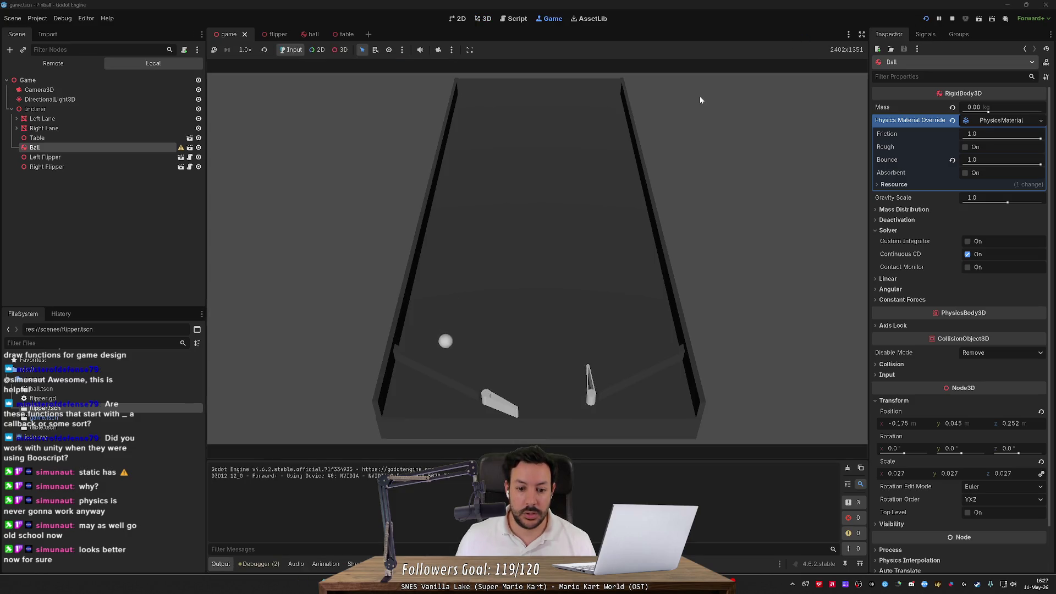
{"action": "key", "text": "Left"}
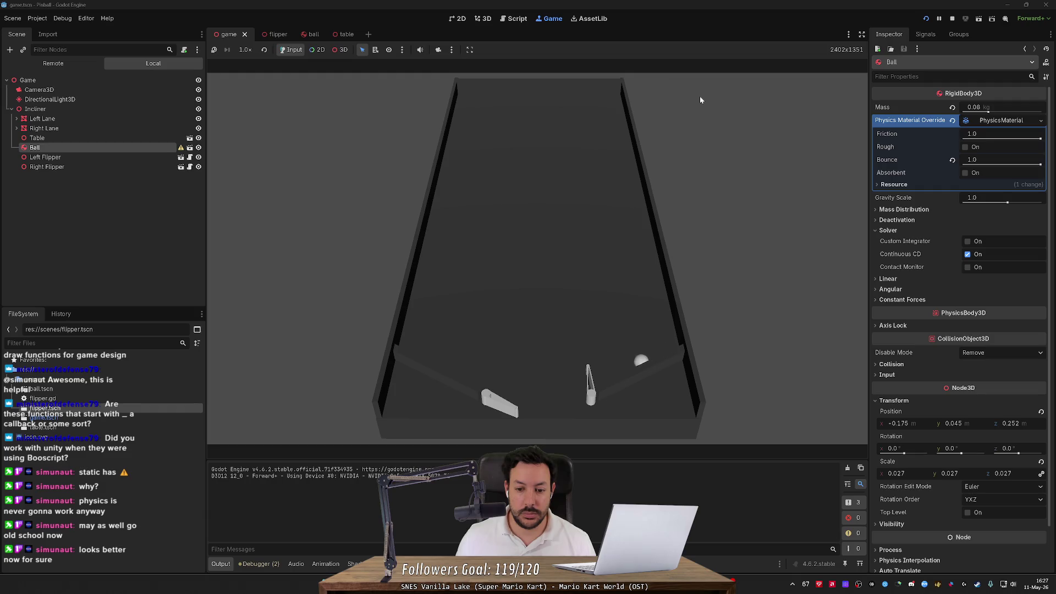
{"action": "key", "text": "F5"}
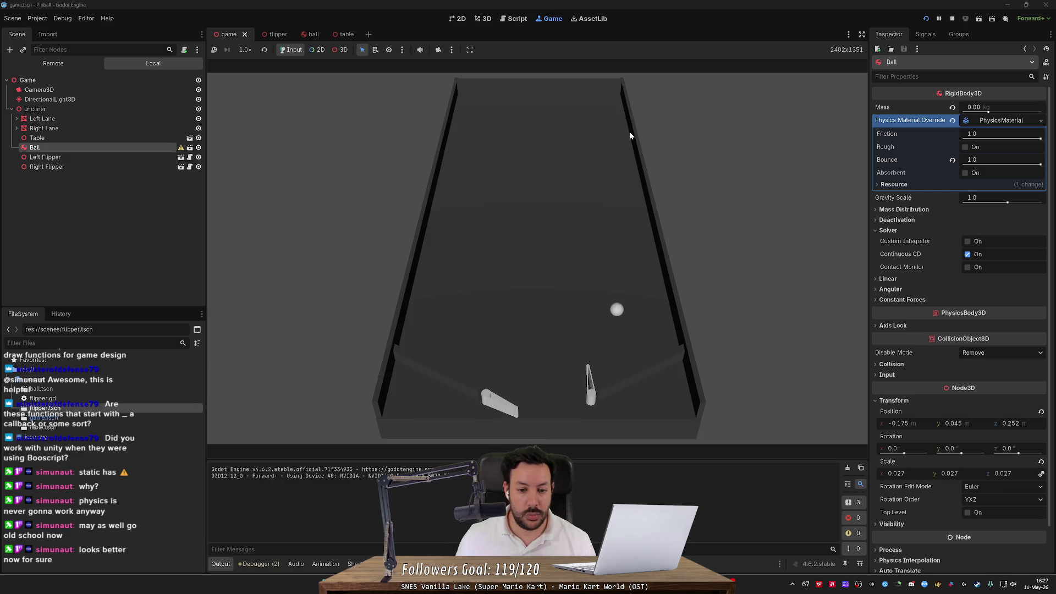
{"action": "left_click", "coordinate": [922, 21]}
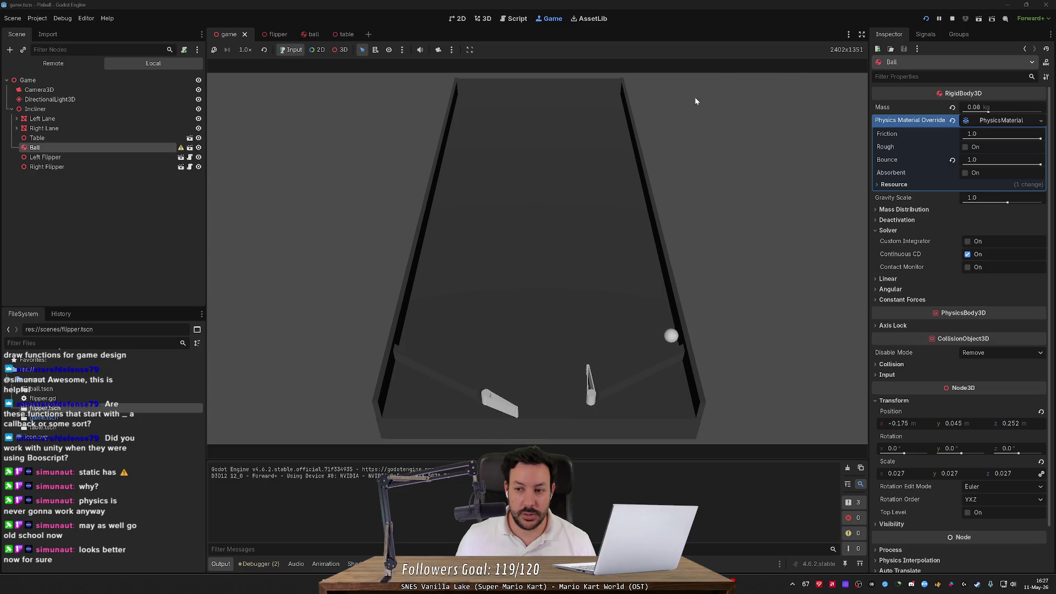
{"action": "left_click", "coordinate": [926, 19]}
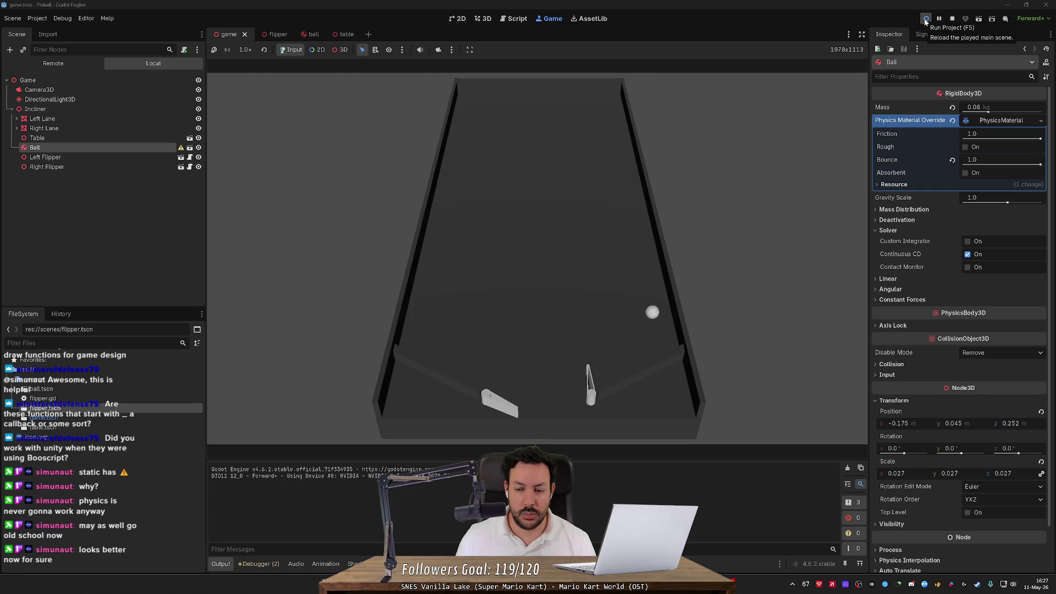
{"action": "left_click", "coordinate": [926, 19]}
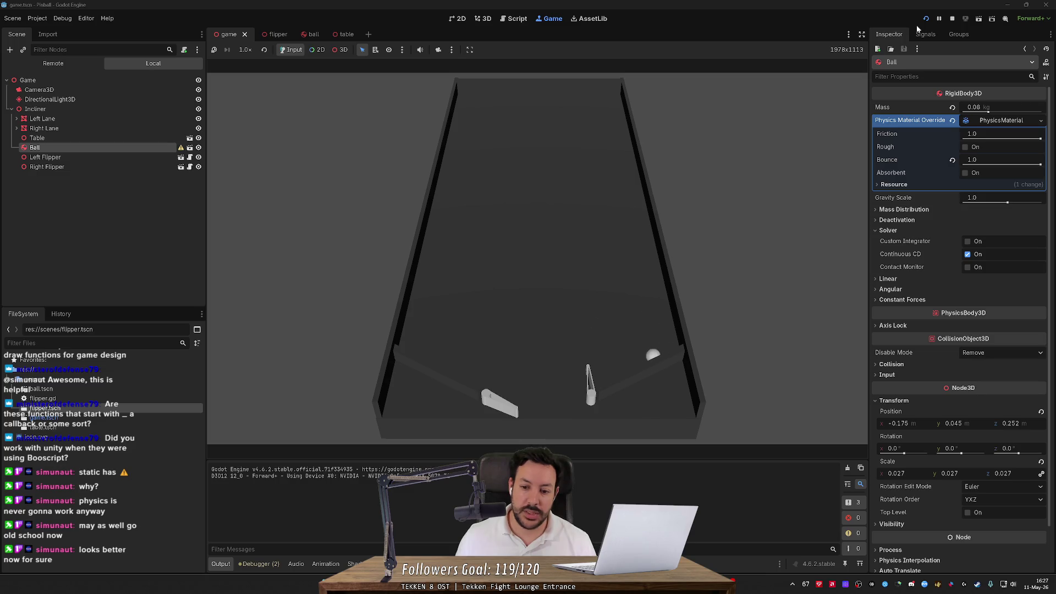
{"action": "left_click", "coordinate": [926, 20]}
{"action": "key", "text": "Left"}
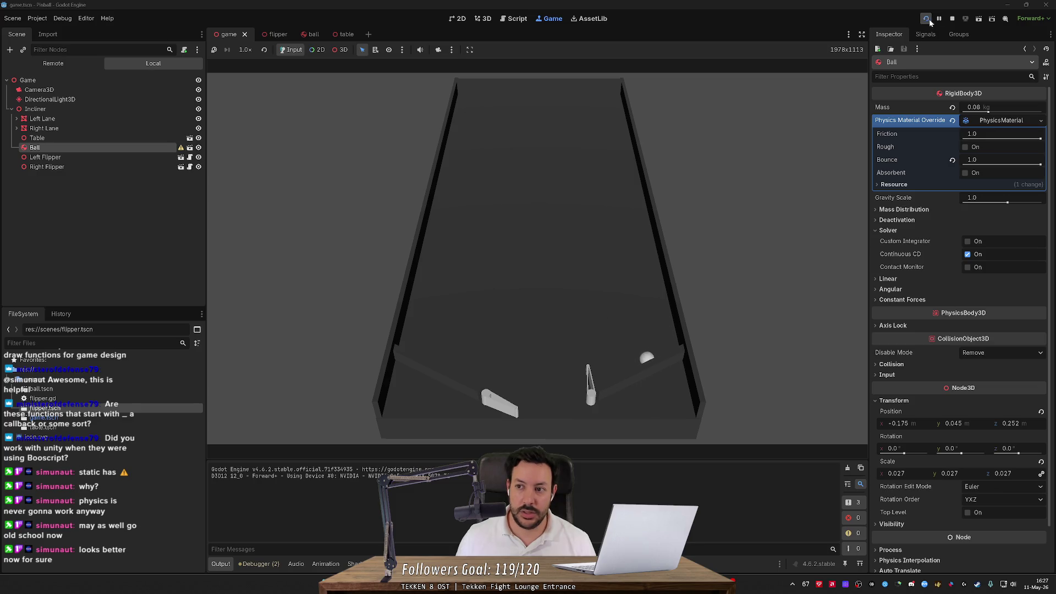
{"action": "left_click", "coordinate": [951, 19]}
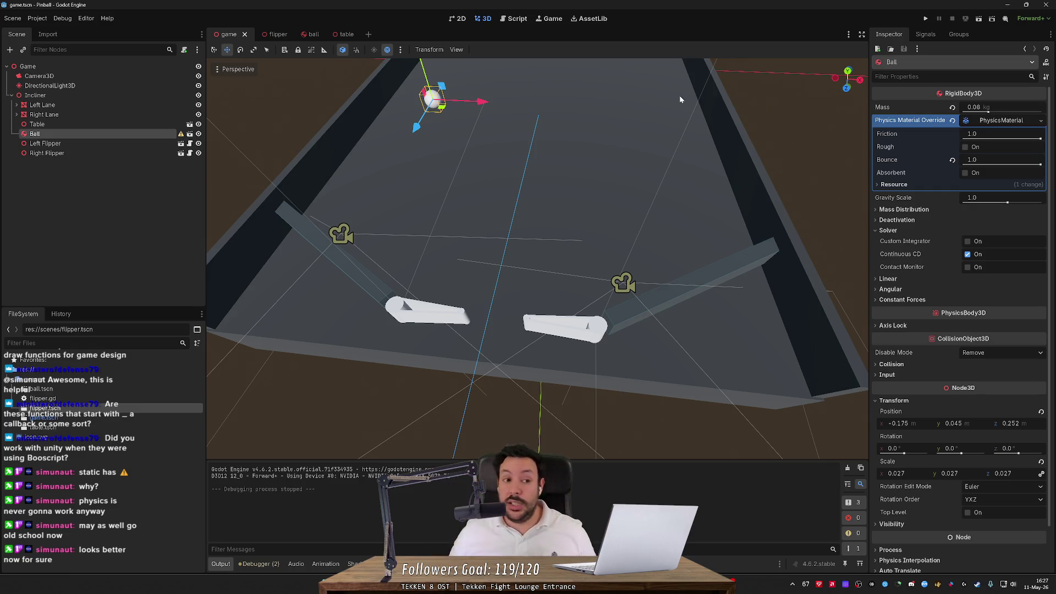
- Delete the Hinge node from the flipper scene, save the scene, and switch to flipper.gd
{"action": "left_click", "coordinate": [272, 35]}
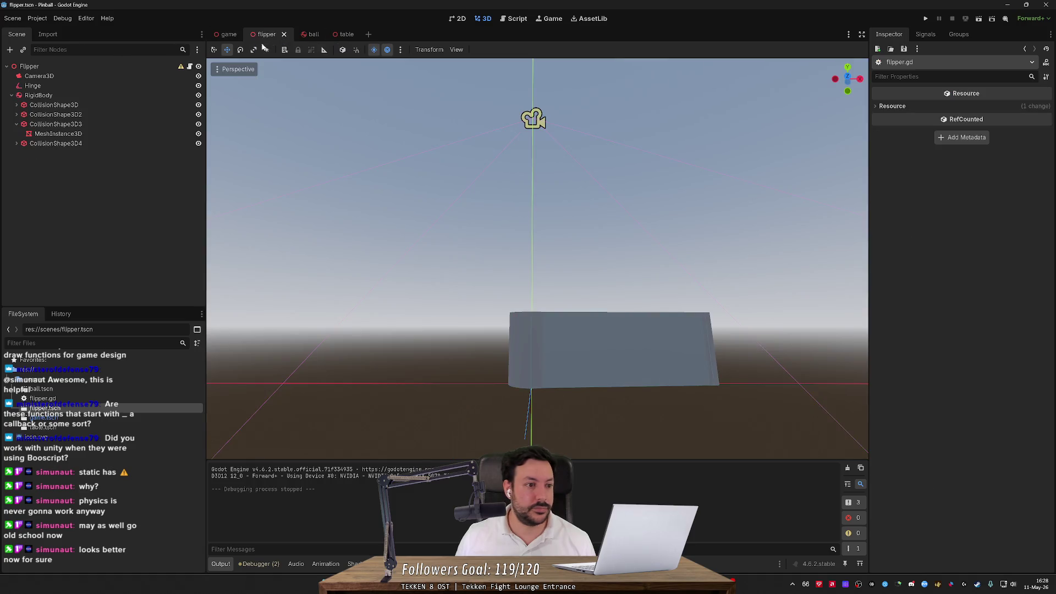
{"action": "left_click", "coordinate": [75, 133]}
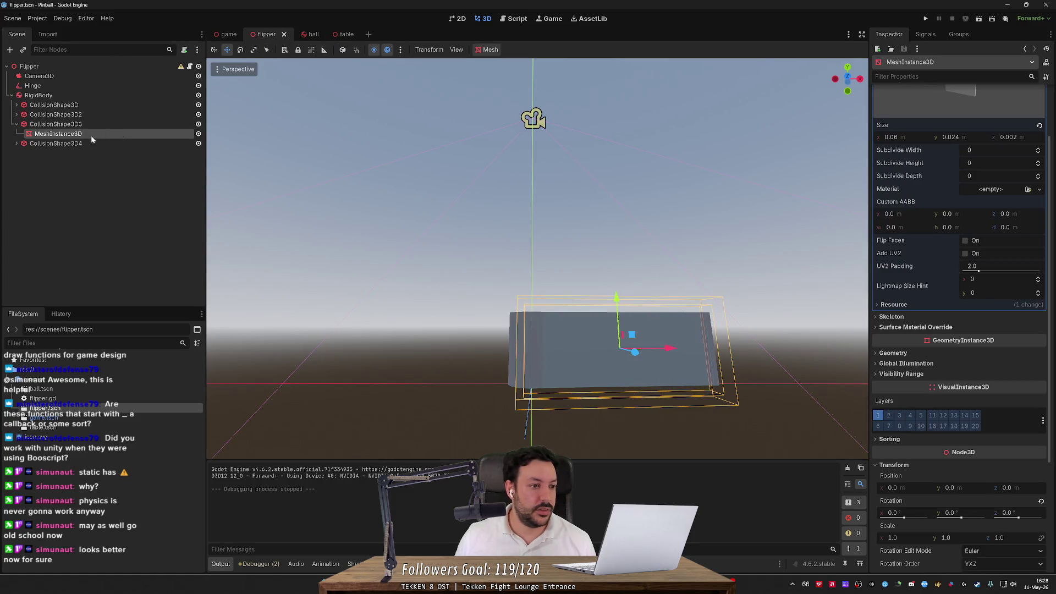
{"action": "left_click", "coordinate": [16, 124]}
{"action": "left_click", "coordinate": [56, 85]}
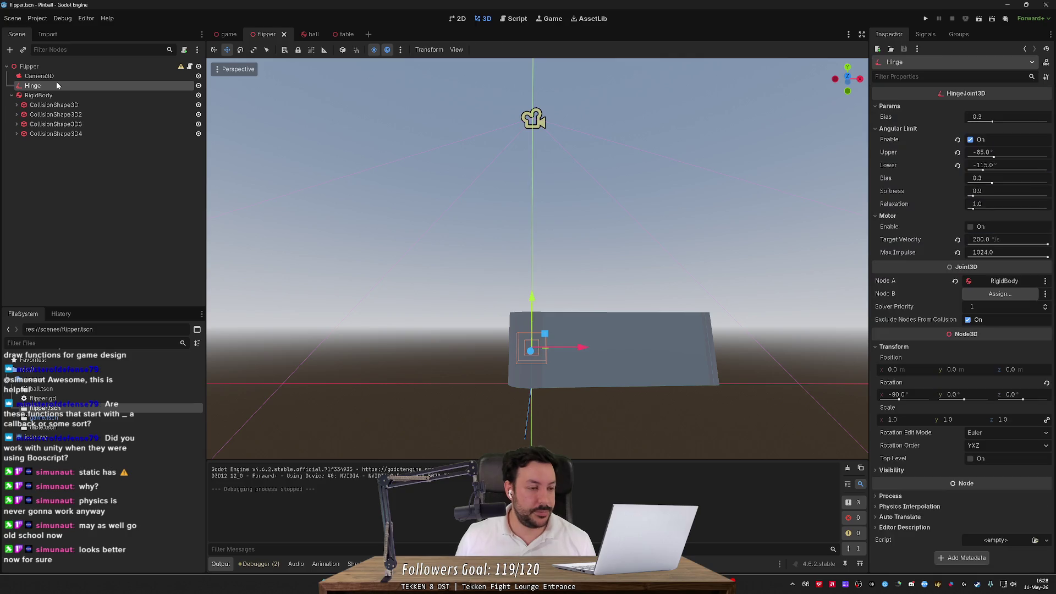
{"action": "key", "text": "Delete"}
{"action": "key", "text": "Return"}
{"action": "left_click", "coordinate": [56, 86]}
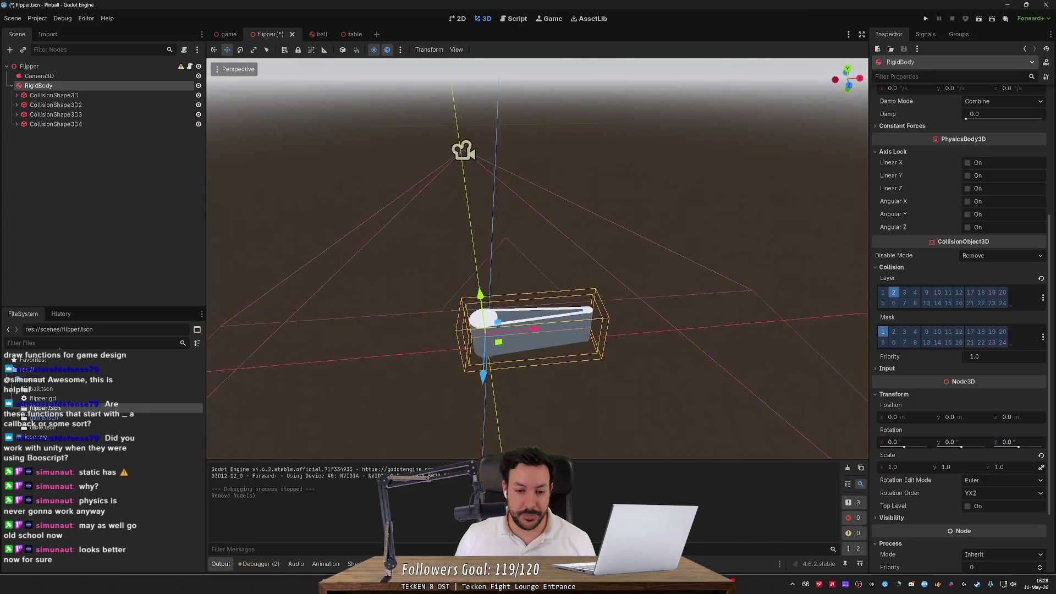
{"action": "key", "text": "ctrl+s"}
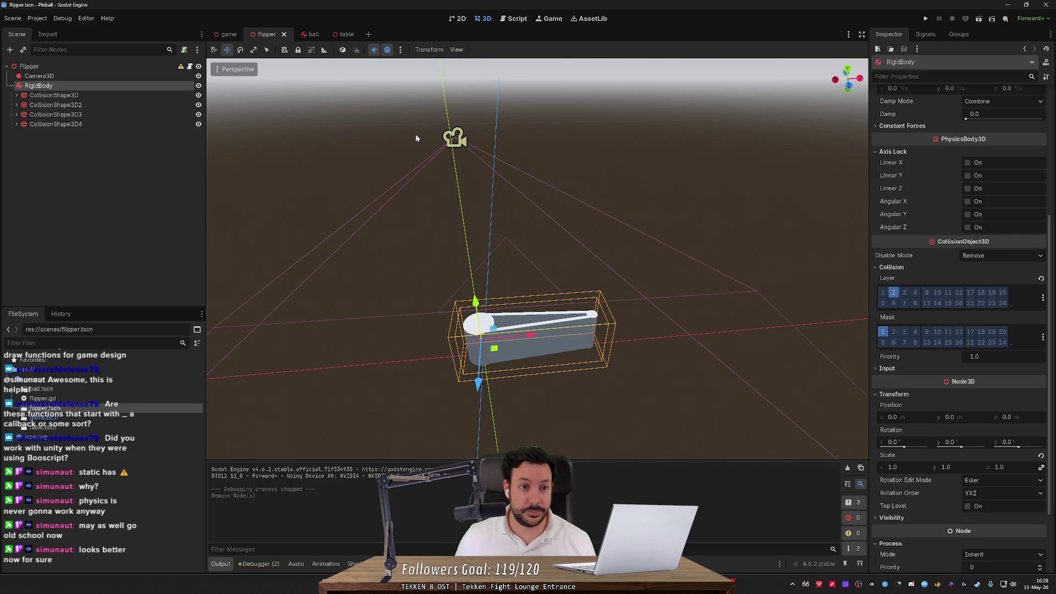
{"action": "left_click", "coordinate": [518, 18]}
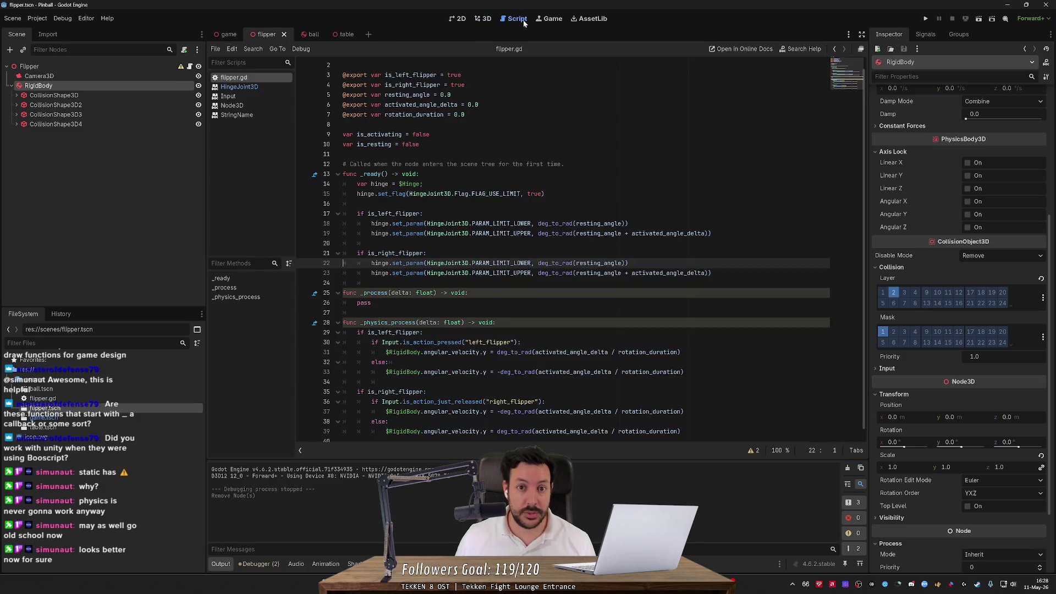
- Test-run the game, then replace flipper.gd's _ready hinge setup code with a single pass
{"action": "left_click", "coordinate": [923, 18]}
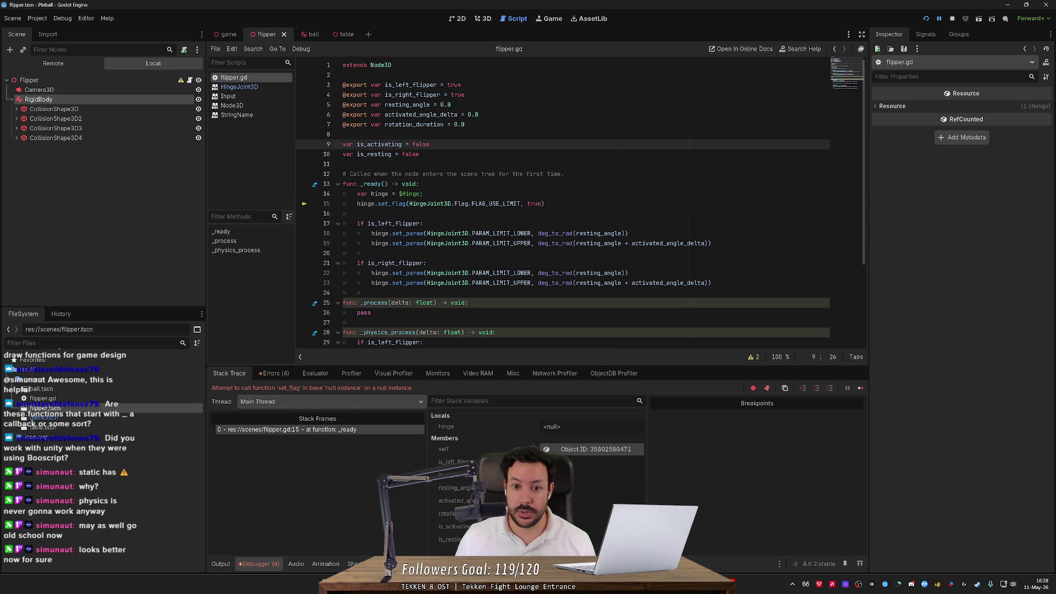
{"action": "left_click", "coordinate": [358, 214]}
{"action": "left_click_drag", "start_coordinate": [385, 292], "coordinate": [421, 184]}
{"action": "key", "text": "BackSpace"}
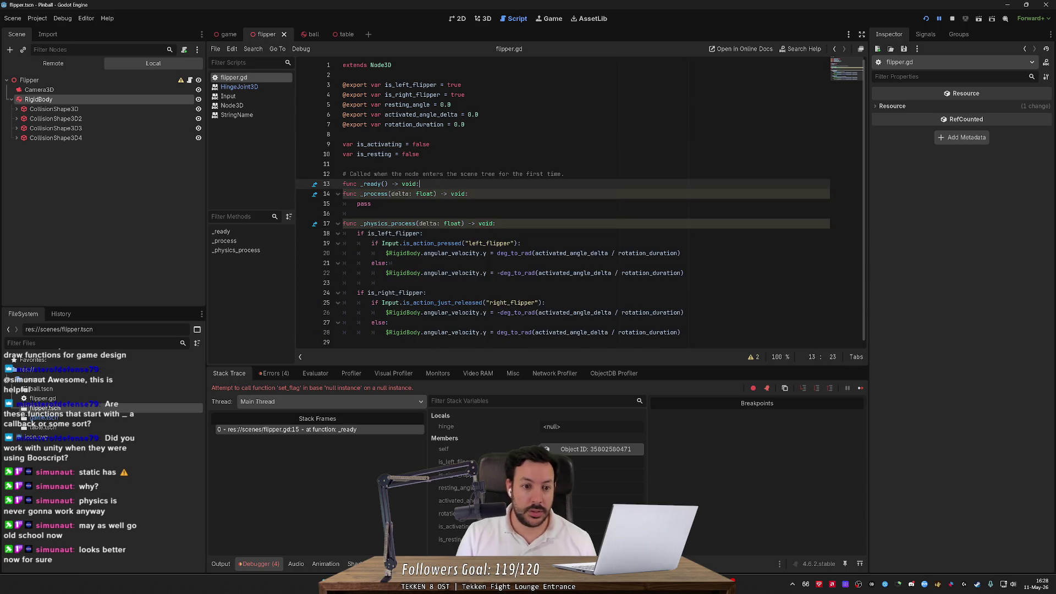
{"action": "key", "text": "Return"}
{"action": "type", "text": "pass"}
{"action": "key", "text": "Return"}
- Run the game with the emptied _ready, restart it once, then stop it
{"action": "left_click", "coordinate": [925, 18]}
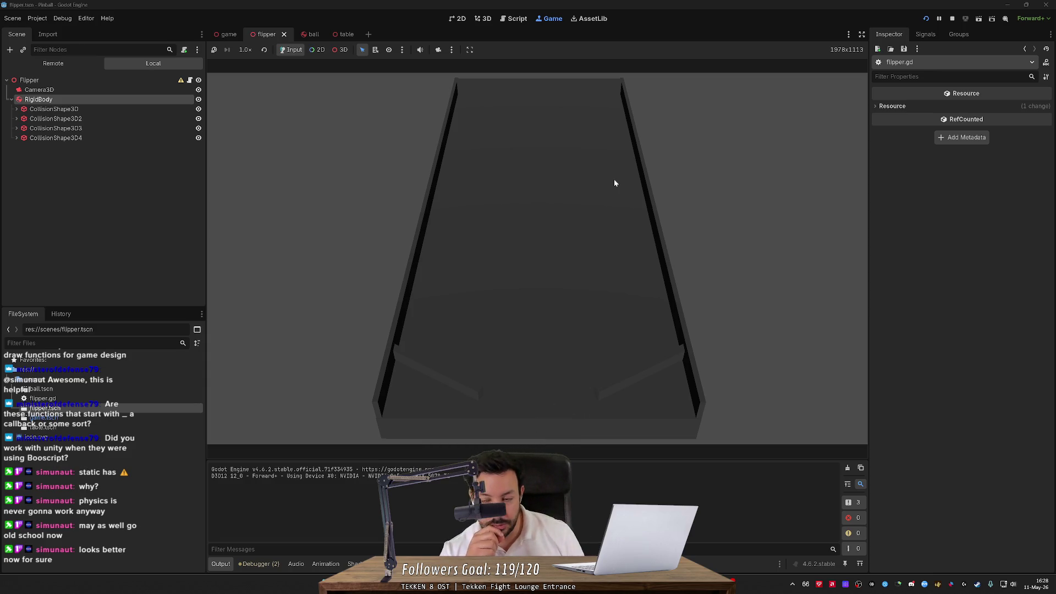
{"action": "left_click", "coordinate": [926, 18]}
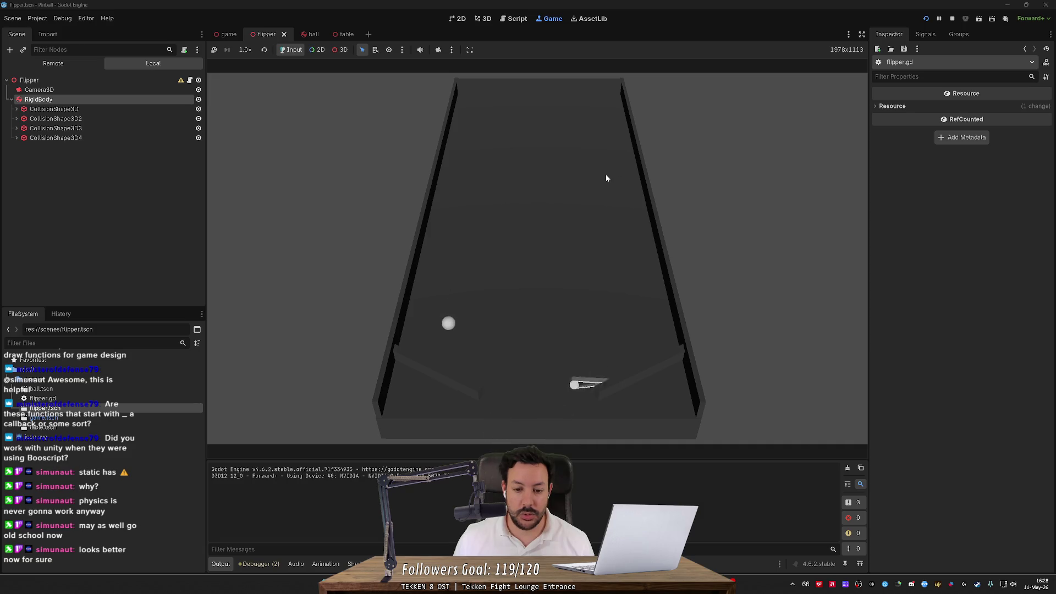
{"action": "left_click", "coordinate": [952, 18]}
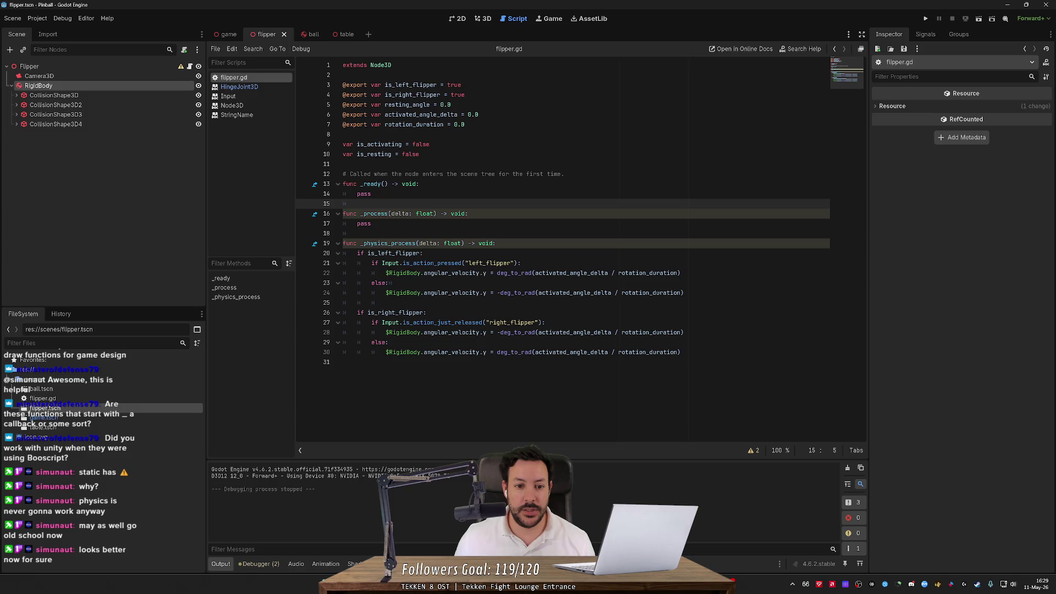
- Insert a return as the first line of _physics_process, skipping the flipper velocity code, and run the game
{"action": "left_click", "coordinate": [421, 273]}
{"action": "mouse_move", "coordinate": [465, 273]}
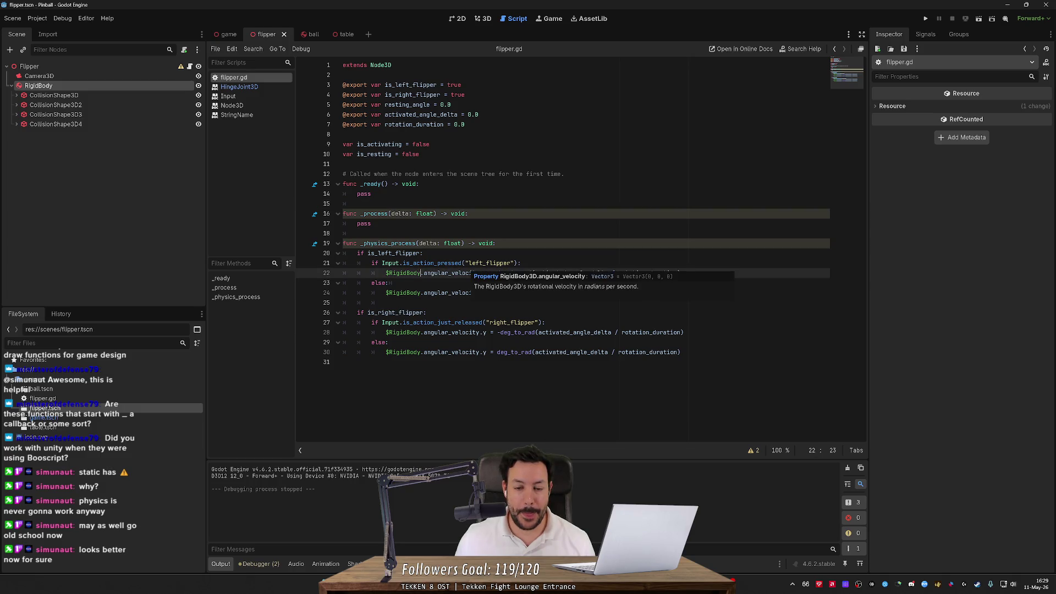
{"action": "left_click", "coordinate": [399, 283]}
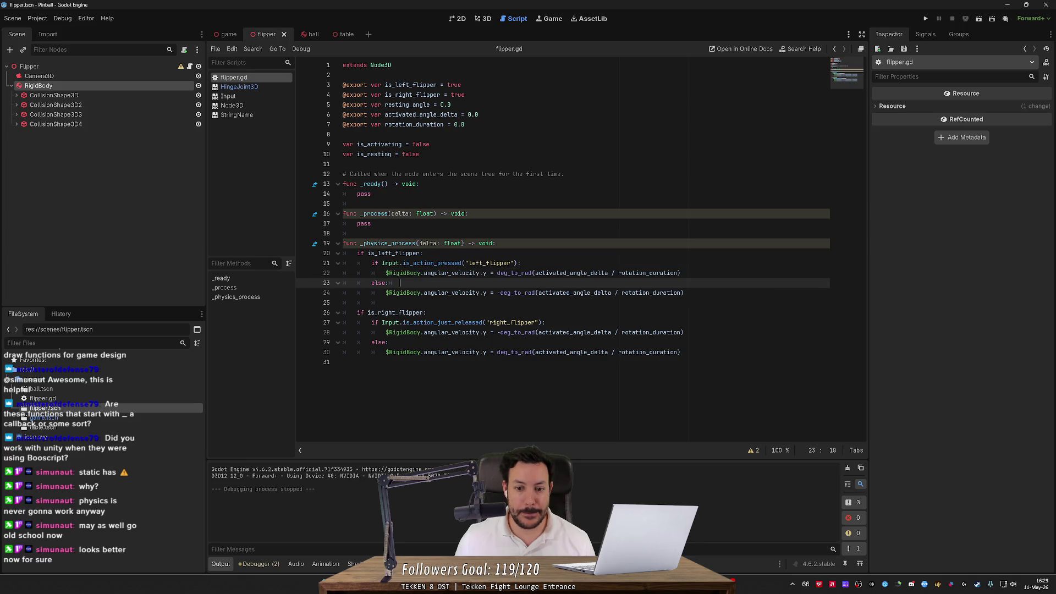
{"action": "mouse_move", "coordinate": [465, 293]}
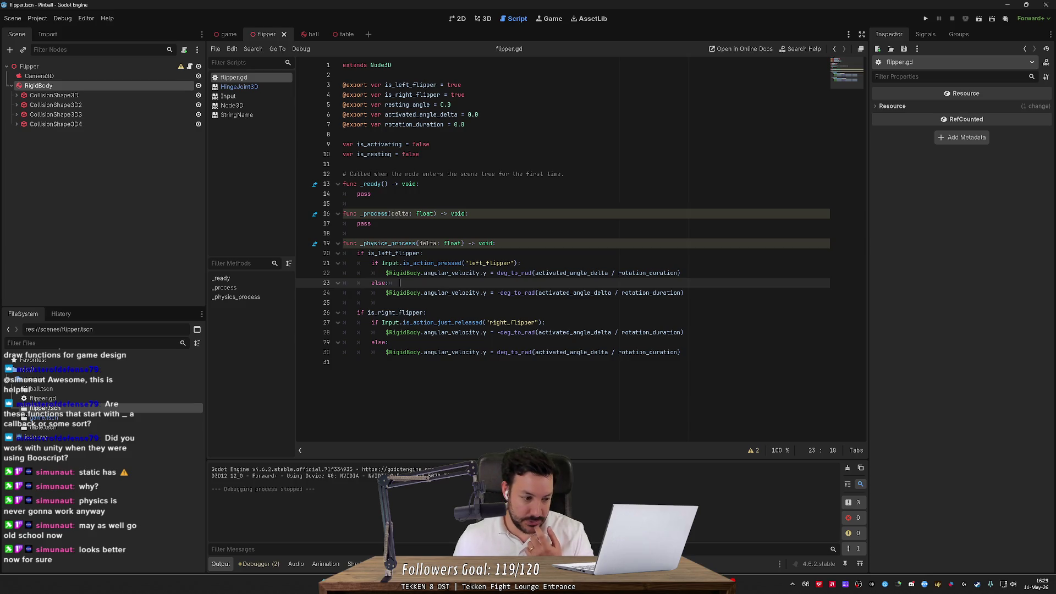
{"action": "left_click", "coordinate": [495, 243]}
{"action": "key", "text": "Return"}
{"action": "type", "text": "return"}
{"action": "key", "text": "Return"}
{"action": "left_click", "coordinate": [925, 19]}
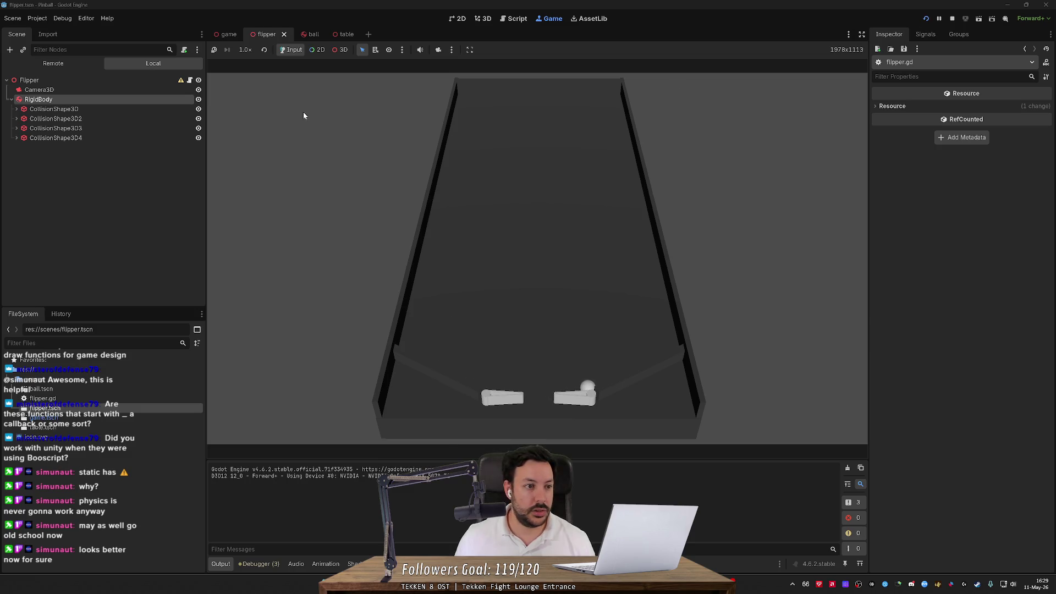
- In the Remote scene tree, select the running Left Flipper's RigidBody
{"action": "left_click", "coordinate": [53, 63]}
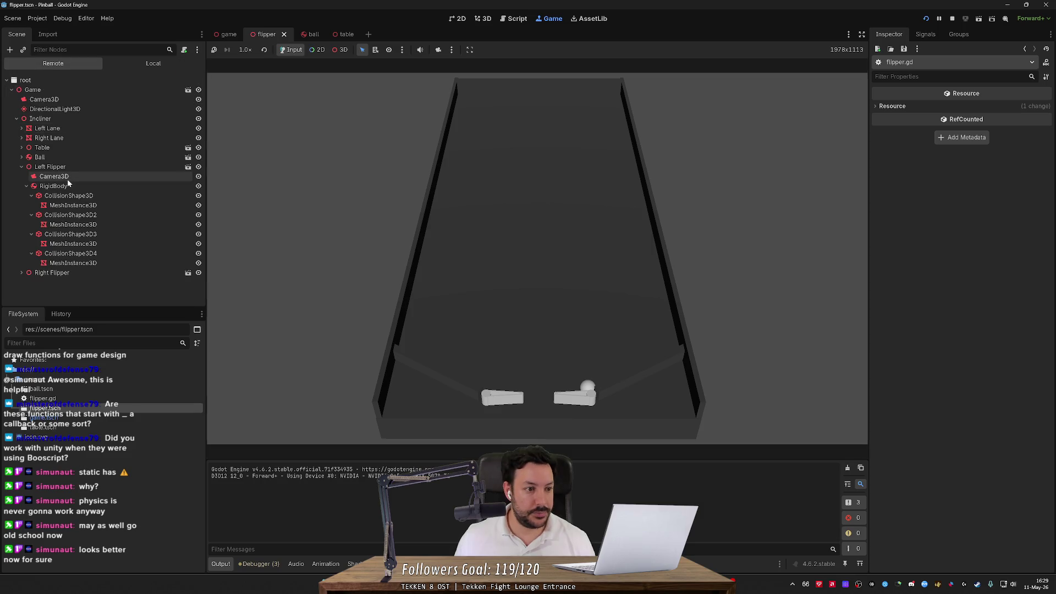
{"action": "left_click", "coordinate": [64, 168]}
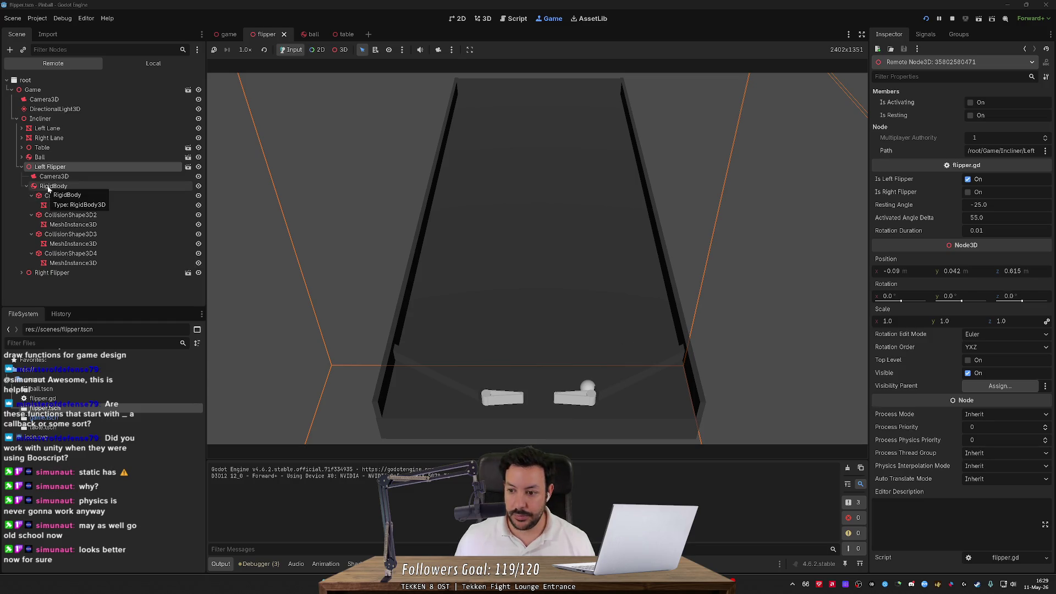
{"action": "left_click", "coordinate": [49, 188]}
{"action": "scroll", "coordinate": [935, 385], "scroll_direction": "down", "scroll_amount": 5}
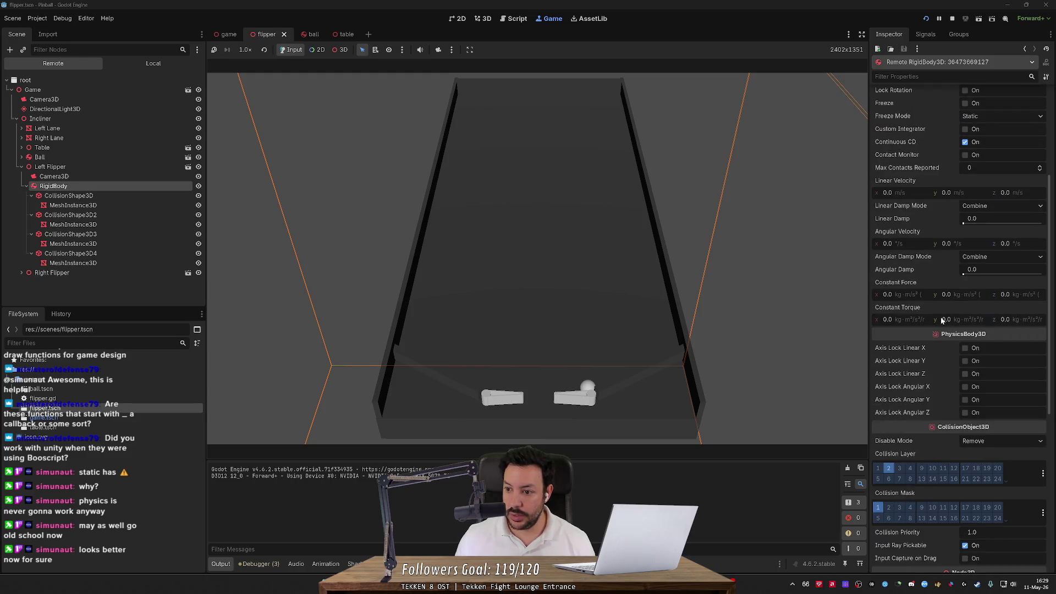
- Try angular velocity values live: y at 1, 0.1, then 1, nudge x, and z at 1
{"action": "left_click", "coordinate": [946, 244]}
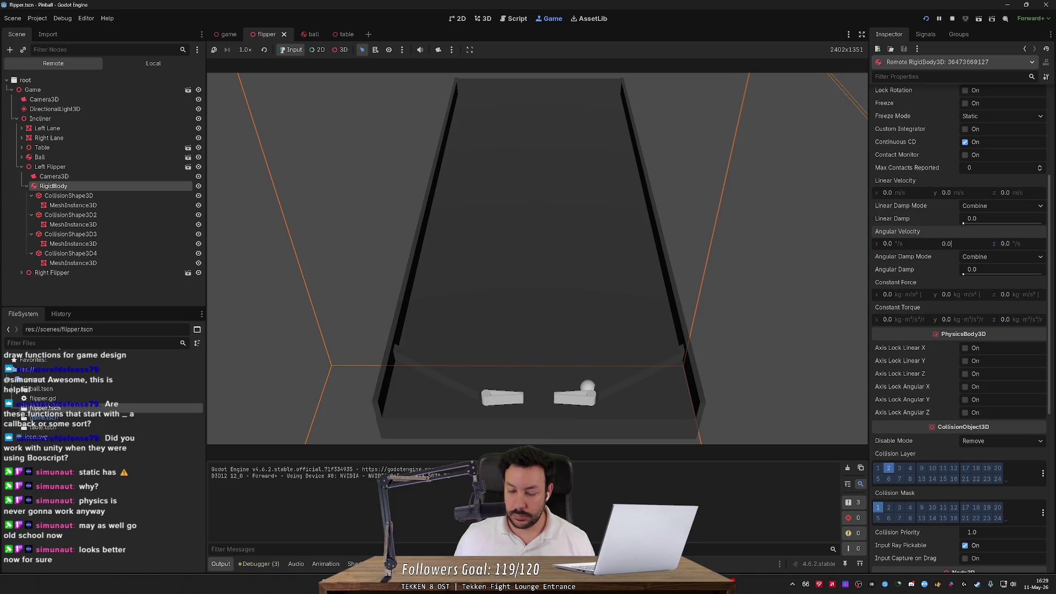
{"action": "type", "text": "1"}
{"action": "key", "text": "Return"}
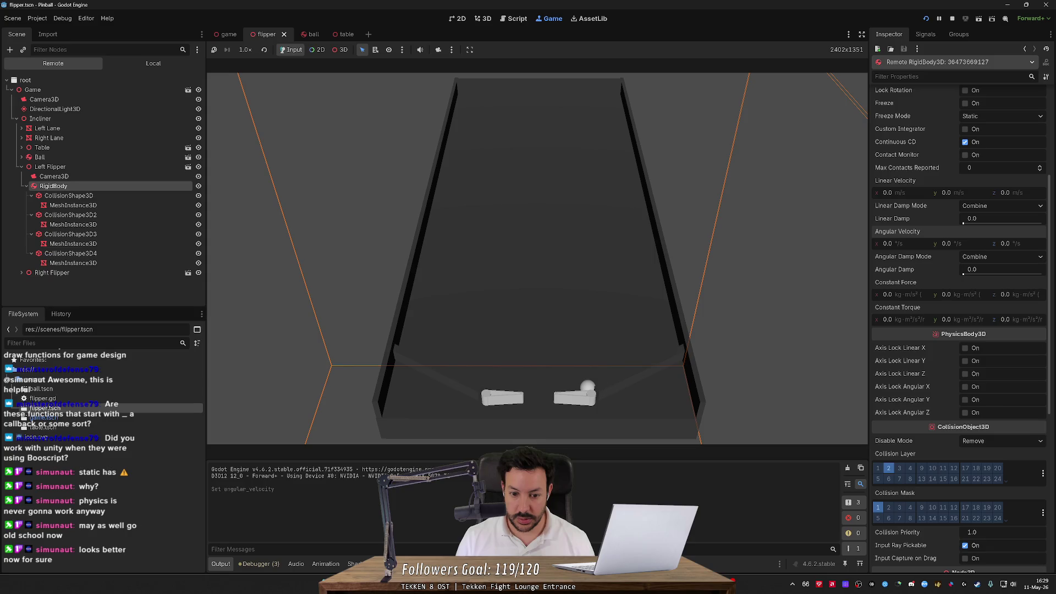
{"action": "left_click", "coordinate": [946, 243]}
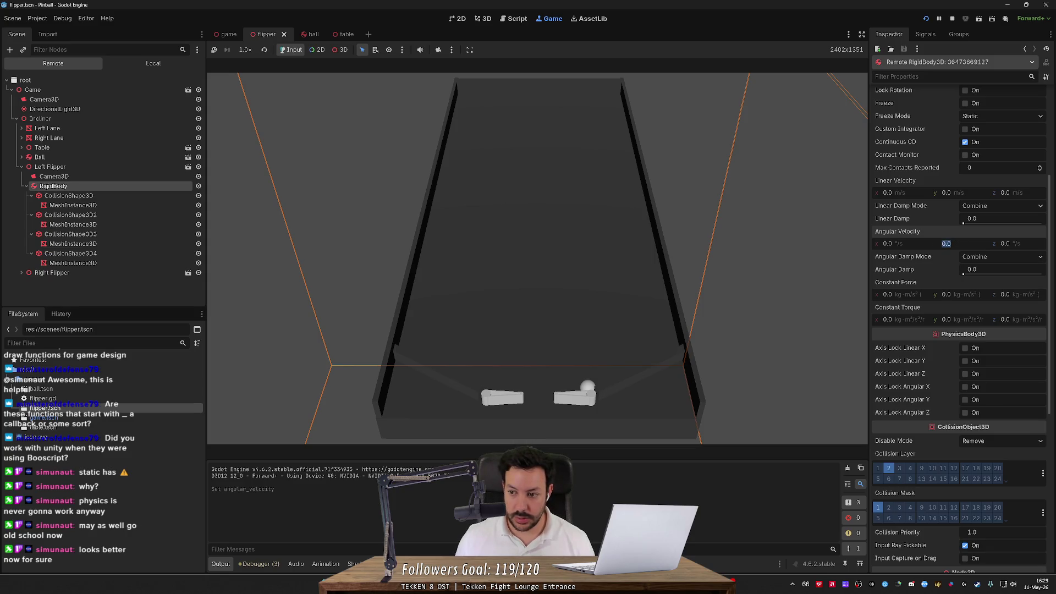
{"action": "type", "text": "0.1"}
{"action": "key", "text": "Return"}
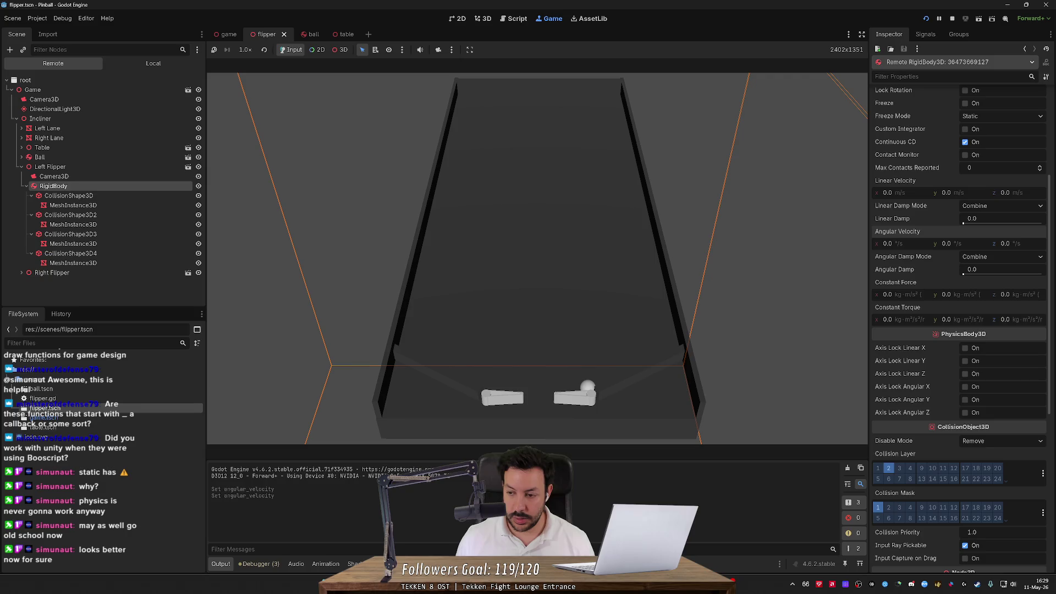
{"action": "left_click", "coordinate": [946, 243]}
{"action": "type", "text": "1"}
{"action": "key", "text": "Return"}
{"action": "left_click_drag", "start_coordinate": [887, 244], "coordinate": [883, 244]}
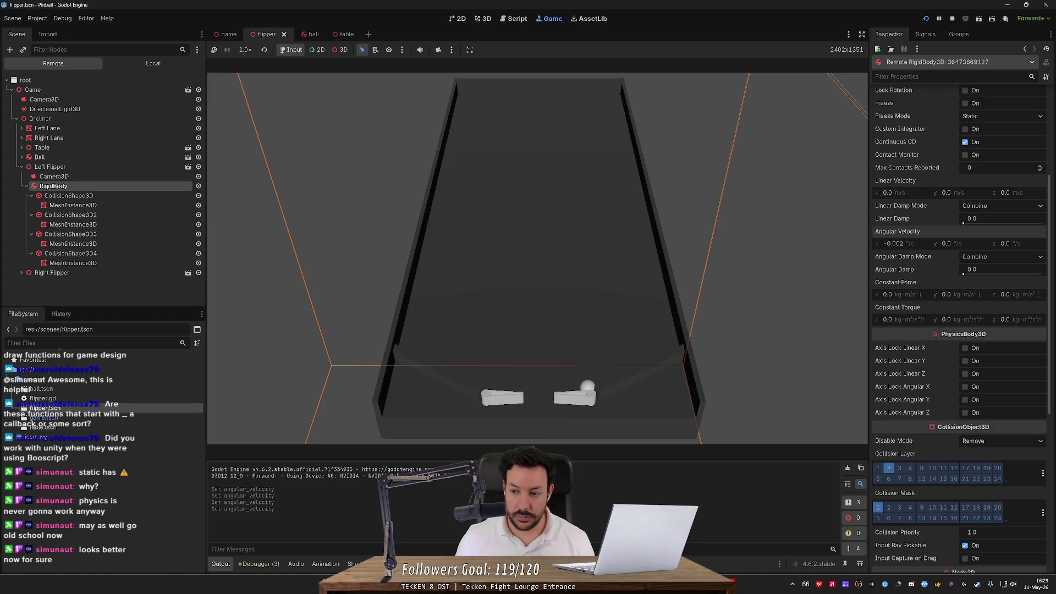
{"action": "left_click", "coordinate": [1003, 243]}
{"action": "type", "text": "1"}
{"action": "key", "text": "Return"}
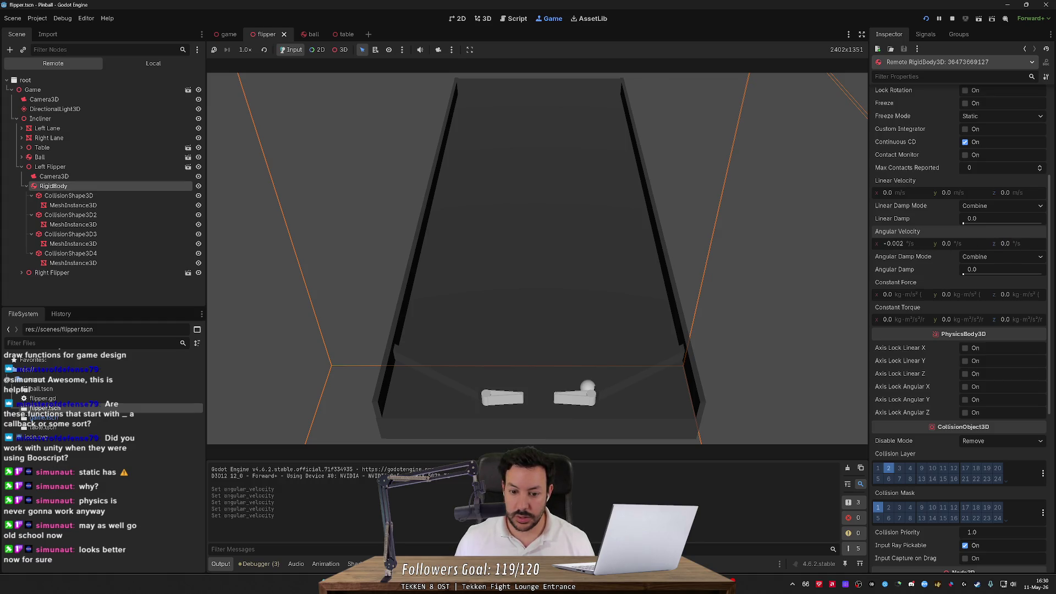
- Push the flipper body with a linear velocity, then stop and relaunch the game
{"action": "scroll", "coordinate": [975, 257], "scroll_direction": "up", "scroll_amount": 4}
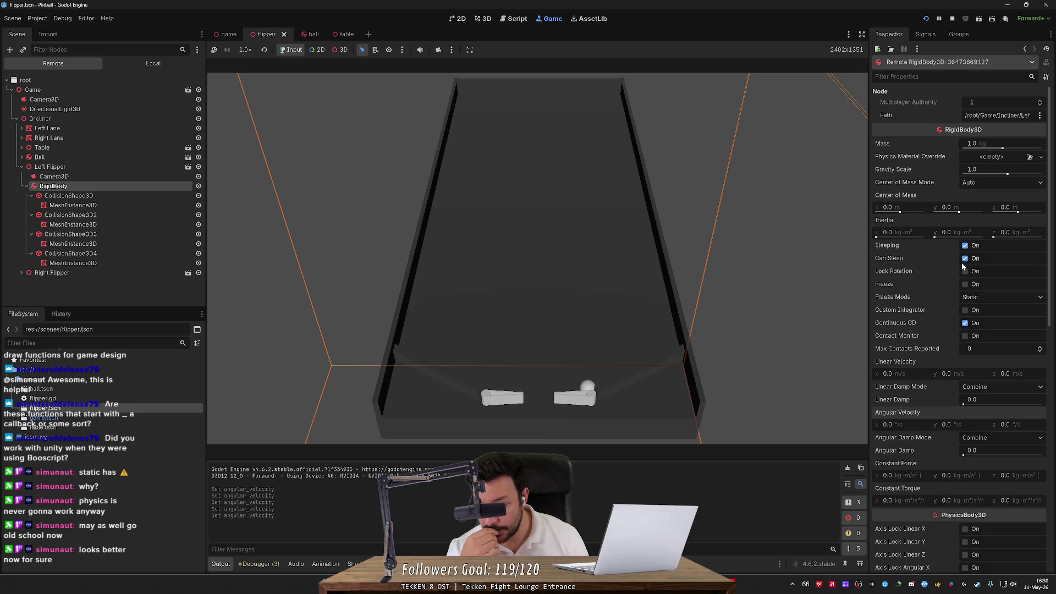
{"action": "left_click_drag", "start_coordinate": [946, 373], "coordinate": [954, 373]}
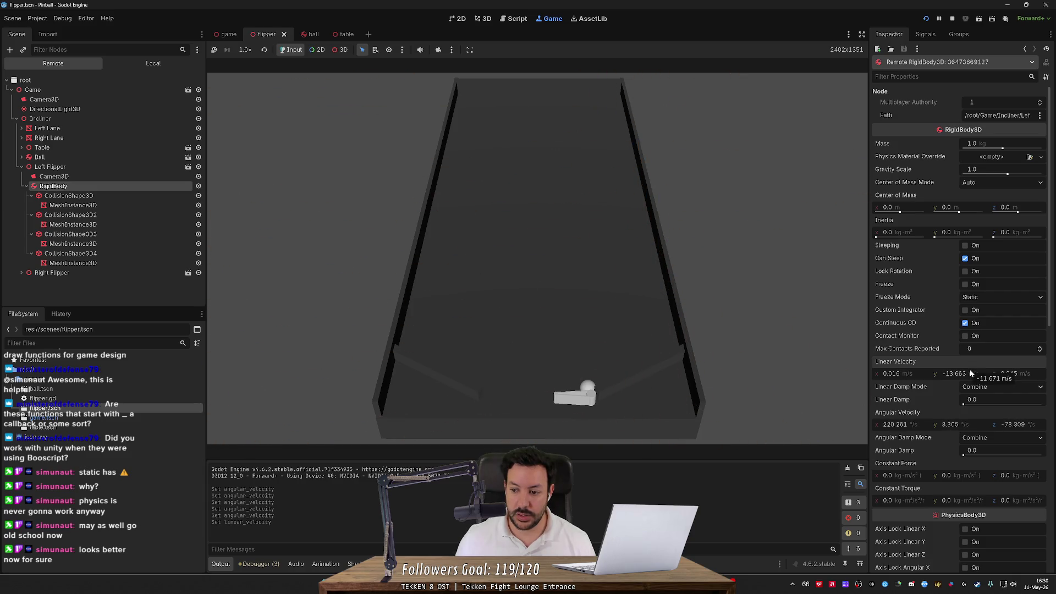
{"action": "left_click", "coordinate": [949, 22]}
{"action": "left_click", "coordinate": [926, 20]}
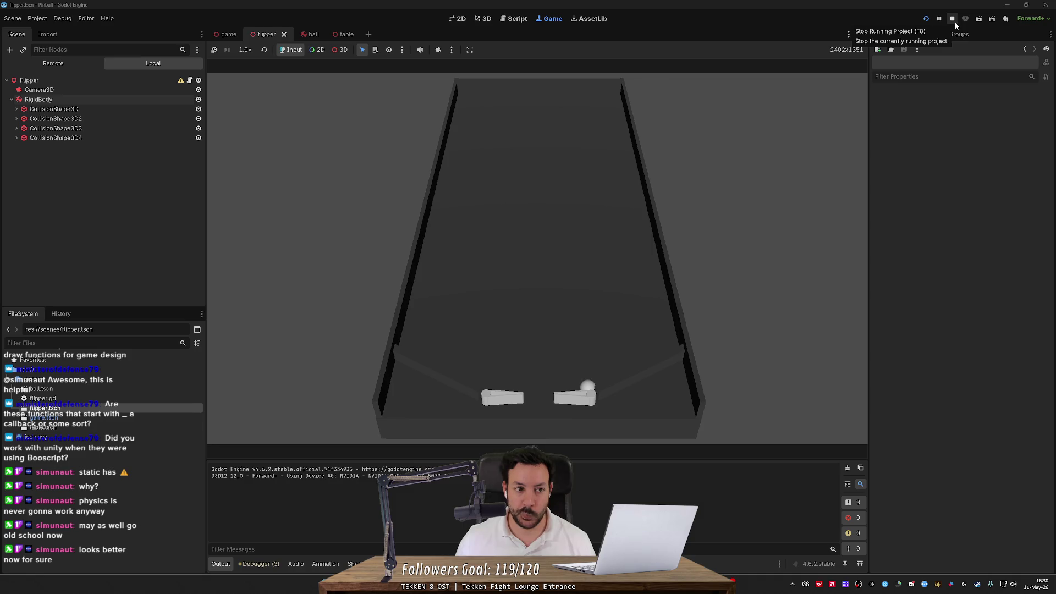
- Stop the game, delete the early return line, and open the angular_velocity documentation
{"action": "left_click", "coordinate": [954, 22]}
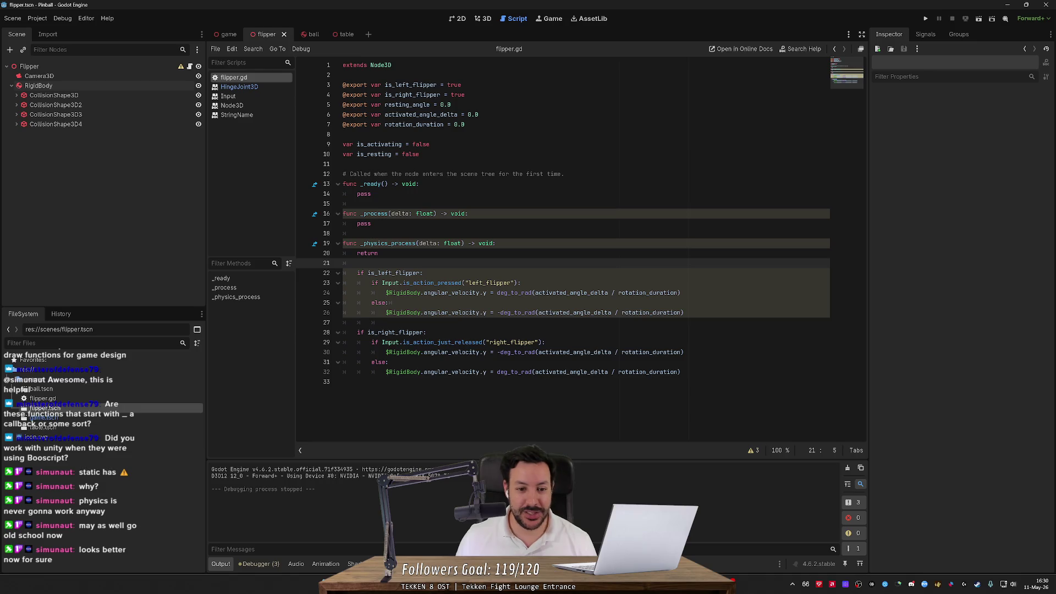
{"action": "left_click", "coordinate": [512, 292]}
{"action": "left_click", "coordinate": [357, 253]}
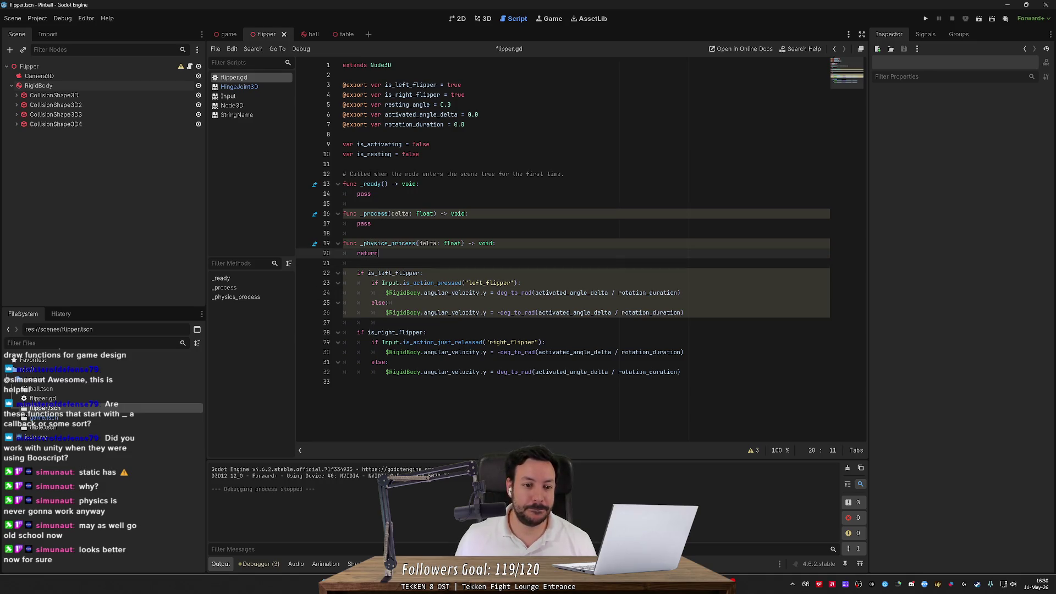
{"action": "key", "text": "ctrl+shift+k"}
{"action": "key", "text": "ctrl+shift+k"}
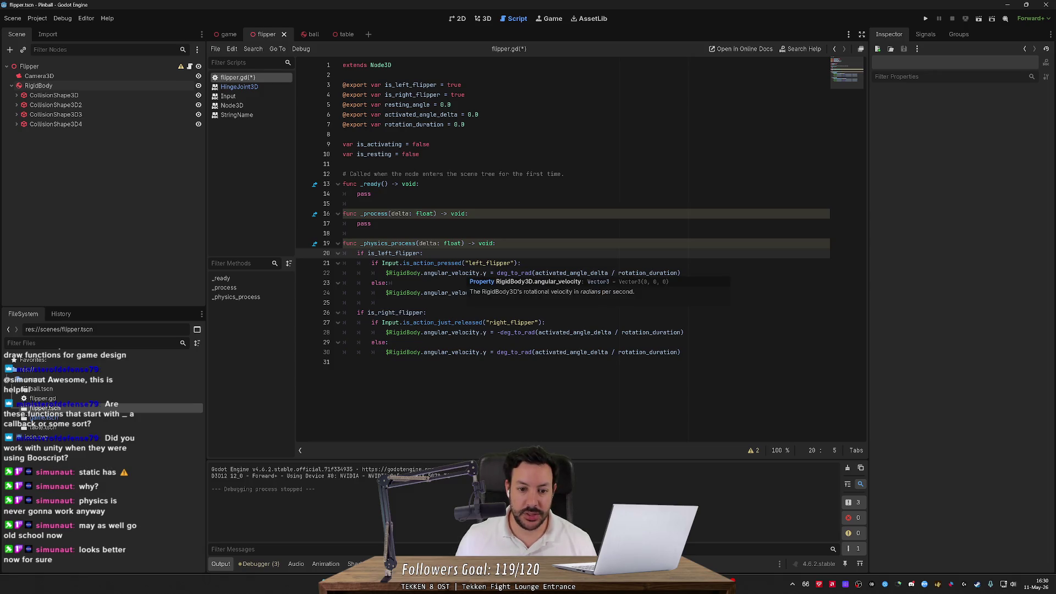
{"action": "left_click", "coordinate": [460, 275], "text": "ctrl"}
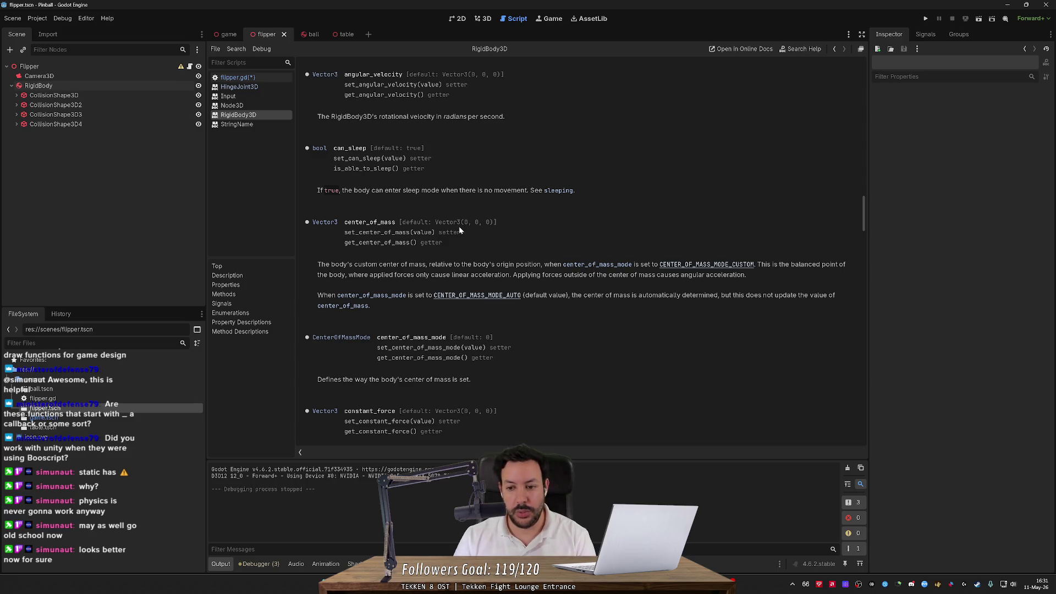
{"action": "left_click", "coordinate": [1004, 5]}
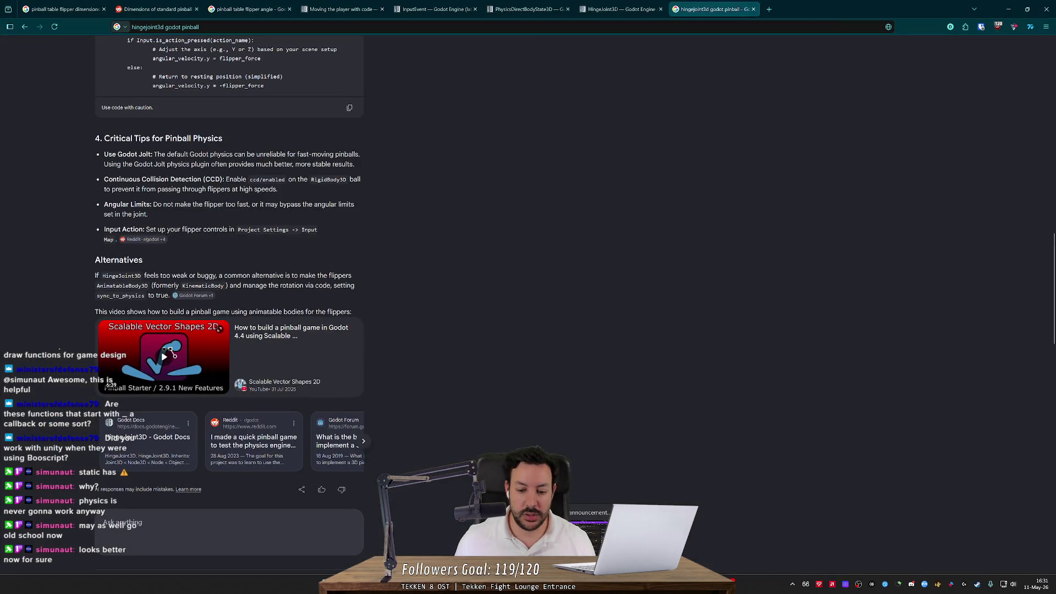
- Back in flipper.gd, draft a rotation line above the left flipper's angular velocity assignment
{"action": "key", "text": "alt+Tab"}
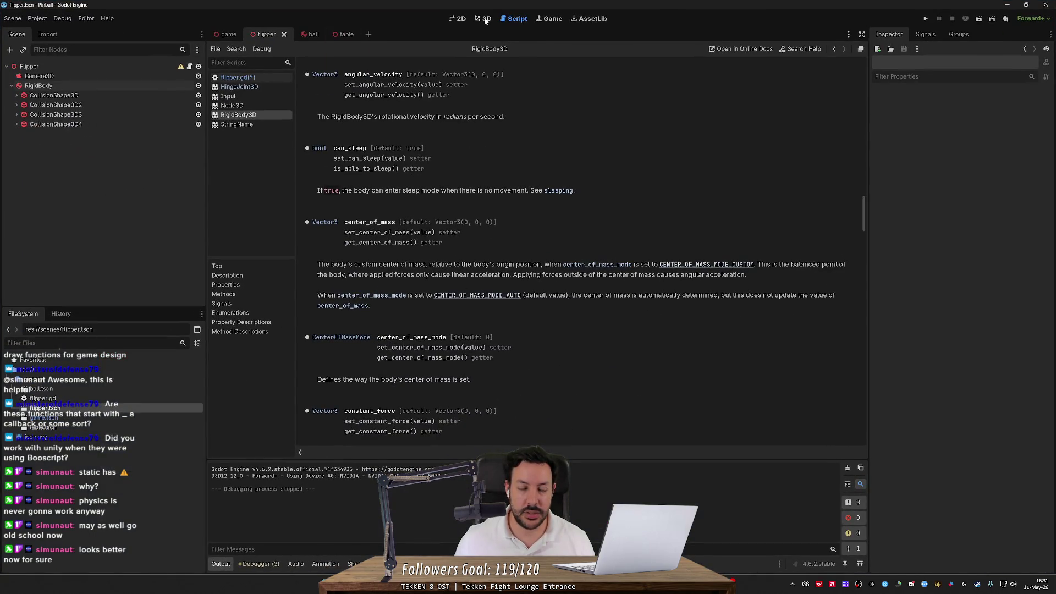
{"action": "left_click", "coordinate": [834, 49]}
{"action": "type", "text": "."}
{"action": "key", "text": "BackSpace"}
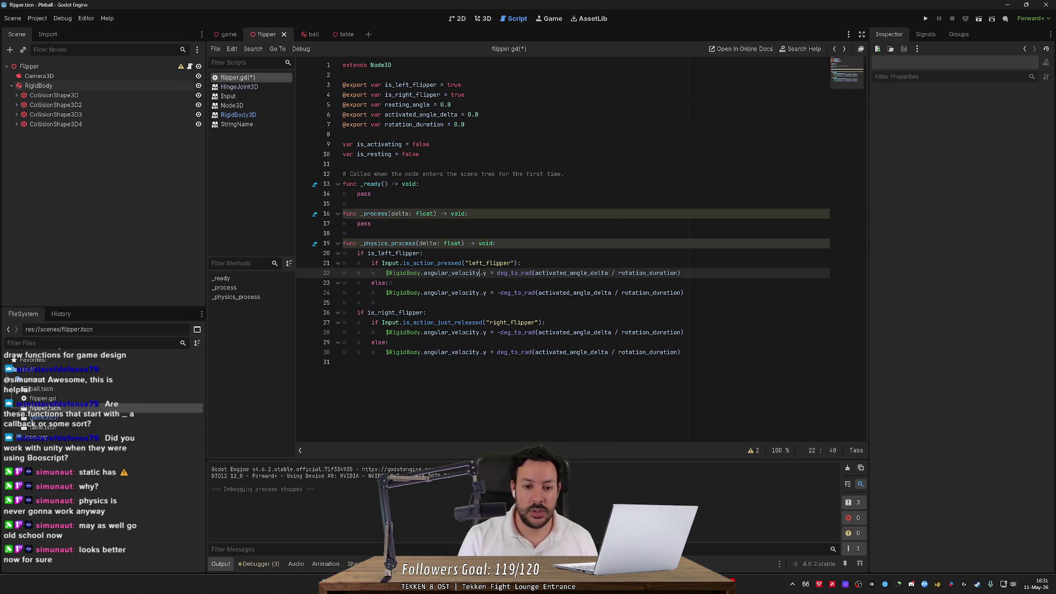
{"action": "key", "text": "Up"}
{"action": "key", "text": "End"}
{"action": "key", "text": "Return"}
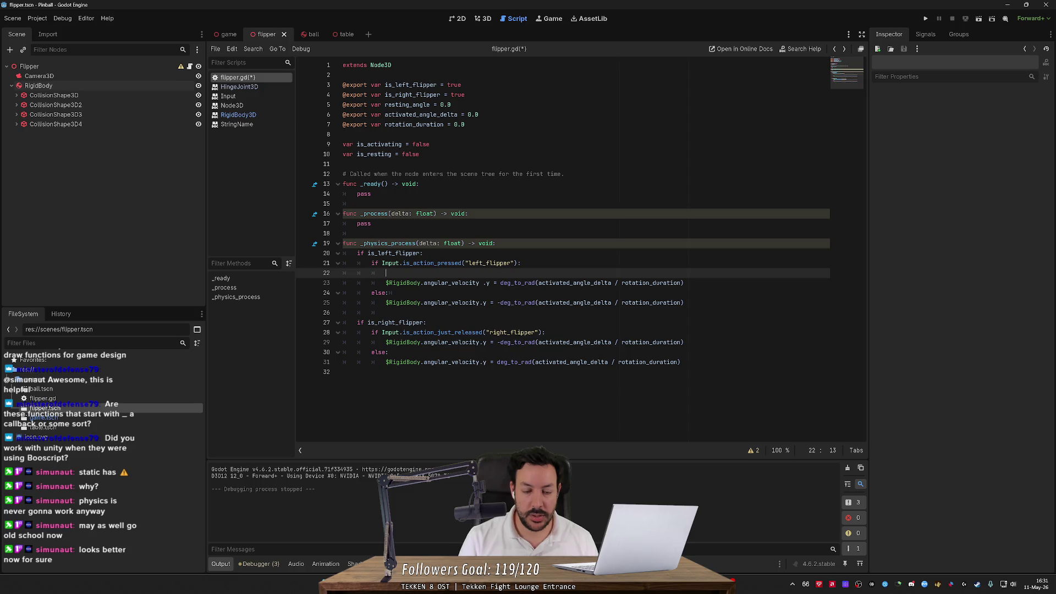
{"action": "type", "text": "transf"}
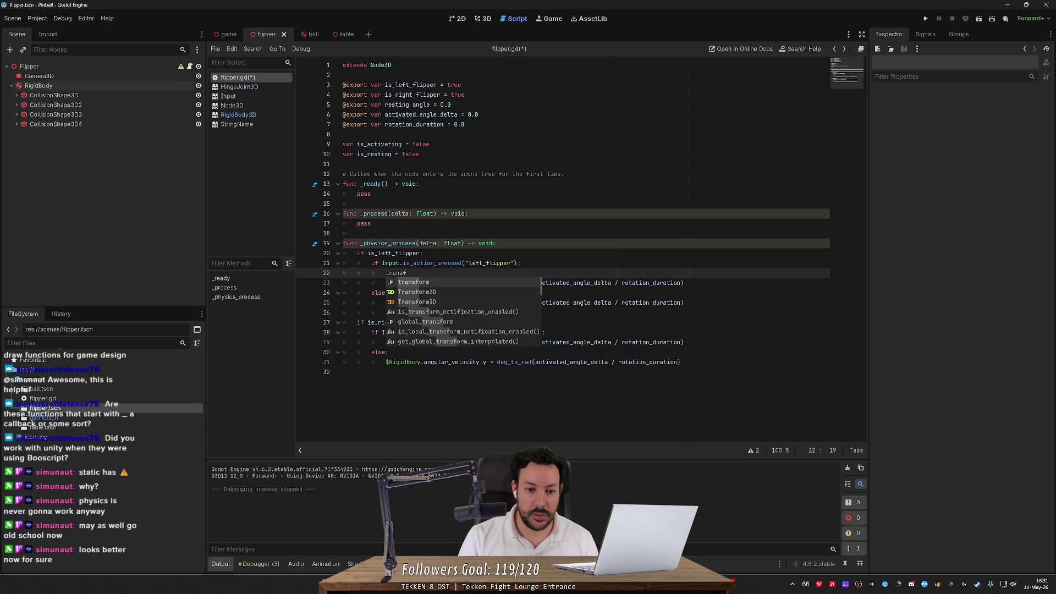
{"action": "type", "text": "orm."}
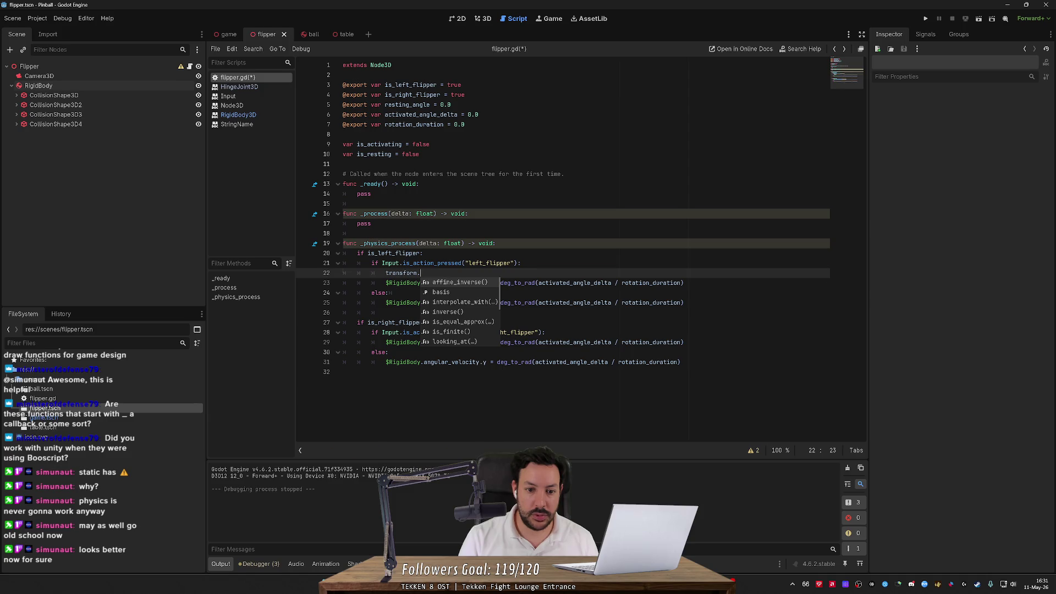
{"action": "key", "text": "ctrl+BackSpace"}
{"action": "key", "text": "ctrl+BackSpace"}
{"action": "type", "text": "rotati"}
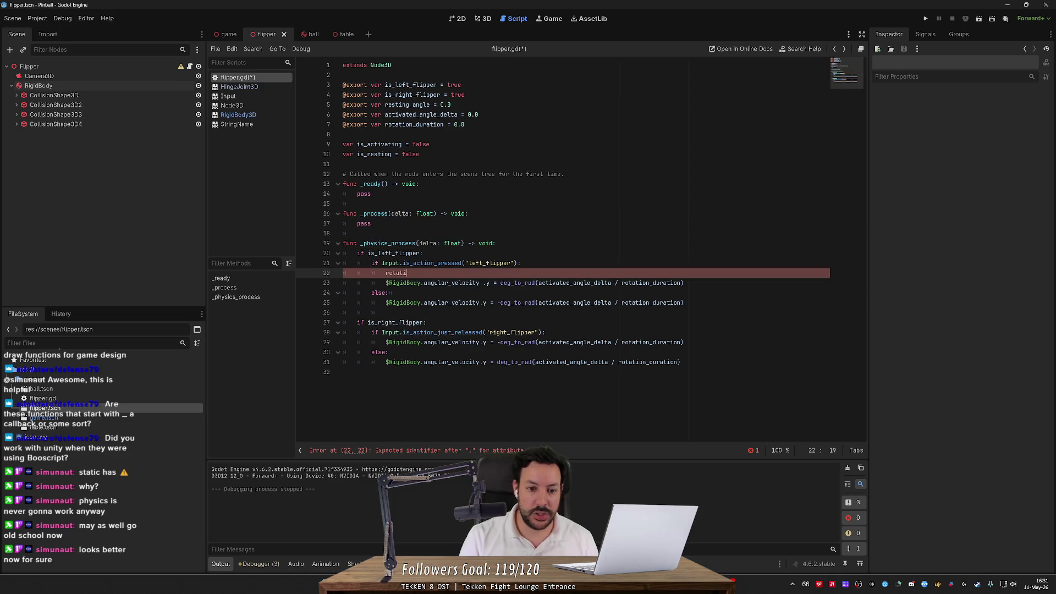
{"action": "type", "text": "on."}
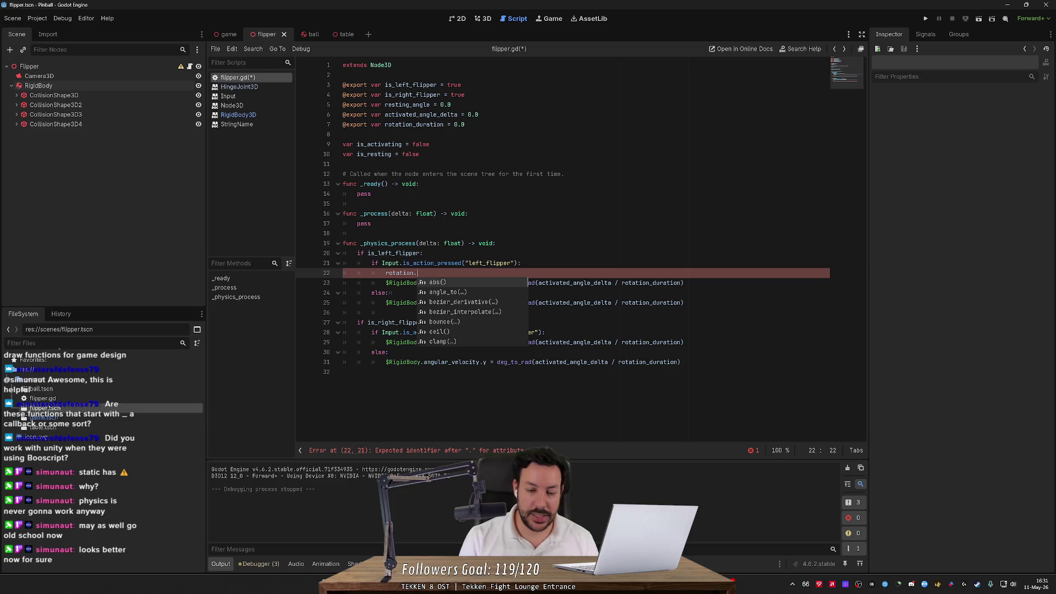
{"action": "type", "text": "up"}
{"action": "key", "text": "BackSpace"}
{"action": "key", "text": "BackSpace"}
{"action": "key", "text": "BackSpace"}
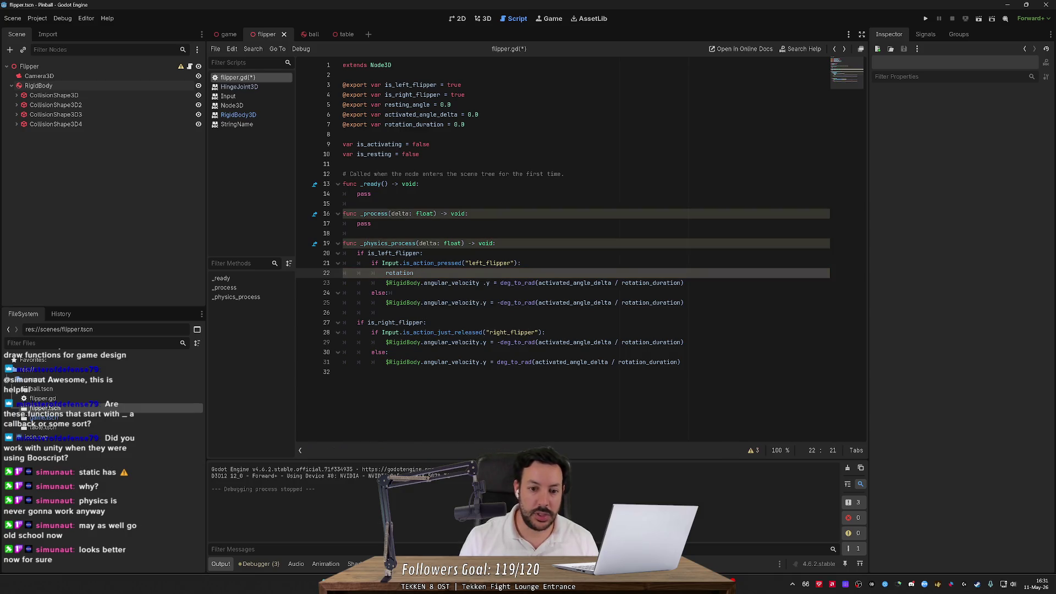
- Undo the unfinished rotation line, fix the stray space, and cut line 22's deg_to_rad expression
{"action": "double_click", "coordinate": [399, 274]}
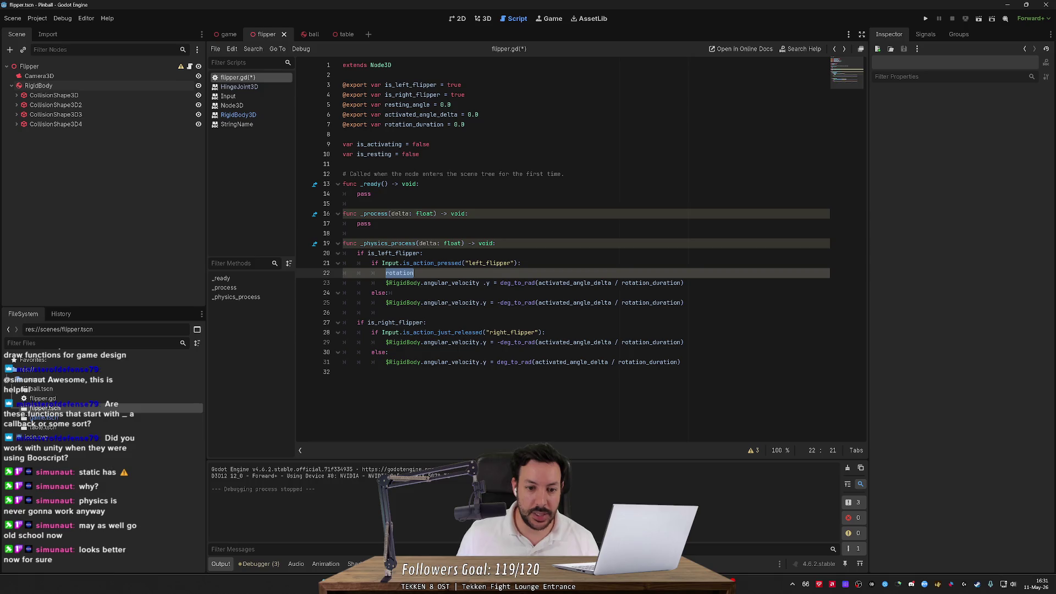
{"action": "left_click_drag", "start_coordinate": [498, 283], "coordinate": [684, 283]}
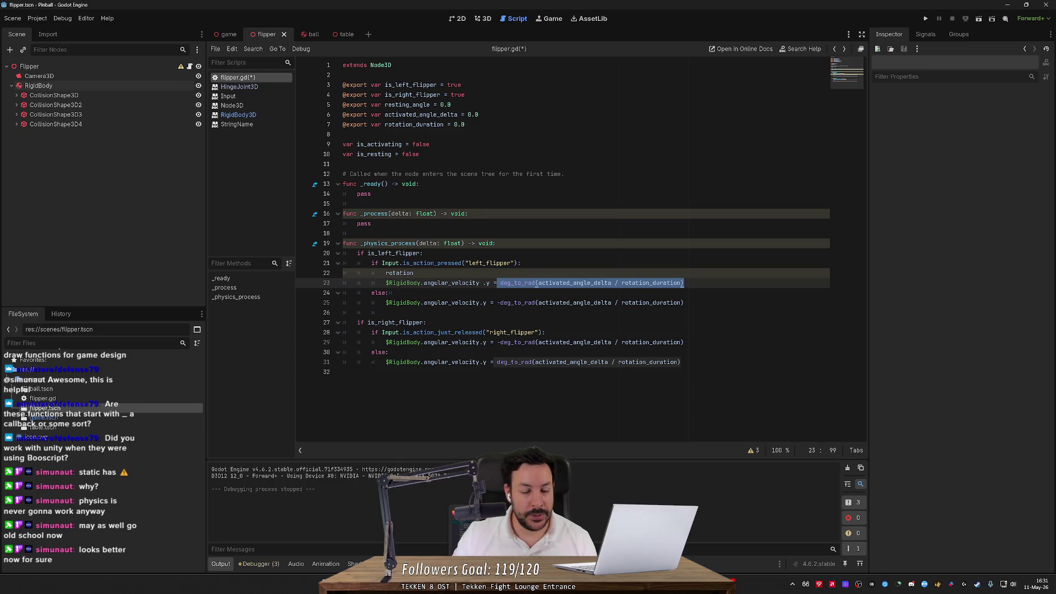
{"action": "key", "text": "ctrl+z"}
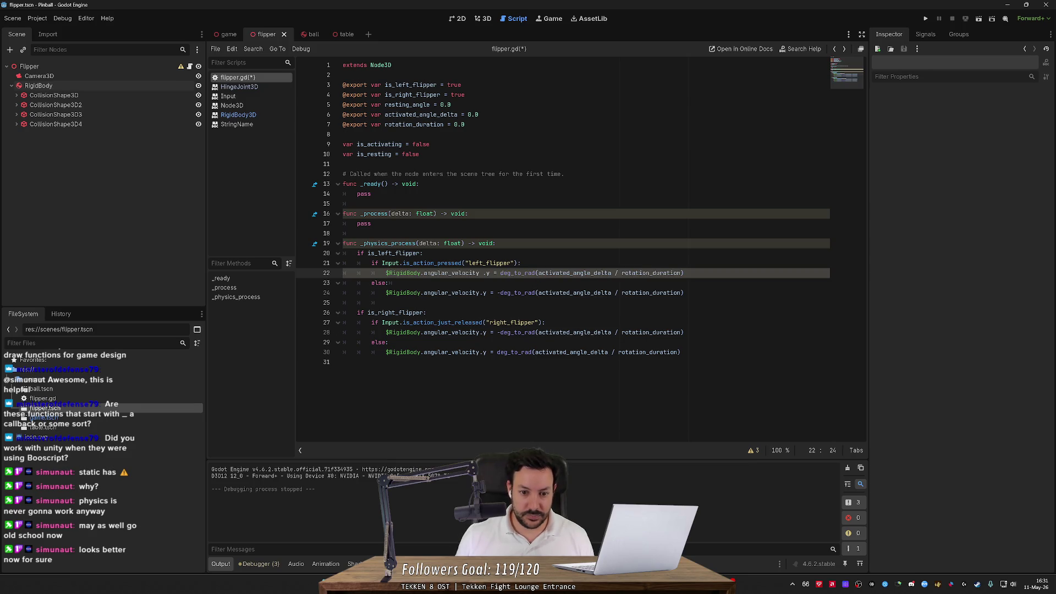
{"action": "left_click", "coordinate": [482, 272]}
{"action": "key", "text": "BackSpace"}
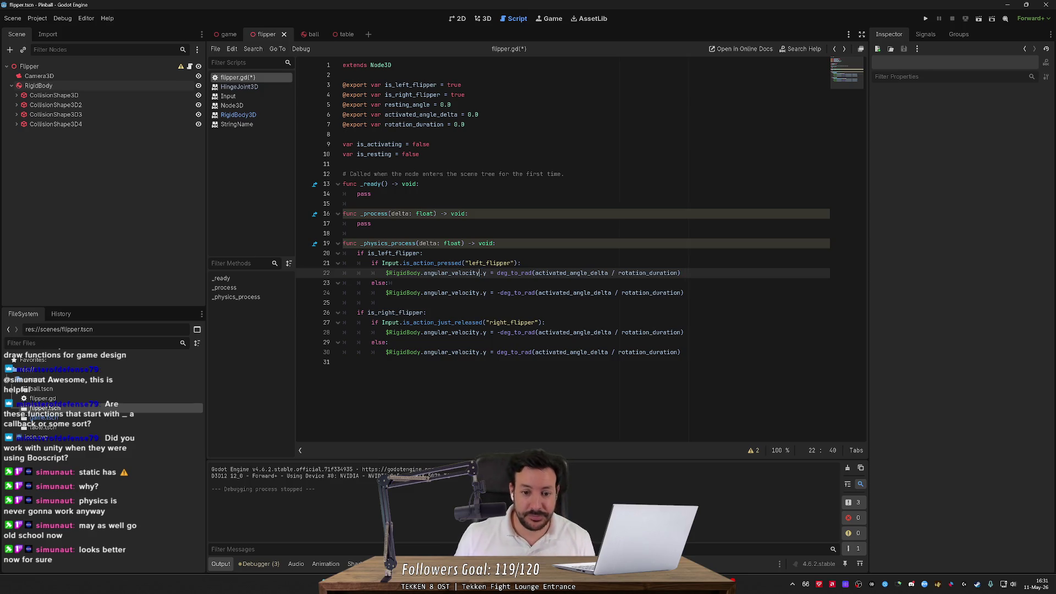
{"action": "left_click", "coordinate": [520, 263]}
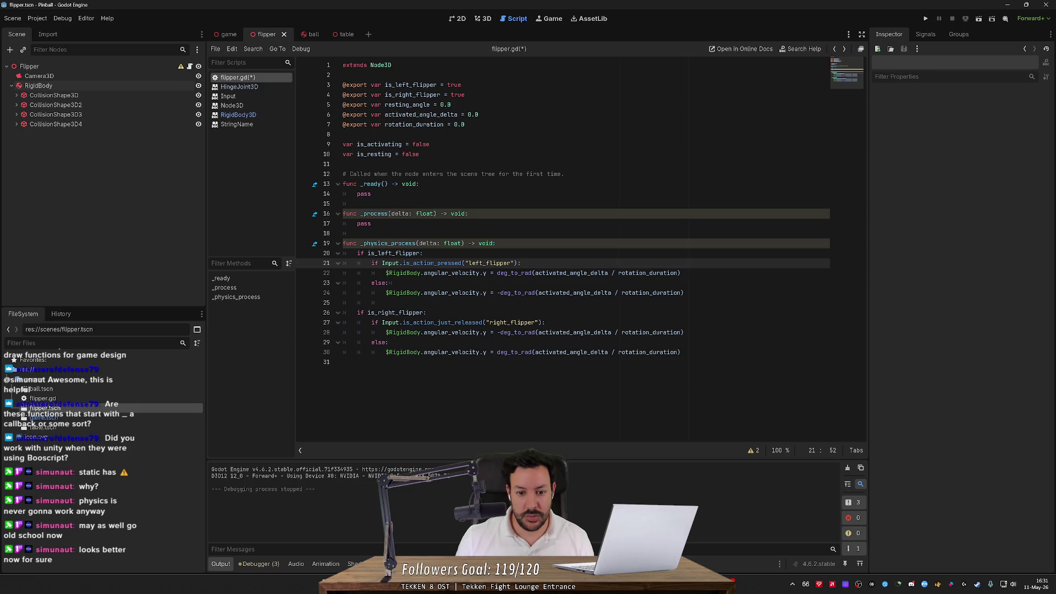
{"action": "left_click_drag", "start_coordinate": [497, 272], "coordinate": [681, 273]}
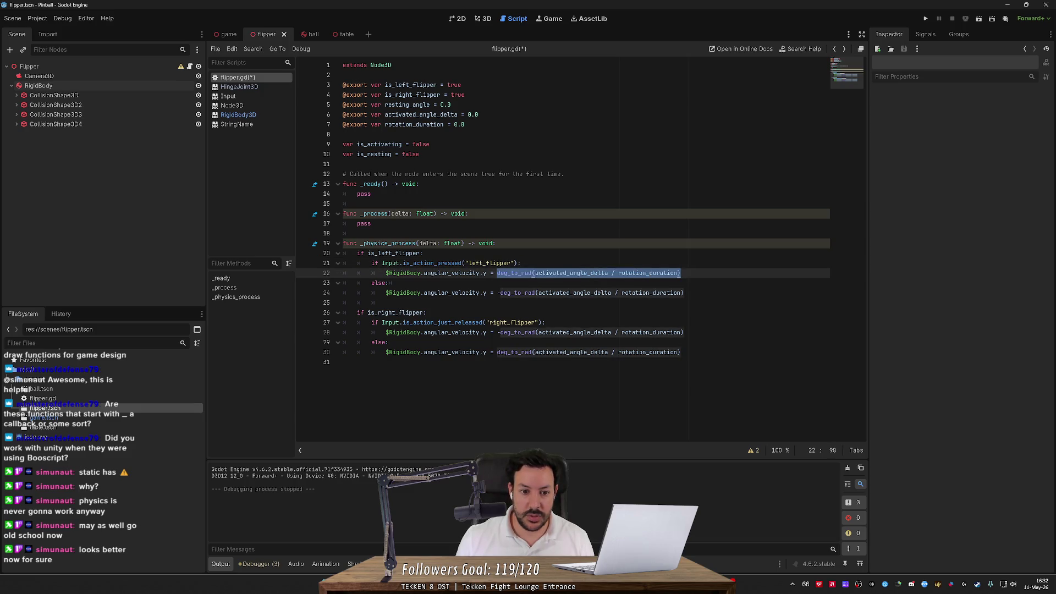
{"action": "key", "text": "ctrl+x"}
- Declare rads_per_sec = deg_to_rad(activated_angle_delta / rotation_duration) at the top of _physics_process
{"action": "left_click", "coordinate": [495, 243]}
{"action": "key", "text": "Return"}
{"action": "type", "text": "rads_per_sec = deg_to_rad(activated_angle_delta / rotation_duration);"}
{"action": "key", "text": "Return"}
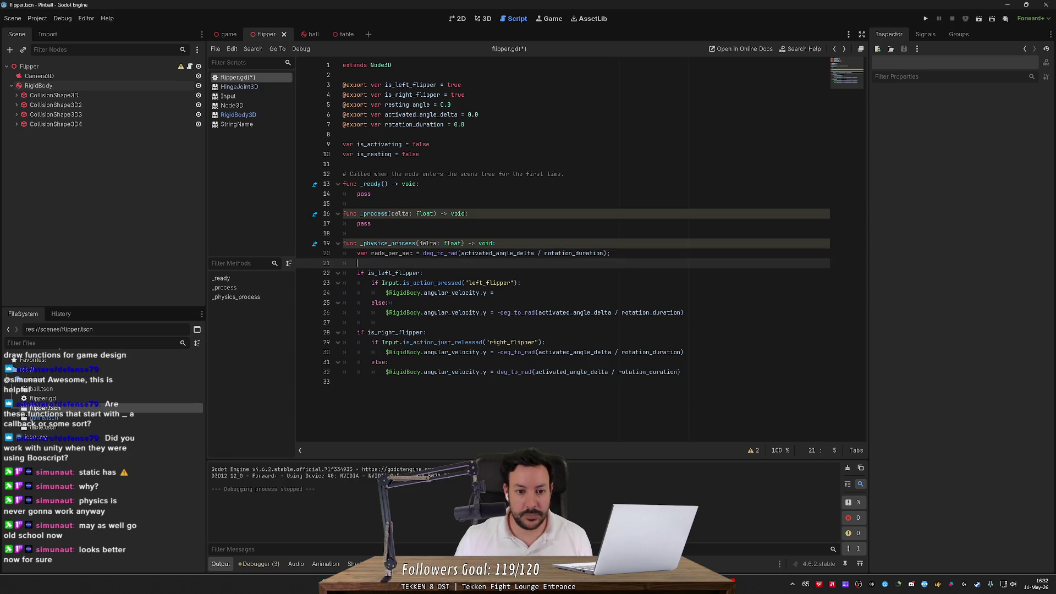
- Replace the conversion expressions on lines 24, 26, 30 and 32 with rads_per_sec and save
{"action": "double_click", "coordinate": [391, 253]}
{"action": "left_click_drag", "start_coordinate": [501, 312], "coordinate": [683, 312]}
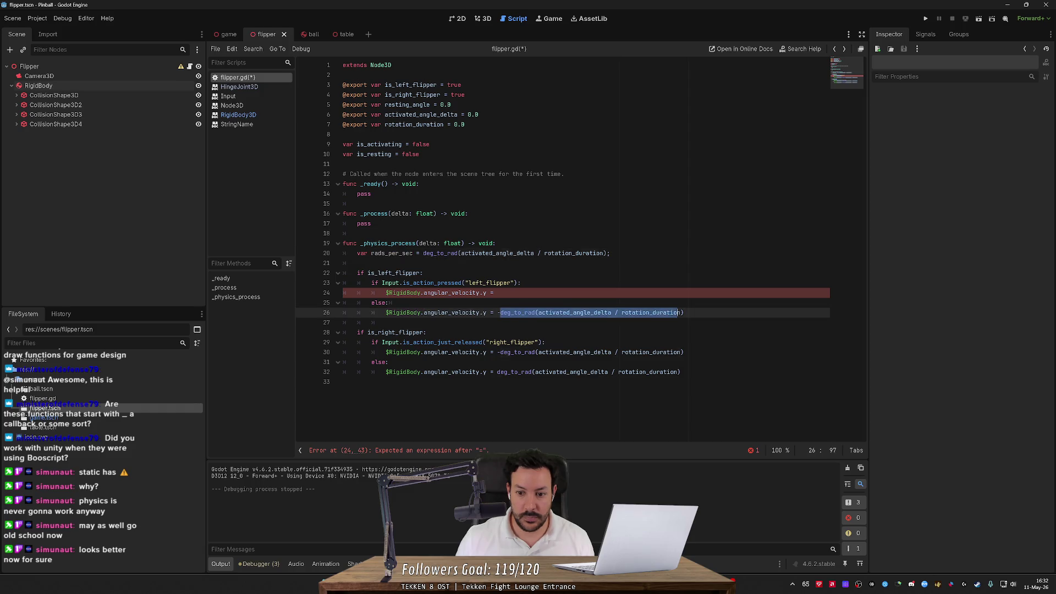
{"action": "key", "text": "ctrl+v"}
{"action": "left_click", "coordinate": [496, 292]}
{"action": "key", "text": "ctrl+v"}
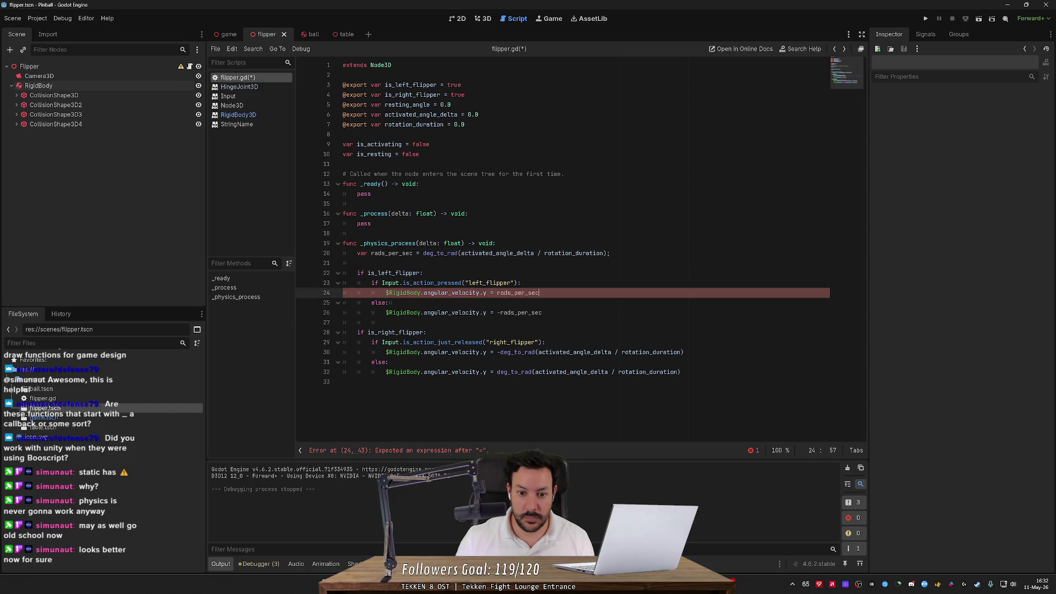
{"action": "left_click_drag", "start_coordinate": [500, 352], "coordinate": [684, 352]}
{"action": "key", "text": "ctrl+v"}
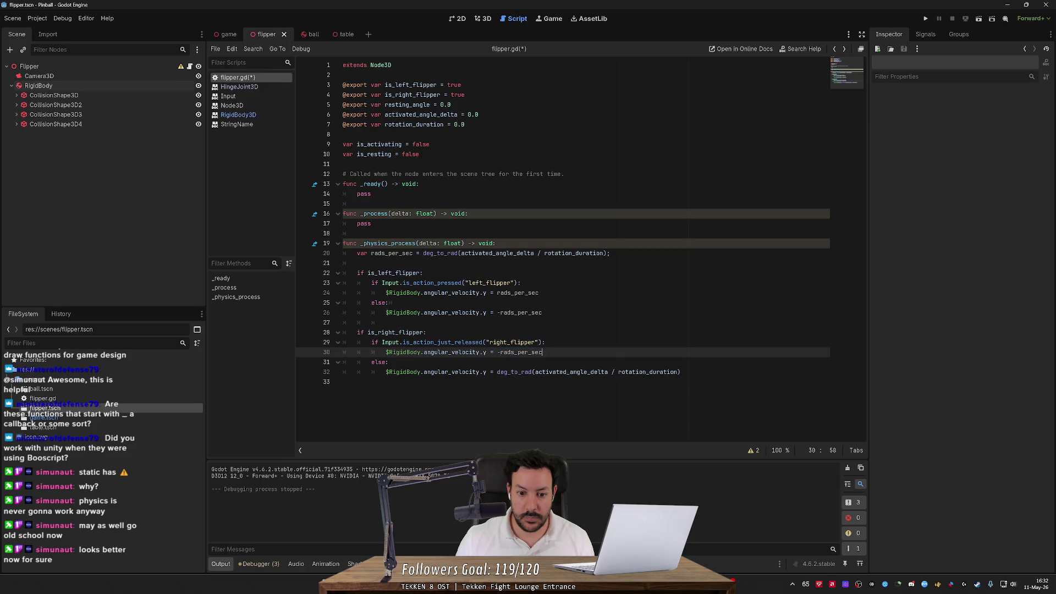
{"action": "left_click_drag", "start_coordinate": [496, 372], "coordinate": [681, 372]}
{"action": "key", "text": "ctrl+v"}
{"action": "key", "text": "ctrl+s"}
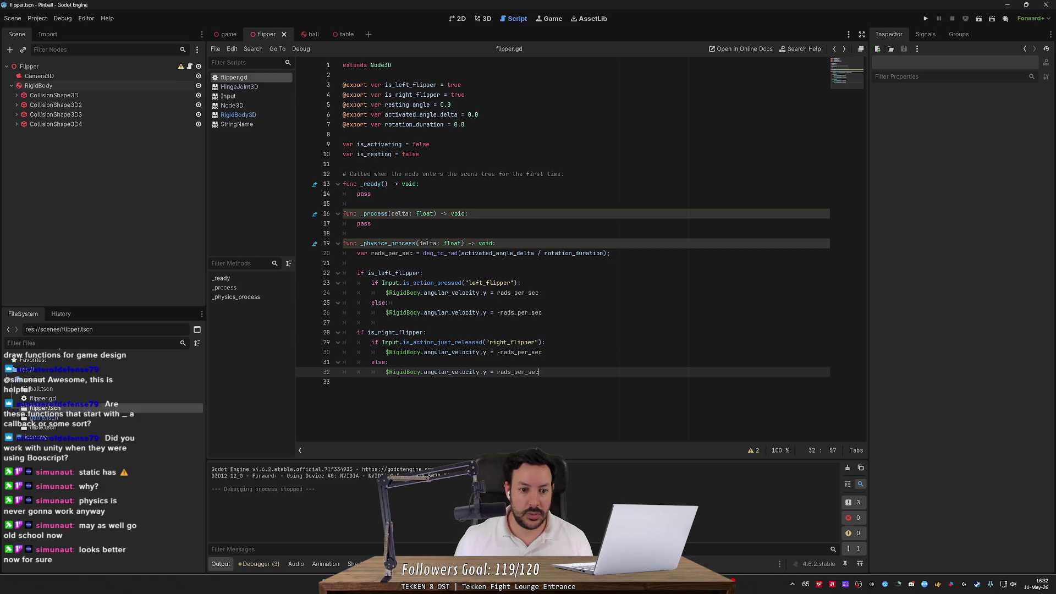
- Add a blank line under the left flipper's pressed check
{"action": "key", "text": "shift+Up"}
{"action": "key", "text": "shift+Up"}
{"action": "key", "text": "shift+Up"}
{"action": "key", "text": "shift+Home"}
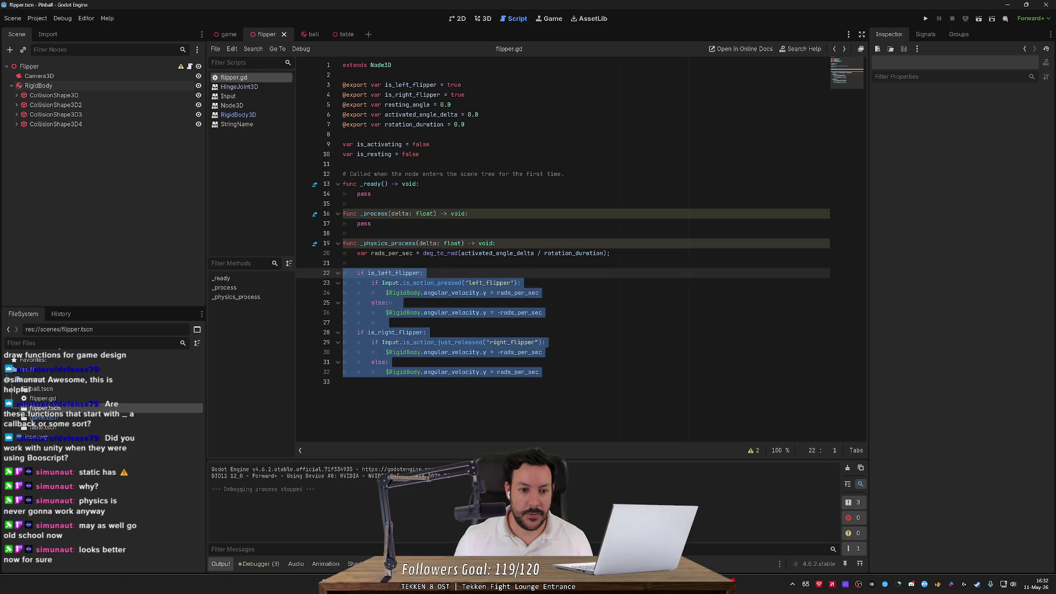
{"action": "left_click", "coordinate": [390, 303]}
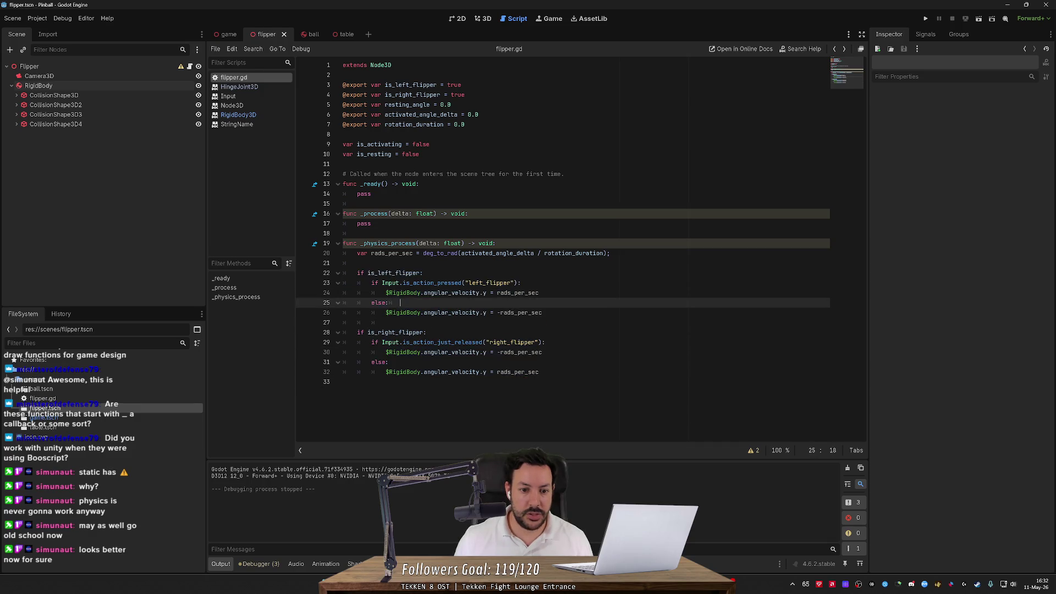
{"action": "left_click", "coordinate": [437, 283]}
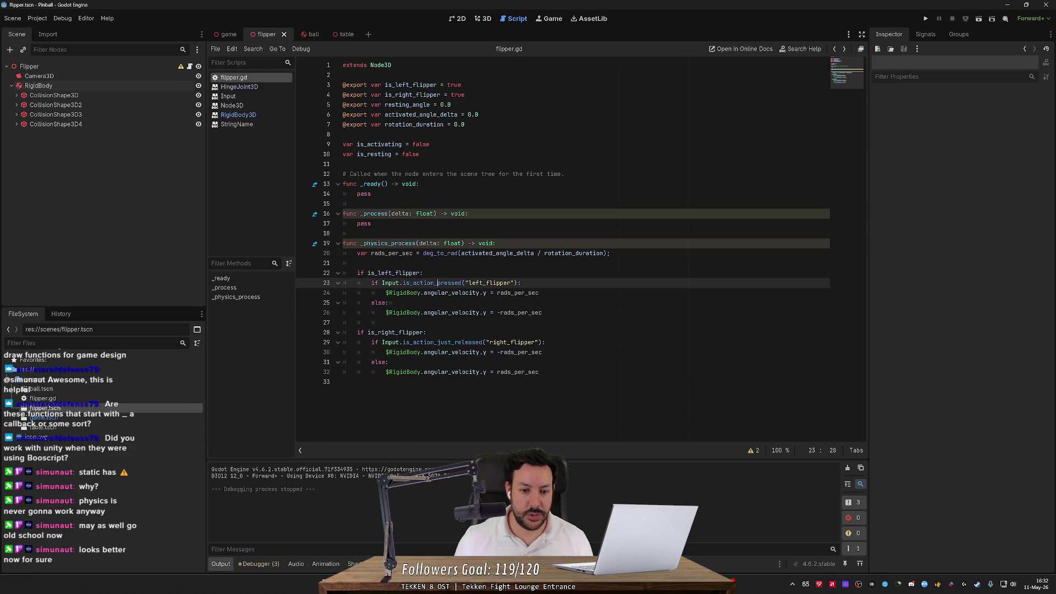
{"action": "left_click", "coordinate": [520, 283]}
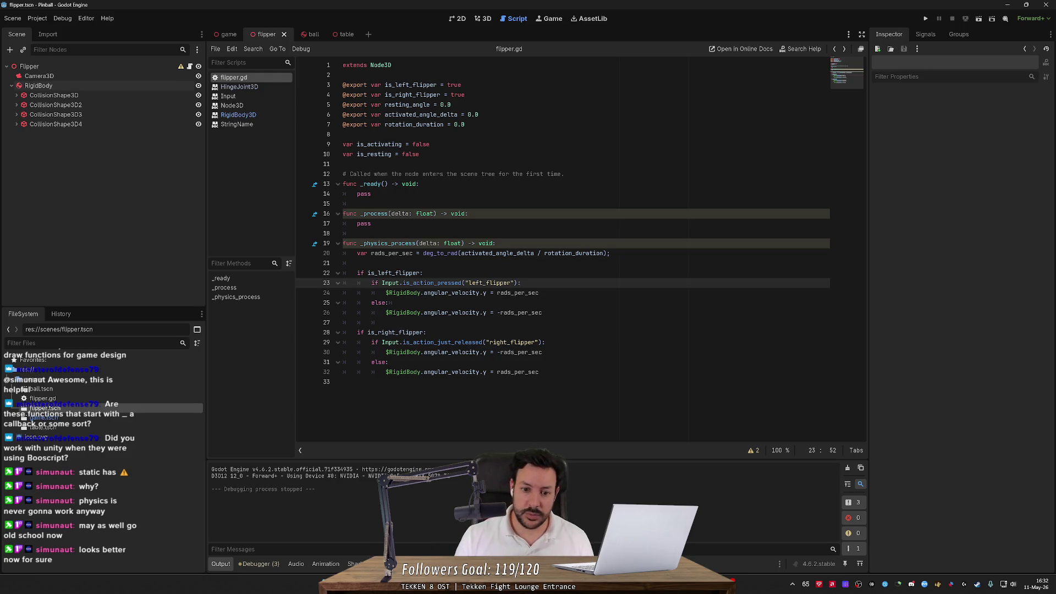
{"action": "key", "text": "Return"}
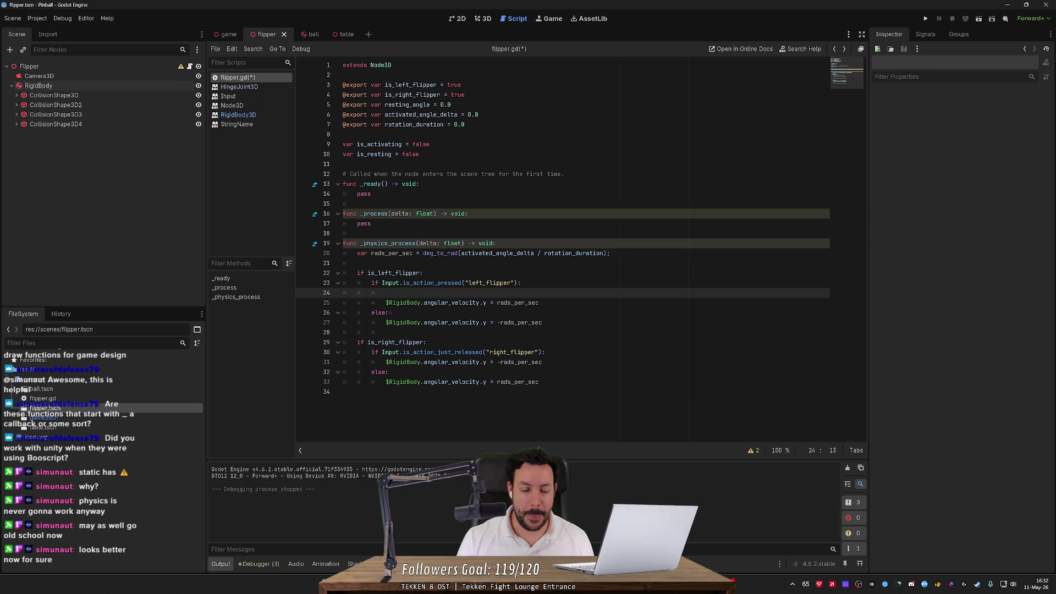
{"action": "key", "text": "alt+Tab"}
- Search 'godot up vector object' and skim the Godot Forum thread on up vectors
{"action": "key", "text": "ctrl+l"}
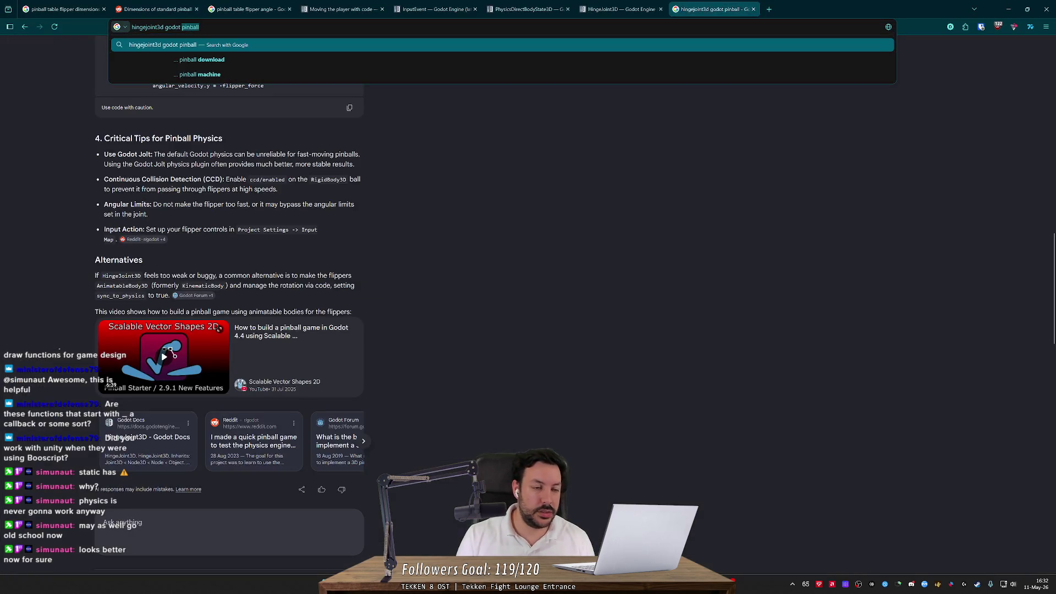
{"action": "type", "text": "godot up vector "}
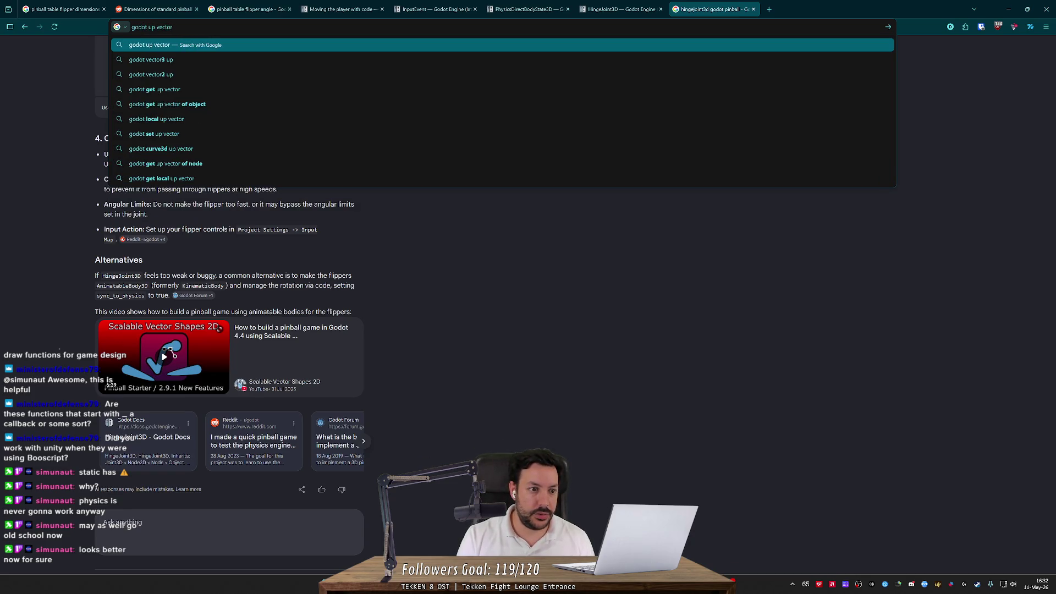
{"action": "type", "text": "object"}
{"action": "key", "text": "Return"}
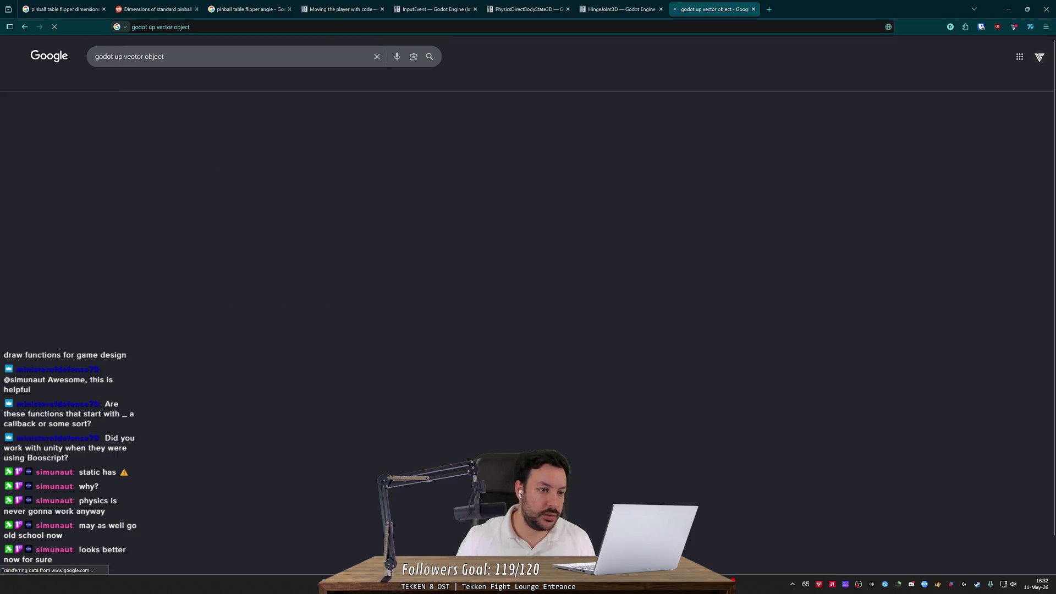
{"action": "scroll", "coordinate": [225, 108], "scroll_direction": "down", "scroll_amount": 5}
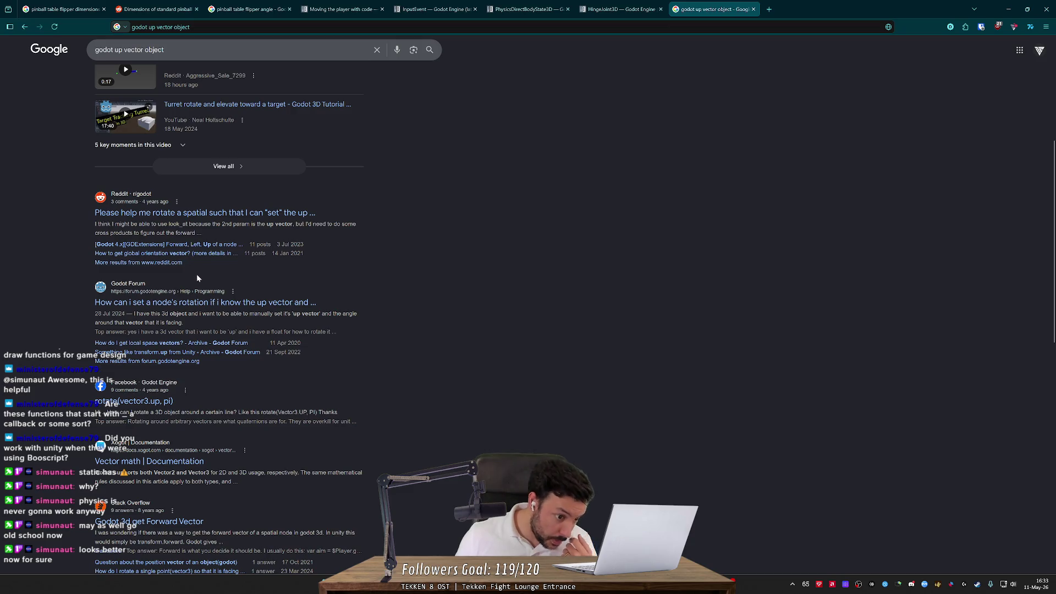
{"action": "left_click", "coordinate": [209, 302]}
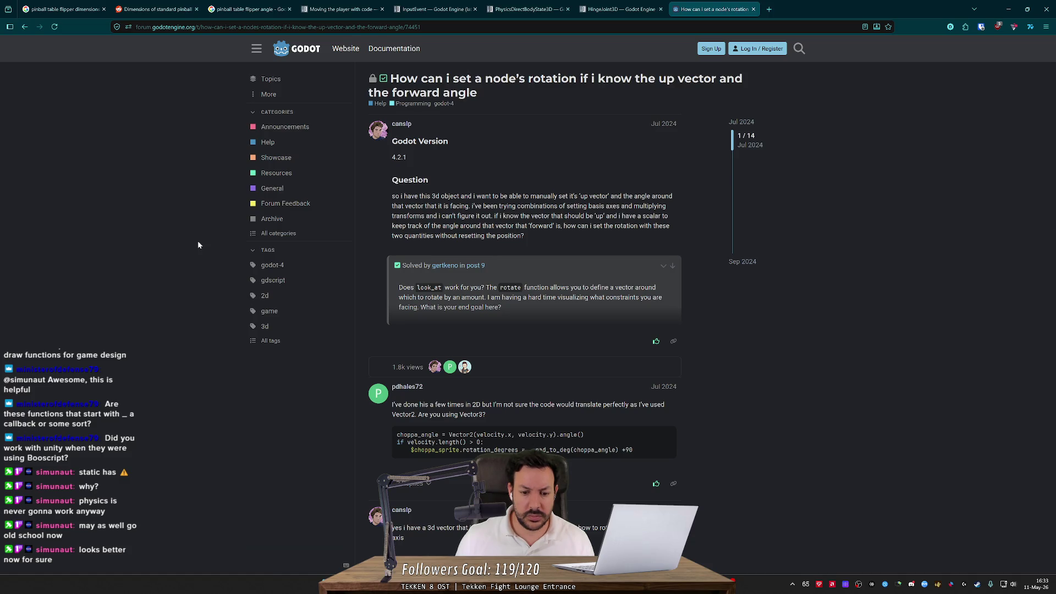
{"action": "scroll", "coordinate": [199, 244], "scroll_direction": "down", "scroll_amount": 3}
{"action": "key", "text": "alt+Left"}
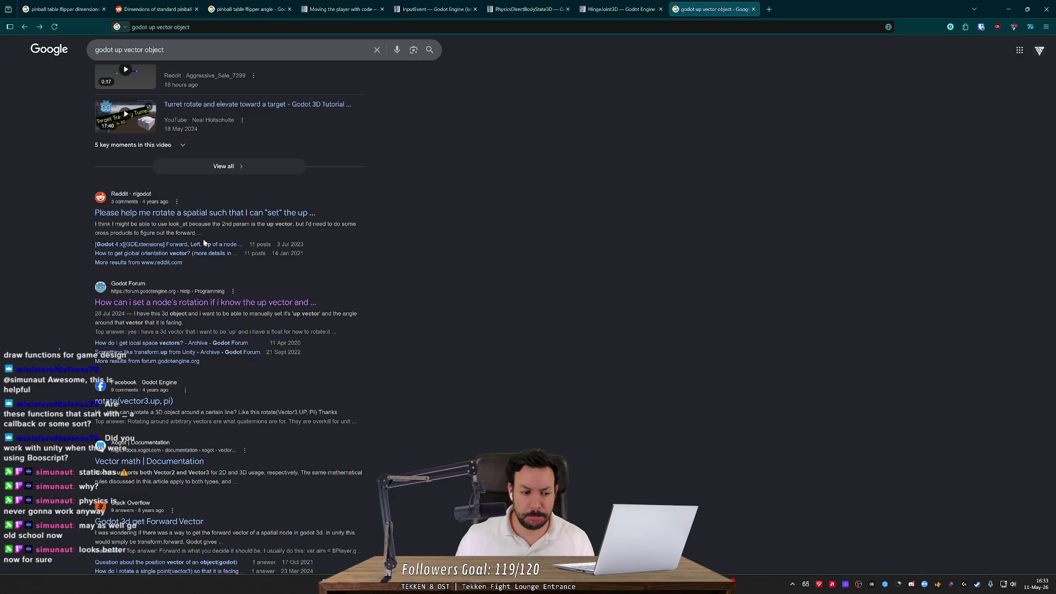
{"action": "scroll", "coordinate": [187, 253], "scroll_direction": "down", "scroll_amount": 1}
- Open the 'Godot 3d get Forward Vector' answer and select get_global_transform in its code
{"action": "left_click", "coordinate": [170, 264]}
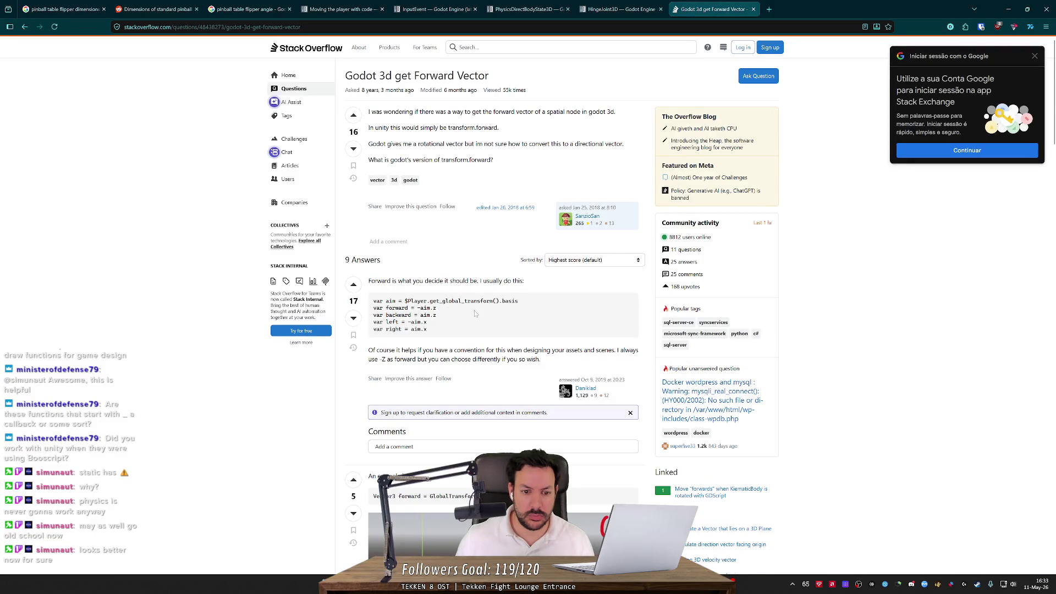
{"action": "double_click", "coordinate": [448, 301]}
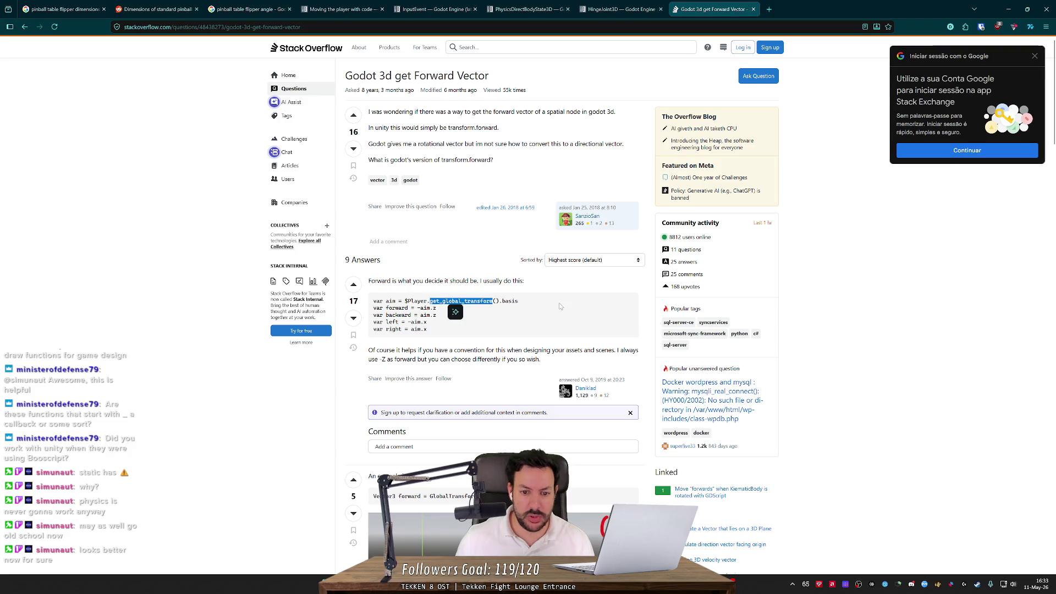
{"action": "key", "text": "alt+Tab"}
{"action": "left_click", "coordinate": [358, 262]}
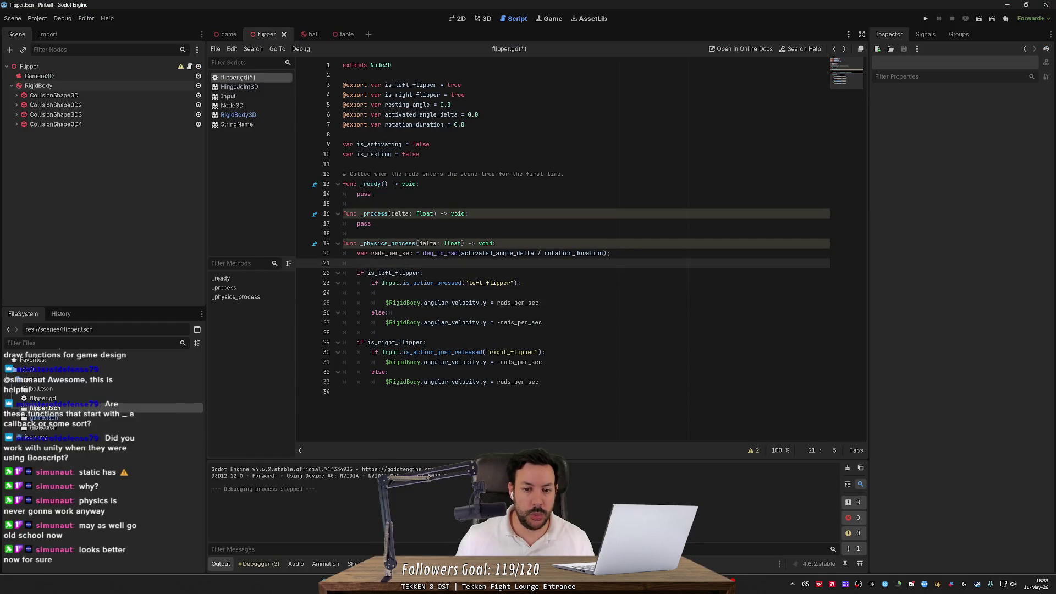
- Add a global_rotation.y line below line 21 of flipper.gd
{"action": "key", "text": "Return"}
{"action": "type", "text": "gl"}
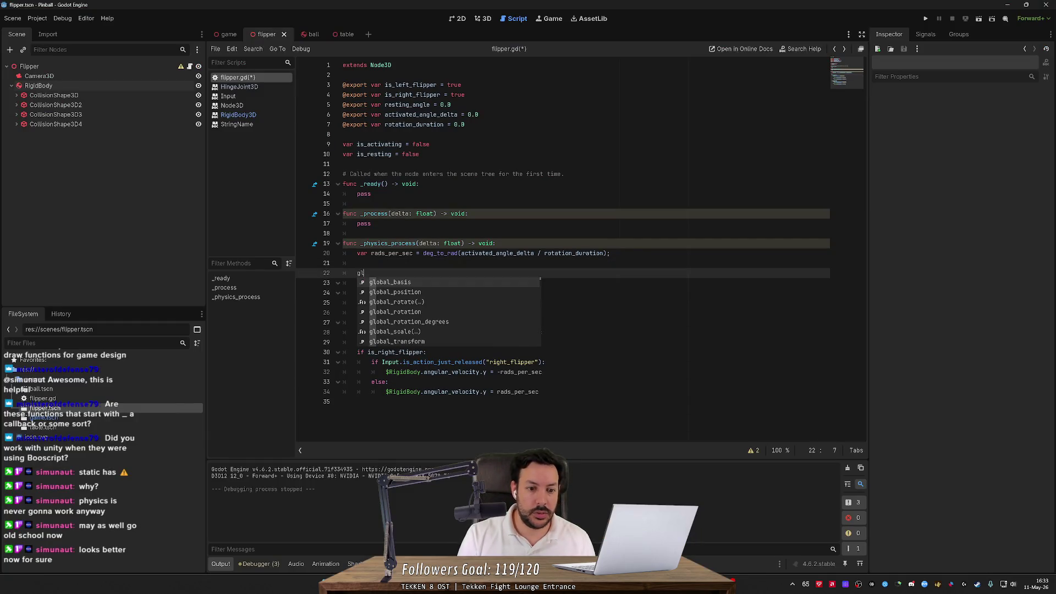
{"action": "type", "text": "obal"}
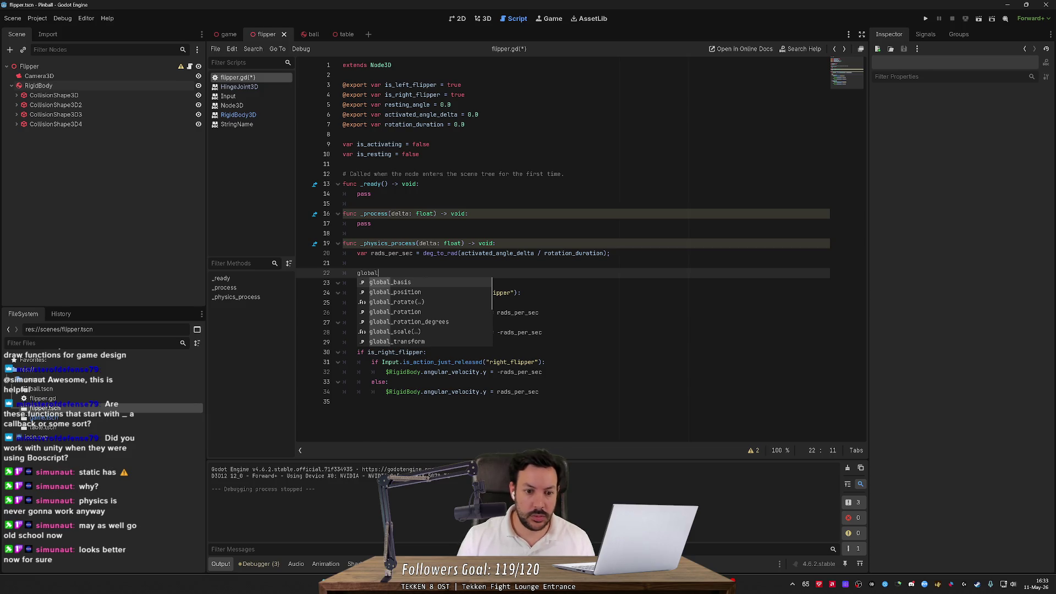
{"action": "key", "text": "Down"}
{"action": "key", "text": "Down"}
{"action": "key", "text": "Down"}
{"action": "key", "text": "Return"}
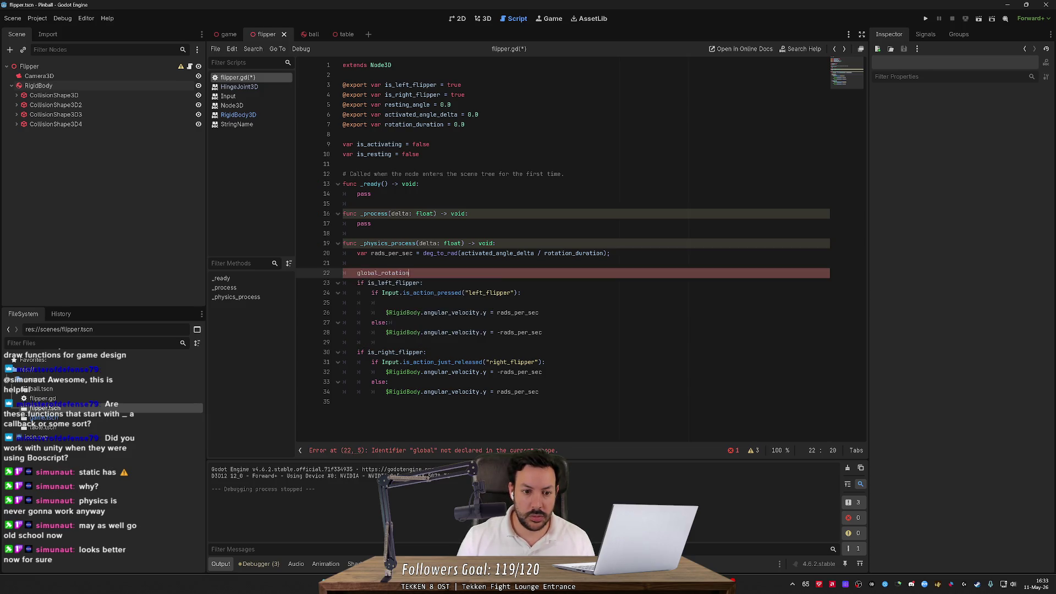
{"action": "type", "text": "."}
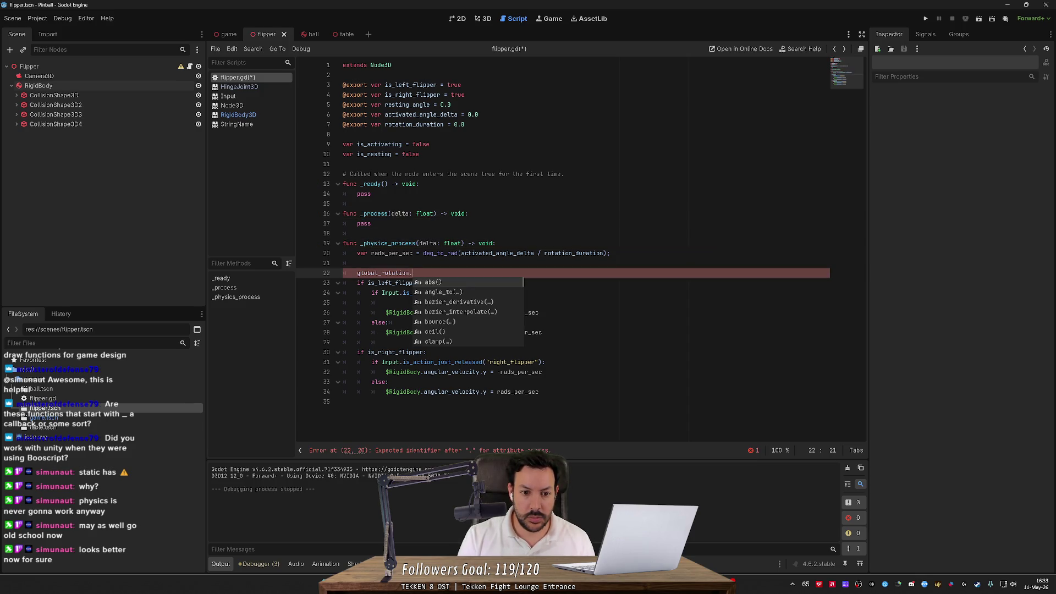
{"action": "type", "text": "y"}
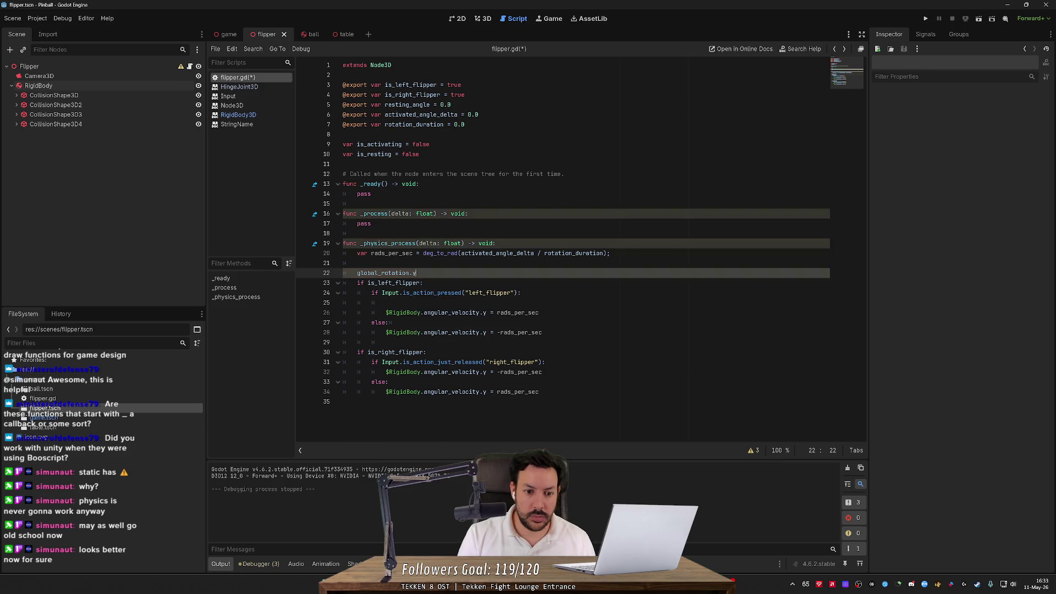
{"action": "key", "text": "shift+Home"}
{"action": "key", "text": "ctrl+c"}
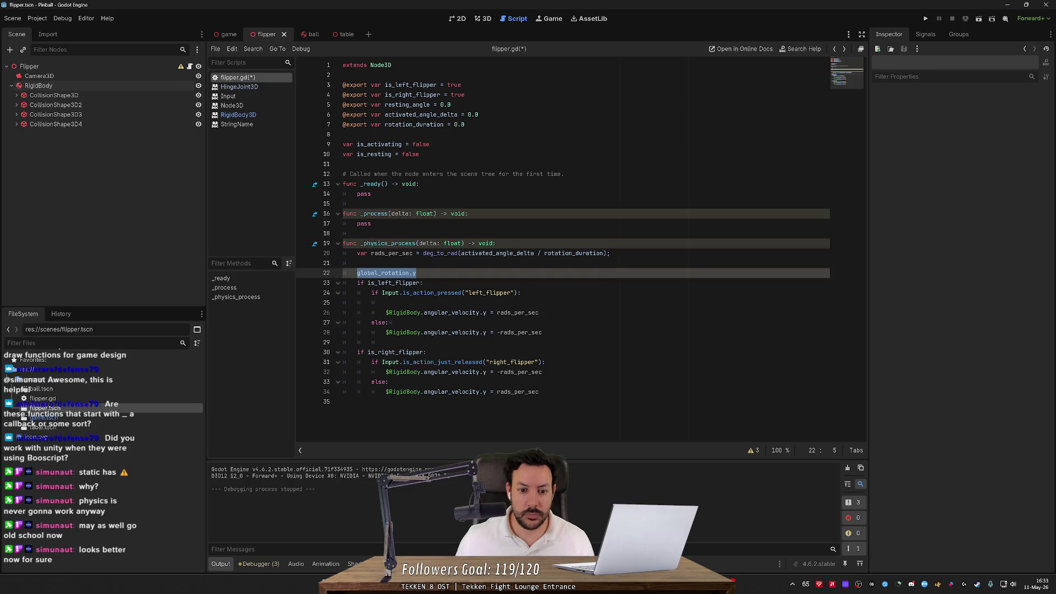
- Try working global_rotation into line 26's velocity assignment, then revert those edits
{"action": "left_click", "coordinate": [496, 312]}
{"action": "key", "text": "BackSpace"}
{"action": "key", "text": "BackSpace"}
{"action": "key", "text": "BackSpace"}
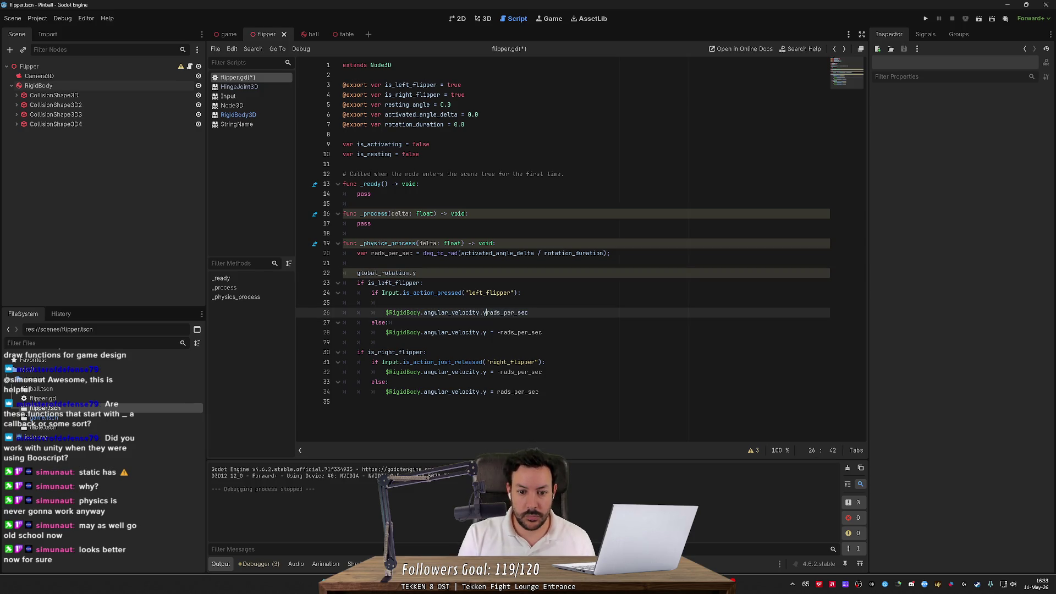
{"action": "type", "text": "="}
{"action": "key", "text": "ctrl+v"}
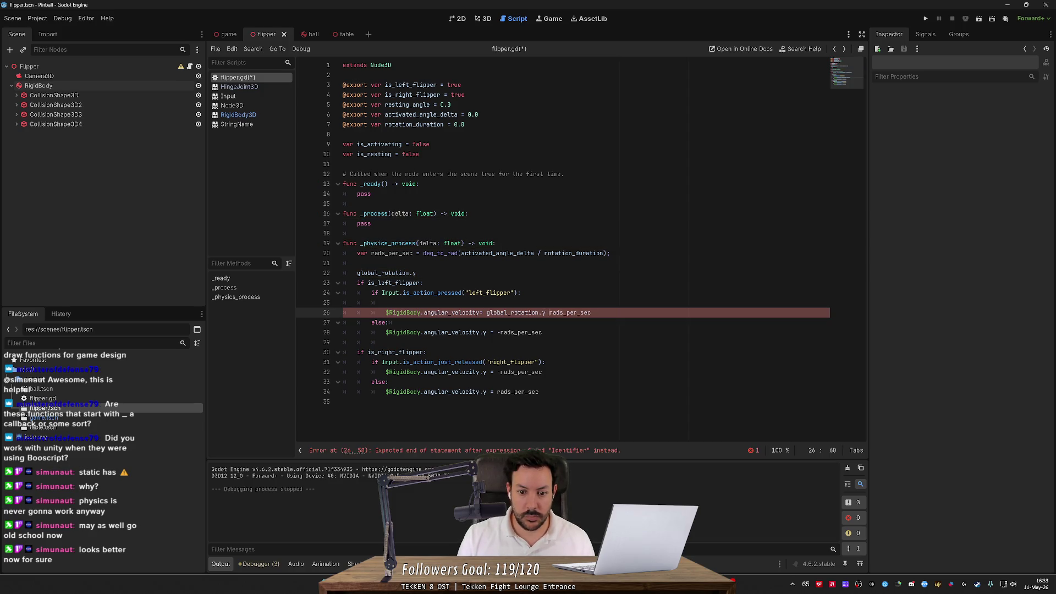
{"action": "key", "text": "BackSpace"}
{"action": "key", "text": "BackSpace"}
{"action": "key", "text": "BackSpace"}
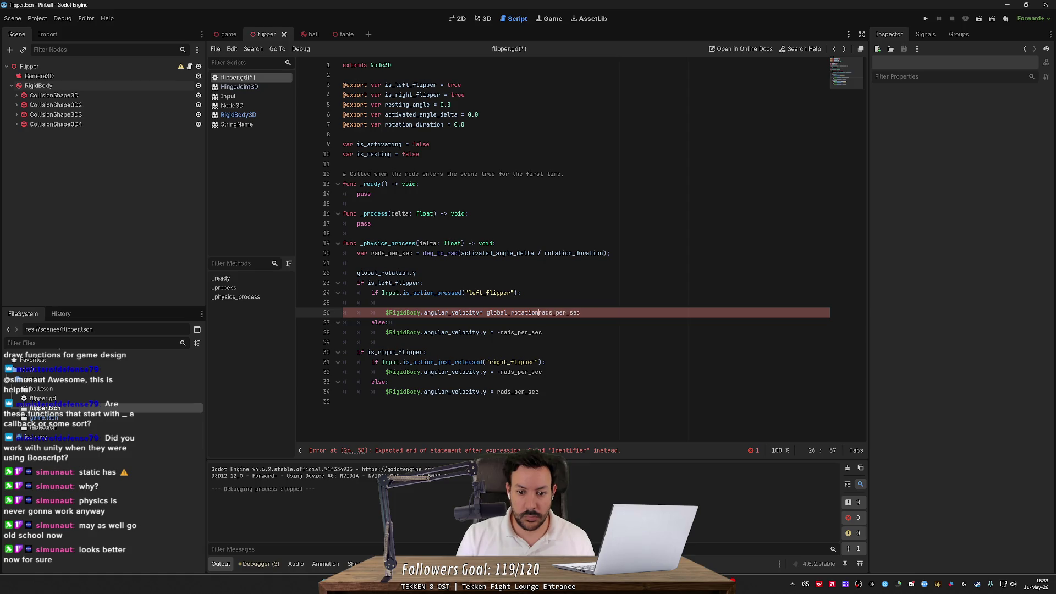
{"action": "type", "text": "."}
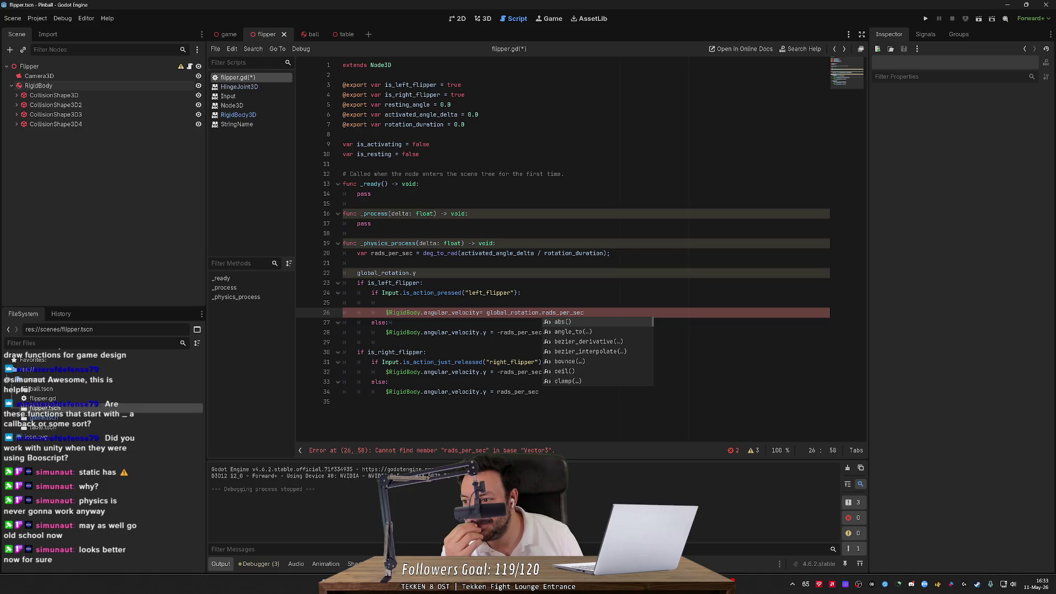
{"action": "key", "text": "BackSpace"}
{"action": "key", "text": "BackSpace"}
{"action": "key", "text": "BackSpace"}
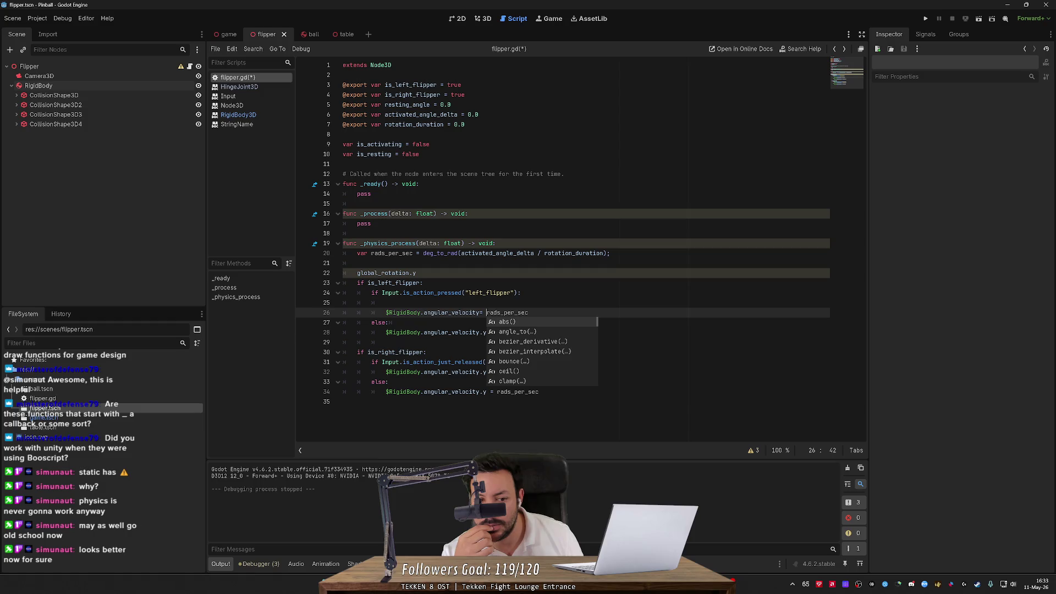
{"action": "key", "text": "ctrl+z"}
{"action": "key", "text": "ctrl+z"}
{"action": "key", "text": "ctrl+z"}
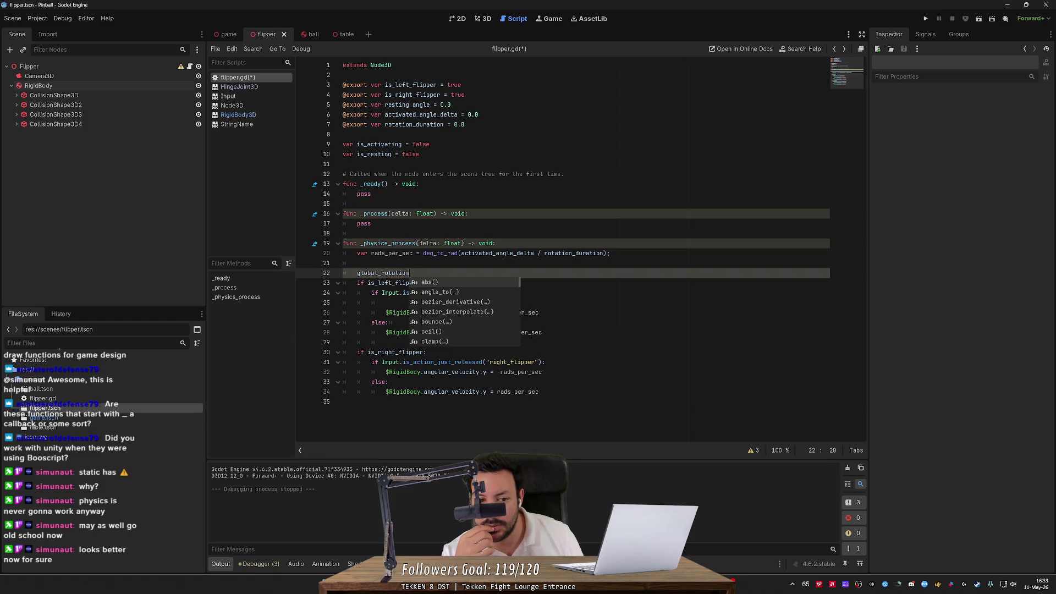
{"action": "key", "text": "alt+Tab"}
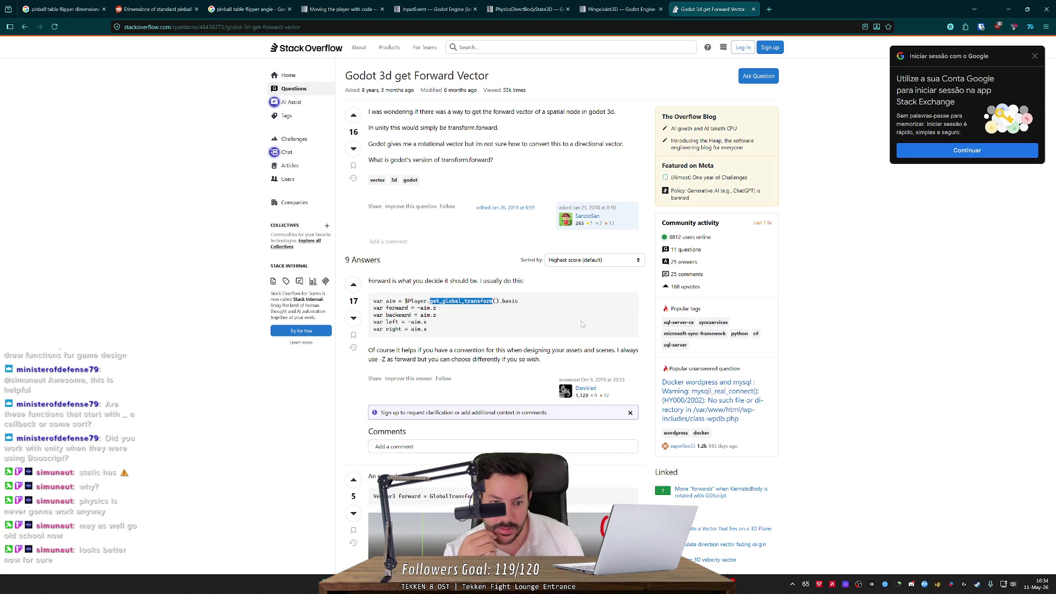
- Add 'var basis = global_transform.basis;' below the rads_per_sec line
{"action": "key", "text": "alt+Tab"}
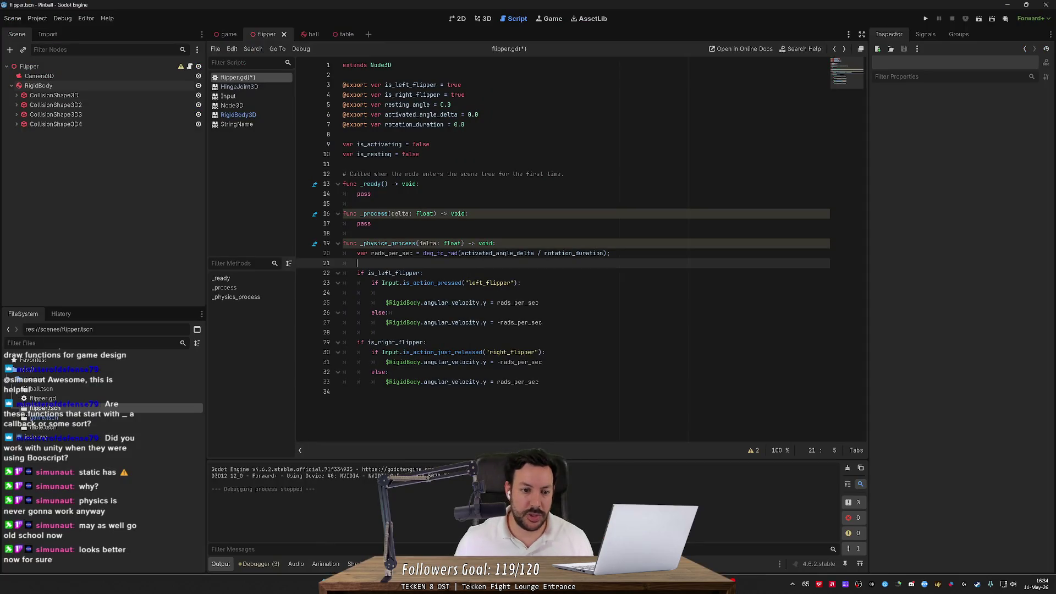
{"action": "key", "text": "Return"}
{"action": "type", "text": "var basis "}
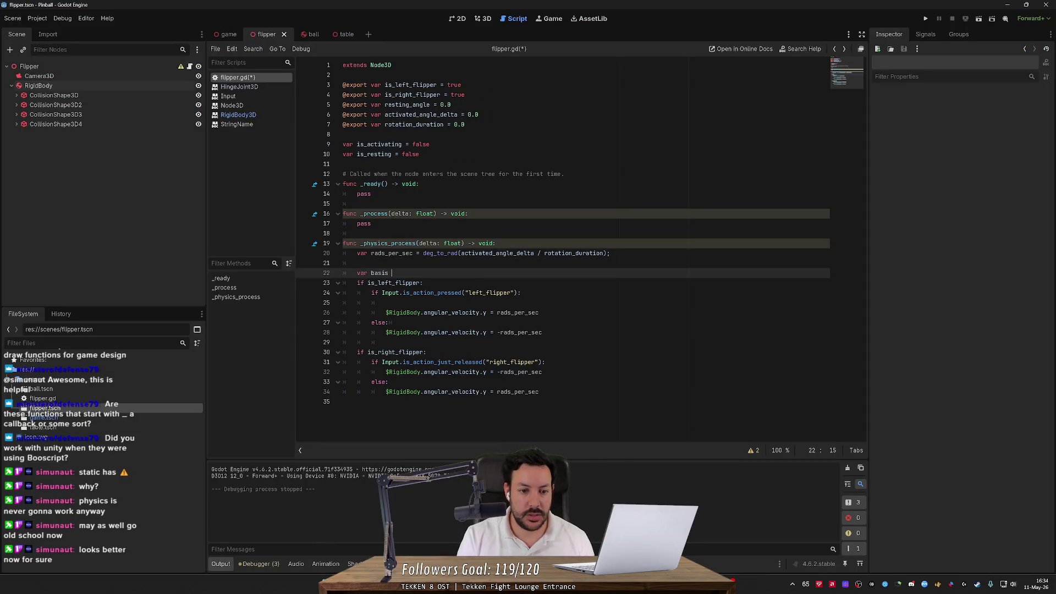
{"action": "type", "text": "= global"}
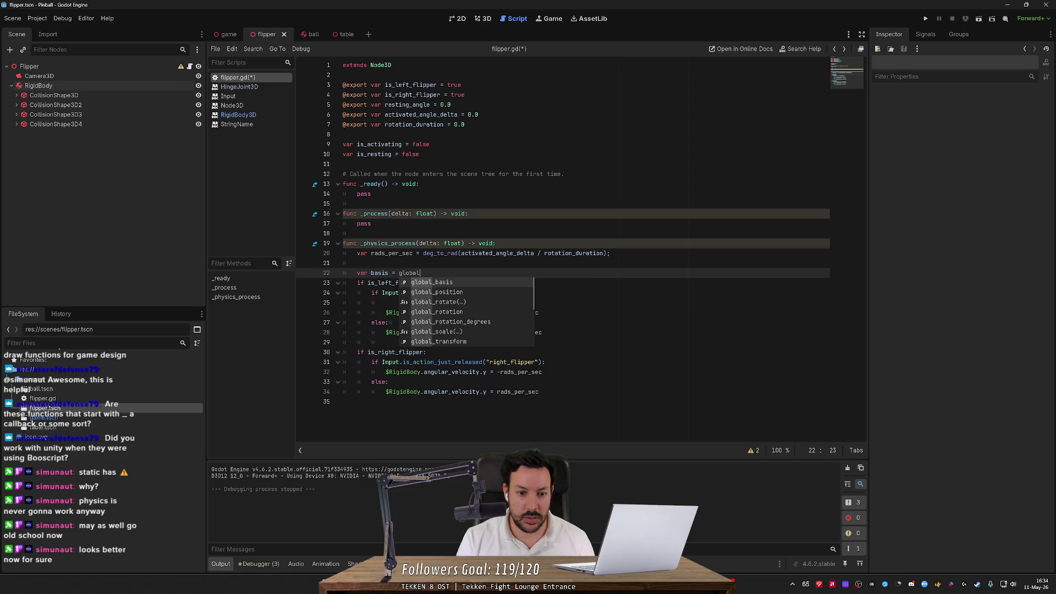
{"action": "key", "text": "Down"}
{"action": "key", "text": "Down"}
{"action": "key", "text": "Down"}
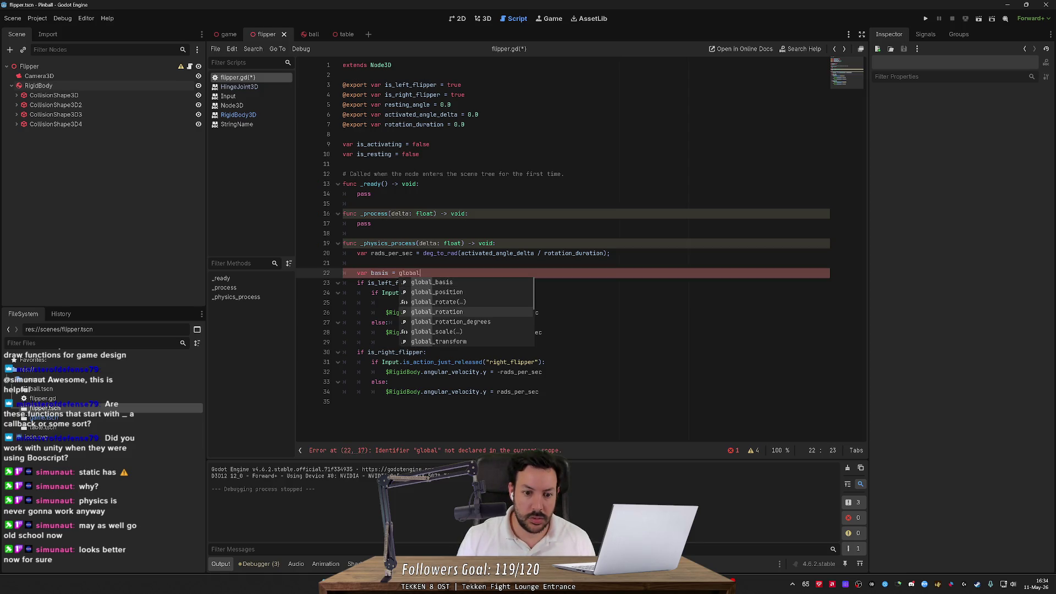
{"action": "type", "text": "_transform."}
{"action": "key", "text": "Return"}
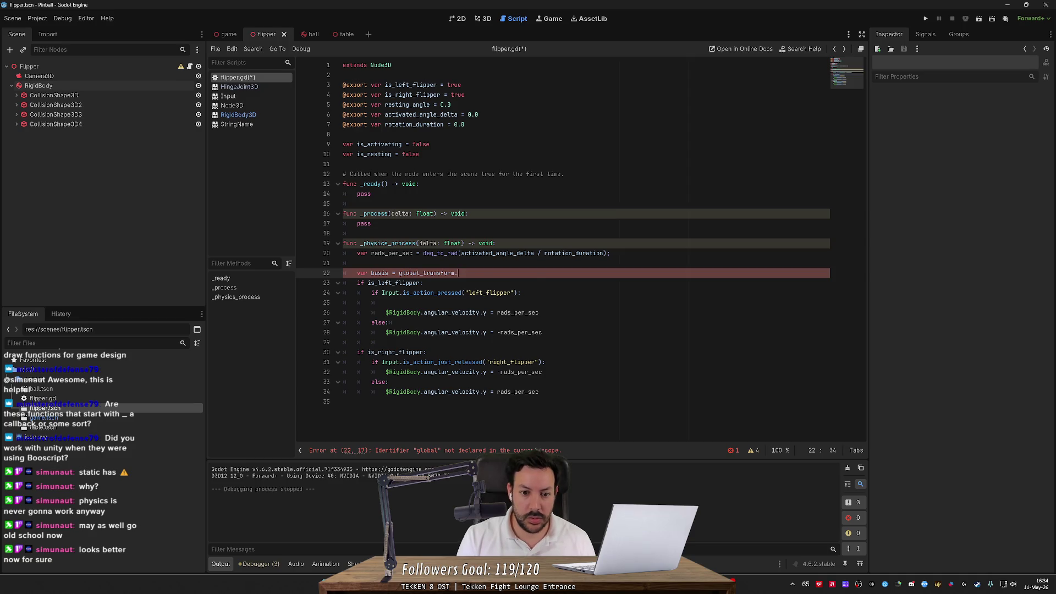
{"action": "type", "text": "b"}
{"action": "key", "text": "Return"}
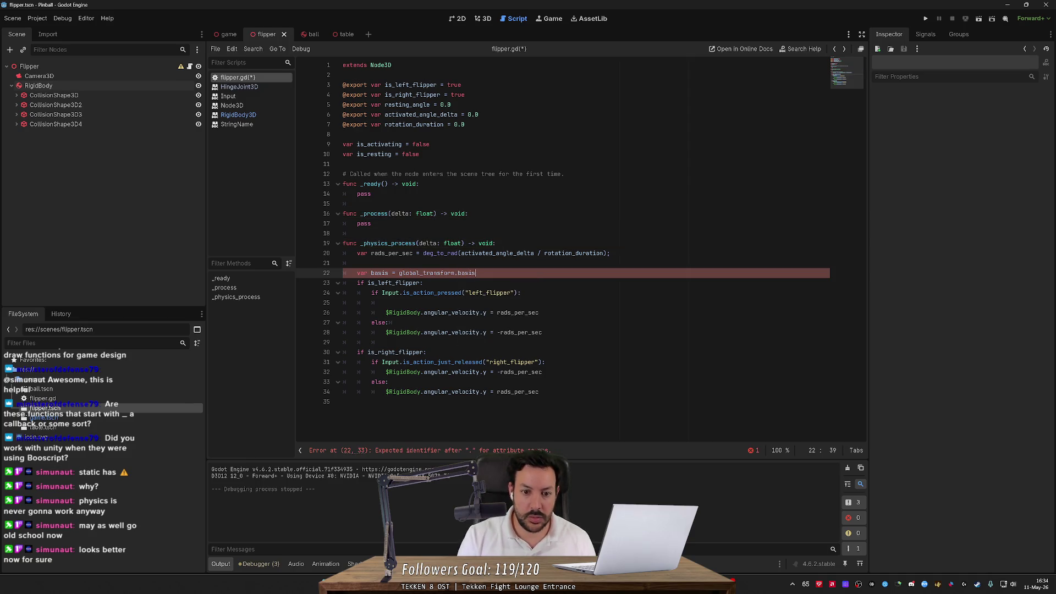
{"action": "type", "text": ";"}
{"action": "key", "text": "Return"}
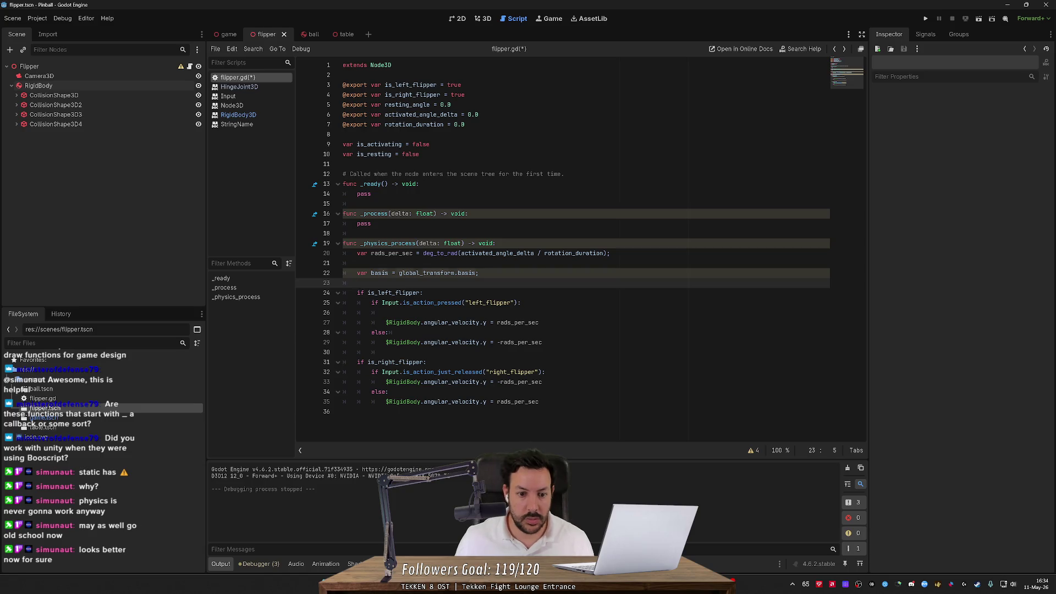
- Make both left-flipper velocity lines assign basis.y * ±rads_per_sec to angular_velocity, and save
{"action": "left_click", "coordinate": [497, 322]}
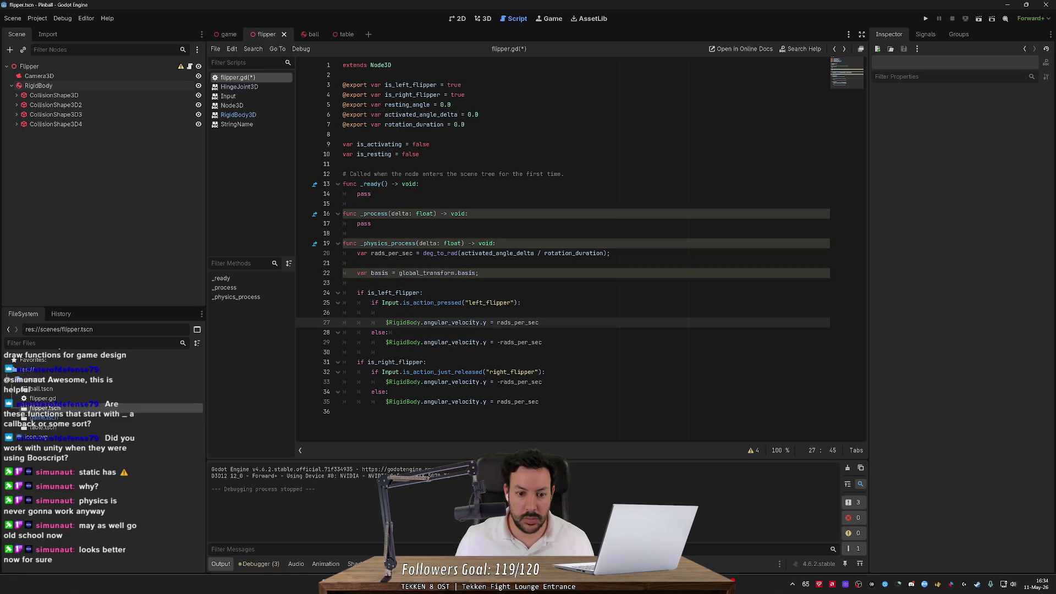
{"action": "key", "text": "shift+Right"}
{"action": "key", "text": "shift+Right"}
{"action": "key", "text": "shift+Right"}
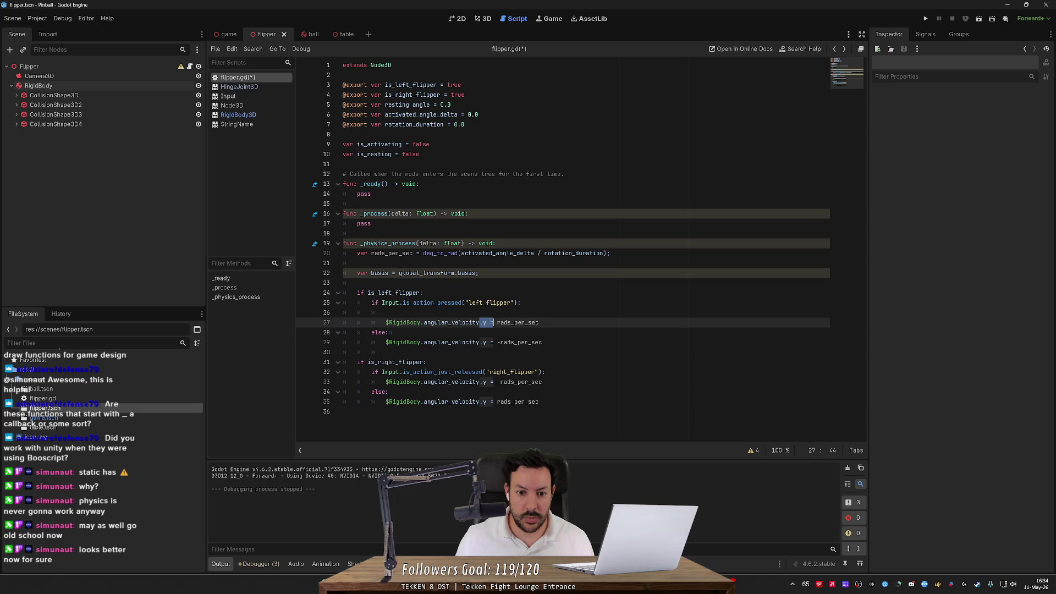
{"action": "type", "text": "= basis."}
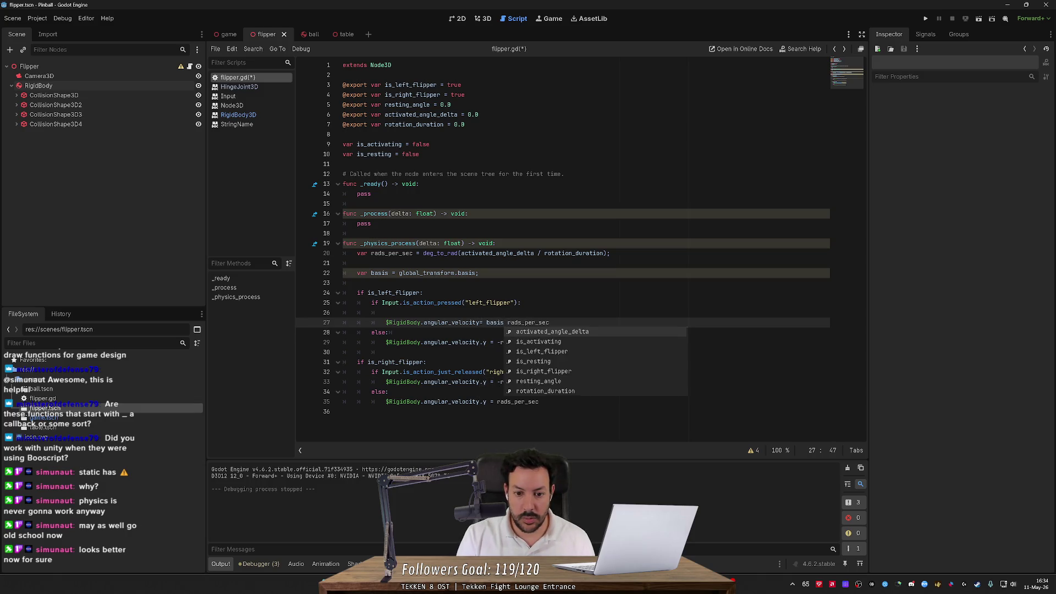
{"action": "type", "text": "y"}
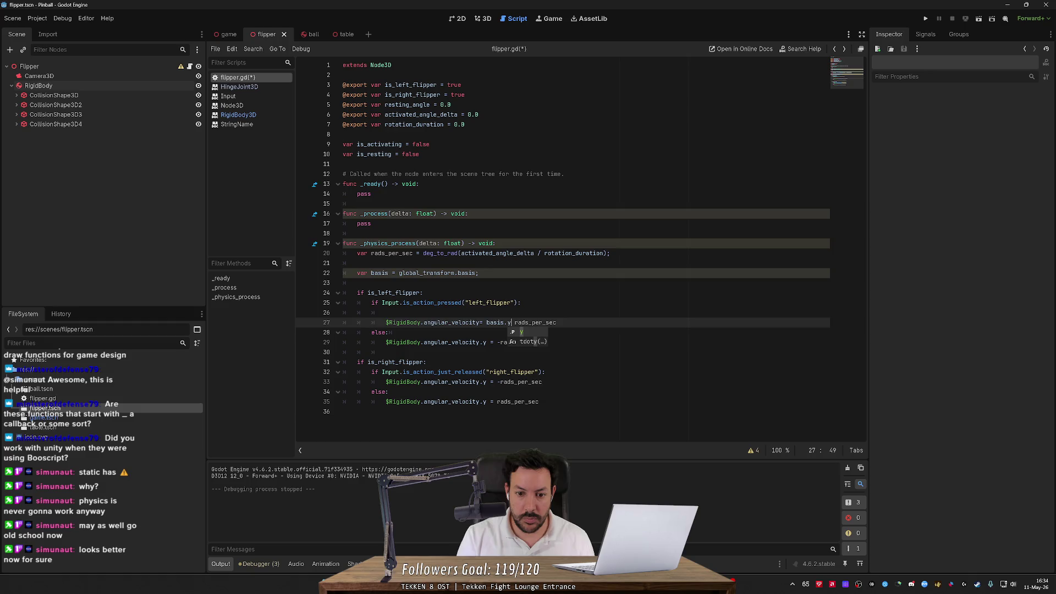
{"action": "type", "text": " *"}
{"action": "left_click", "coordinate": [424, 322]}
{"action": "left_click", "coordinate": [476, 322]}
{"action": "key", "text": "BackSpace"}
{"action": "key", "text": "Right"}
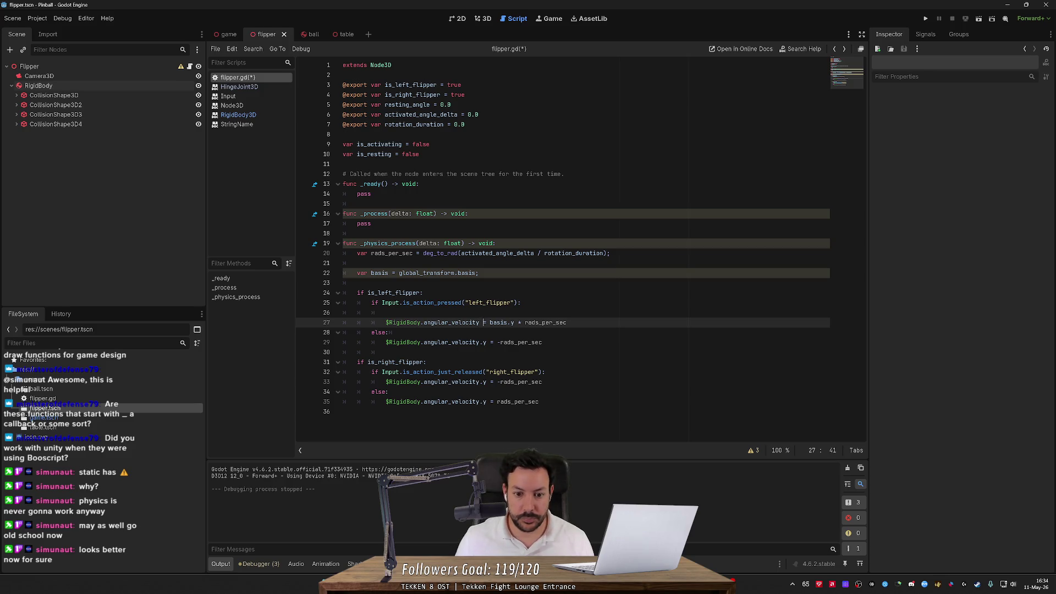
{"action": "key", "text": "shift+ctrl+Right"}
{"action": "key", "text": "shift+ctrl+Right"}
{"action": "key", "text": "shift+ctrl+Right"}
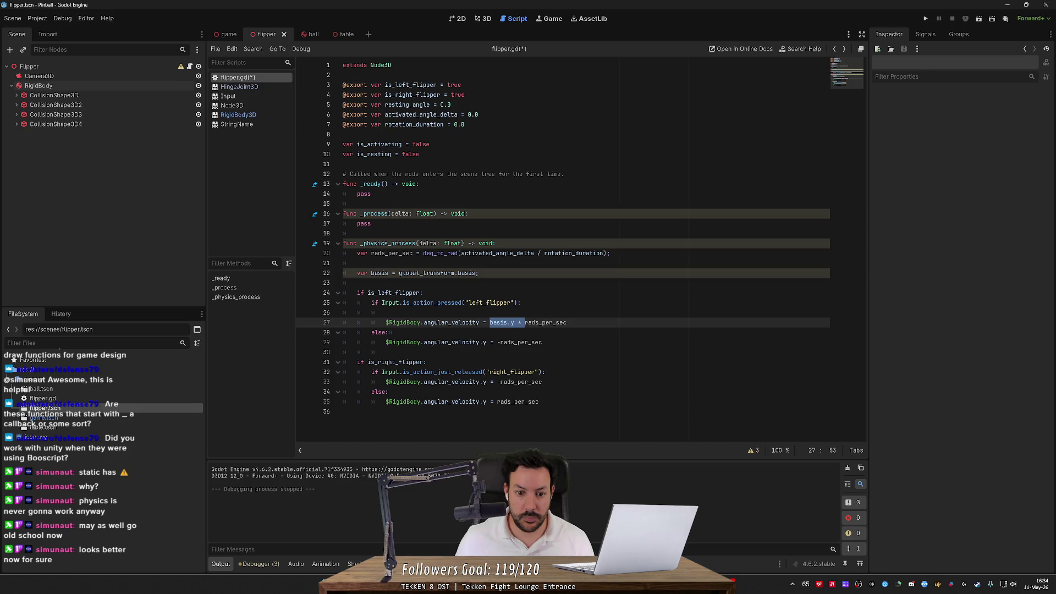
{"action": "key", "text": "ctrl+c"}
{"action": "left_click", "coordinate": [496, 342]}
{"action": "key", "text": "ctrl+v"}
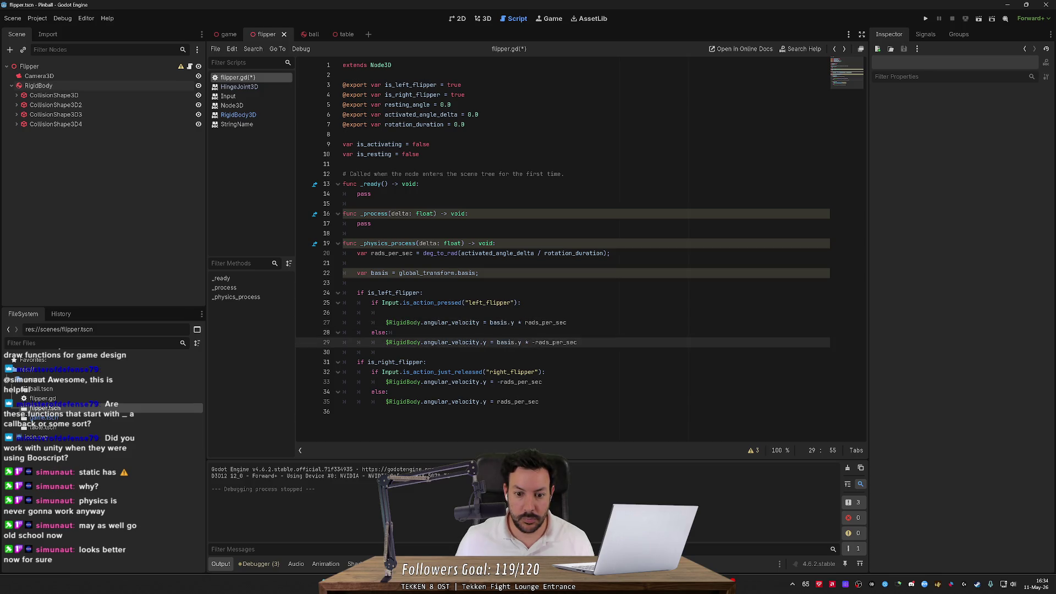
{"action": "key", "text": "ctrl+s"}
- Delete the empty lines 26 and 23, then run the game to test the flipper
{"action": "left_click", "coordinate": [386, 312]}
{"action": "key", "text": "ctrl+shift+k"}
{"action": "left_click", "coordinate": [384, 283]}
{"action": "key", "text": "ctrl+shift+k"}
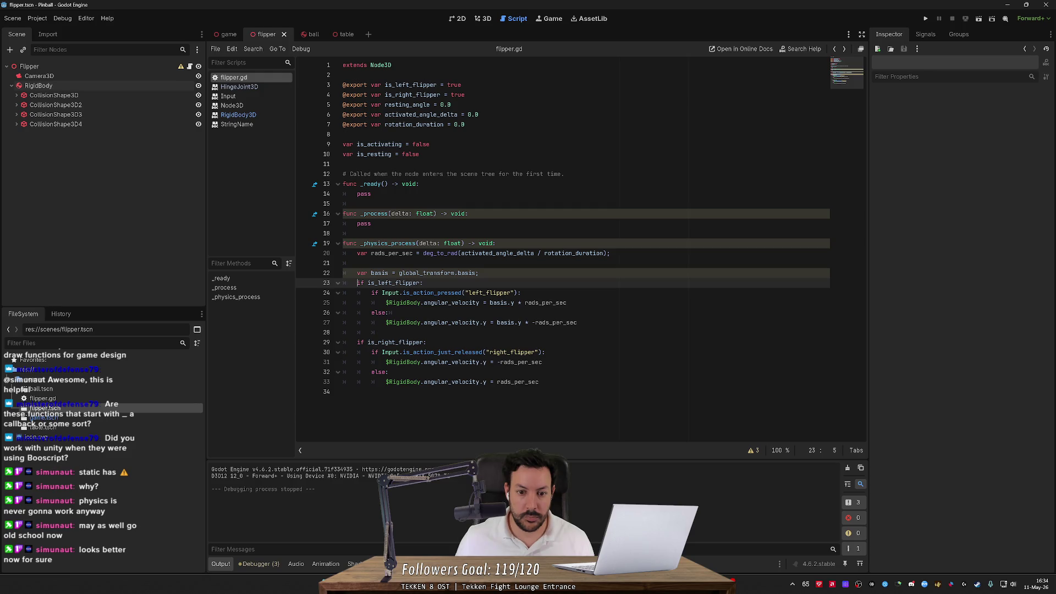
{"action": "left_click", "coordinate": [925, 18]}
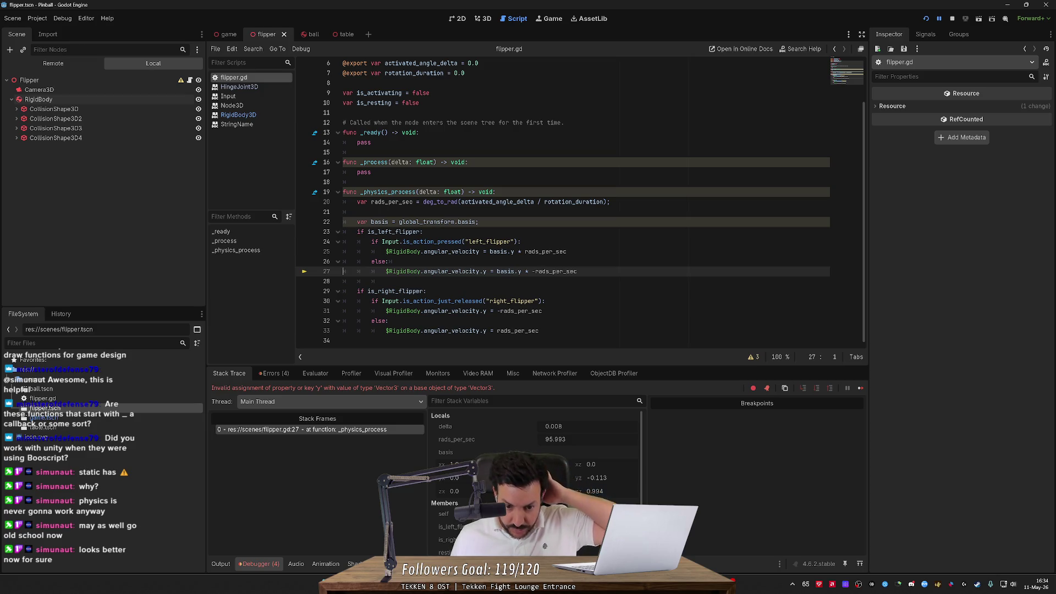
- Stop the game and remove '.y' after angular_velocity on lines 27, 31 and 33
{"action": "left_click", "coordinate": [952, 19]}
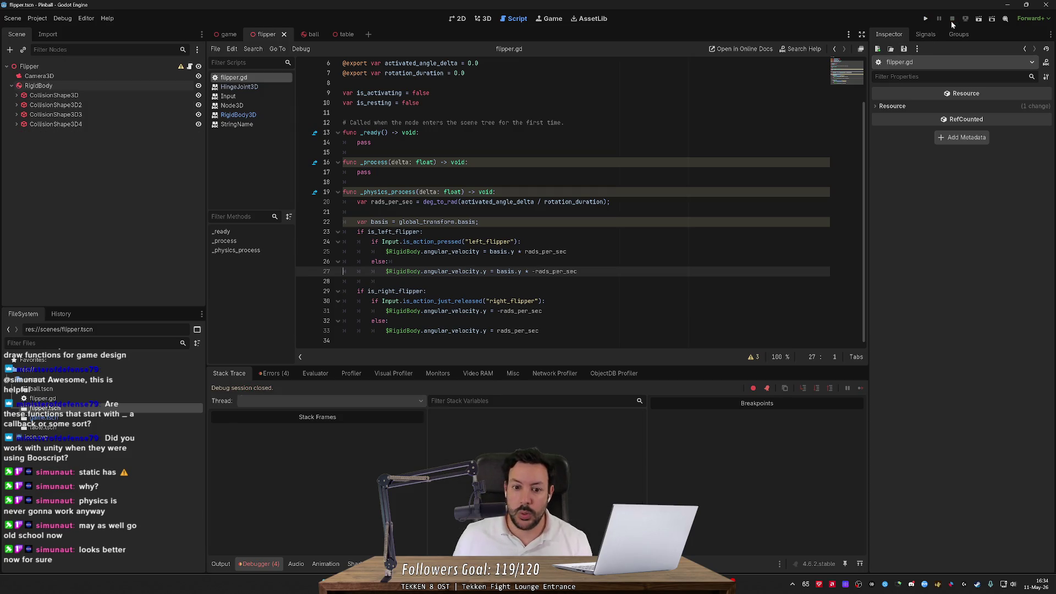
{"action": "left_click", "coordinate": [514, 251]}
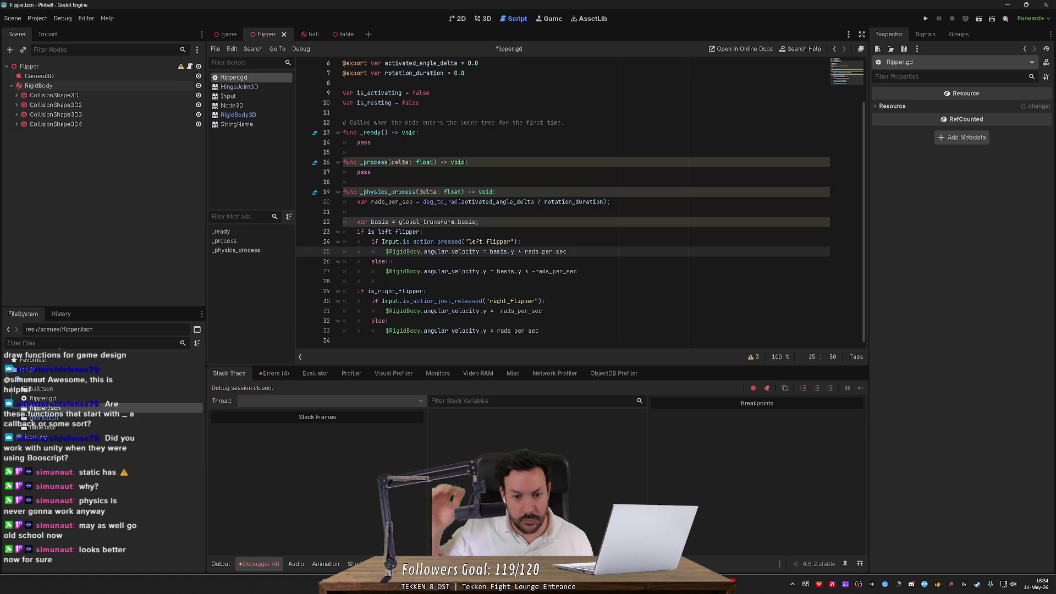
{"action": "left_click", "coordinate": [485, 271]}
{"action": "key", "text": "BackSpace"}
{"action": "key", "text": "BackSpace"}
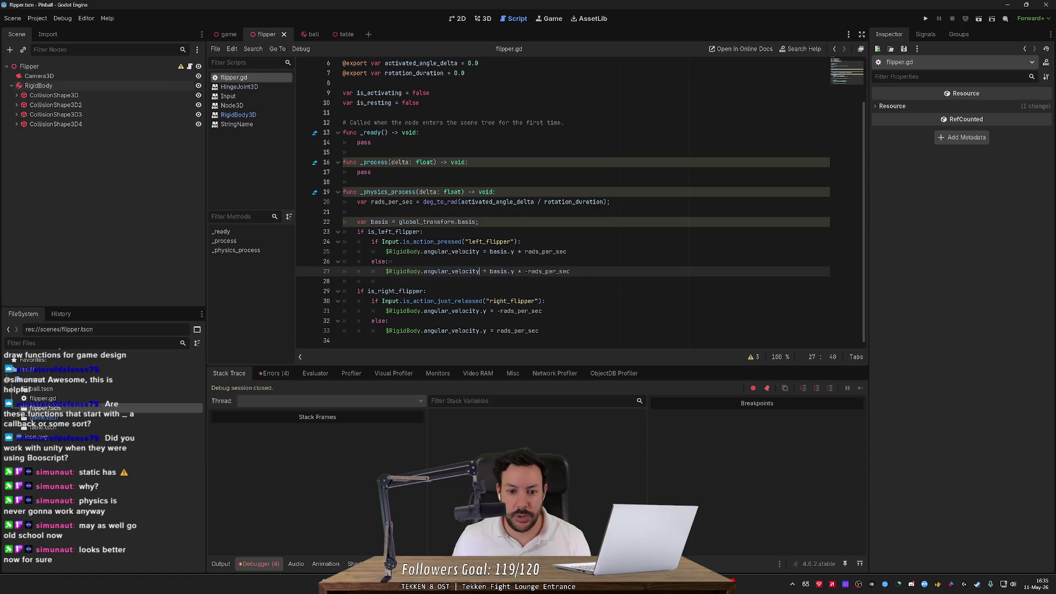
{"action": "left_click", "coordinate": [486, 311]}
{"action": "key", "text": "BackSpace"}
{"action": "key", "text": "BackSpace"}
{"action": "left_click", "coordinate": [485, 330]}
{"action": "key", "text": "BackSpace"}
{"action": "key", "text": "BackSpace"}
- Prefix the right-flipper speeds on lines 31 and 33 with 'basis.y *', save, and run the game
{"action": "double_click", "coordinate": [498, 271]}
{"action": "left_click", "coordinate": [510, 271]}
{"action": "double_click", "coordinate": [493, 271]}
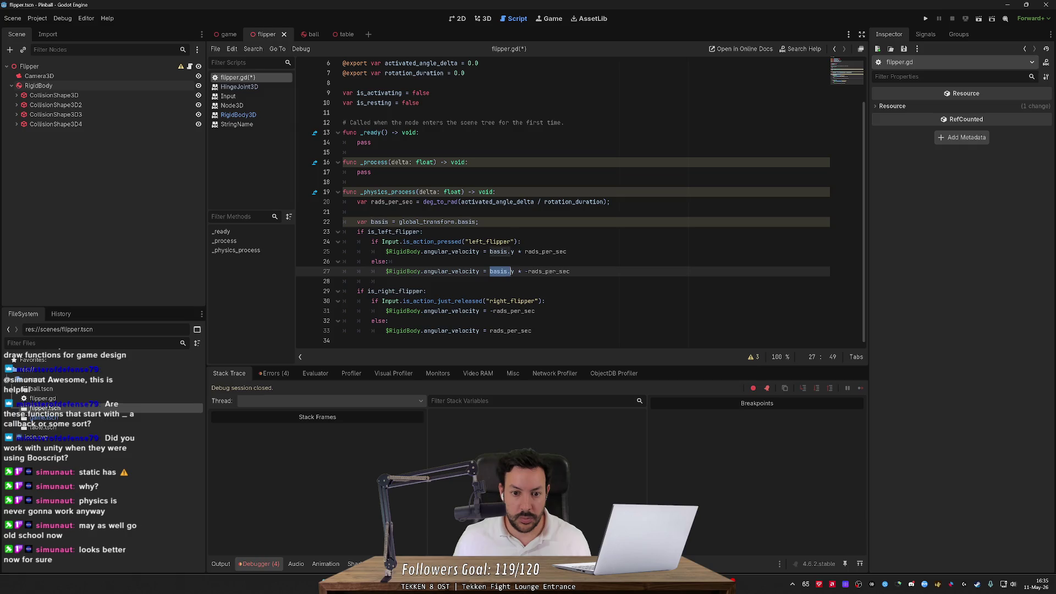
{"action": "left_click", "coordinate": [492, 310]}
{"action": "key", "text": "ctrl+v"}
{"action": "type", "text": "."}
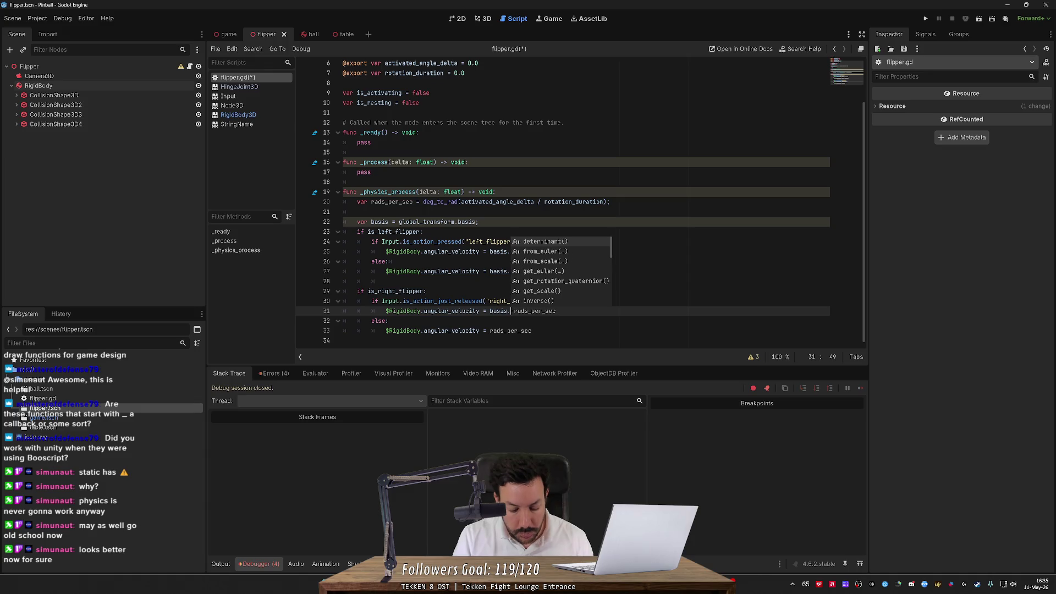
{"action": "type", "text": "y *"}
{"action": "left_click", "coordinate": [388, 320]}
{"action": "left_click", "coordinate": [523, 330]}
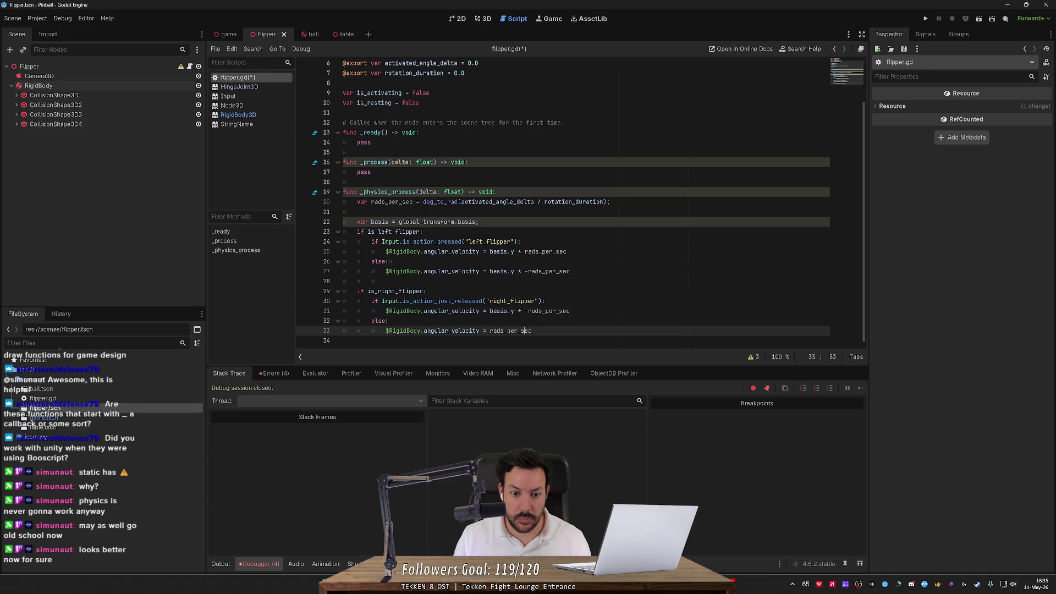
{"action": "key", "text": "ctrl+v"}
{"action": "type", "text": "."}
{"action": "key", "text": "ctrl+s"}
{"action": "left_click", "coordinate": [926, 18]}
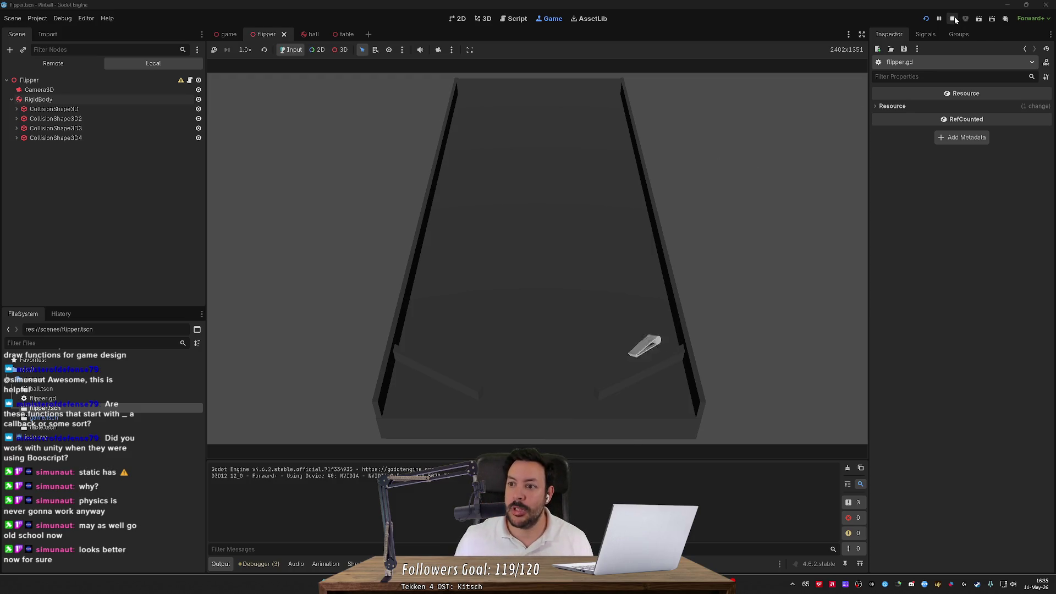
- Lock the RigidBody's Angular X and Angular Z axes, save the flipper scene, and run the game
{"action": "key", "text": "F8"}
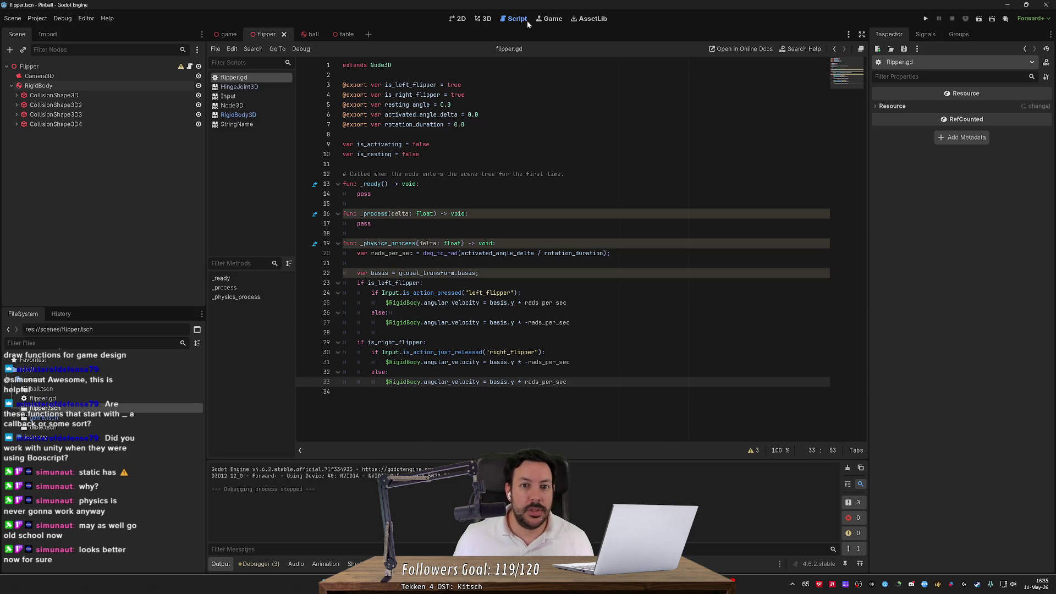
{"action": "left_click", "coordinate": [484, 19]}
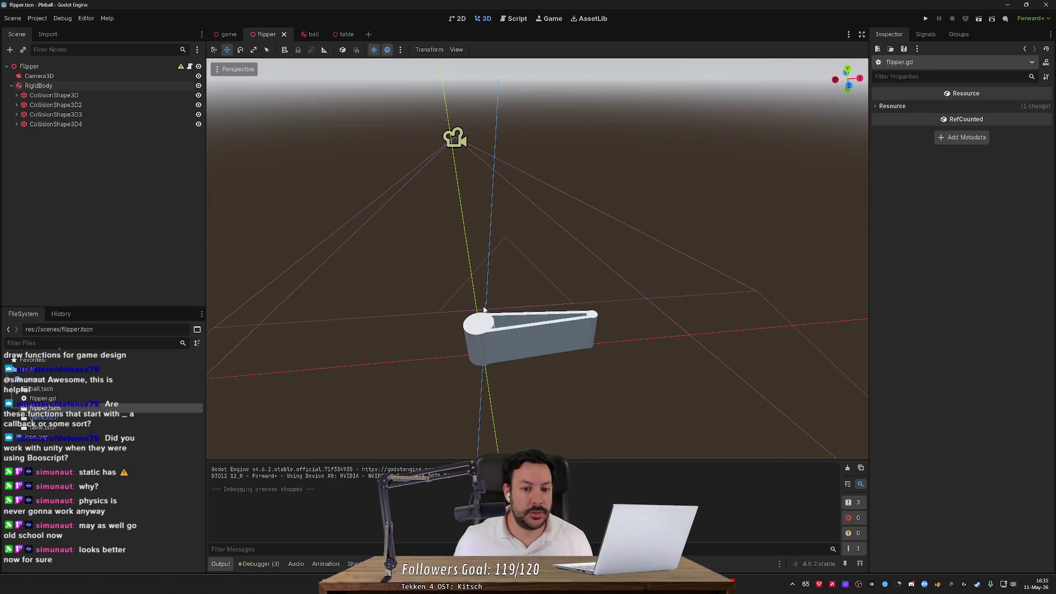
{"action": "left_click", "coordinate": [39, 86]}
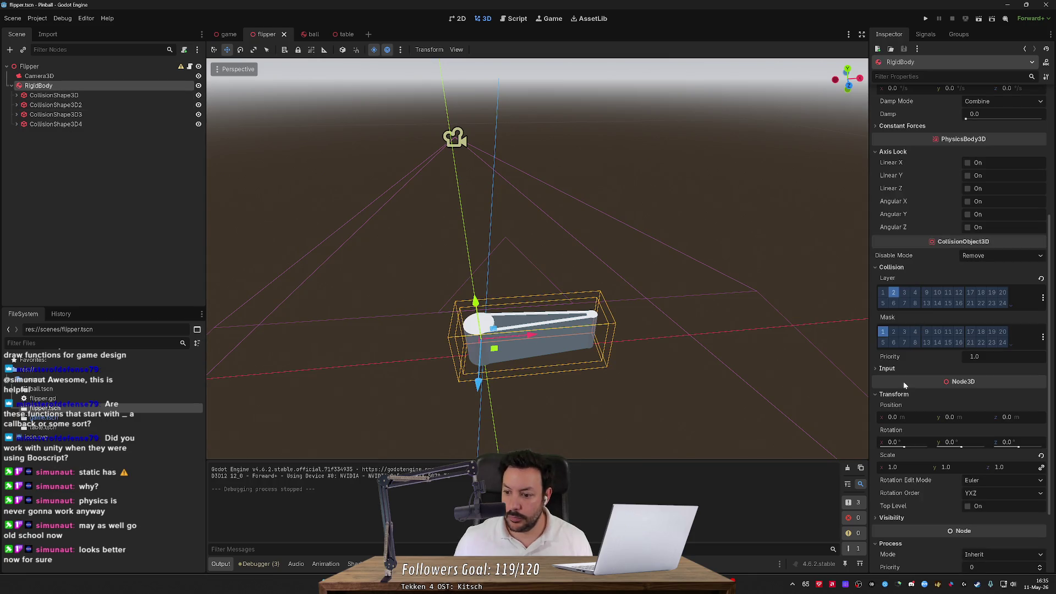
{"action": "scroll", "coordinate": [888, 439], "scroll_direction": "down", "scroll_amount": 3}
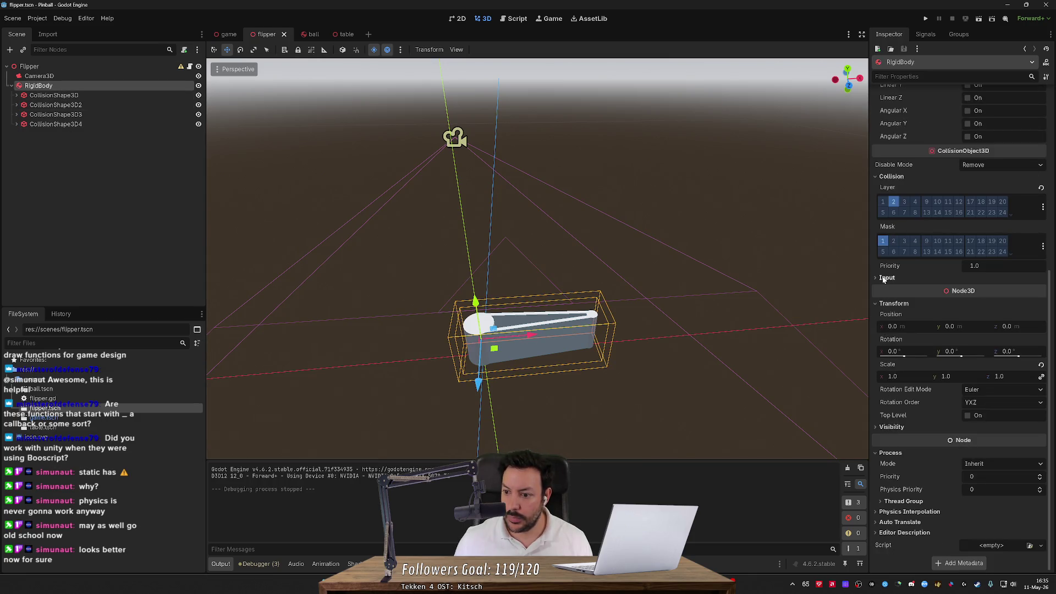
{"action": "scroll", "coordinate": [883, 440], "scroll_direction": "up", "scroll_amount": 10}
{"action": "left_click", "coordinate": [967, 397]}
{"action": "left_click", "coordinate": [967, 385]}
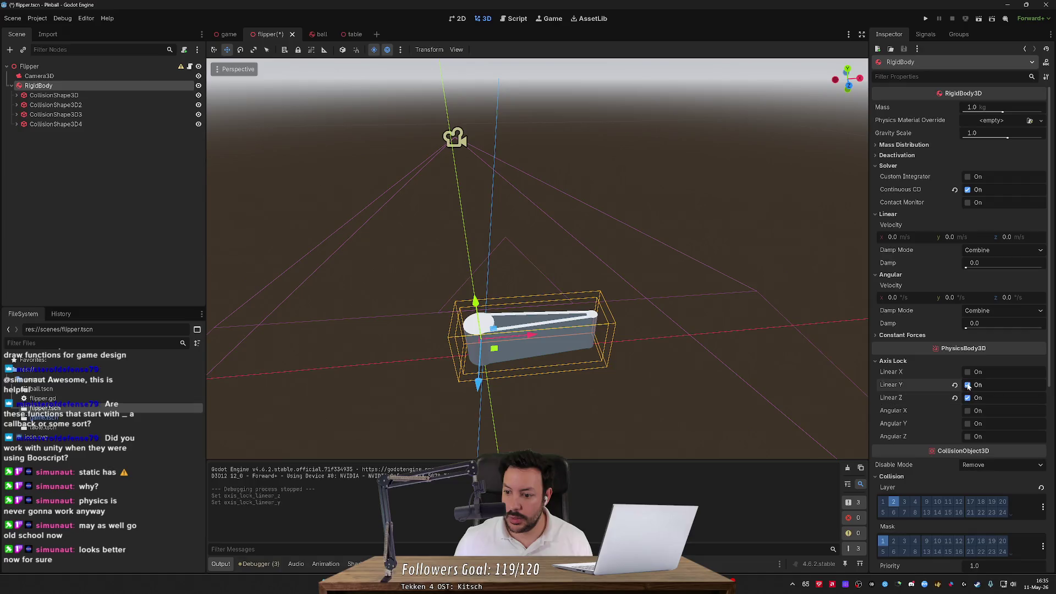
{"action": "left_click", "coordinate": [968, 384]}
{"action": "left_click", "coordinate": [967, 397]}
{"action": "left_click", "coordinate": [967, 411]}
{"action": "left_click", "coordinate": [967, 436]}
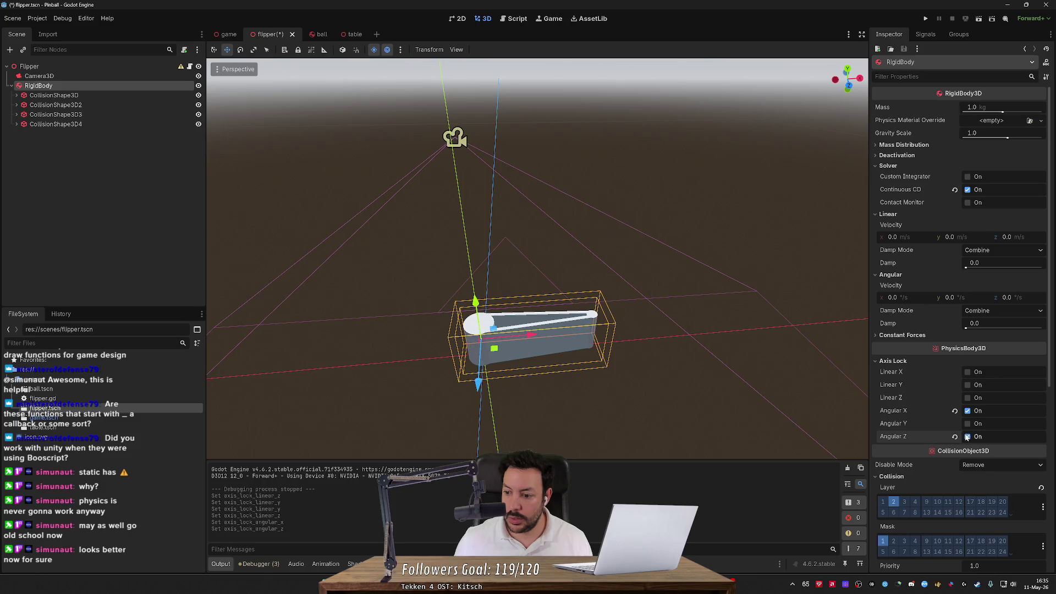
{"action": "key", "text": "ctrl+s"}
{"action": "left_click", "coordinate": [925, 19]}
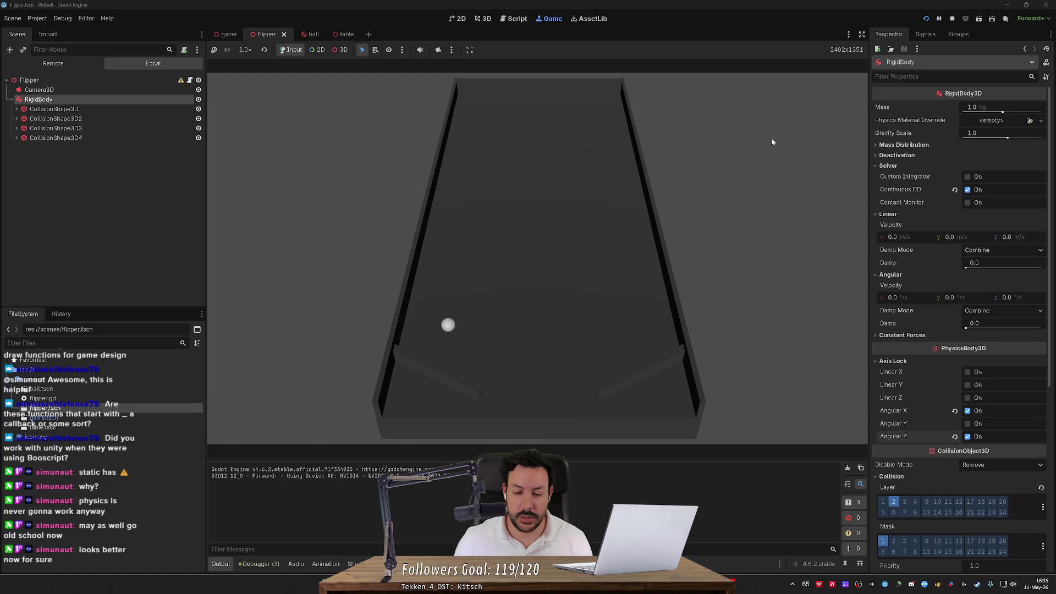
- Retest the game, then swap the Angular X/Z locks for an Angular Y lock and rerun
{"action": "left_click", "coordinate": [925, 20]}
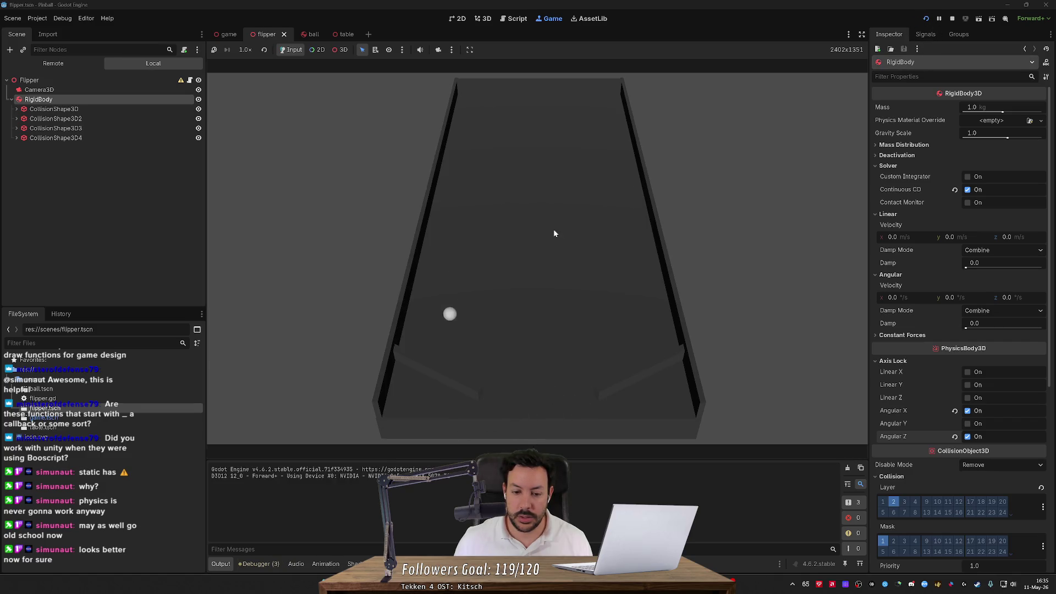
{"action": "left_click", "coordinate": [926, 19]}
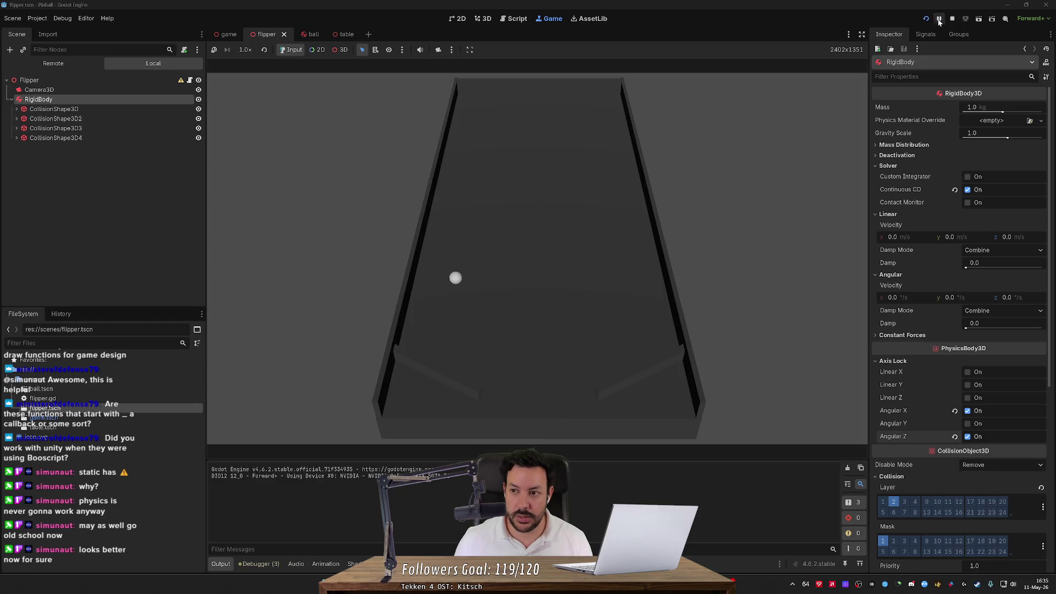
{"action": "left_click", "coordinate": [953, 20]}
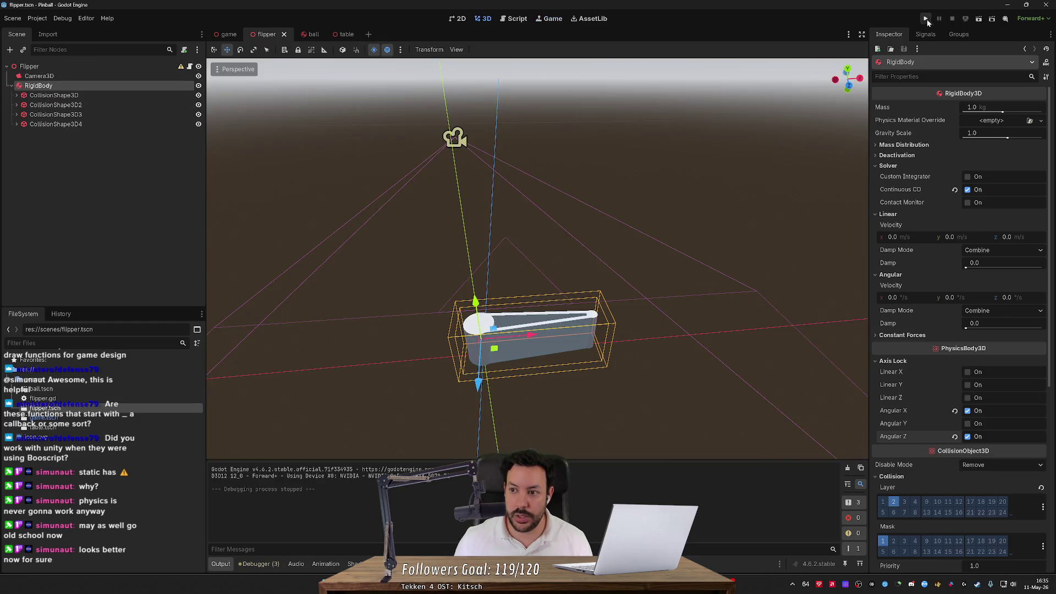
{"action": "left_click", "coordinate": [921, 20]}
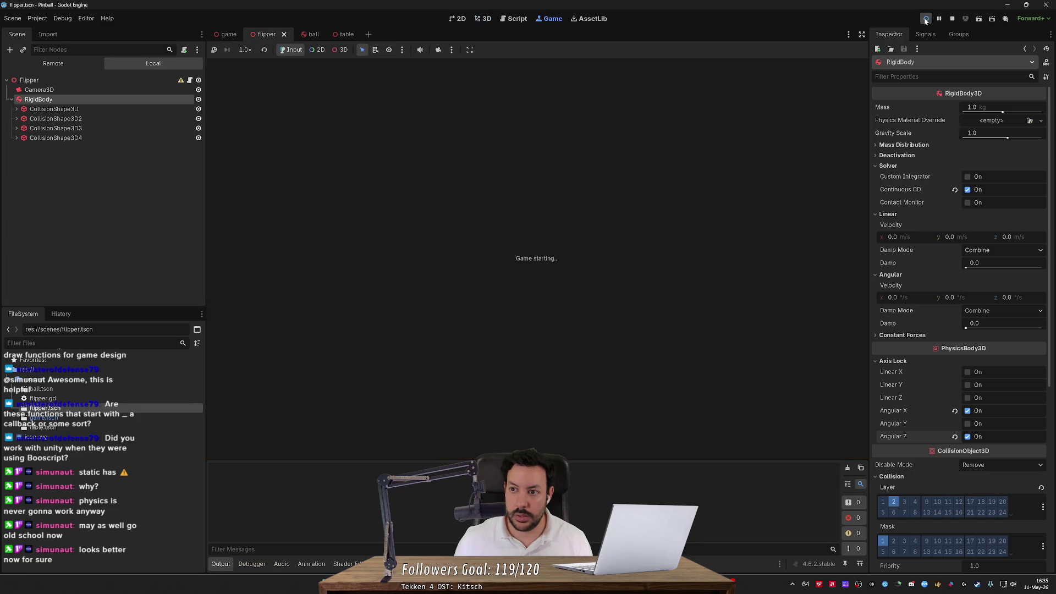
{"action": "left_click", "coordinate": [953, 20]}
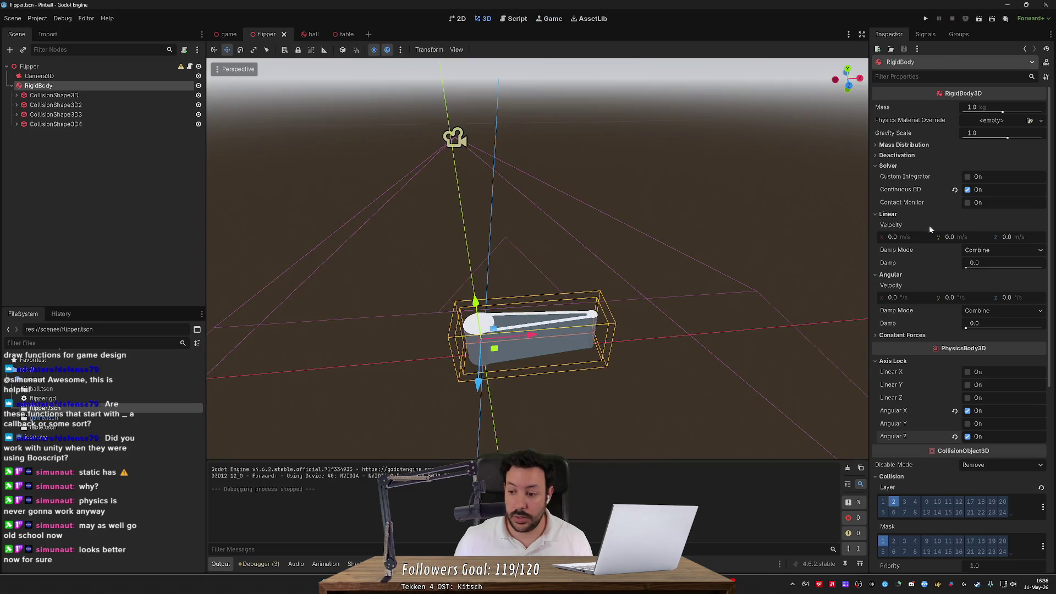
{"action": "left_click", "coordinate": [967, 411]}
{"action": "left_click", "coordinate": [967, 436]}
{"action": "left_click", "coordinate": [968, 423]}
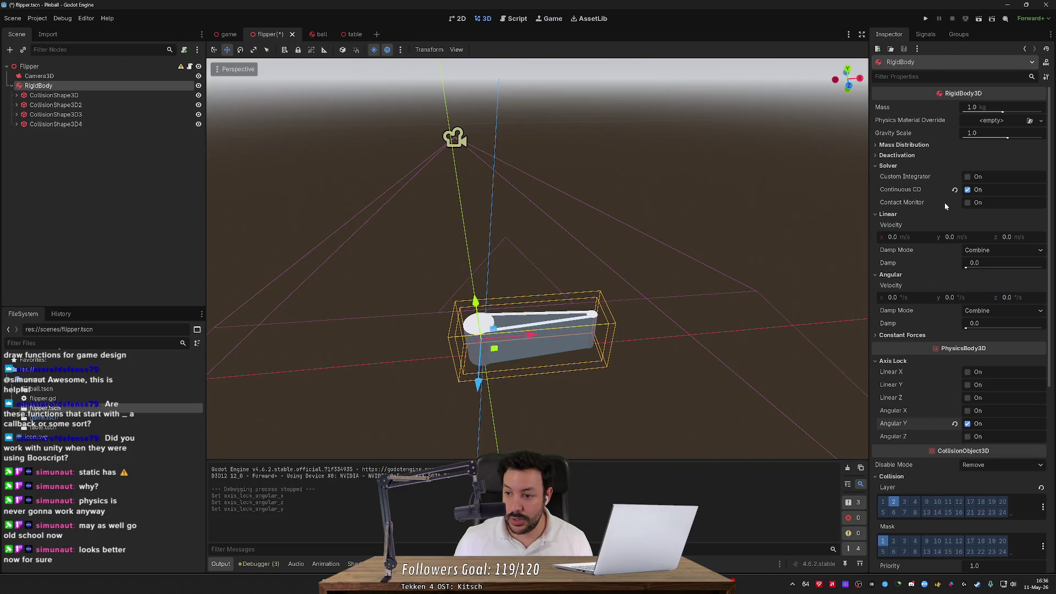
{"action": "left_click", "coordinate": [927, 18]}
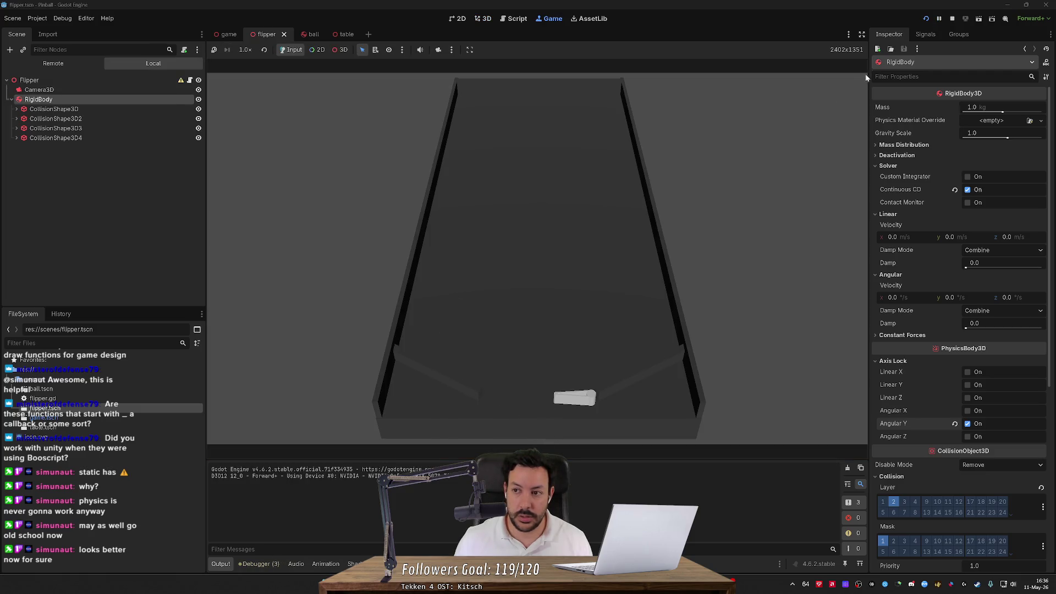
- Stop the game, clear the Angular Y lock so no axis is locked, and save the scene
{"action": "left_click", "coordinate": [926, 20]}
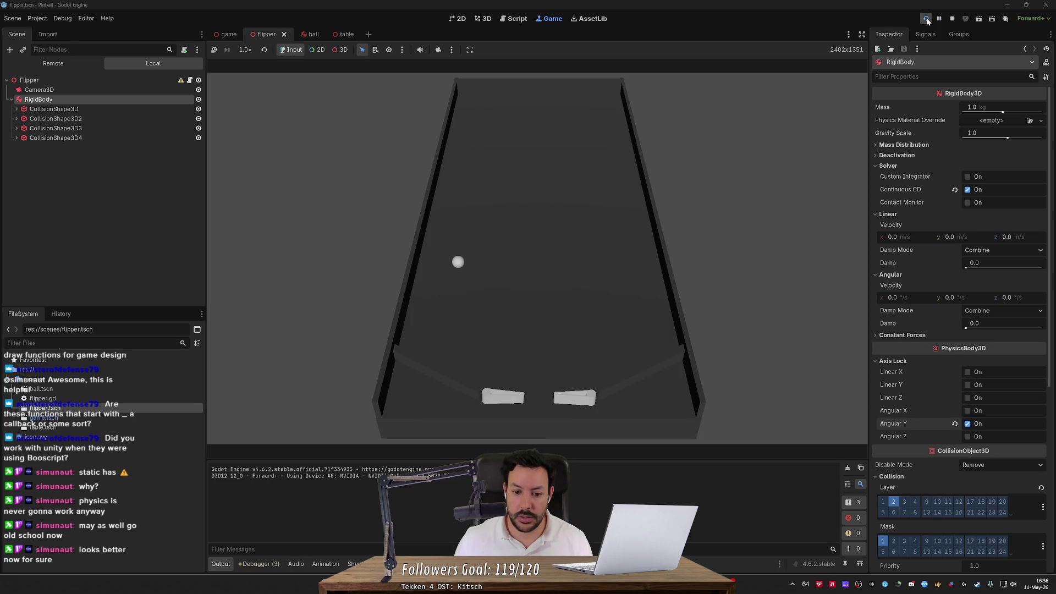
{"action": "left_click", "coordinate": [949, 19]}
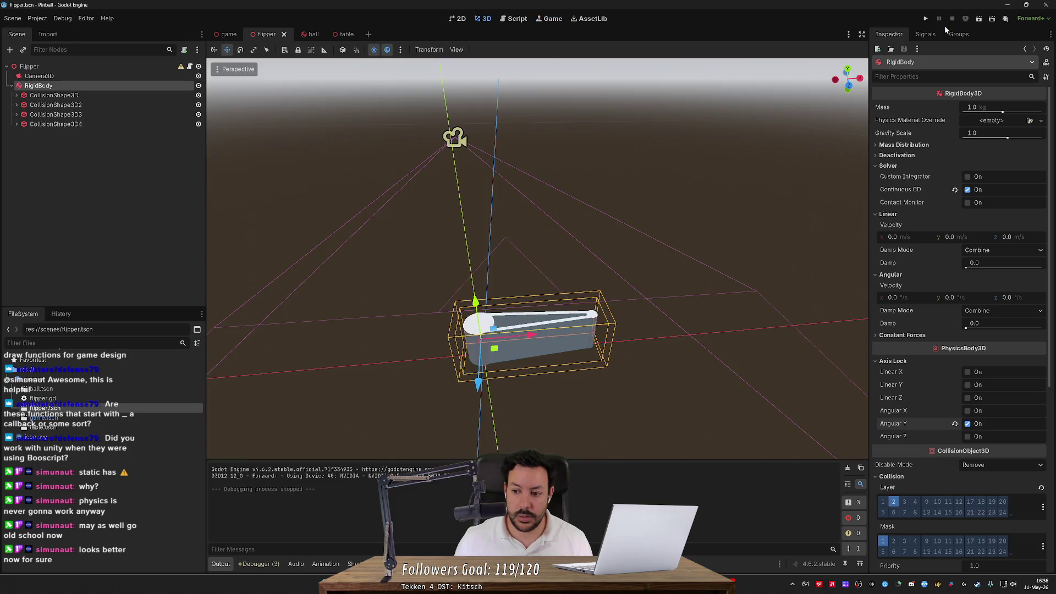
{"action": "left_click", "coordinate": [967, 424]}
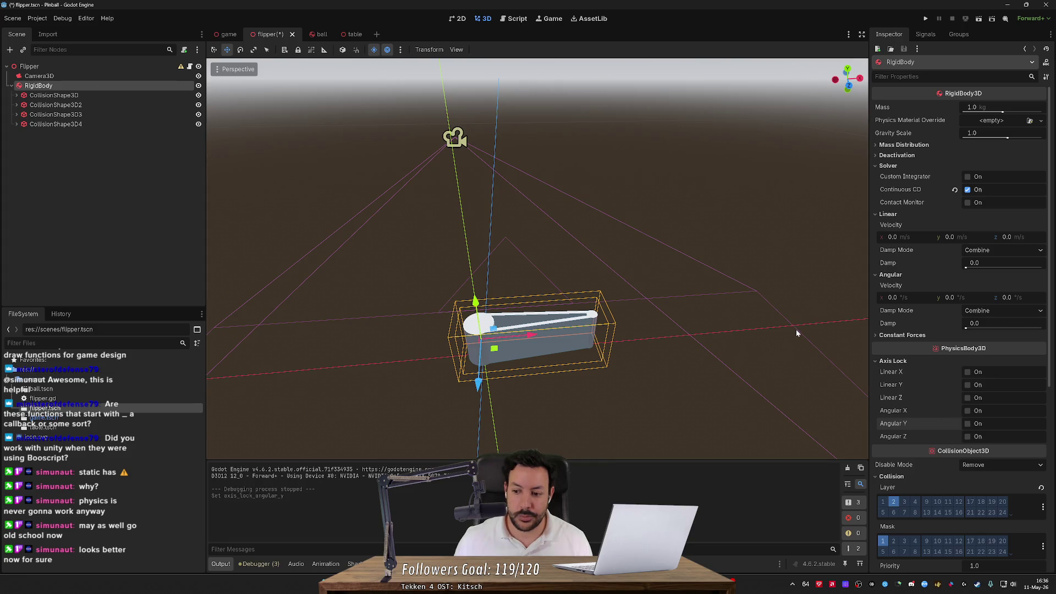
{"action": "key", "text": "ctrl+s"}
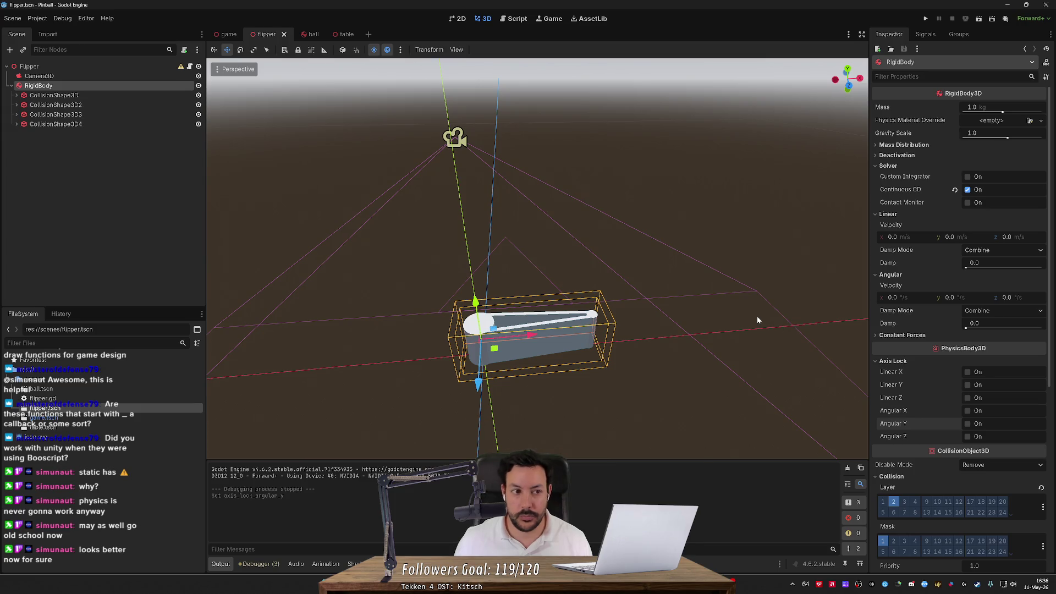
{"action": "key", "text": "alt+Tab"}
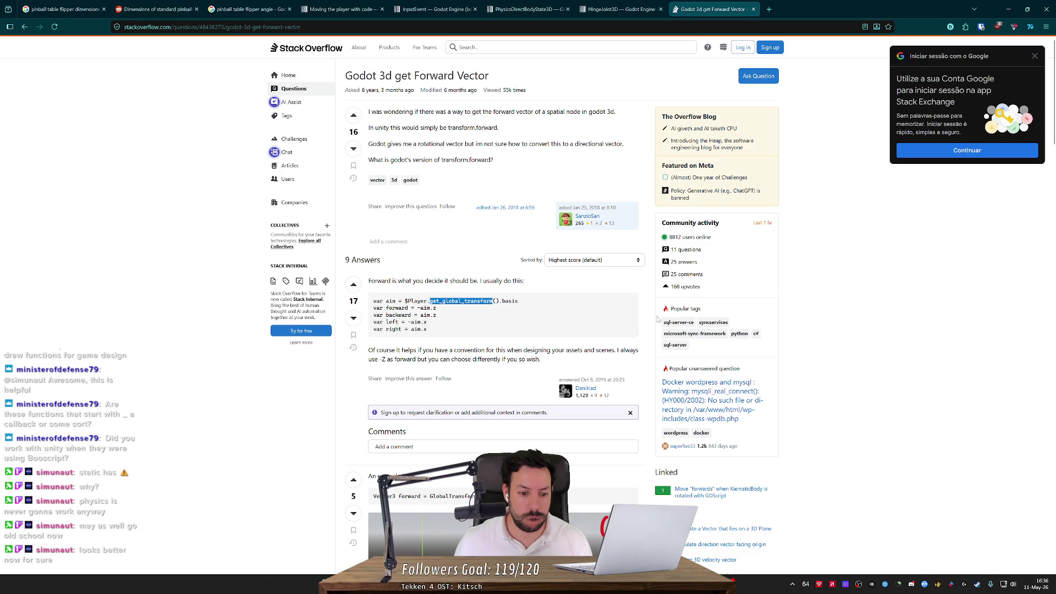
- Read the forward-vector answers on Stack Overflow, go back to the search results, then return to Godot
{"action": "scroll", "coordinate": [658, 319], "scroll_direction": "down", "scroll_amount": 2}
{"action": "scroll", "coordinate": [657, 319], "scroll_direction": "down", "scroll_amount": 4}
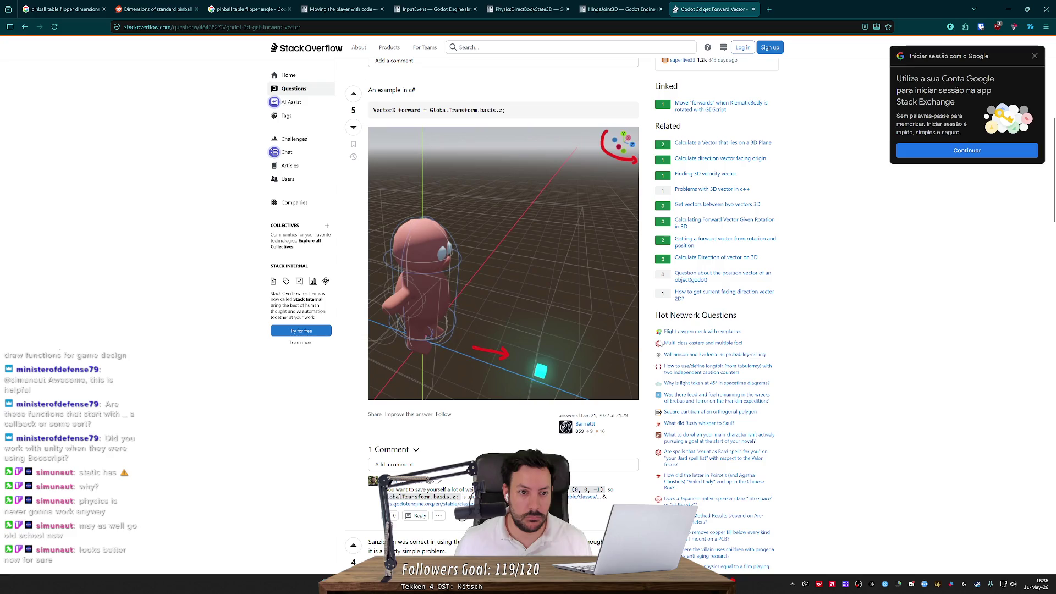
{"action": "scroll", "coordinate": [658, 343], "scroll_direction": "down", "scroll_amount": 5}
{"action": "scroll", "coordinate": [660, 343], "scroll_direction": "down", "scroll_amount": 2}
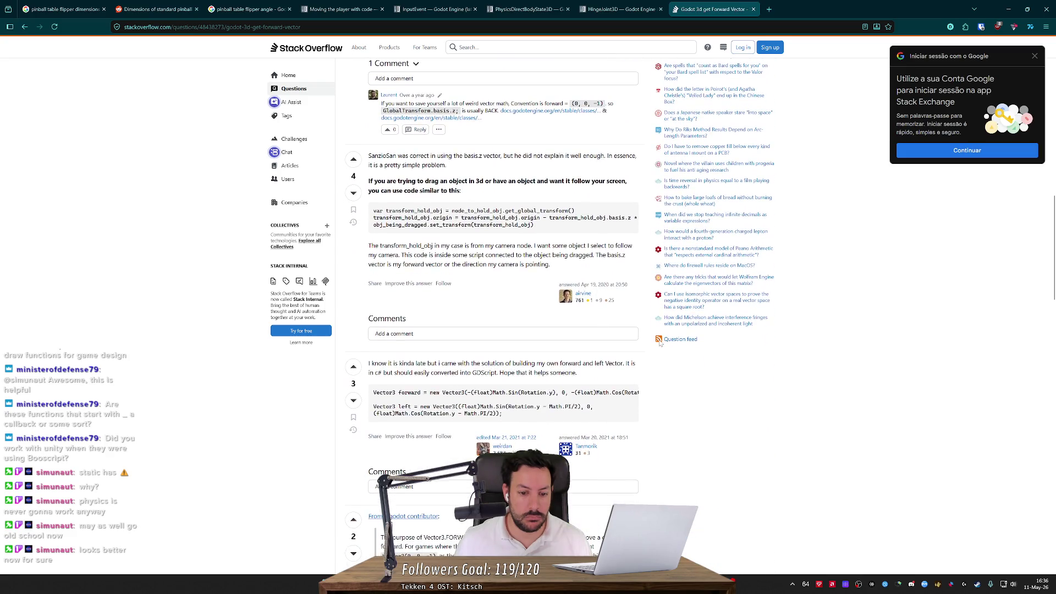
{"action": "scroll", "coordinate": [659, 343], "scroll_direction": "down", "scroll_amount": 1}
{"action": "key", "text": "alt+Left"}
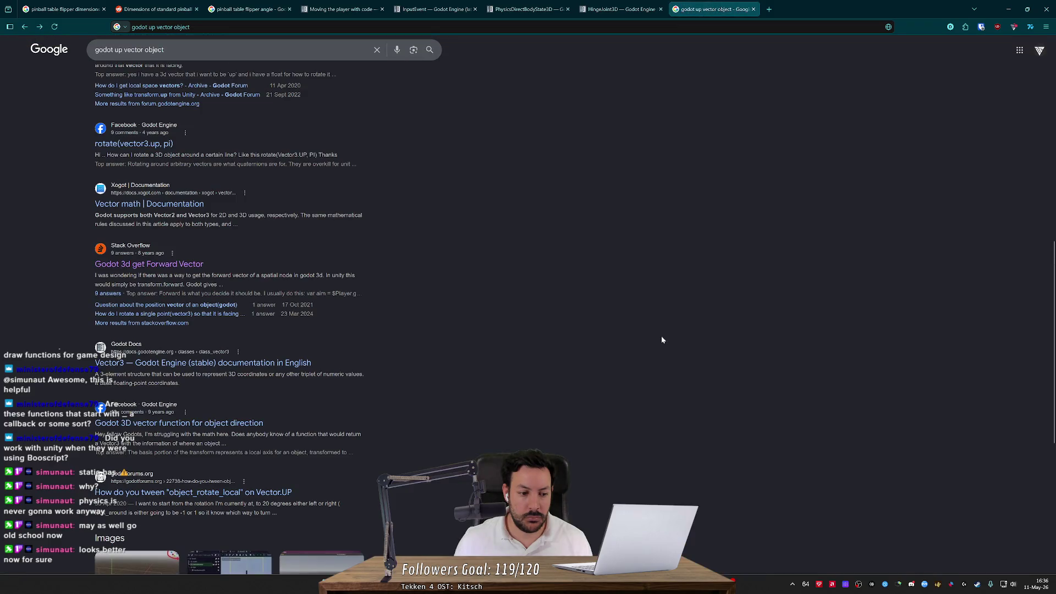
{"action": "scroll", "coordinate": [662, 339], "scroll_direction": "down", "scroll_amount": 4}
{"action": "key", "text": "alt+Tab"}
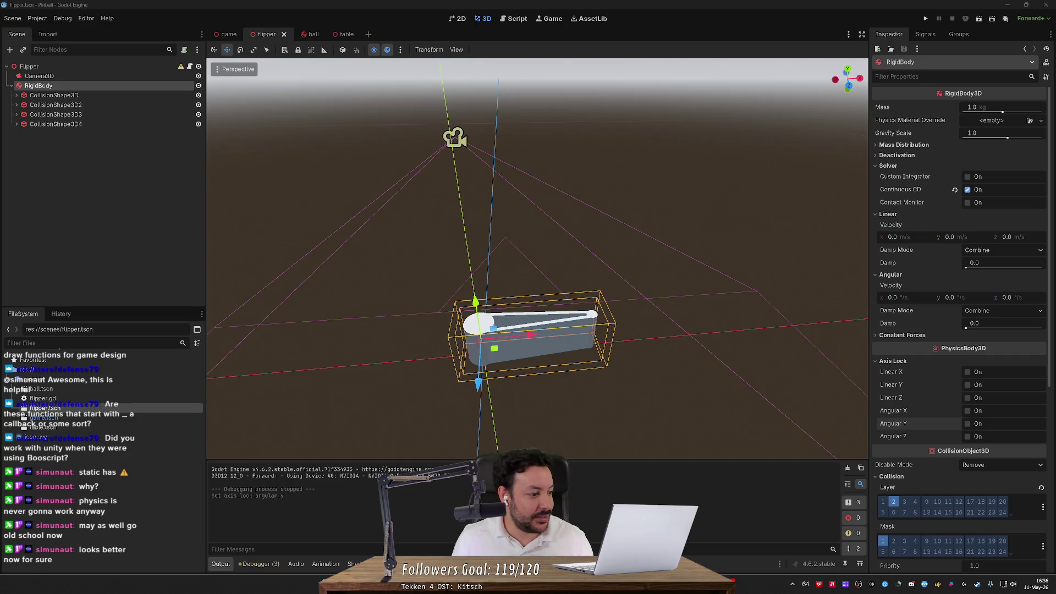
- Open flipper.gd and test-run the flipper scene with F6, then stop it
{"action": "scroll", "coordinate": [392, 201], "scroll_direction": "down", "scroll_amount": 5}
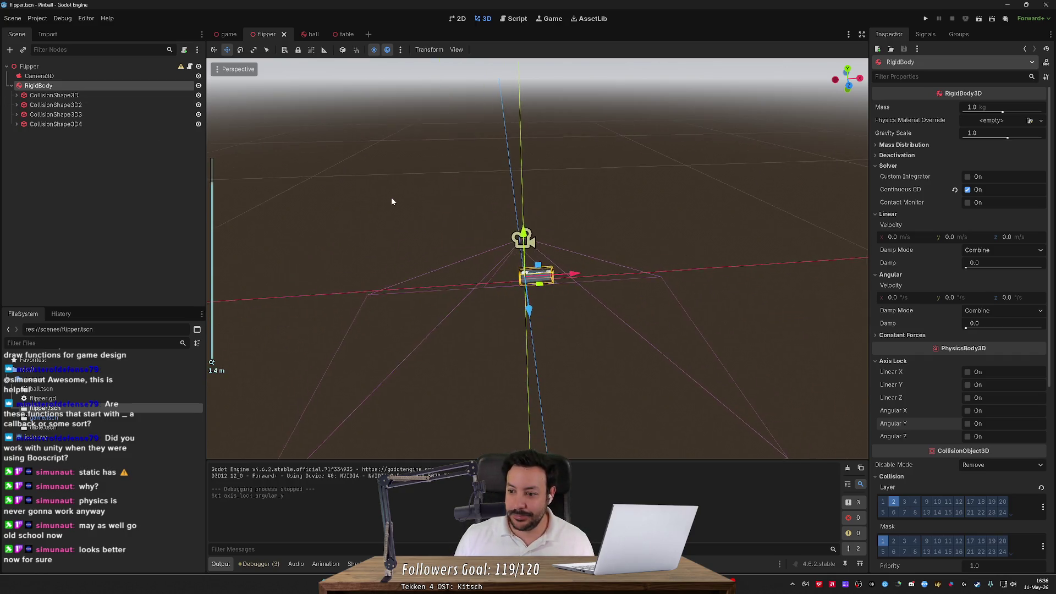
{"action": "scroll", "coordinate": [392, 201], "scroll_direction": "up", "scroll_amount": 2}
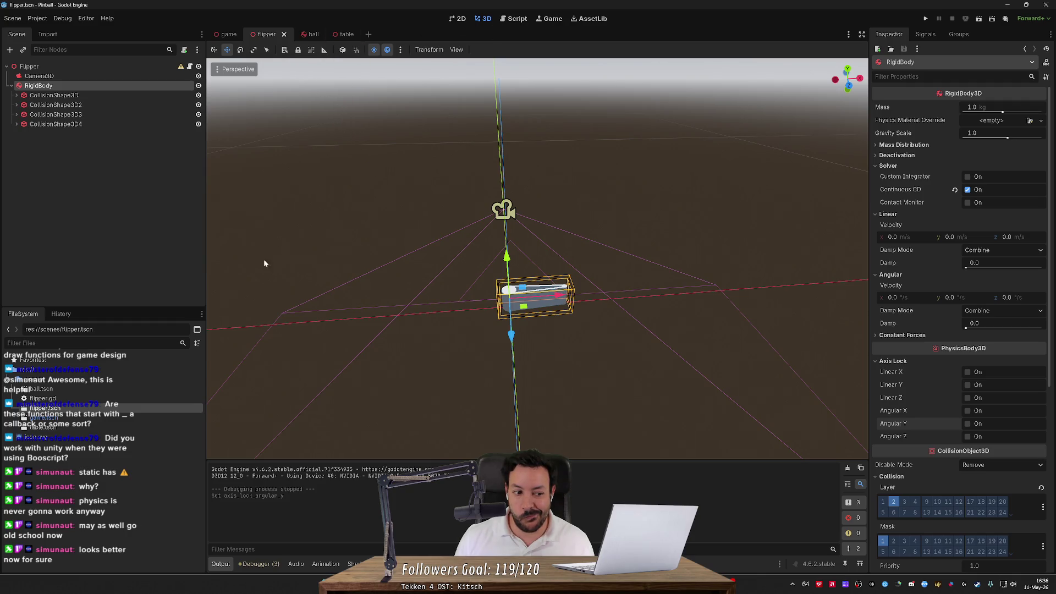
{"action": "left_click", "coordinate": [515, 20]}
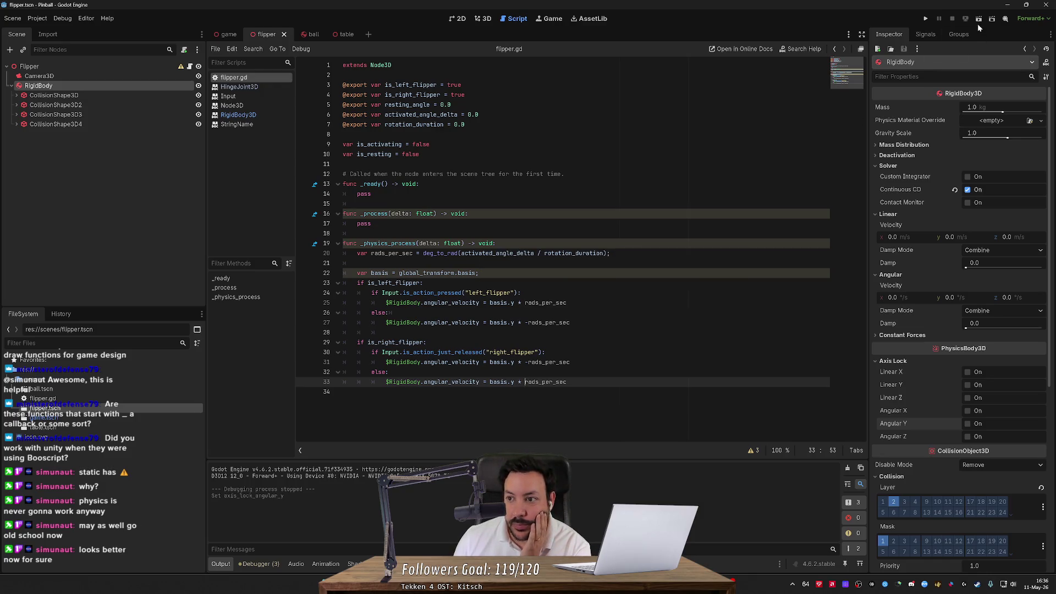
{"action": "key", "text": "F6"}
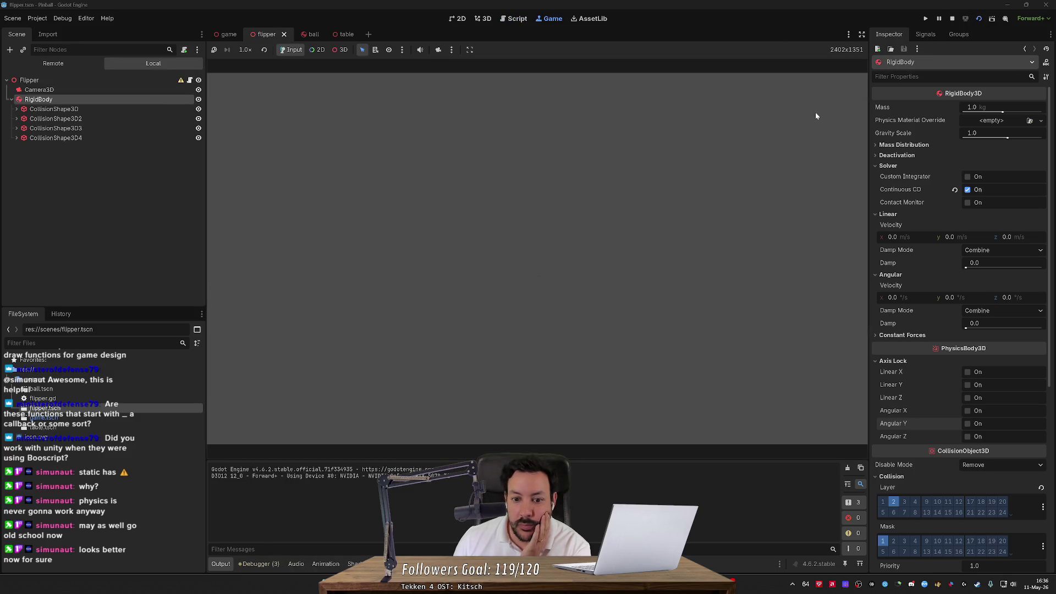
{"action": "key", "text": "F6"}
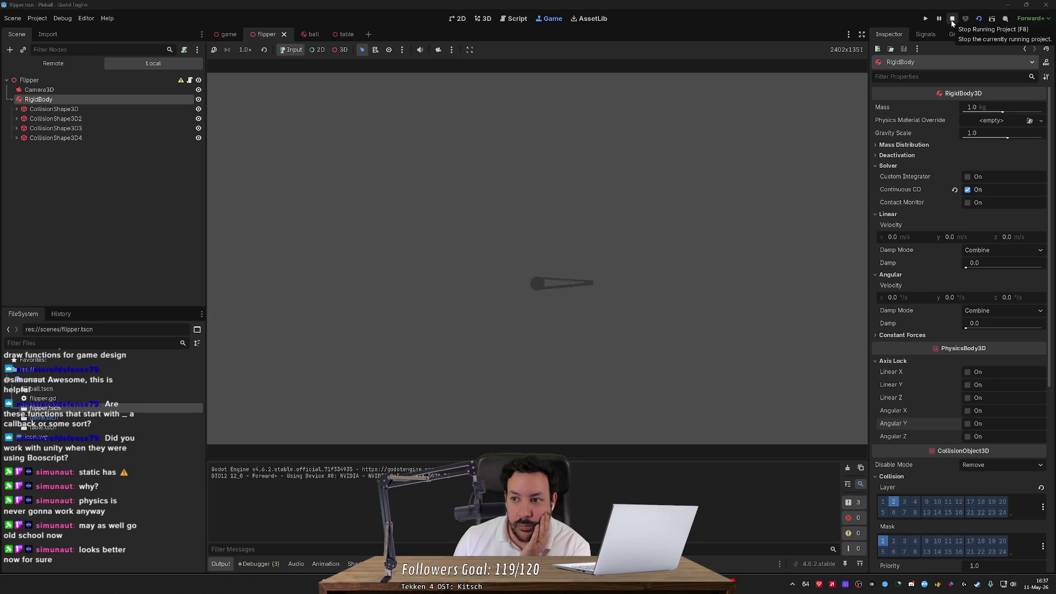
{"action": "left_click", "coordinate": [952, 19]}
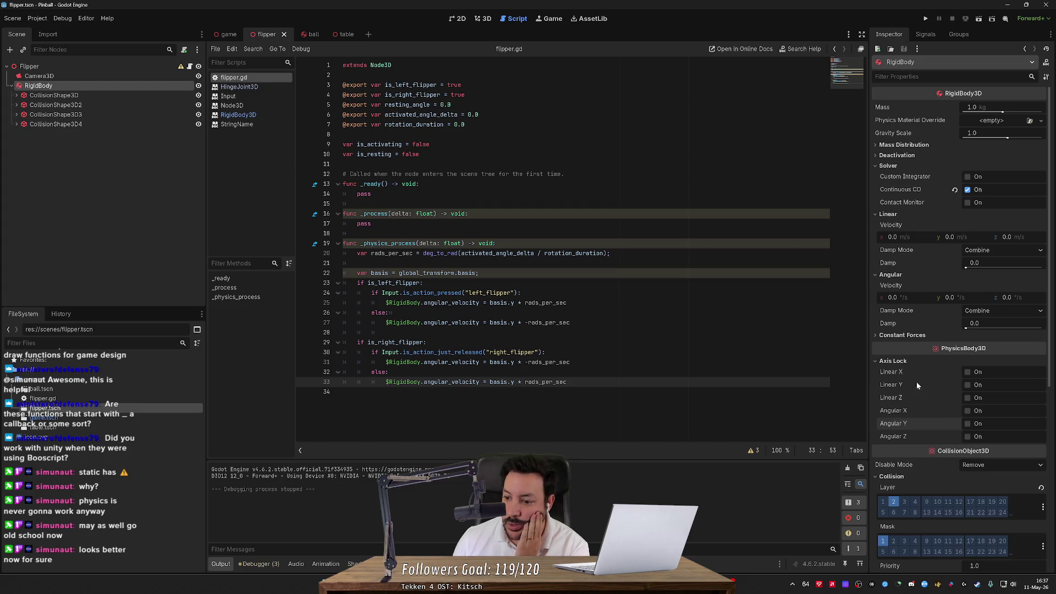
- Set the RigidBody's Gravity Scale to 0 and run the flipper scene on its own
{"action": "scroll", "coordinate": [916, 382], "scroll_direction": "down", "scroll_amount": 3}
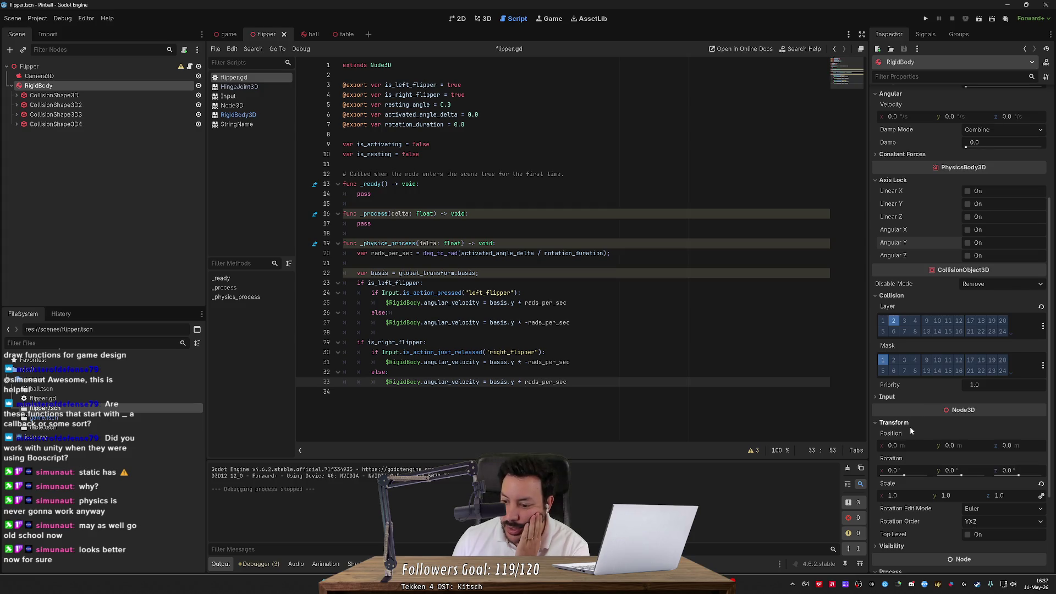
{"action": "scroll", "coordinate": [909, 427], "scroll_direction": "down", "scroll_amount": 2}
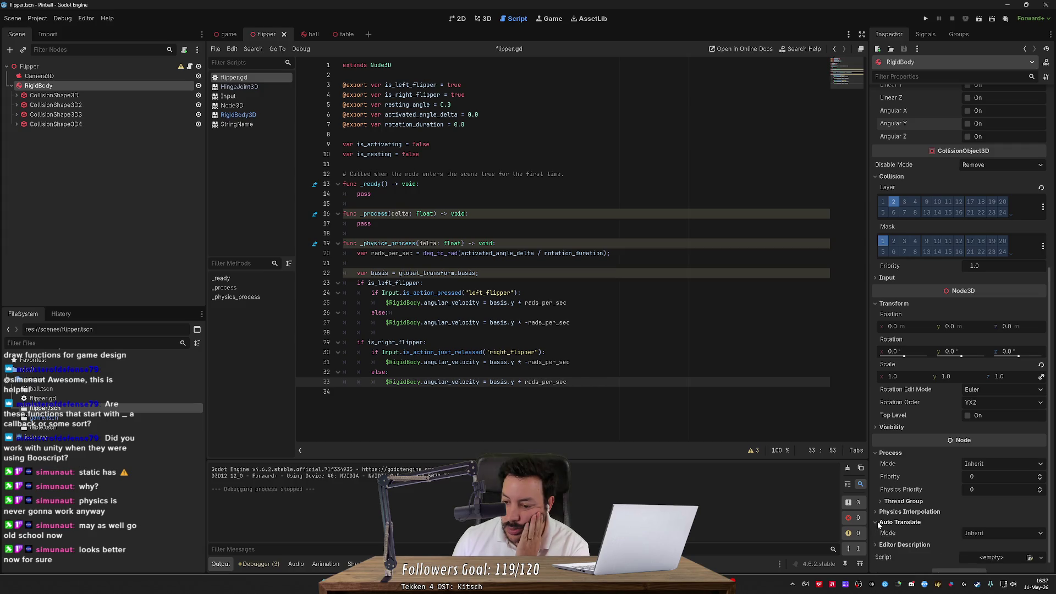
{"action": "scroll", "coordinate": [945, 279], "scroll_direction": "up", "scroll_amount": 5}
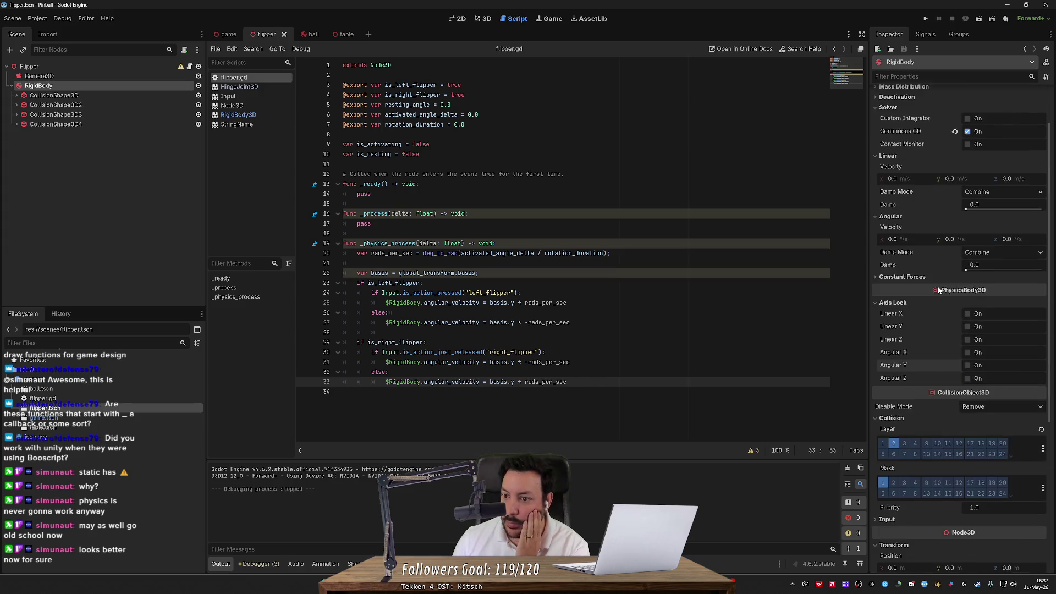
{"action": "left_click", "coordinate": [985, 133]}
{"action": "type", "text": "0"}
{"action": "key", "text": "Return"}
{"action": "left_click", "coordinate": [926, 19]}
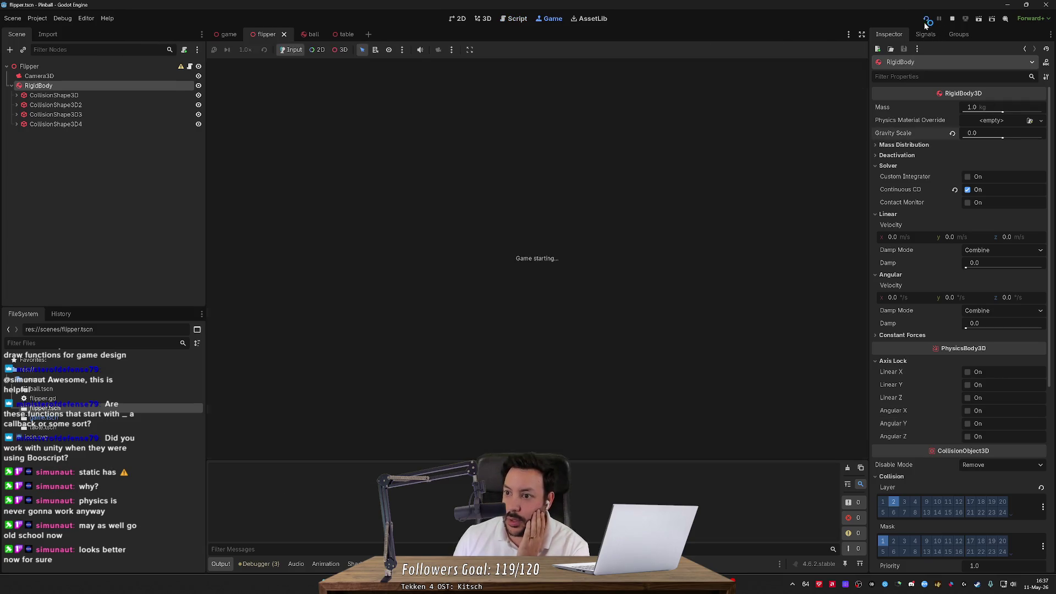
{"action": "left_click", "coordinate": [953, 19]}
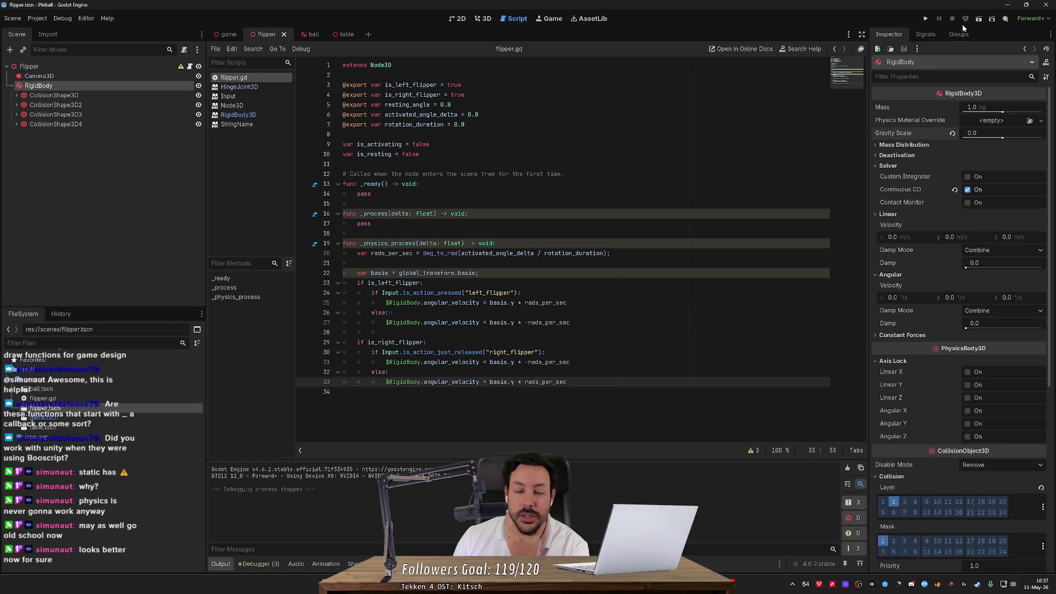
{"action": "left_click", "coordinate": [966, 20]}
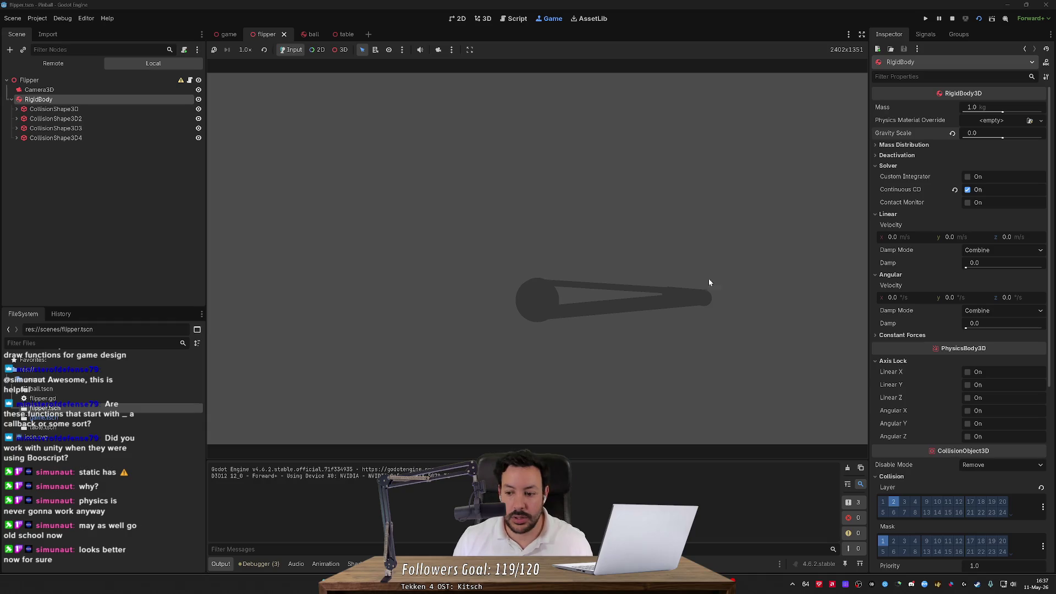
- In the Remote scene tree, select the running RigidBody and adjust its Rotation Y live
{"action": "scroll", "coordinate": [898, 398], "scroll_direction": "down", "scroll_amount": 5}
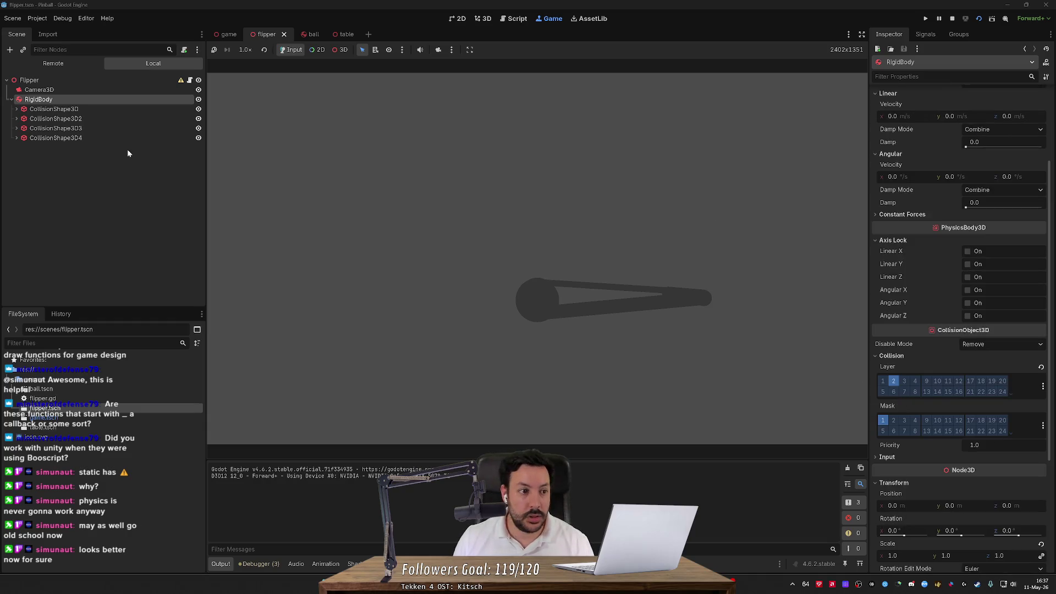
{"action": "left_click", "coordinate": [62, 65]}
{"action": "left_click", "coordinate": [61, 106]}
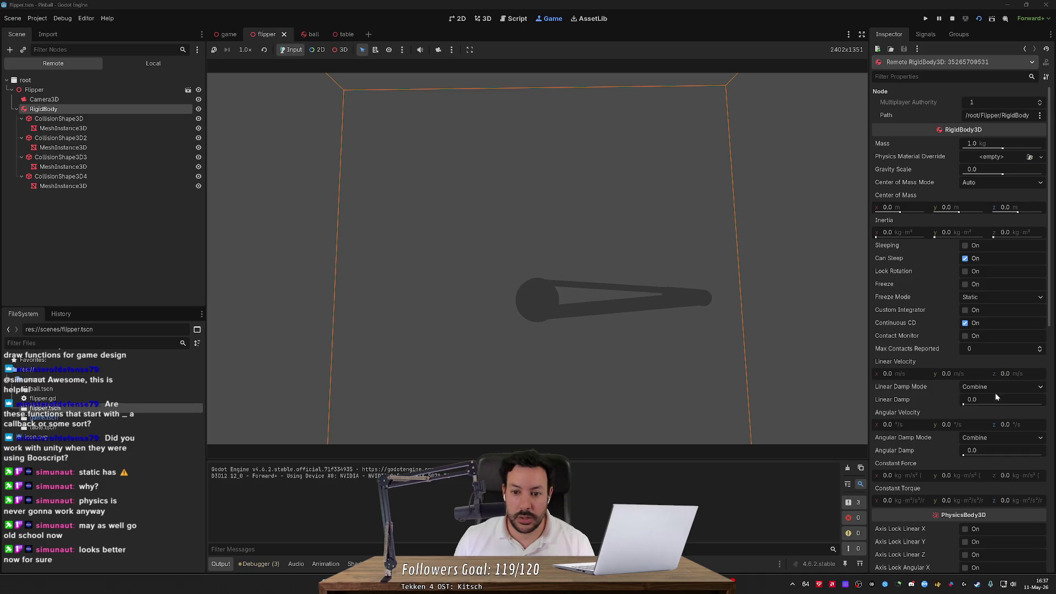
{"action": "scroll", "coordinate": [980, 414], "scroll_direction": "down", "scroll_amount": 3}
{"action": "scroll", "coordinate": [981, 414], "scroll_direction": "down", "scroll_amount": 5}
{"action": "left_click_drag", "start_coordinate": [955, 509], "coordinate": [964, 509]}
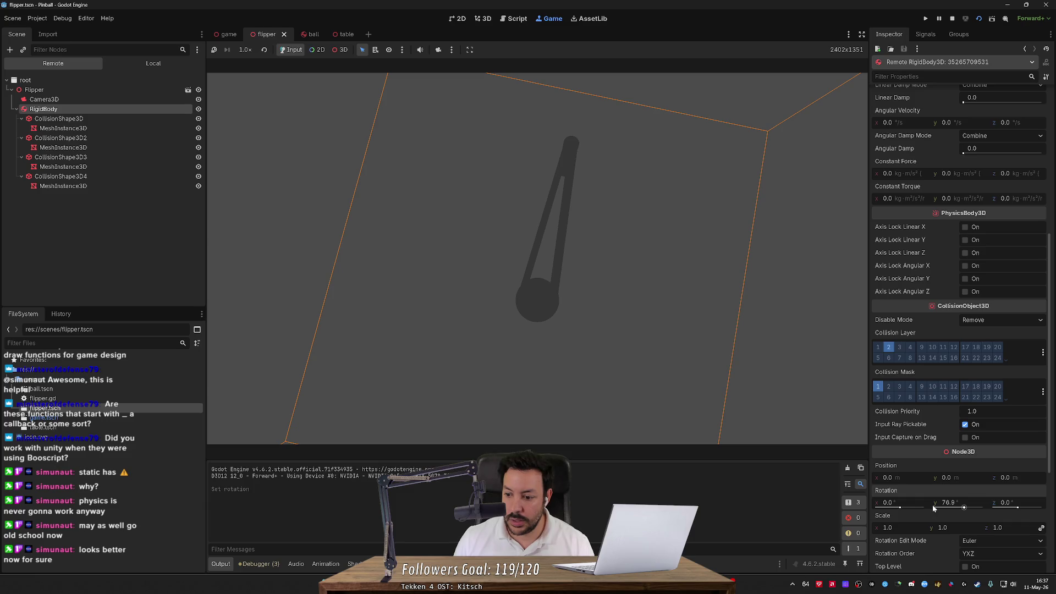
{"action": "left_click", "coordinate": [955, 509]}
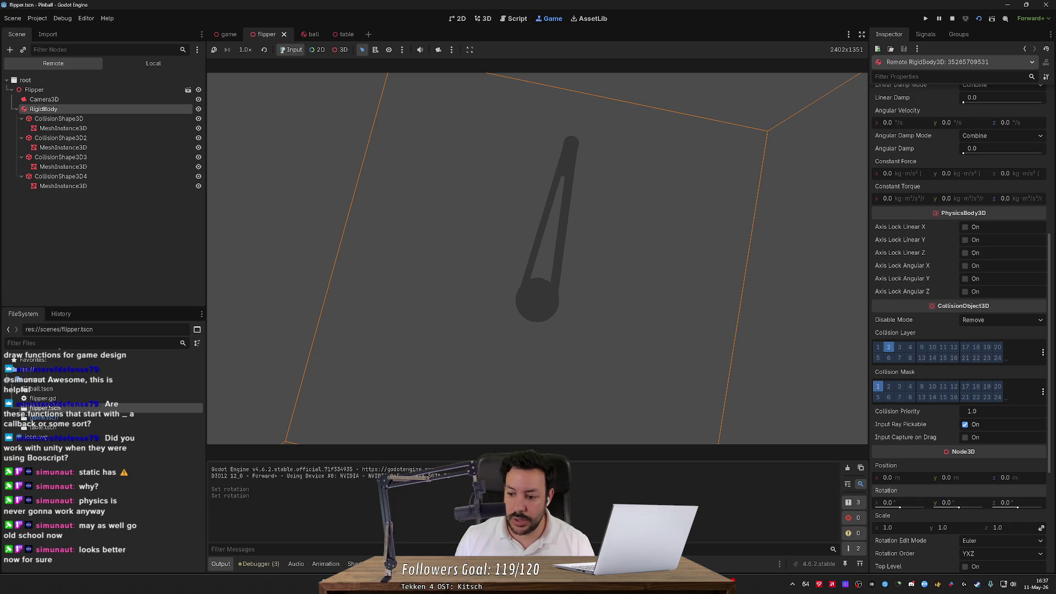
{"action": "left_click_drag", "start_coordinate": [961, 510], "coordinate": [959, 509]}
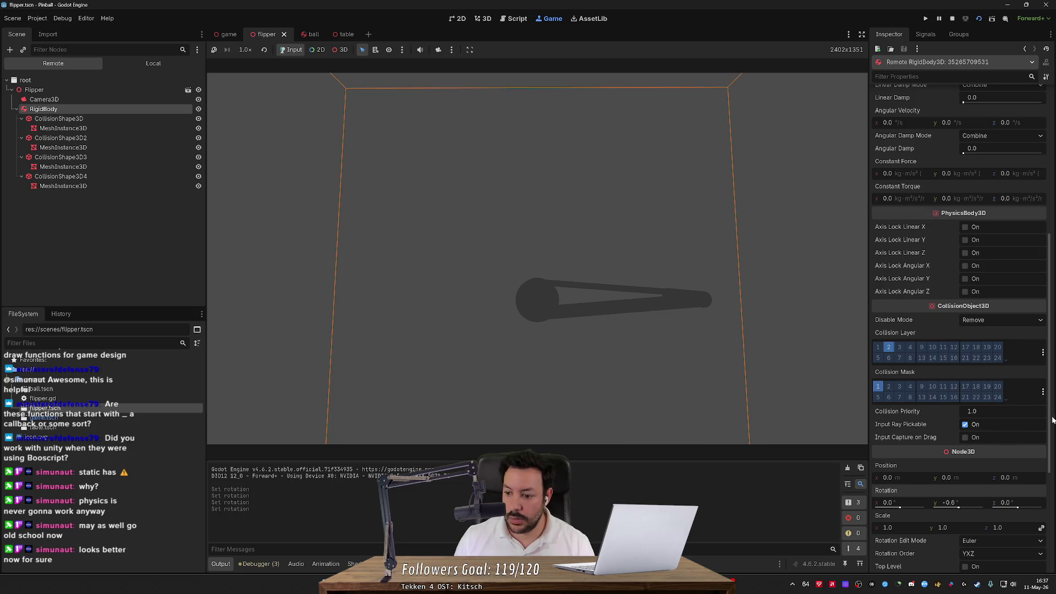
- Try several live Angular Velocity values, inspect the Flipper node, then stop the game
{"action": "left_click_drag", "start_coordinate": [1053, 420], "coordinate": [1054, 291]}
{"action": "left_click_drag", "start_coordinate": [949, 400], "coordinate": [959, 399]}
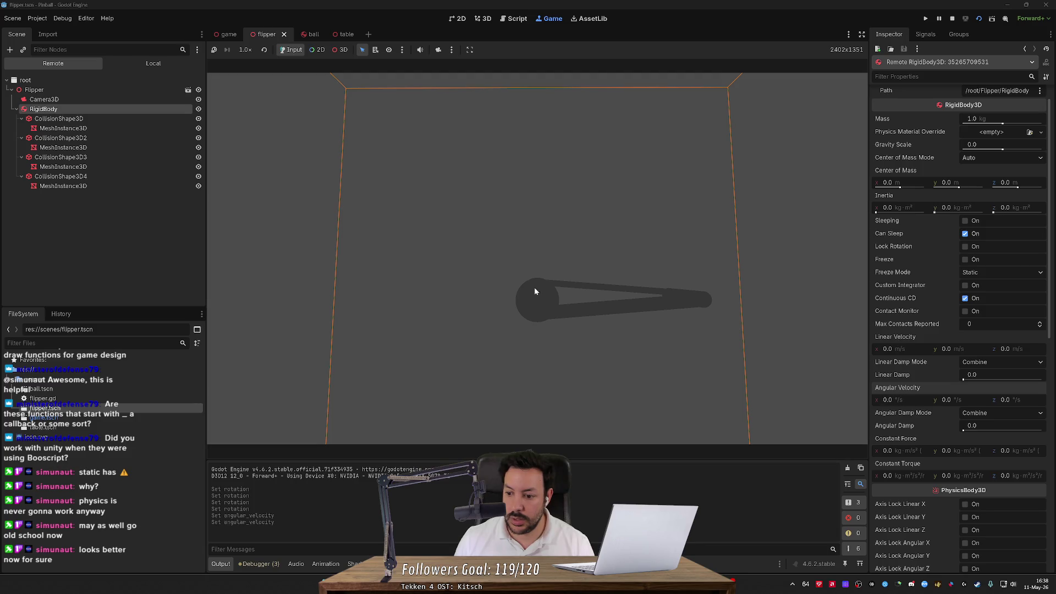
{"action": "left_click_drag", "start_coordinate": [1006, 400], "coordinate": [1010, 400]}
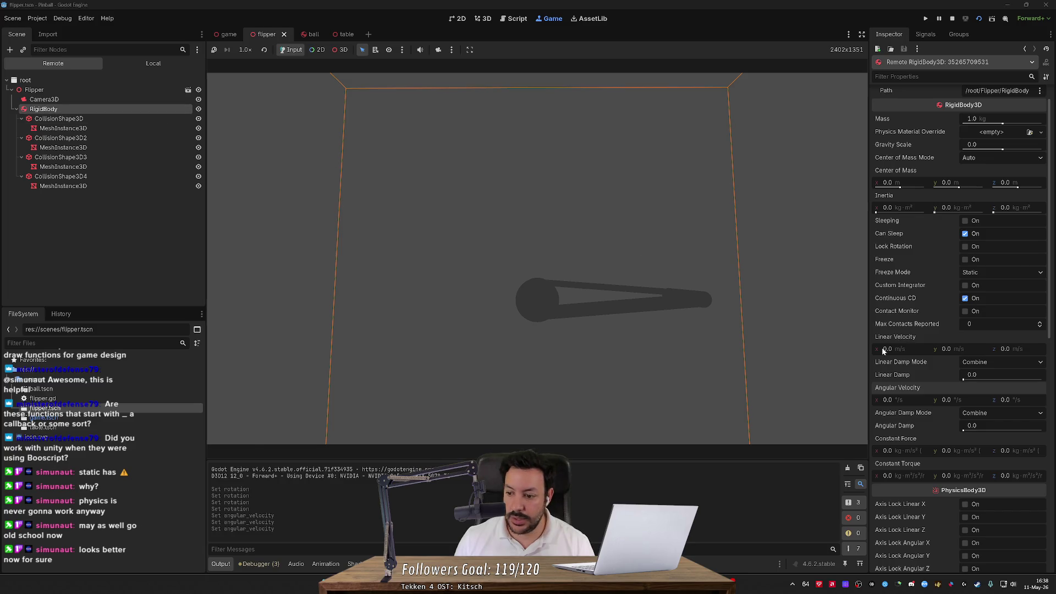
{"action": "left_click_drag", "start_coordinate": [962, 398], "coordinate": [958, 400]}
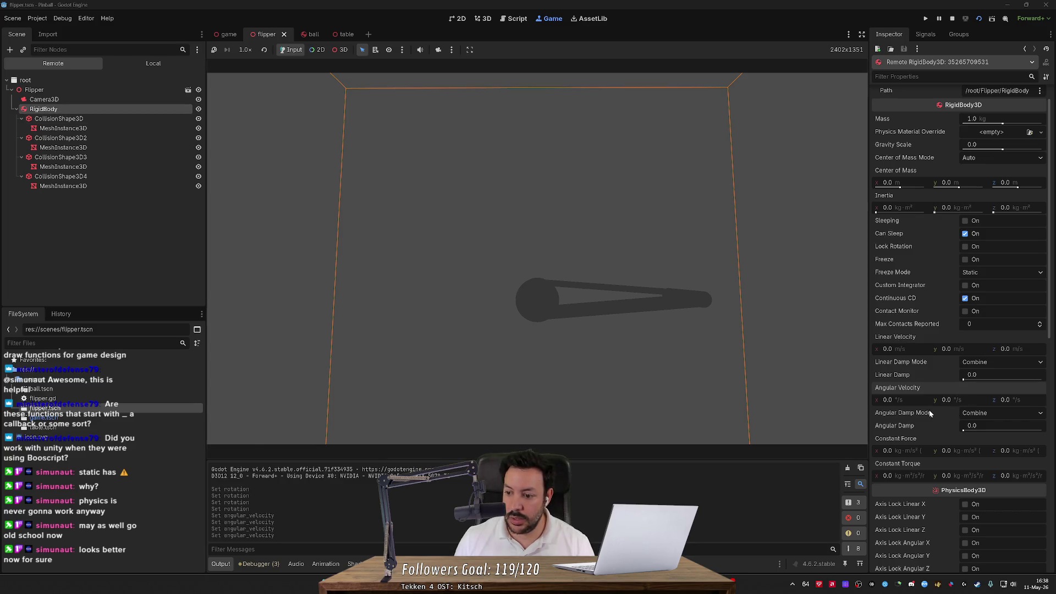
{"action": "left_click", "coordinate": [895, 401]}
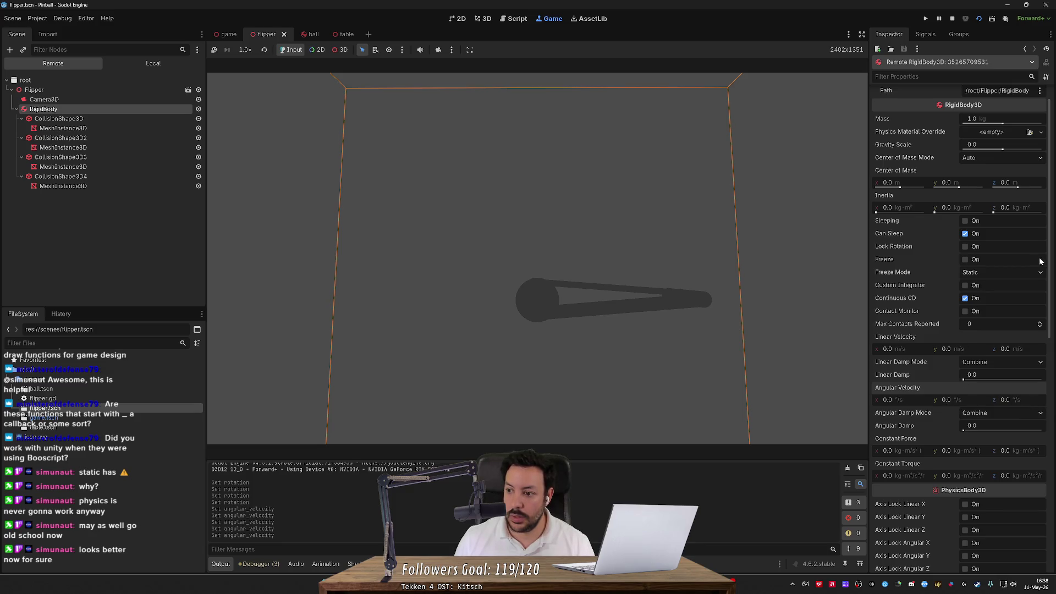
{"action": "left_click", "coordinate": [34, 89]}
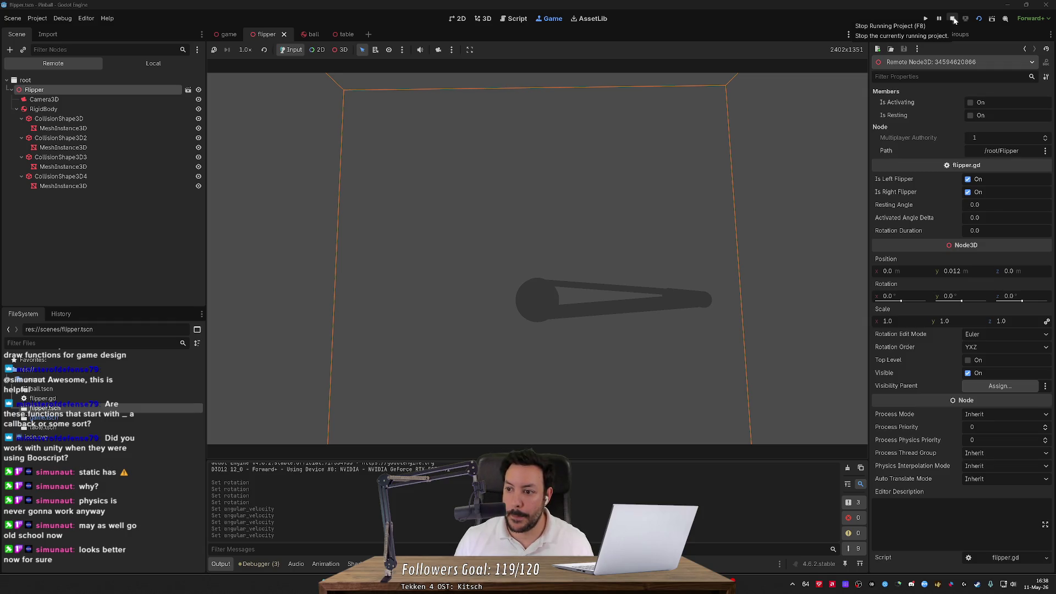
{"action": "left_click", "coordinate": [954, 21]}
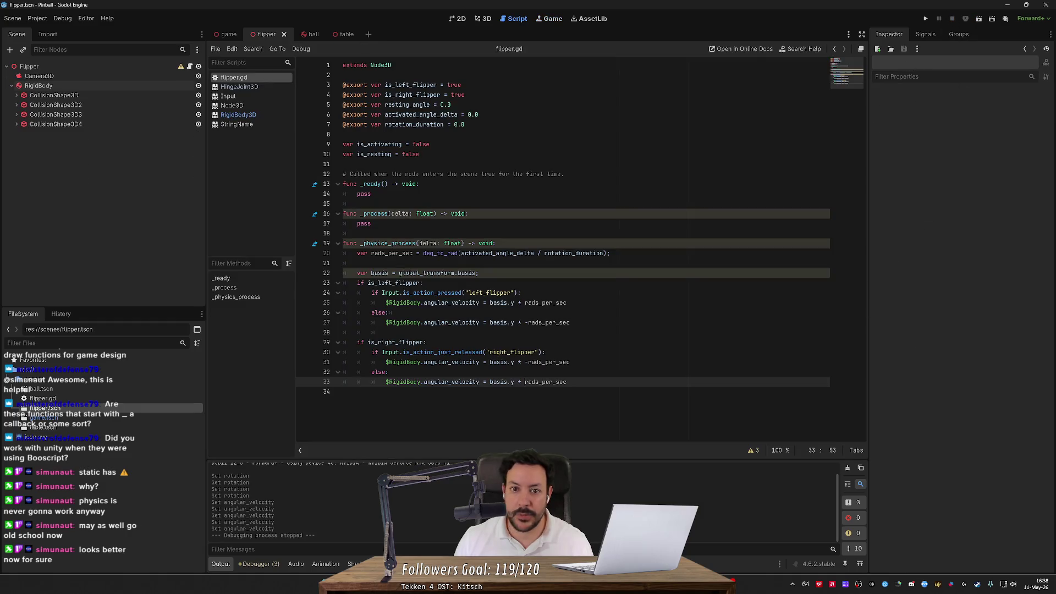
- Turn off Is Right Flipper on the Flipper root and set Activated Angle Delta to 20, then save
{"action": "left_click", "coordinate": [156, 66]}
{"action": "left_click", "coordinate": [984, 121]}
{"action": "left_click", "coordinate": [985, 133]}
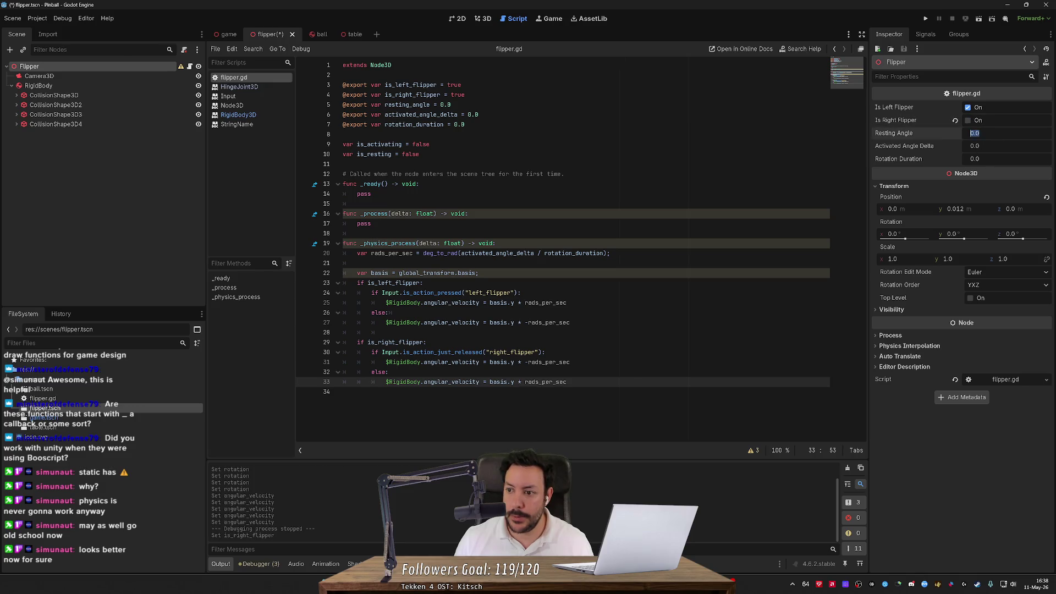
{"action": "key", "text": "Escape"}
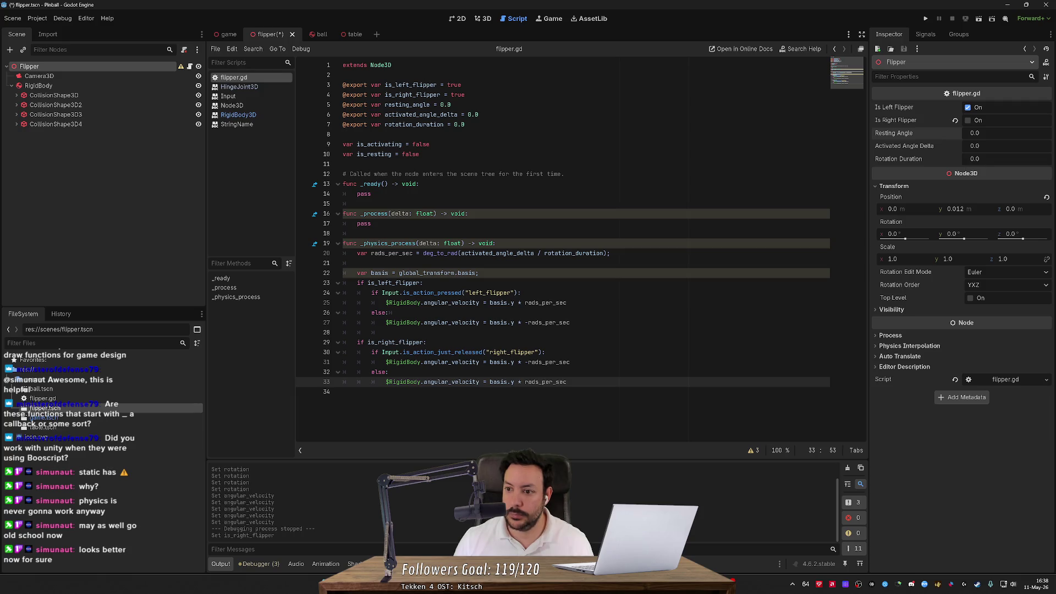
{"action": "left_click", "coordinate": [994, 148]}
{"action": "type", "text": "20"}
{"action": "key", "text": "Return"}
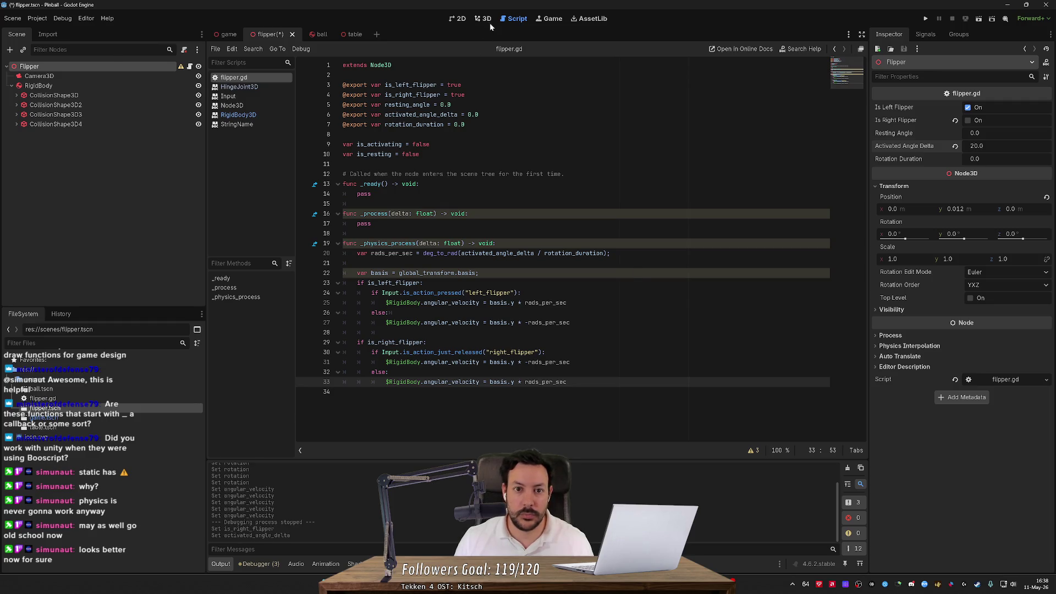
{"action": "key", "text": "ctrl+s"}
- Preview the swing by setting the flipper's Y rotation to 20°, then reset it to 0
{"action": "left_click", "coordinate": [488, 21]}
{"action": "left_click", "coordinate": [947, 235]}
{"action": "type", "text": "2"}
{"action": "key", "text": "Return"}
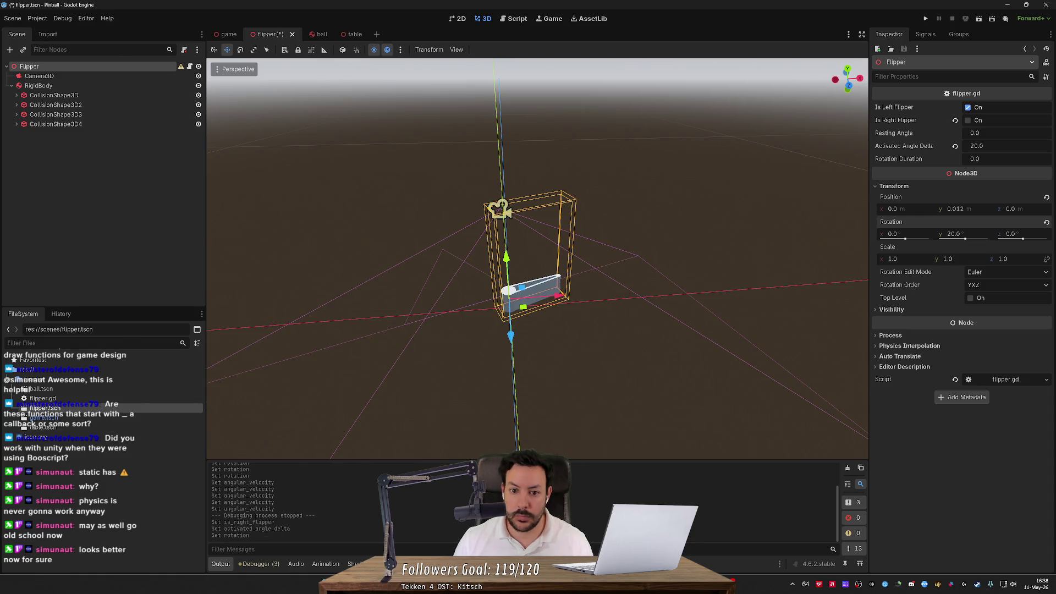
{"action": "left_click", "coordinate": [951, 234]}
{"action": "type", "text": "0"}
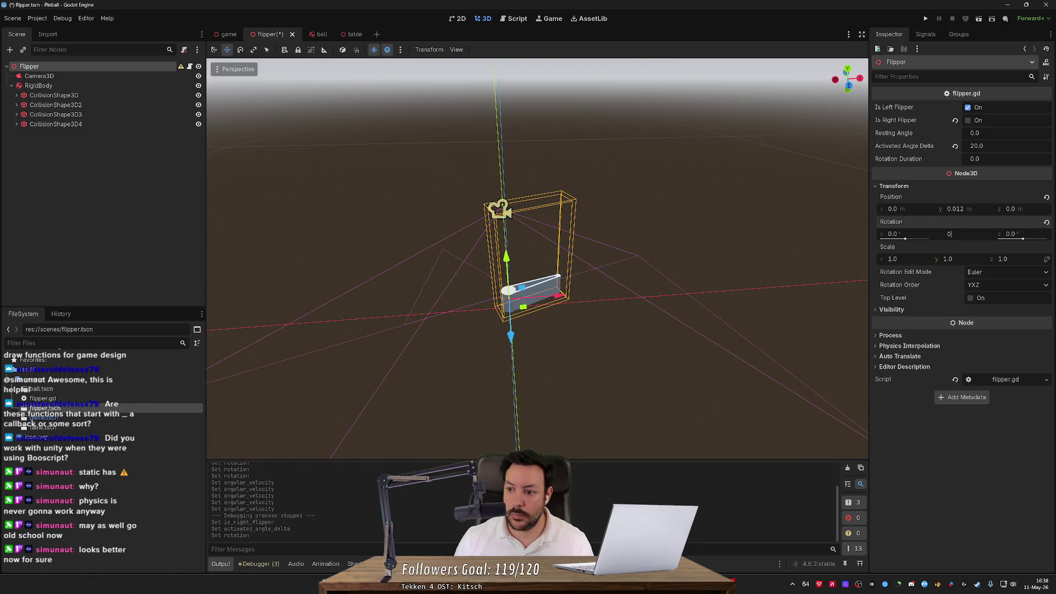
{"action": "key", "text": "Return"}
- Change Activated Angle Delta to 25 and Rotation Duration to 0.1, save, and run the scene
{"action": "left_click", "coordinate": [978, 146]}
{"action": "type", "text": "25"}
{"action": "key", "text": "Tab"}
{"action": "type", "text": "0.1"}
{"action": "key", "text": "Return"}
{"action": "key", "text": "ctrl+s"}
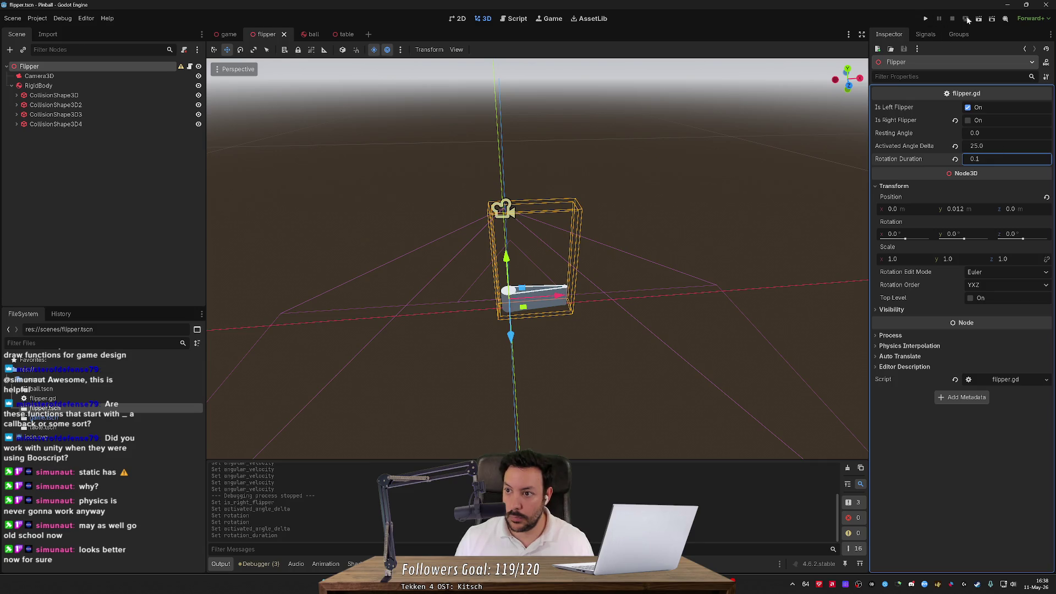
{"action": "left_click", "coordinate": [966, 19]}
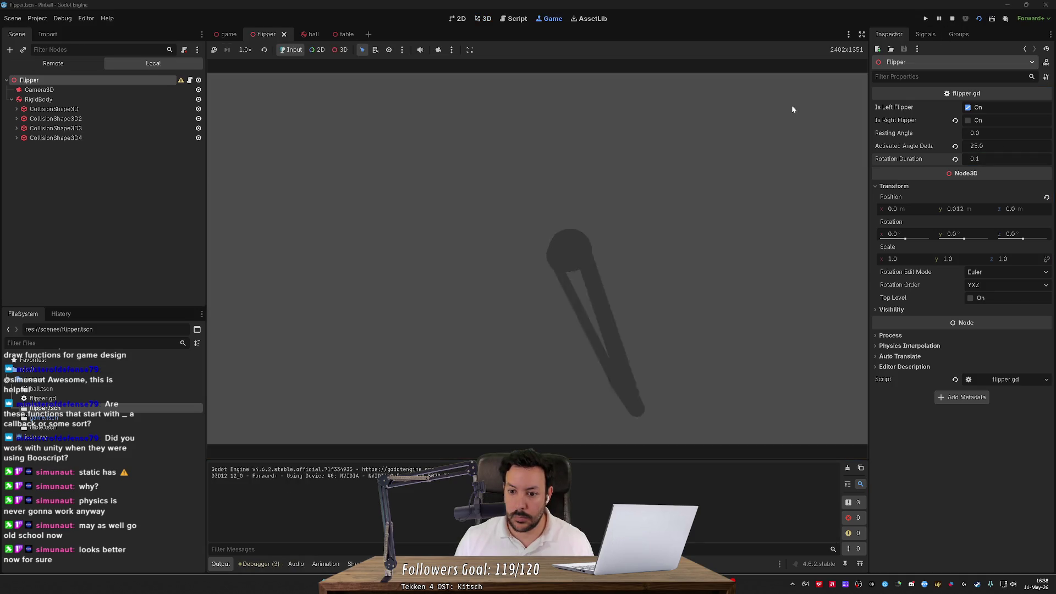
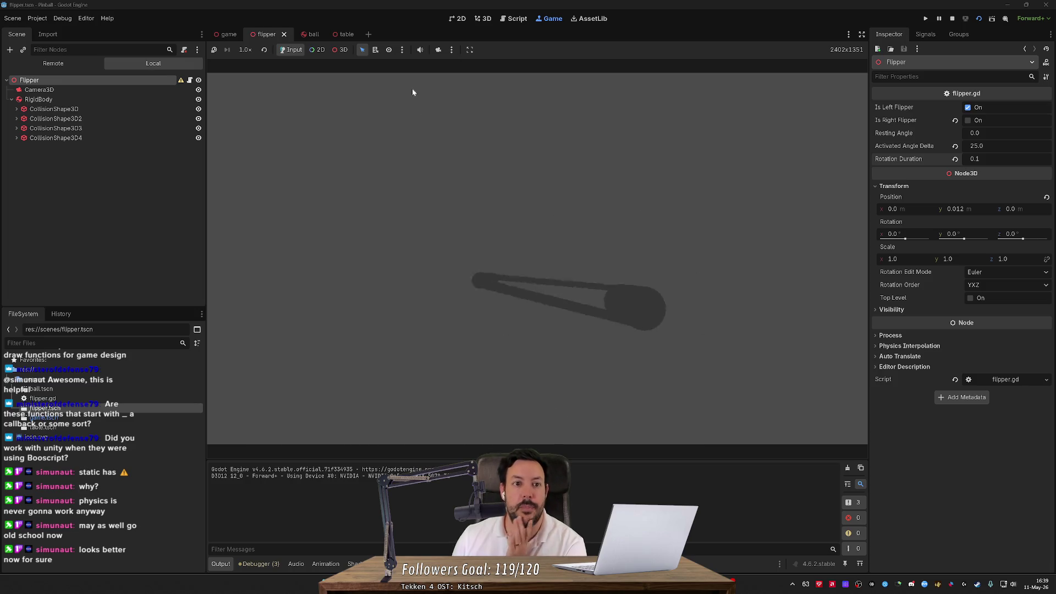
- Override the game camera, pick the live flipper RigidBody from the Remote tree, then stop and reselect it
{"action": "left_click", "coordinate": [439, 51]}
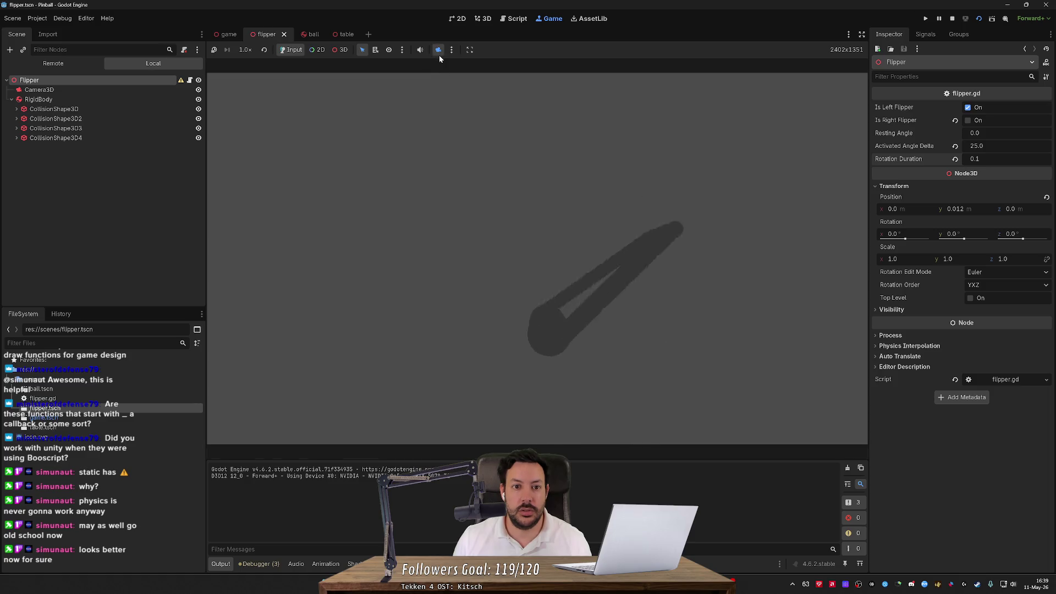
{"action": "left_click", "coordinate": [85, 67]}
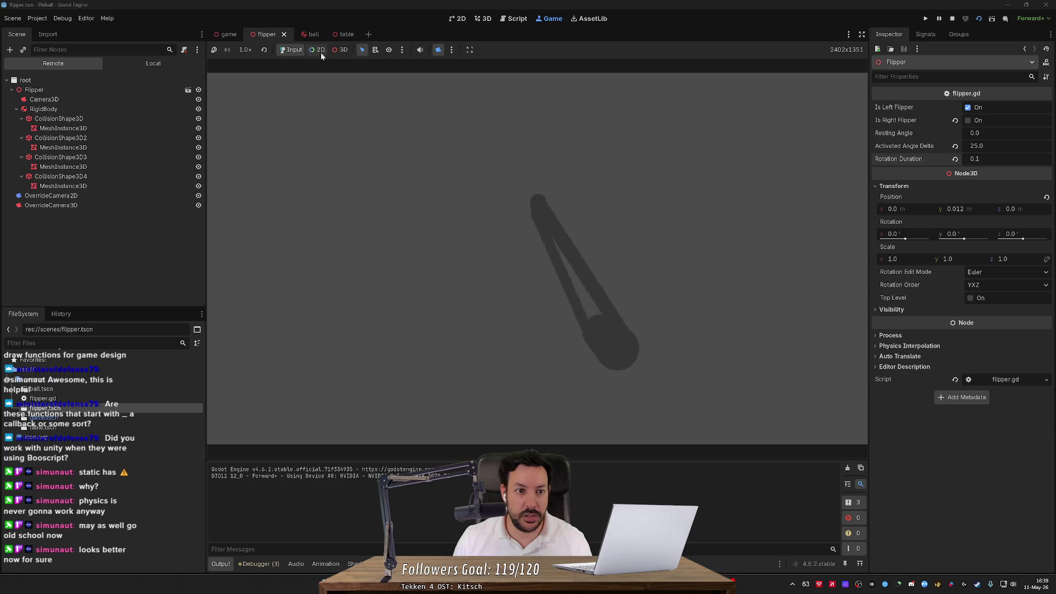
{"action": "left_click", "coordinate": [341, 49]}
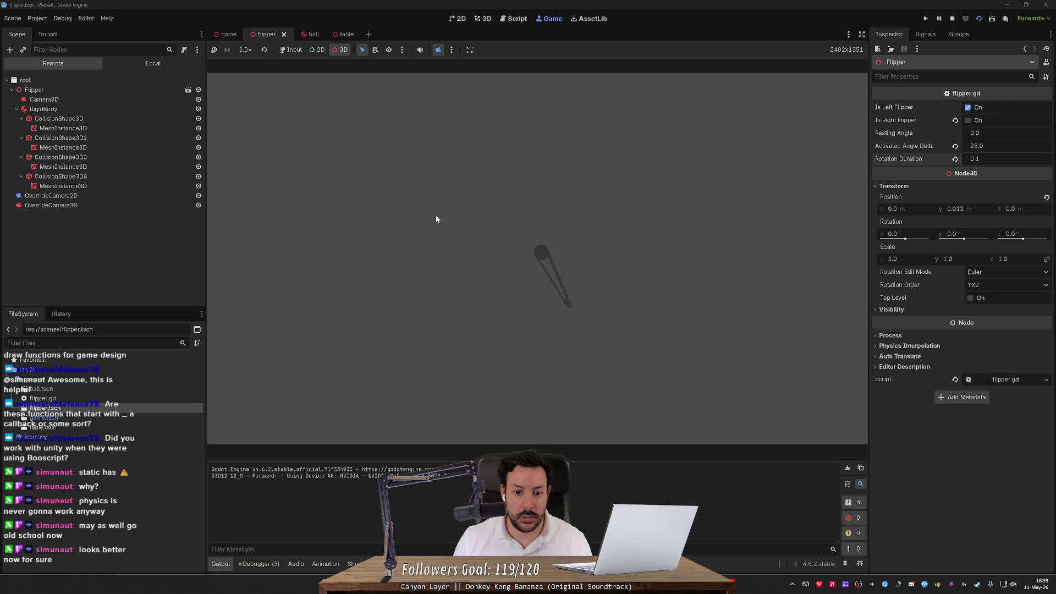
{"action": "left_click", "coordinate": [124, 110]}
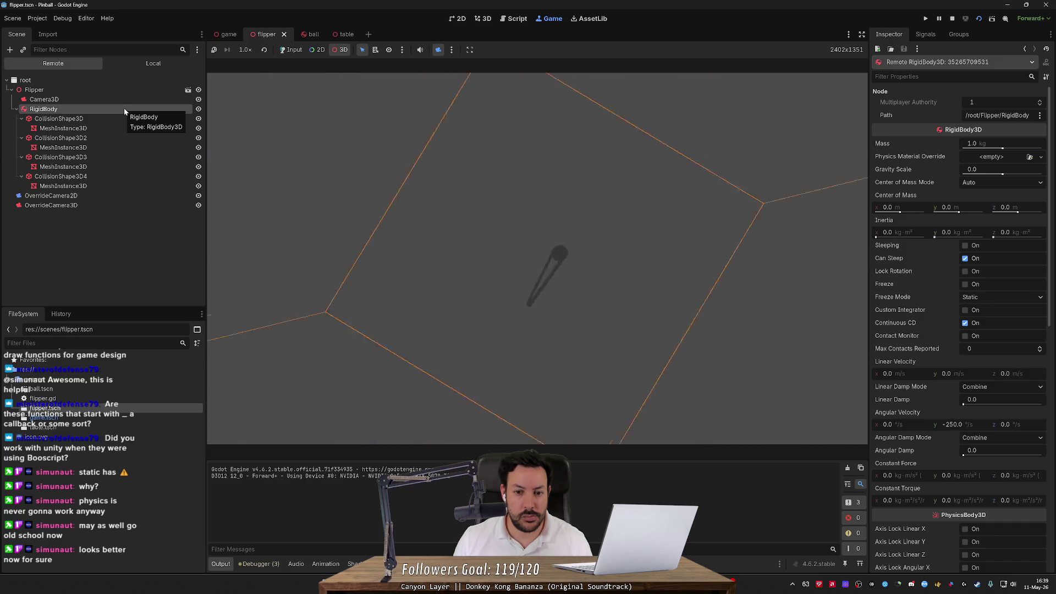
{"action": "left_click", "coordinate": [951, 20]}
{"action": "left_click", "coordinate": [96, 87]}
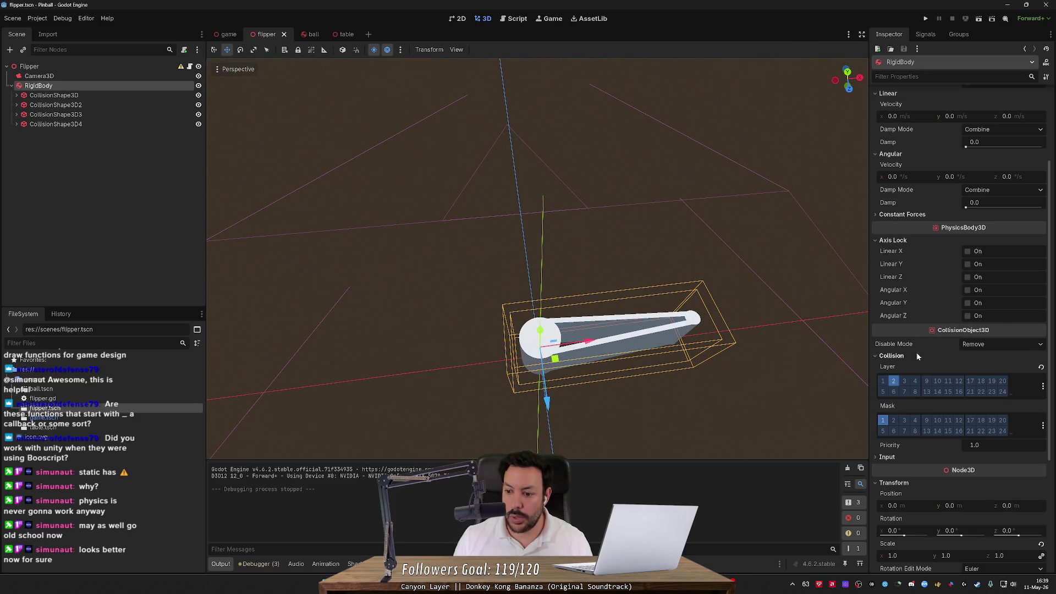
- Switch the flipper body's centre of mass mode to Custom and try a y offset, resetting it to 0
{"action": "scroll", "coordinate": [915, 379], "scroll_direction": "down", "scroll_amount": 5}
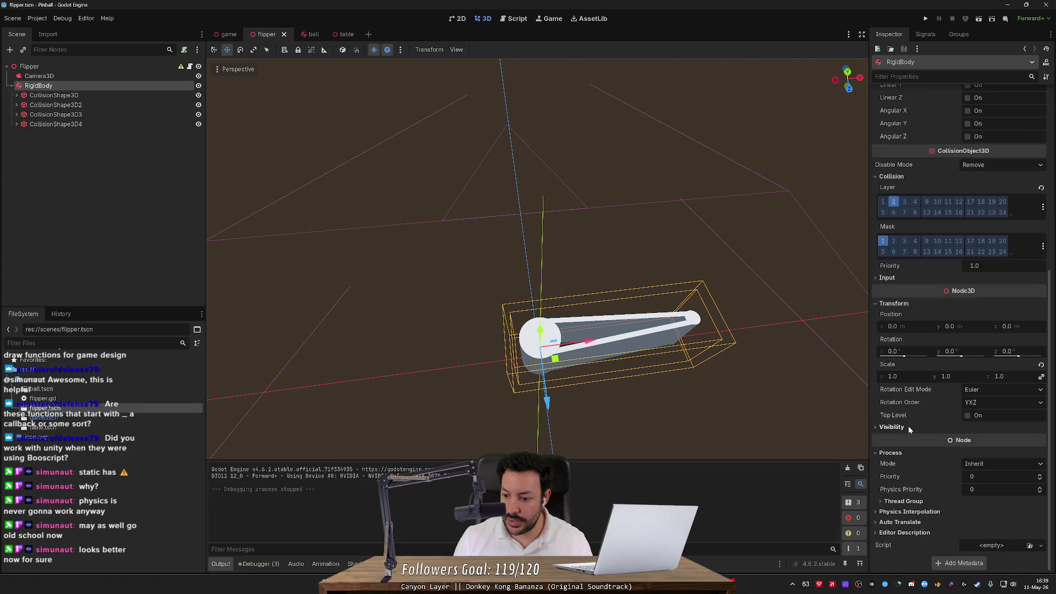
{"action": "scroll", "coordinate": [905, 391], "scroll_direction": "up", "scroll_amount": 8}
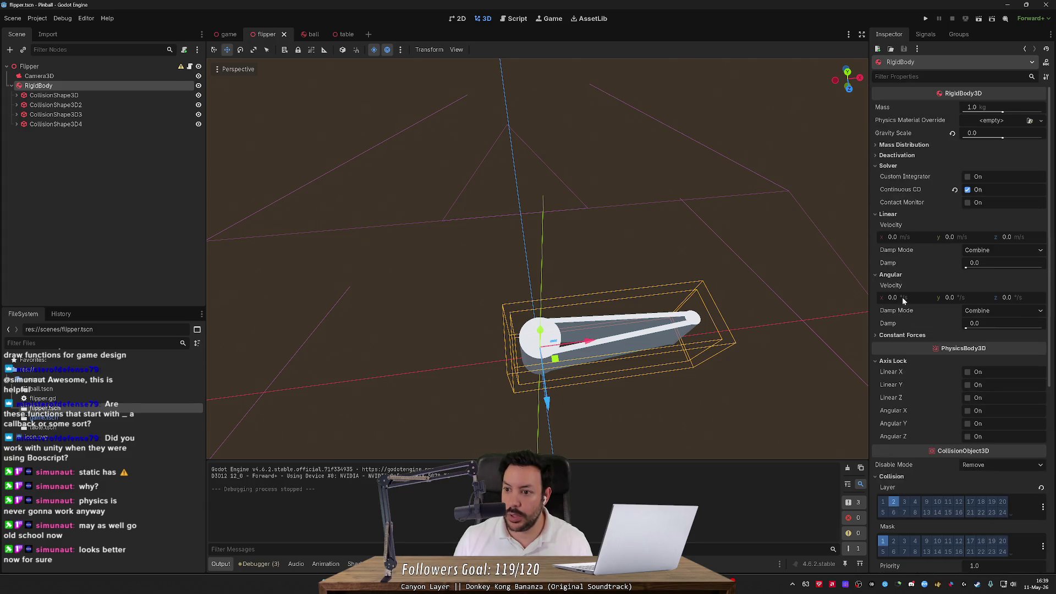
{"action": "left_click", "coordinate": [901, 144]}
{"action": "left_click", "coordinate": [991, 157]}
{"action": "left_click", "coordinate": [985, 184]}
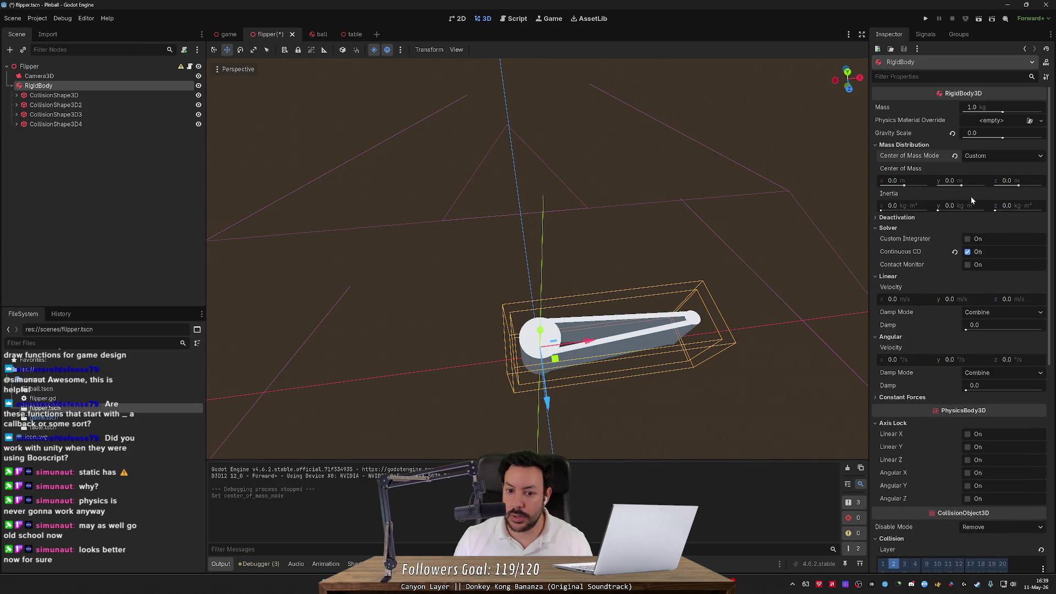
{"action": "left_click_drag", "start_coordinate": [960, 186], "coordinate": [980, 188]}
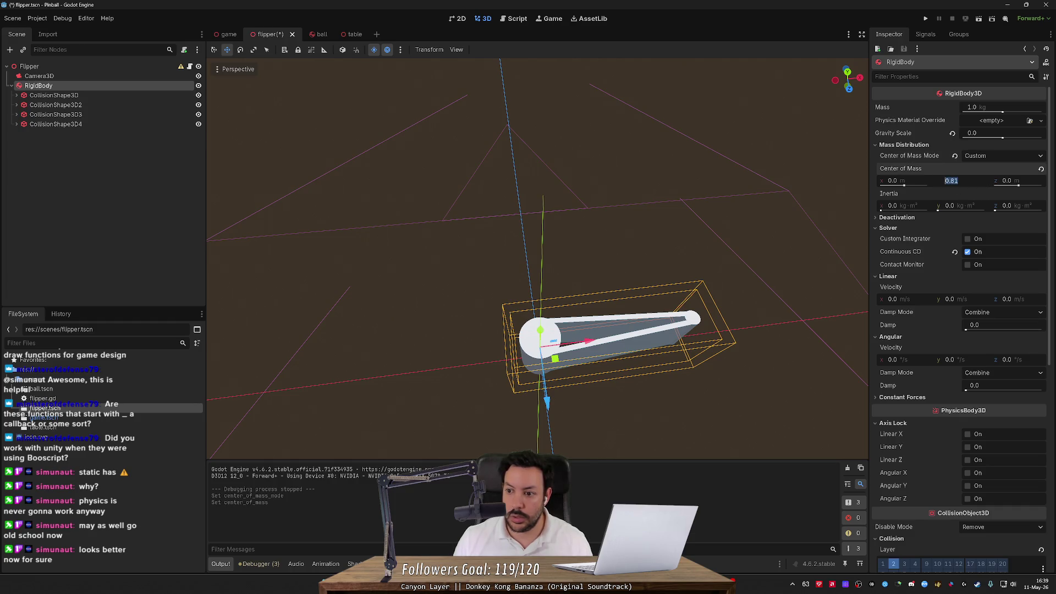
{"action": "key", "text": "Return"}
- Raise the flipper body slightly and try a custom centre of mass x offset of -1.29
{"action": "mouse_move", "coordinate": [822, 230]}
{"action": "left_mouse_down"}
{"action": "mouse_move", "coordinate": [797, 203]}
{"action": "mouse_move", "coordinate": [797, 220]}
{"action": "mouse_move", "coordinate": [797, 182]}
{"action": "mouse_move", "coordinate": [841, 181]}
{"action": "left_mouse_up"}
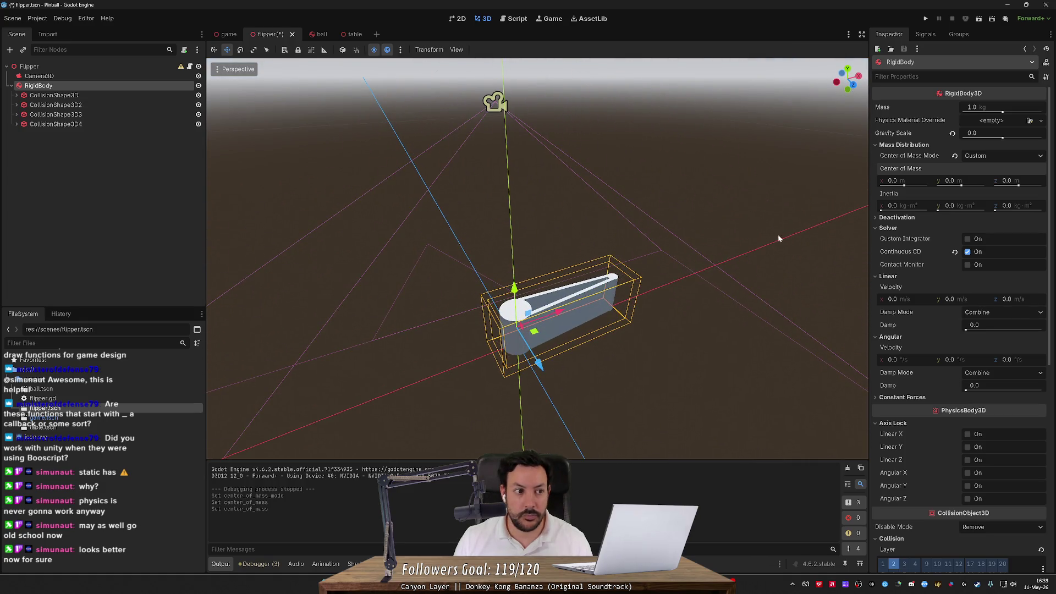
{"action": "mouse_move", "coordinate": [514, 289]}
{"action": "left_mouse_down"}
{"action": "mouse_move", "coordinate": [522, 158]}
{"action": "mouse_move", "coordinate": [583, 170]}
{"action": "left_mouse_up"}
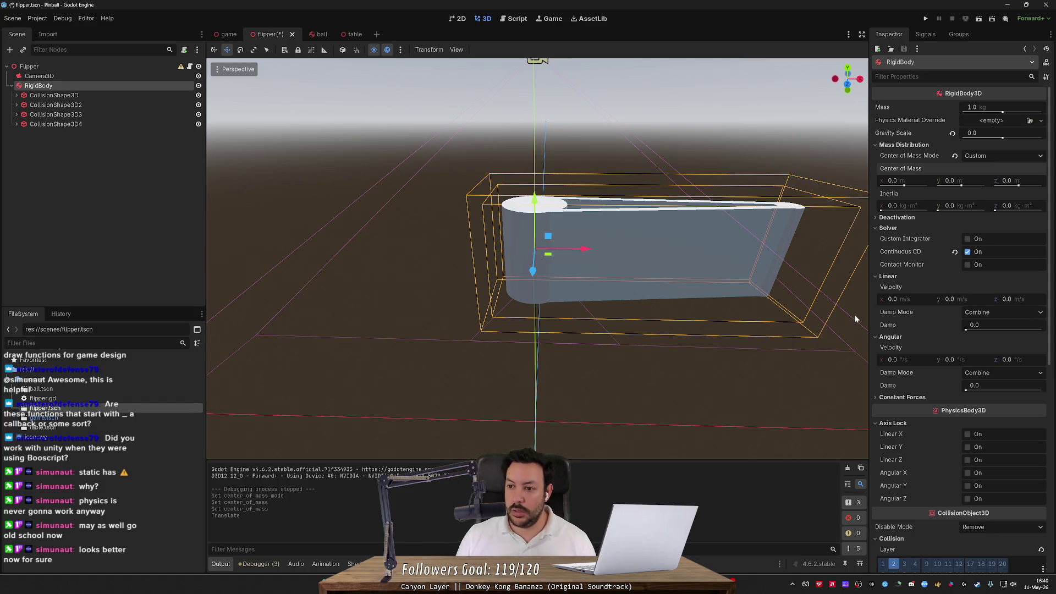
{"action": "left_click_drag", "start_coordinate": [904, 187], "coordinate": [906, 187]}
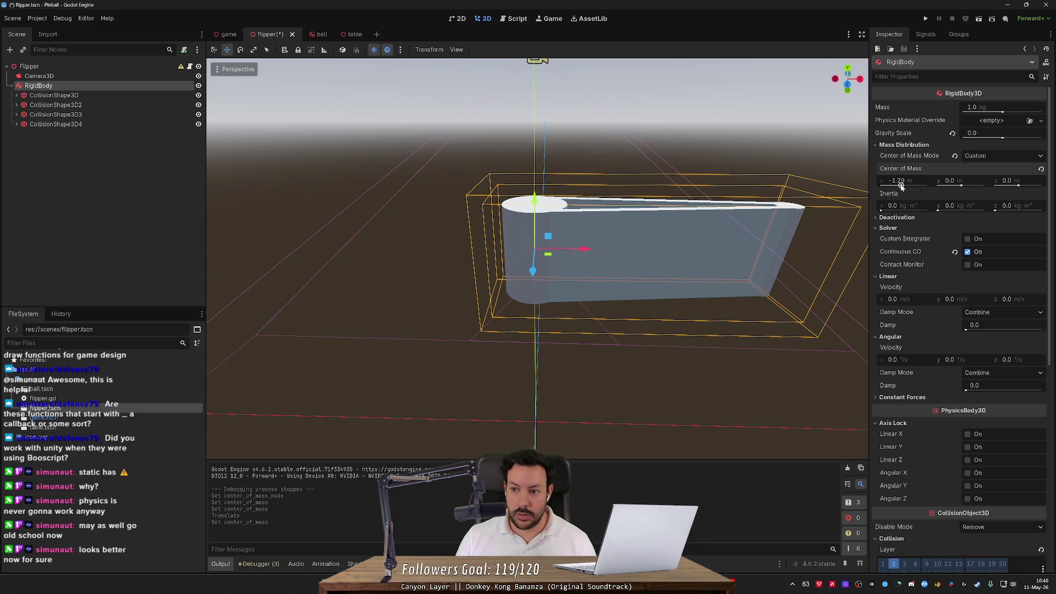
{"action": "left_click_drag", "start_coordinate": [846, 80], "coordinate": [792, 86]}
- Return the centre of mass mode to Auto and view the flipper from above
{"action": "left_click", "coordinate": [993, 159]}
{"action": "left_click", "coordinate": [987, 169]}
{"action": "mouse_move", "coordinate": [708, 183]}
{"action": "left_mouse_down"}
{"action": "mouse_move", "coordinate": [814, 184]}
{"action": "mouse_move", "coordinate": [844, 267]}
{"action": "left_mouse_up"}
{"action": "left_click_drag", "start_coordinate": [704, 252], "coordinate": [704, 186]}
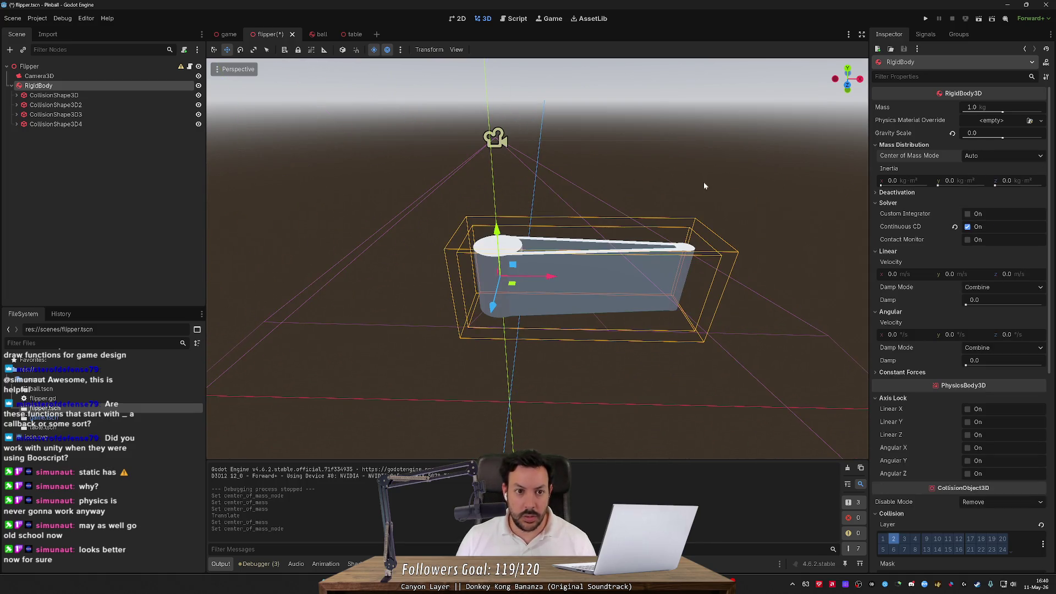
{"action": "left_click", "coordinate": [403, 52]}
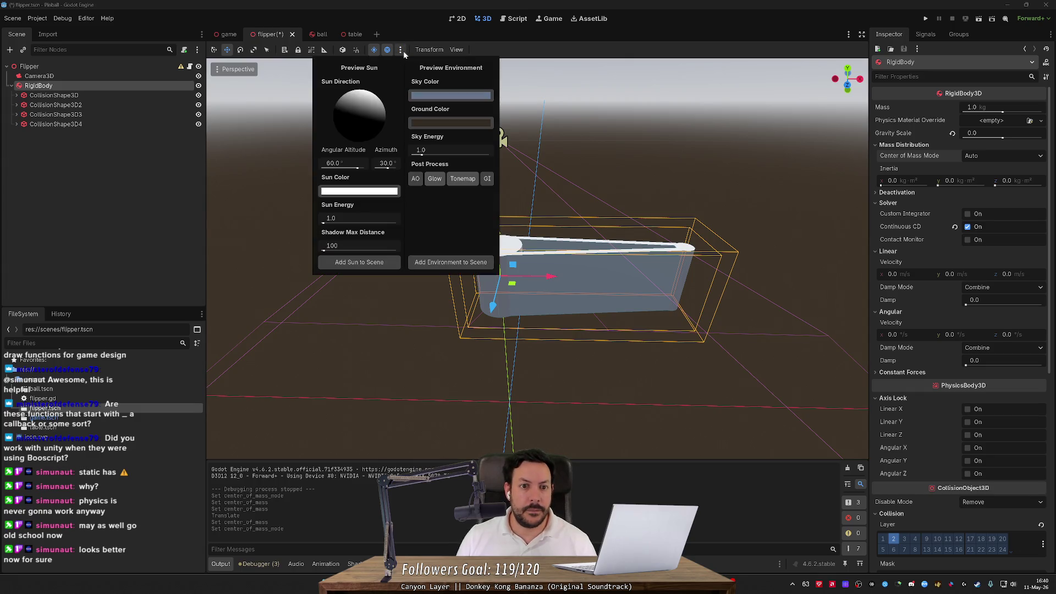
{"action": "left_click", "coordinate": [403, 52]}
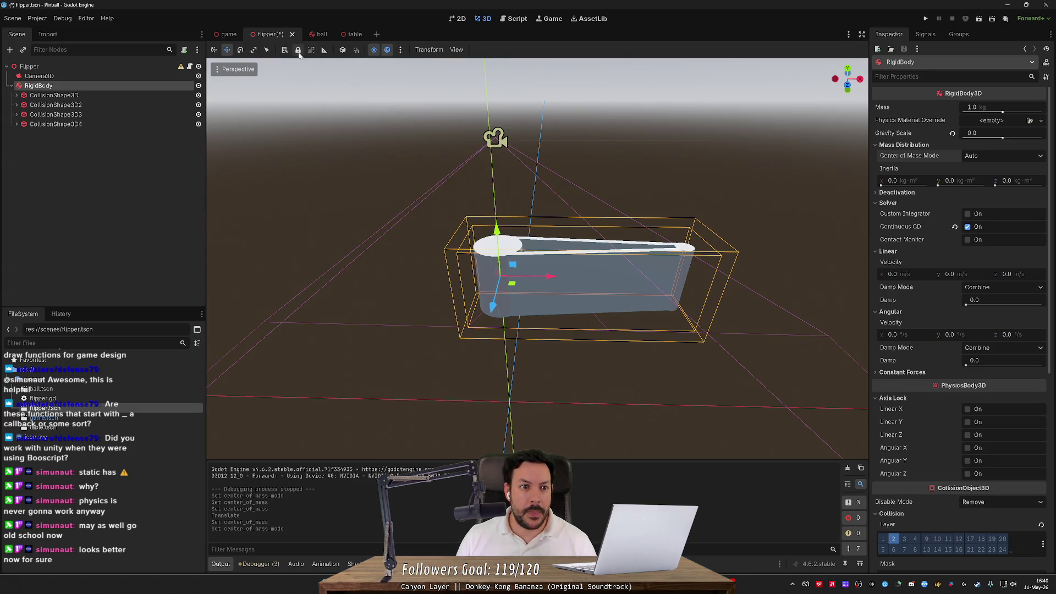
{"action": "left_click", "coordinate": [454, 50]}
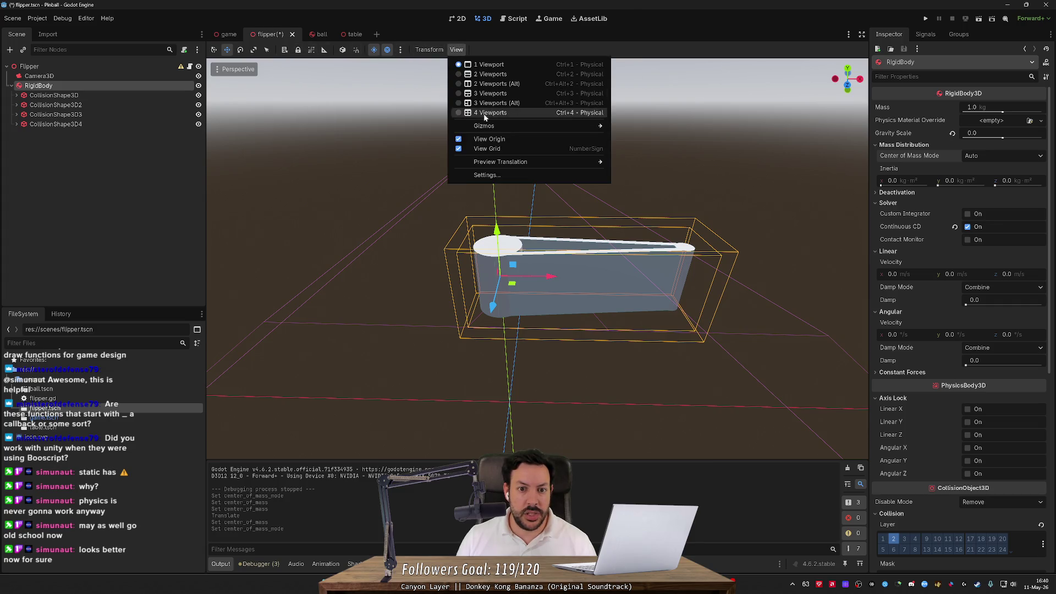
{"action": "mouse_move", "coordinate": [499, 127]}
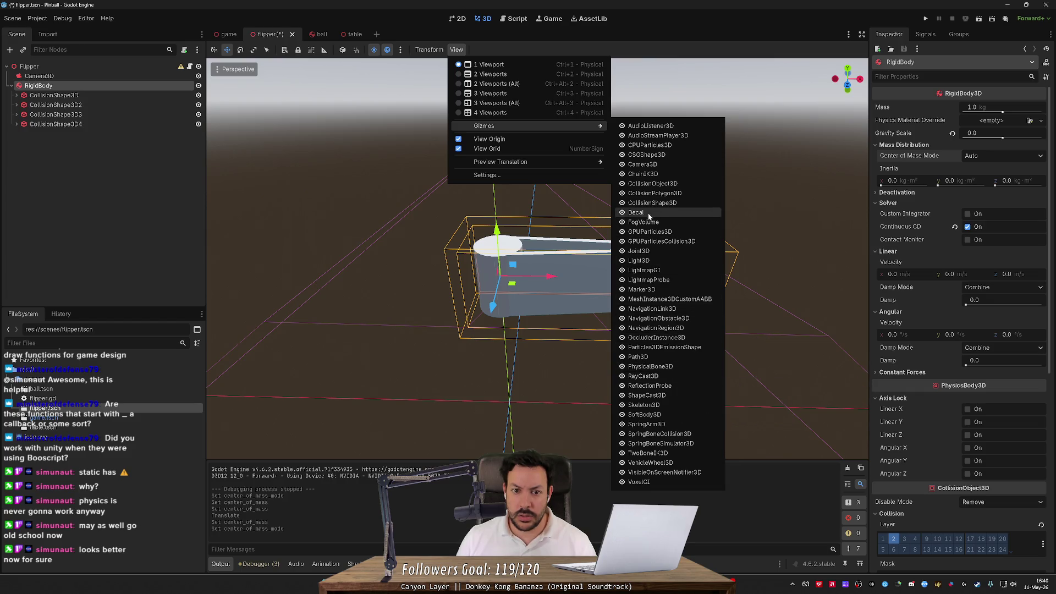
{"action": "left_click", "coordinate": [567, 176]}
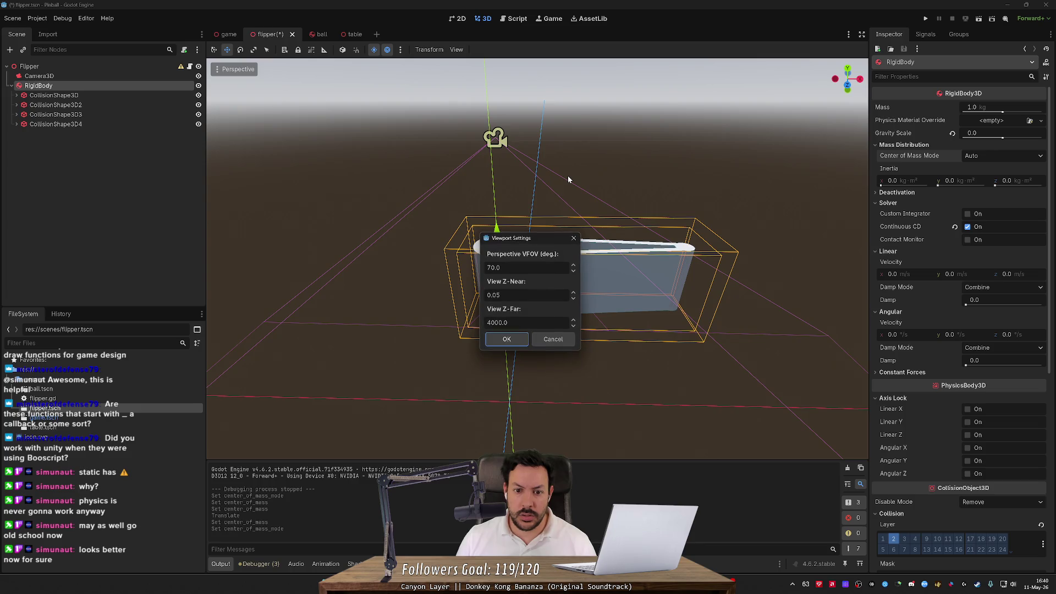
{"action": "left_click", "coordinate": [572, 239]}
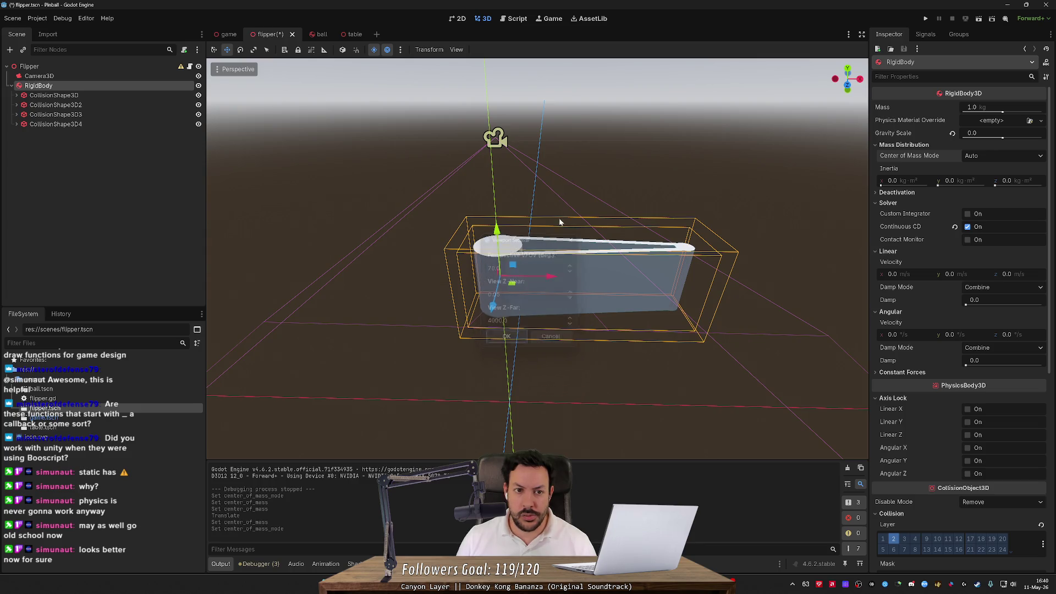
{"action": "left_click", "coordinate": [401, 50]}
{"action": "left_click", "coordinate": [400, 50]}
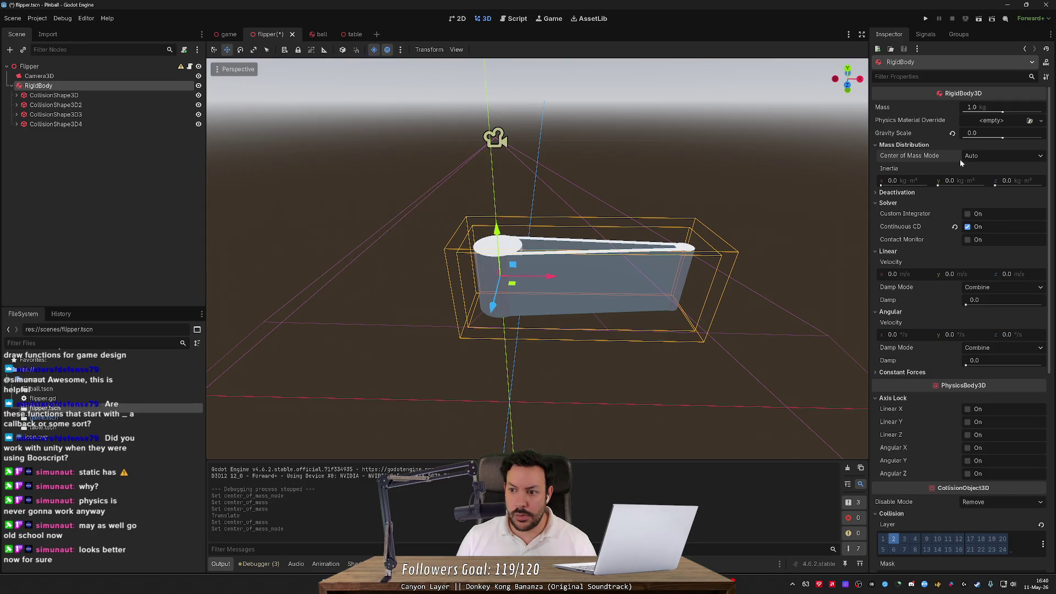
- Switch the flipper rigid body's centre of mass mode to Custom
{"action": "left_click", "coordinate": [973, 157]}
{"action": "left_click", "coordinate": [980, 178]}
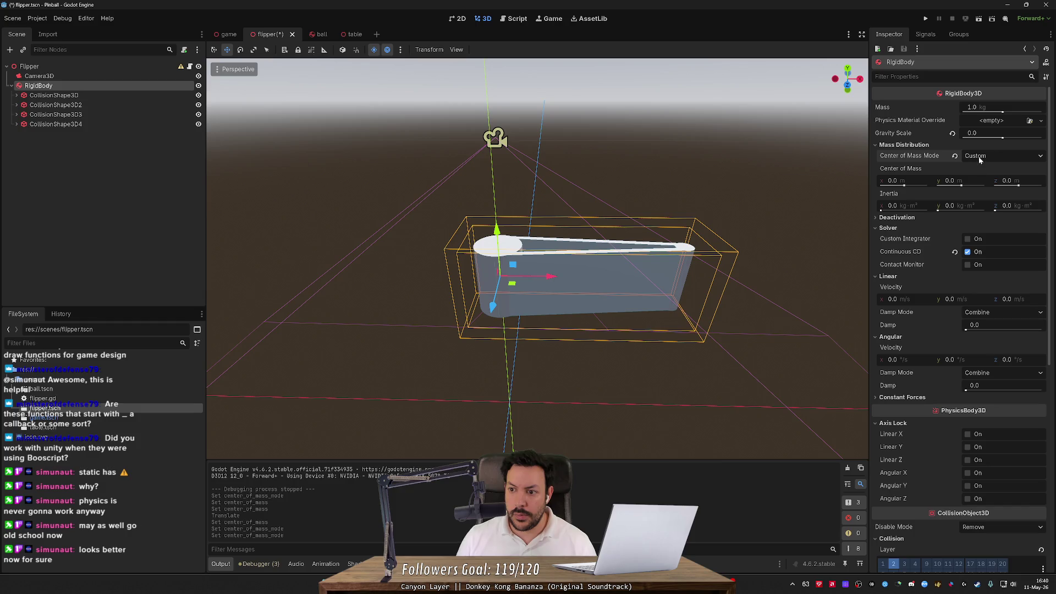
{"action": "left_click", "coordinate": [979, 159]}
{"action": "left_click", "coordinate": [932, 184]}
{"action": "scroll", "coordinate": [537, 264], "scroll_direction": "down", "scroll_amount": 8}
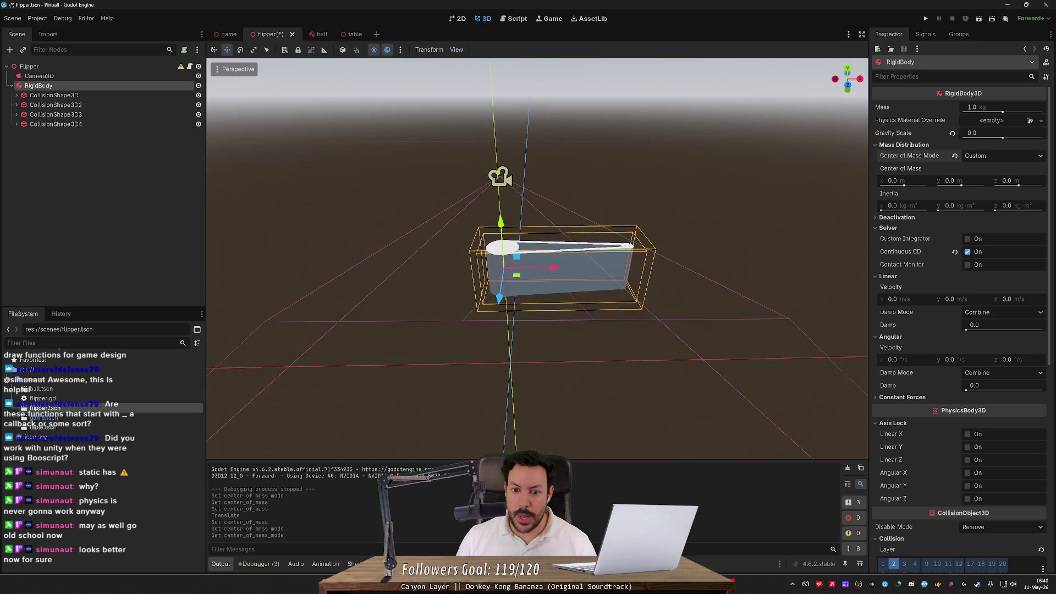
{"action": "scroll", "coordinate": [550, 261], "scroll_direction": "up", "scroll_amount": 5}
{"action": "scroll", "coordinate": [551, 262], "scroll_direction": "down", "scroll_amount": 2}
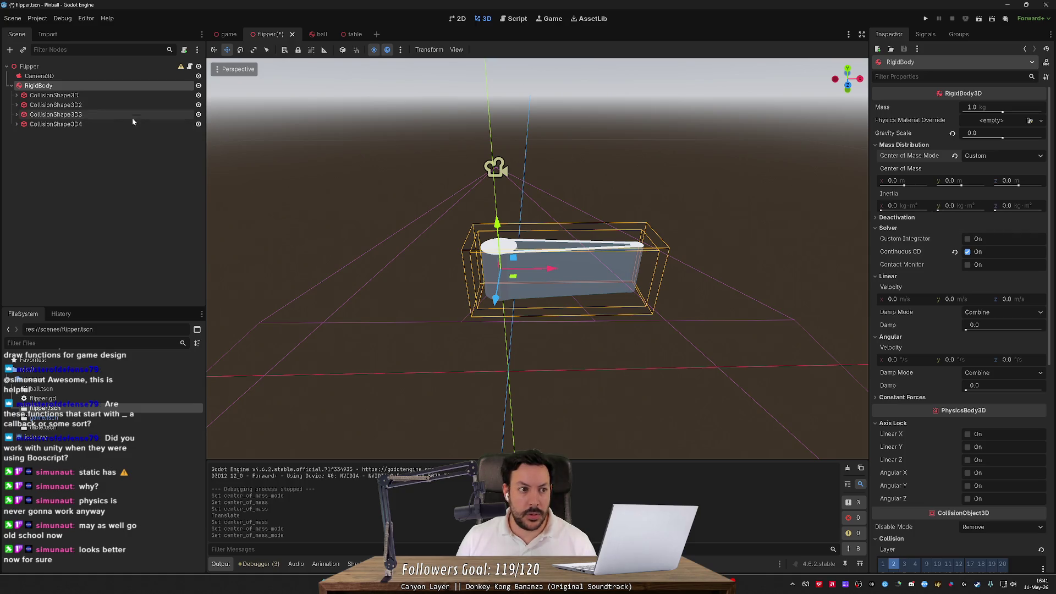
- After checking a collision shape, set centre of mass X to -0.035 and save flipper.tscn
{"action": "left_click", "coordinate": [97, 96]}
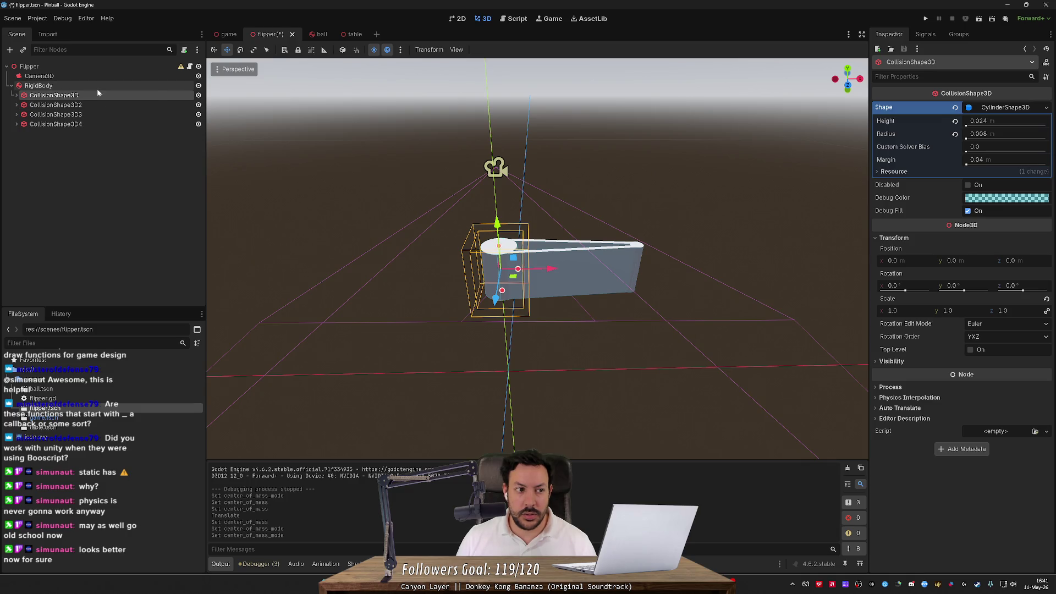
{"action": "left_click", "coordinate": [98, 89]}
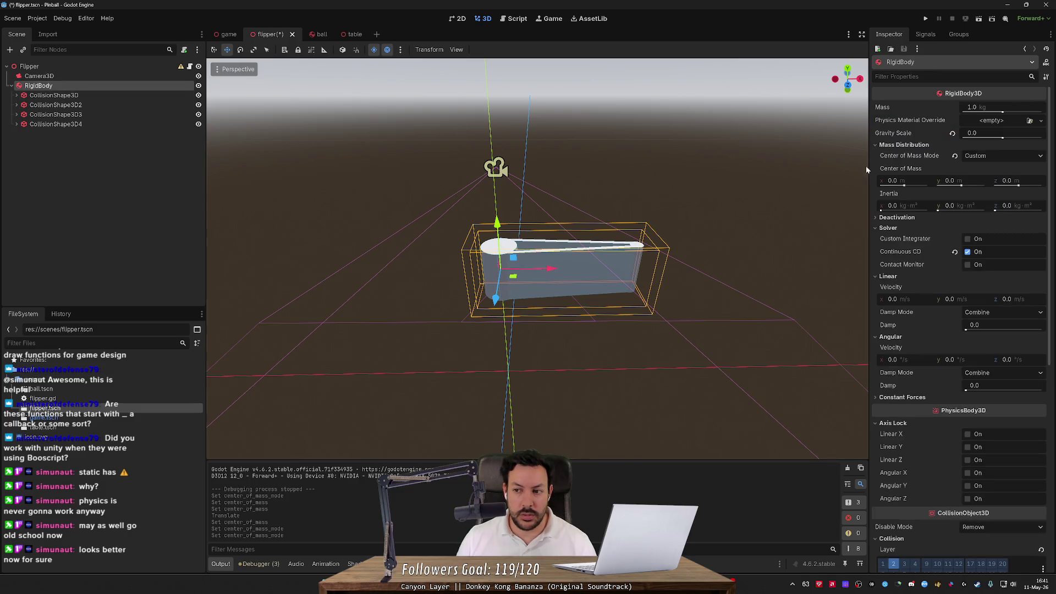
{"action": "left_click", "coordinate": [136, 78]}
{"action": "left_click", "coordinate": [127, 88]}
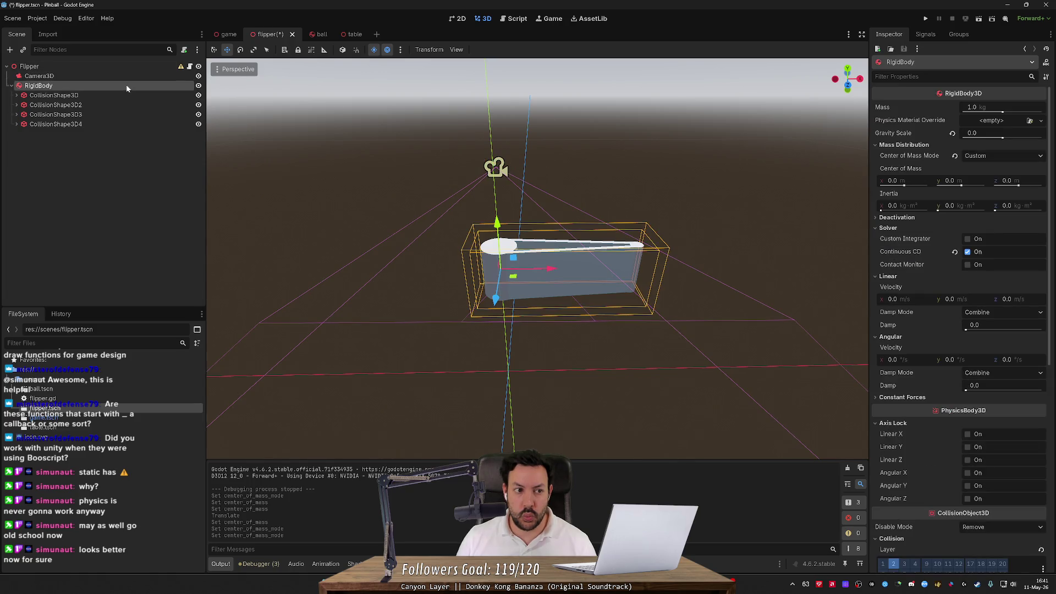
{"action": "left_click", "coordinate": [922, 183]}
{"action": "type", "text": "-0.035"}
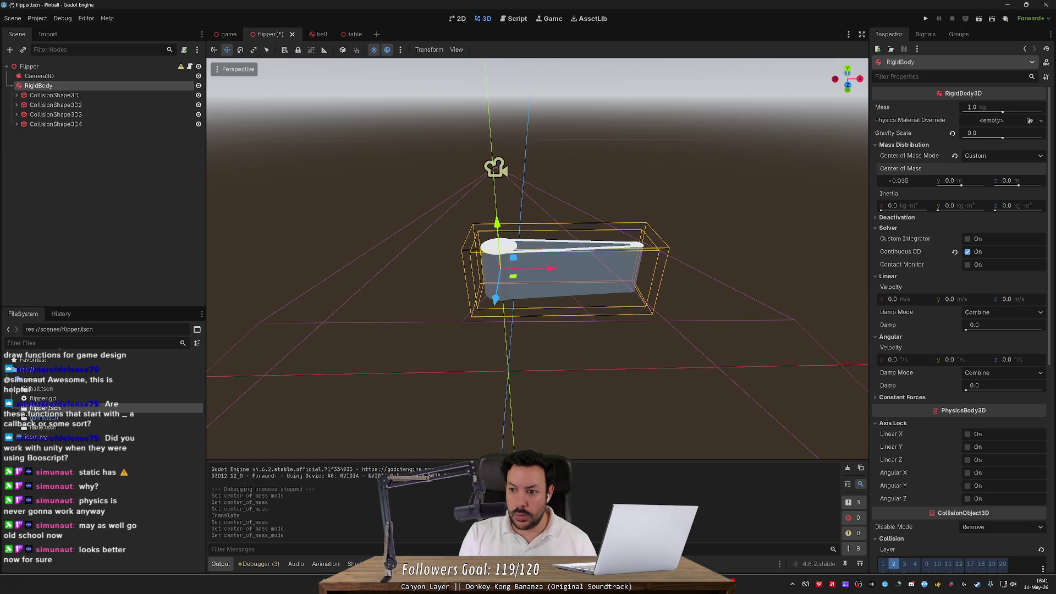
{"action": "key", "text": "Return"}
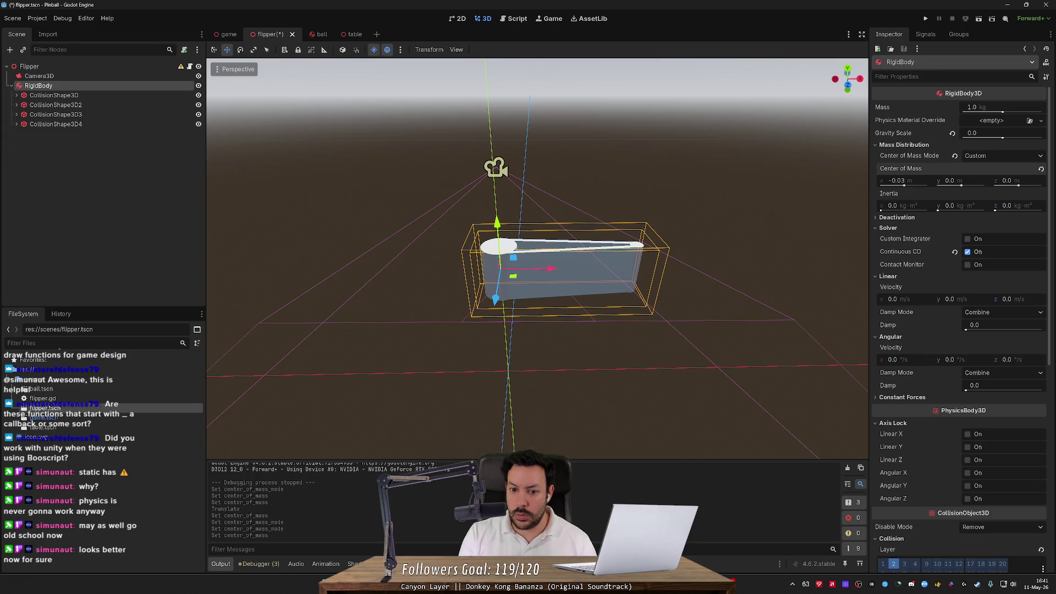
{"action": "key", "text": "ctrl+s"}
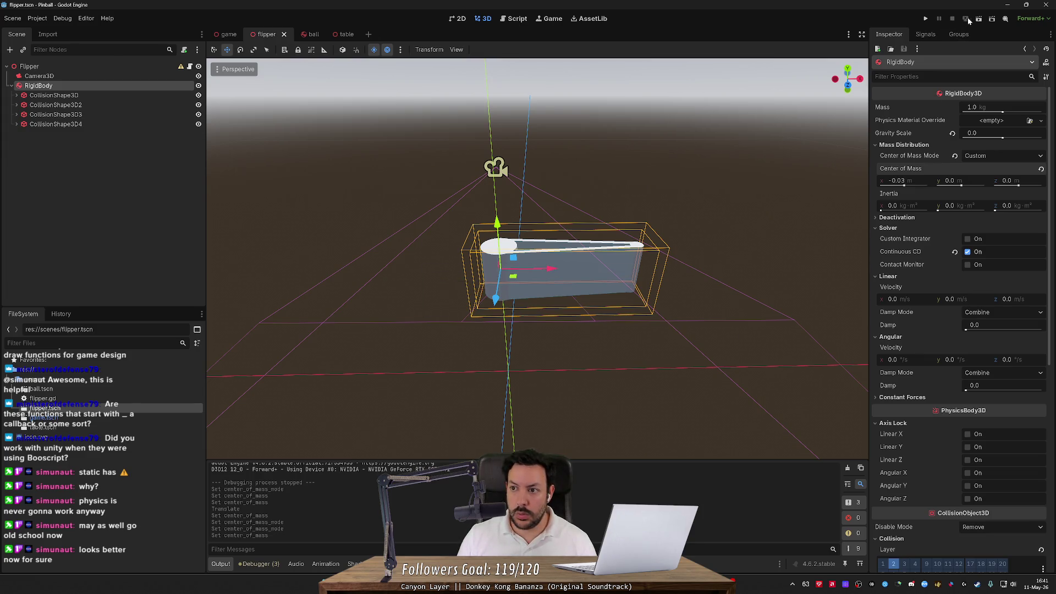
- Test-run the flipper scene, then set centre of mass x to -0.01 and save
{"action": "left_click", "coordinate": [966, 18]}
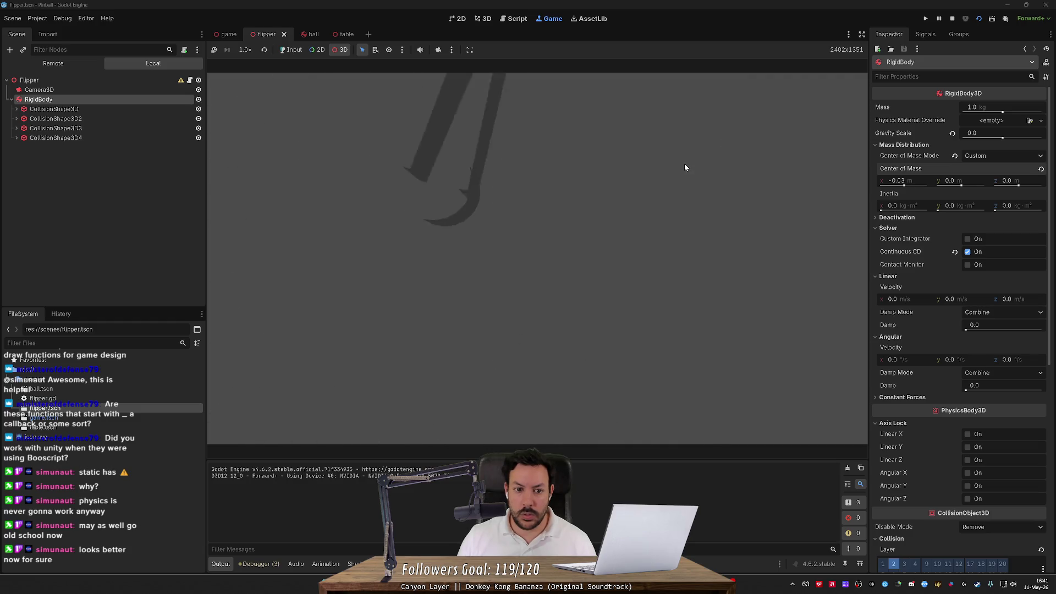
{"action": "left_click", "coordinate": [953, 19]}
{"action": "left_click", "coordinate": [918, 179]}
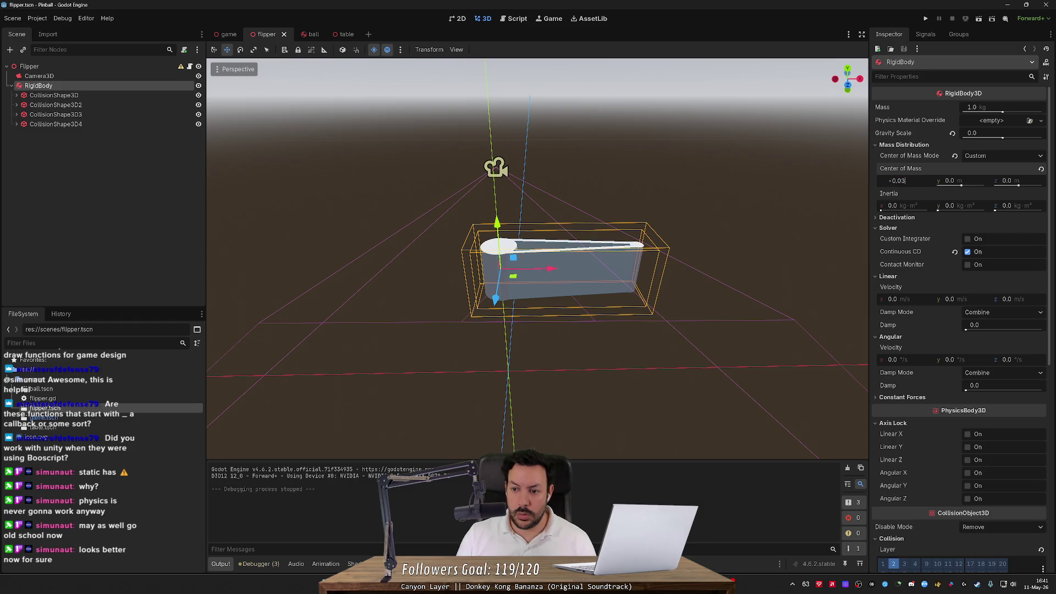
{"action": "type", "text": "1"}
{"action": "key", "text": "Return"}
{"action": "key", "text": "ctrl+s"}
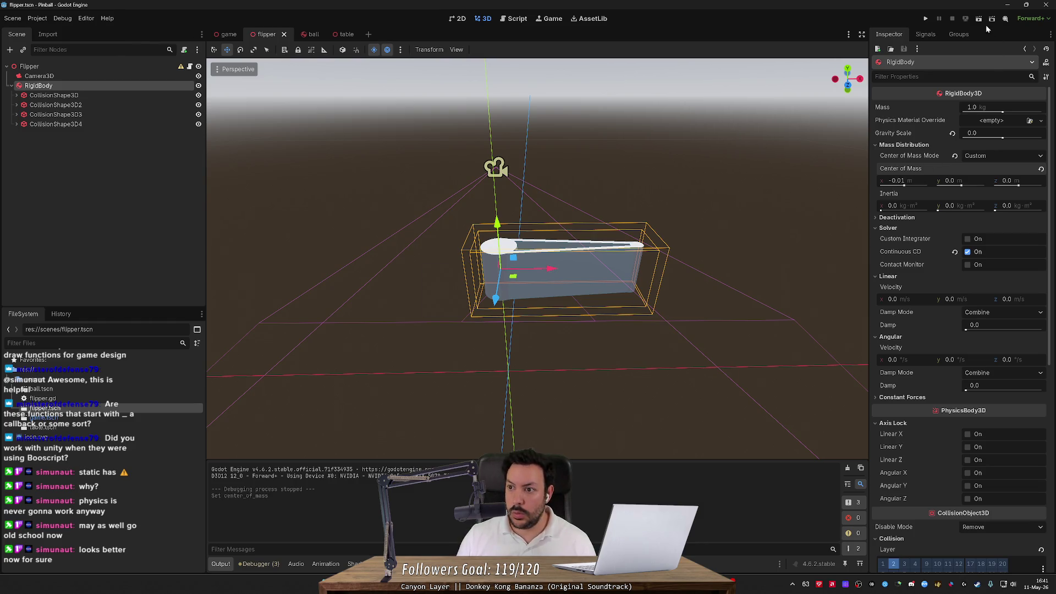
- Run another flipper test, then set the centre of mass x back to 0
{"action": "left_click", "coordinate": [979, 19]}
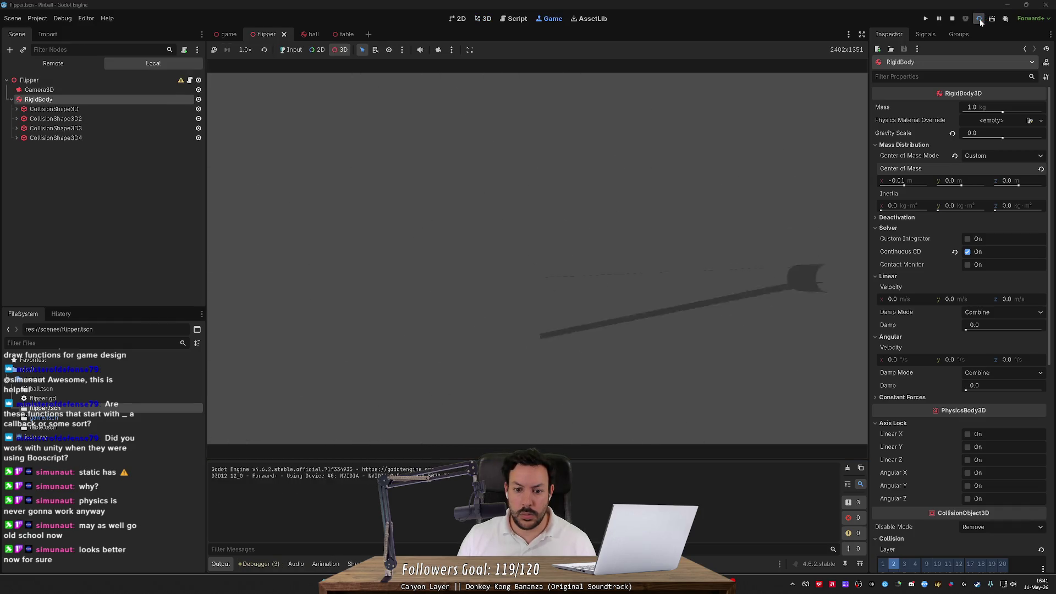
{"action": "left_click", "coordinate": [953, 20]}
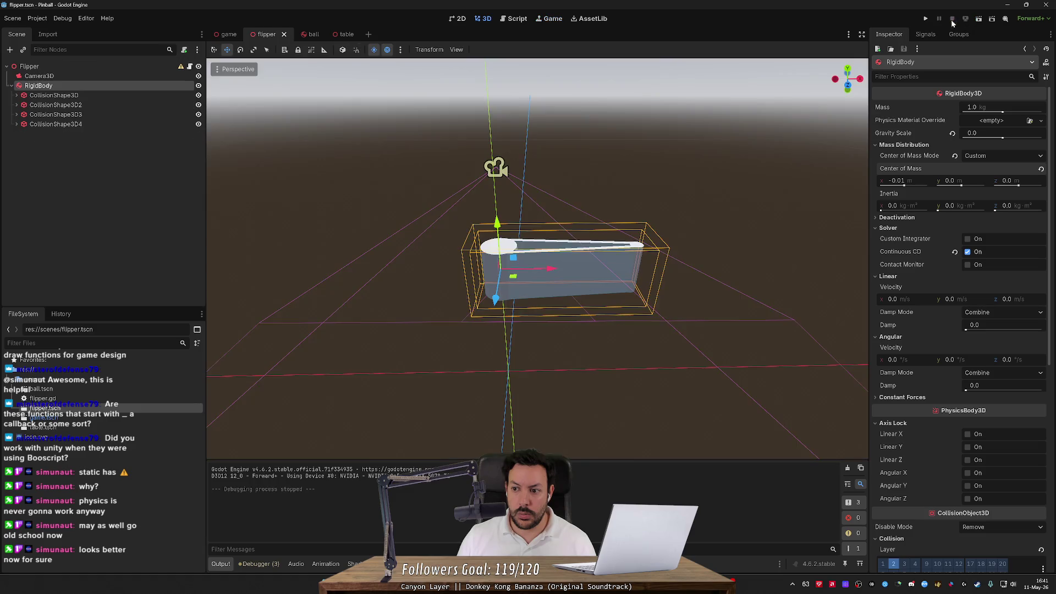
{"action": "left_click", "coordinate": [915, 180]}
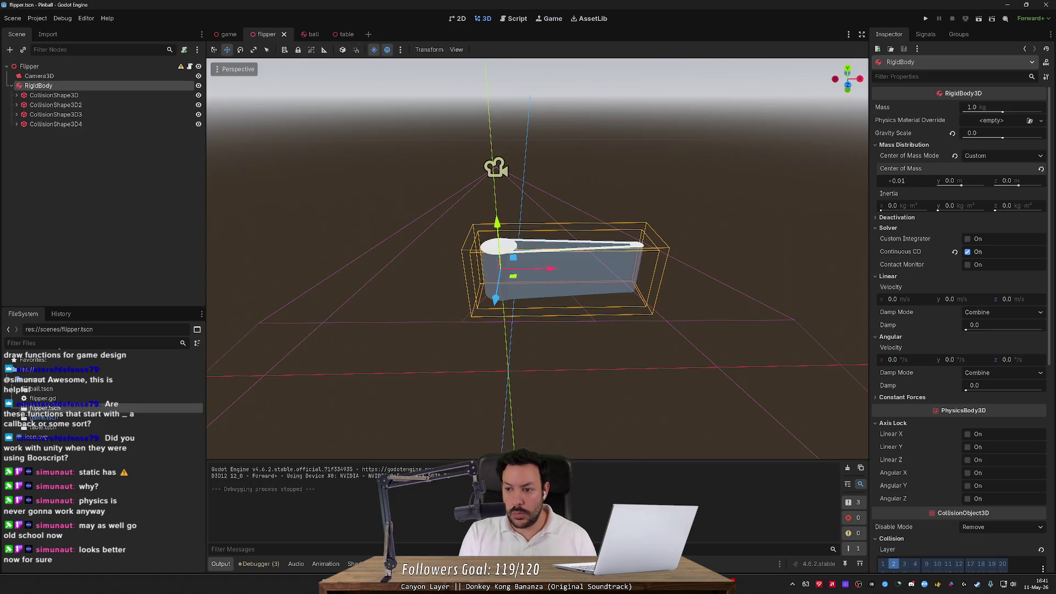
{"action": "type", "text": "-0.005"}
{"action": "key", "text": "Return"}
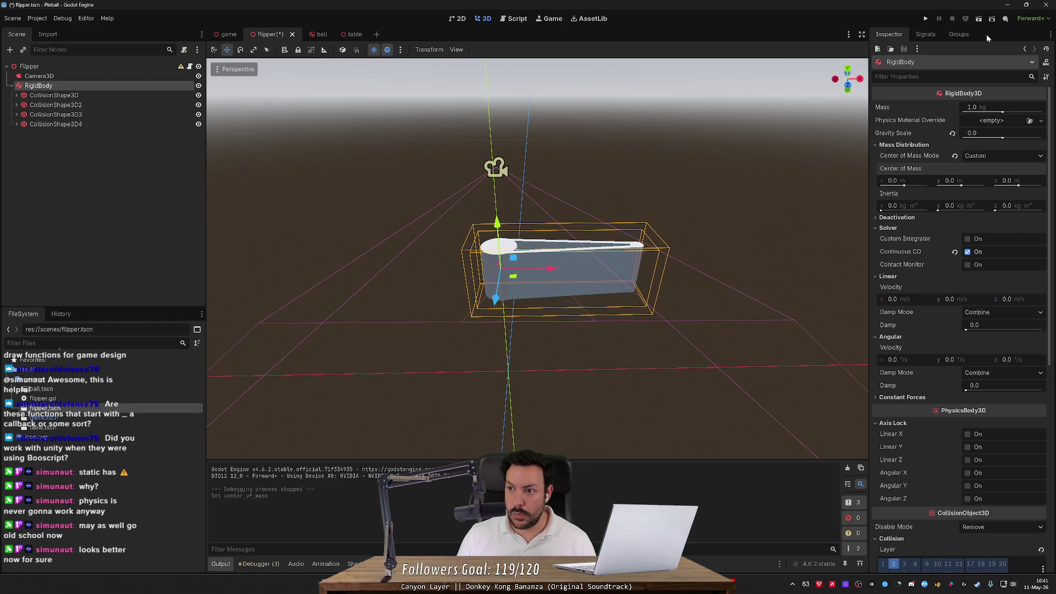
- Run the flipper scene again with camera override, stop it, and edit centre of mass x
{"action": "left_click", "coordinate": [979, 20]}
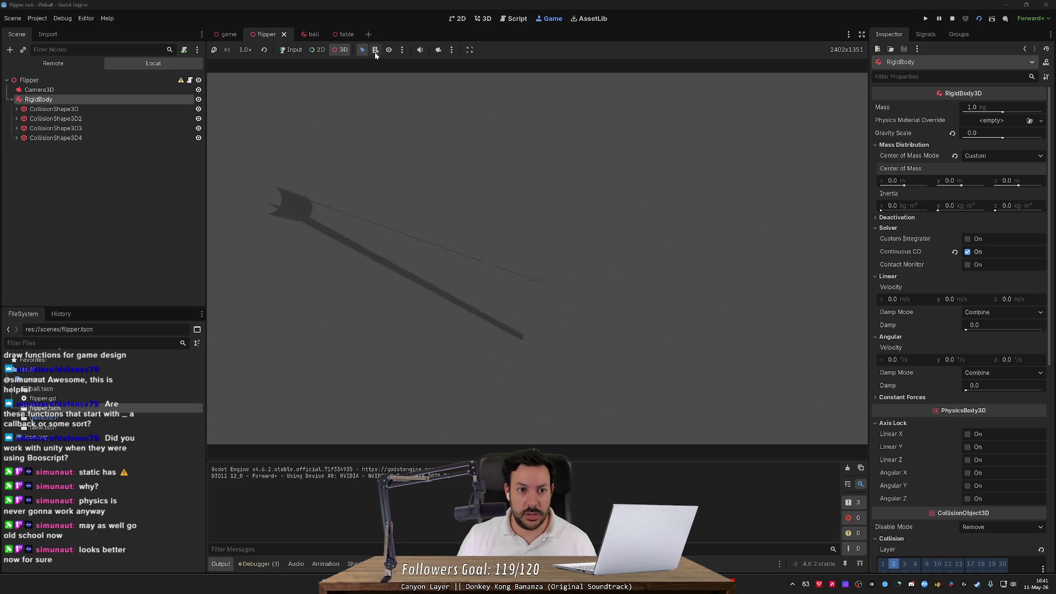
{"action": "left_click", "coordinate": [437, 50]}
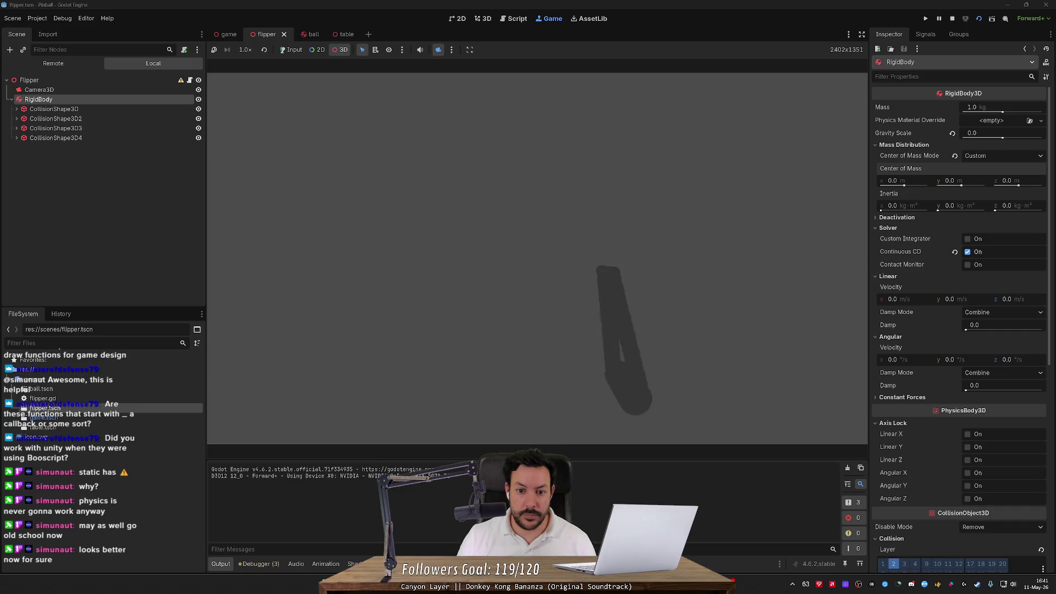
{"action": "left_click", "coordinate": [952, 18]}
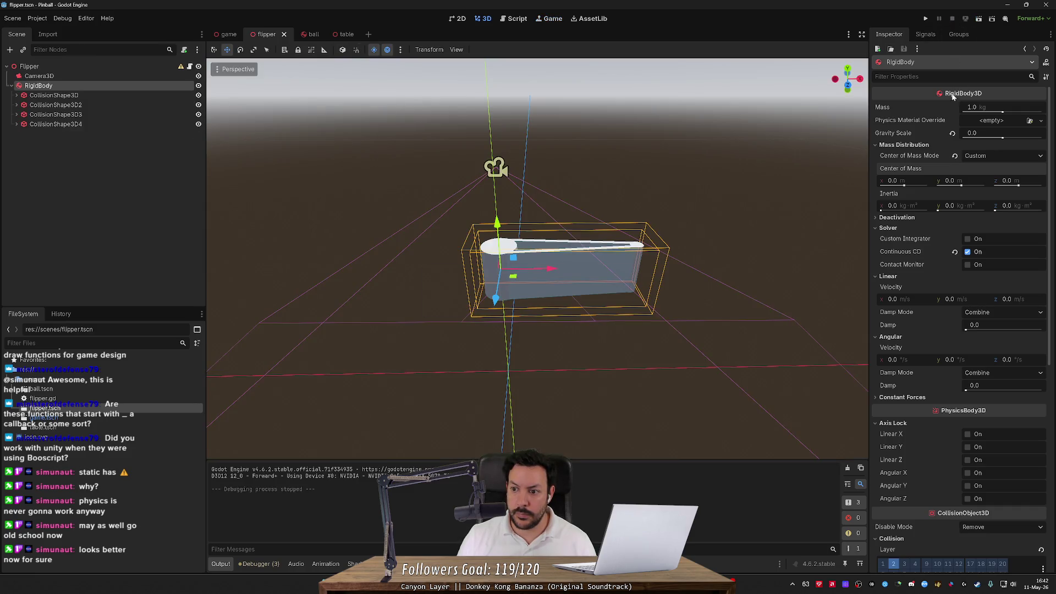
{"action": "left_click", "coordinate": [912, 184]}
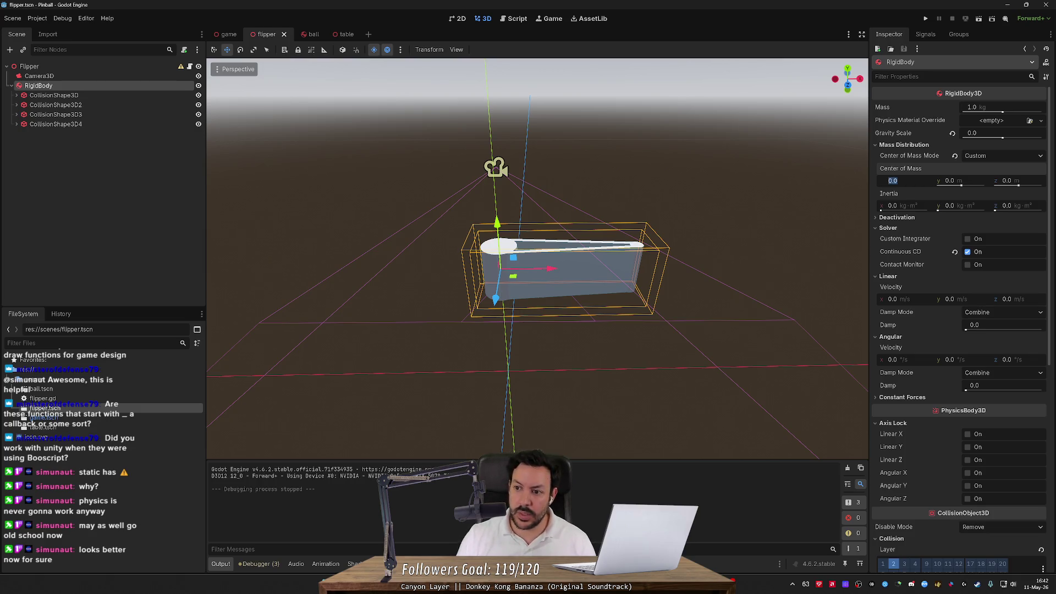
- Keep the Static freeze mode under Deactivation, then run the project and flick the left flipper twice
{"action": "left_click", "coordinate": [881, 218]}
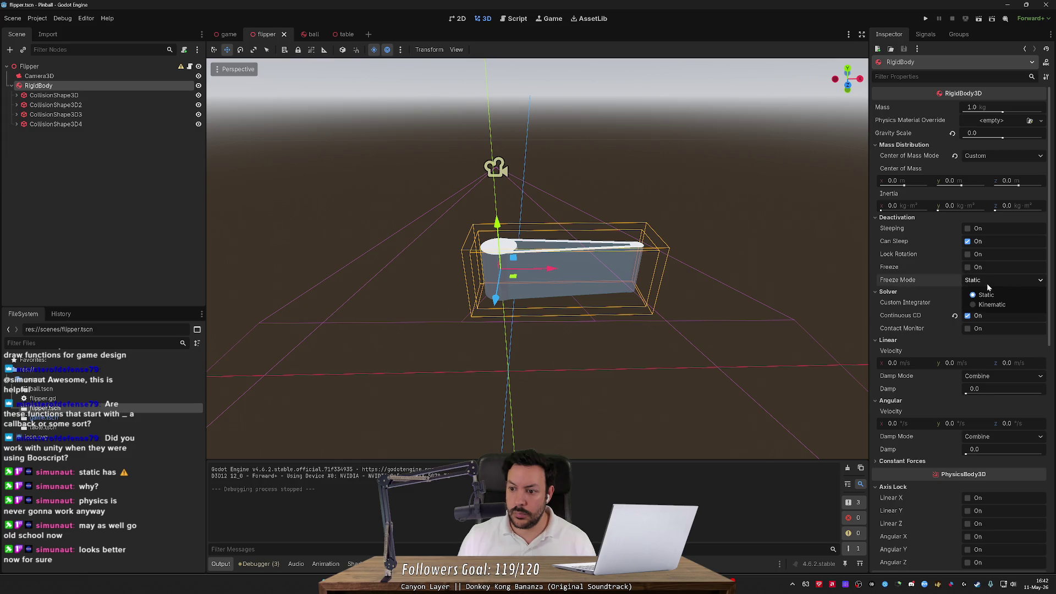
{"action": "left_click", "coordinate": [986, 295]}
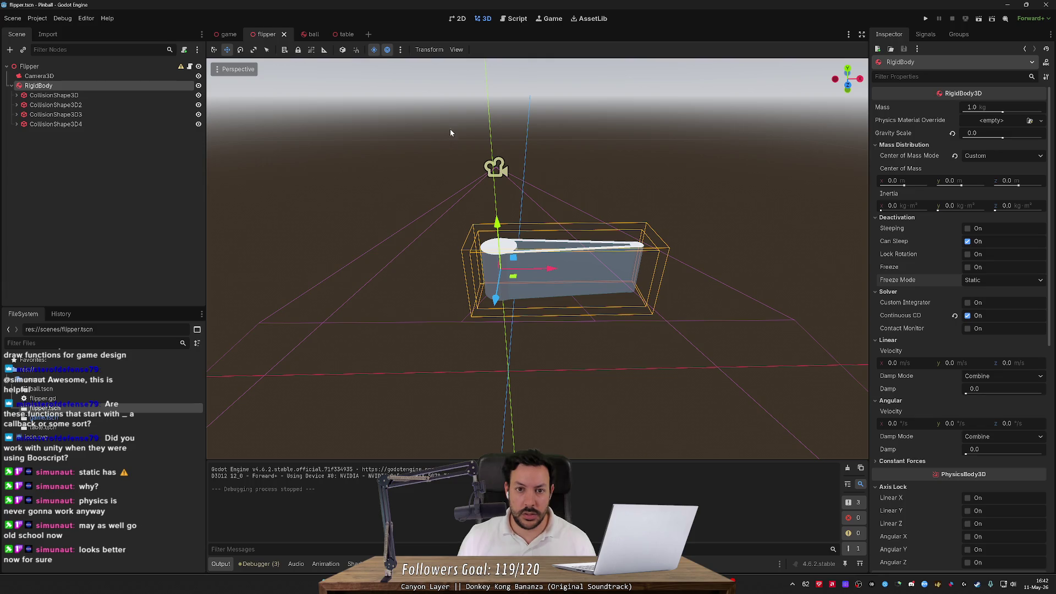
{"action": "left_click", "coordinate": [926, 19]}
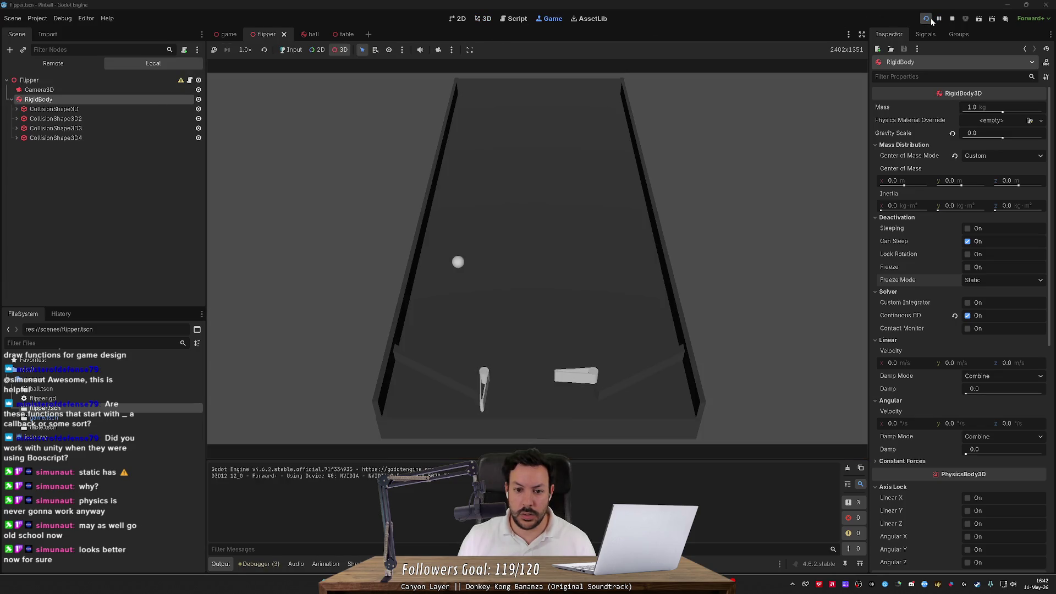
{"action": "left_click", "coordinate": [643, 173]}
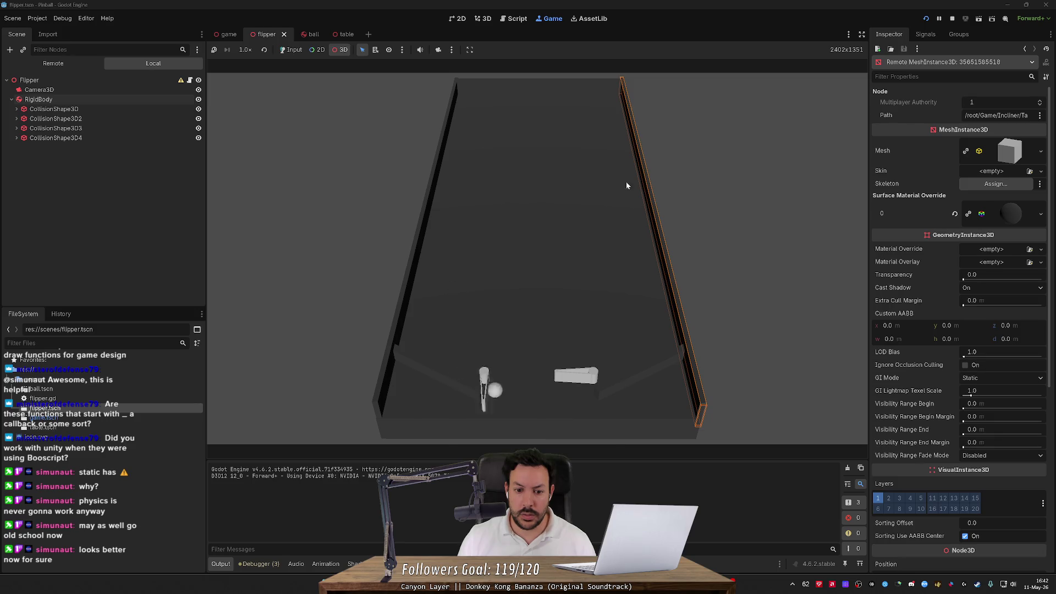
{"action": "key", "text": "Left"}
{"action": "key", "text": "Left"}
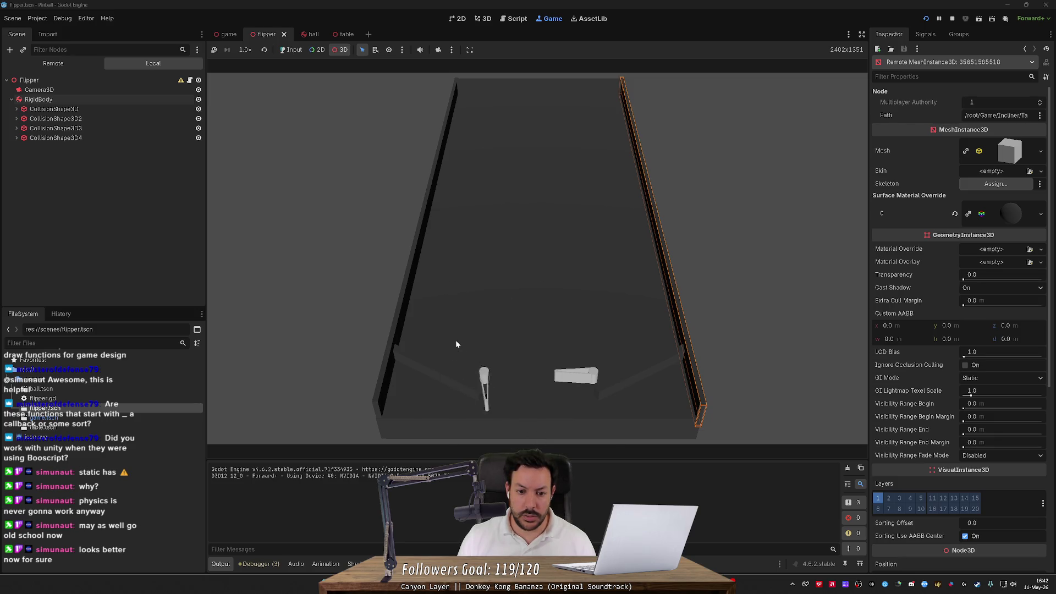
{"action": "key", "text": "Left"}
{"action": "key", "text": "F8"}
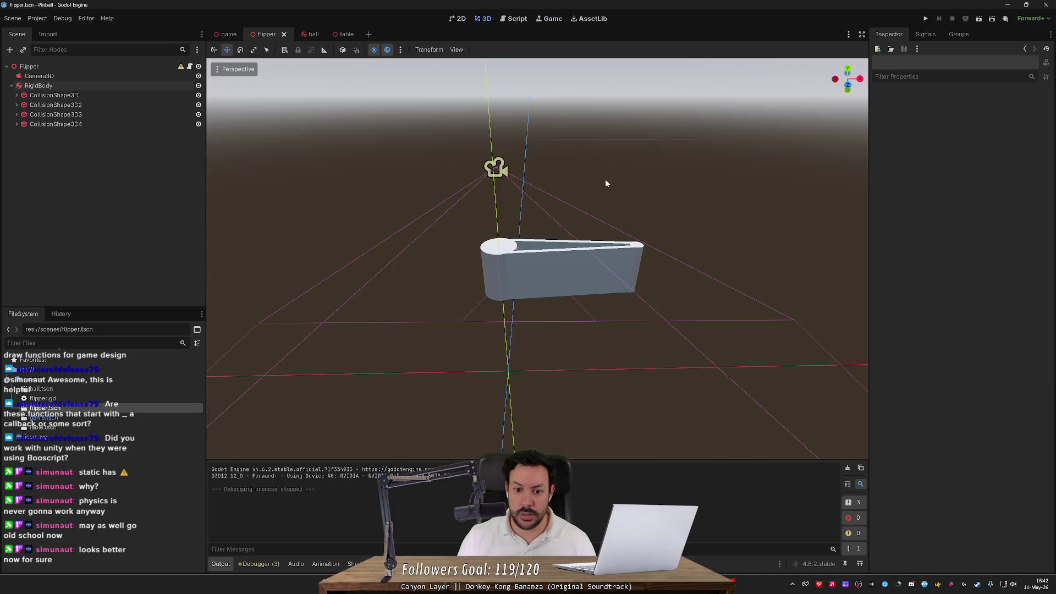
- Set the flipper rigid body's Y position to 0 and frame the view on it
{"action": "left_click", "coordinate": [114, 86]}
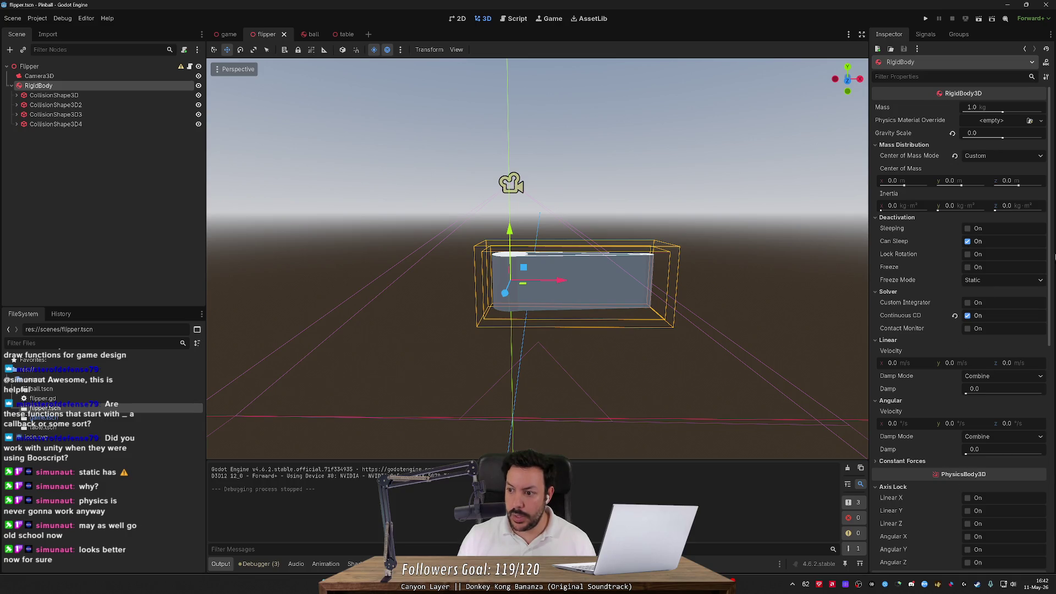
{"action": "scroll", "coordinate": [966, 242], "scroll_direction": "down", "scroll_amount": 5}
{"action": "left_click", "coordinate": [953, 390]}
{"action": "type", "text": "0"}
{"action": "key", "text": "Return"}
{"action": "key", "text": "f"}
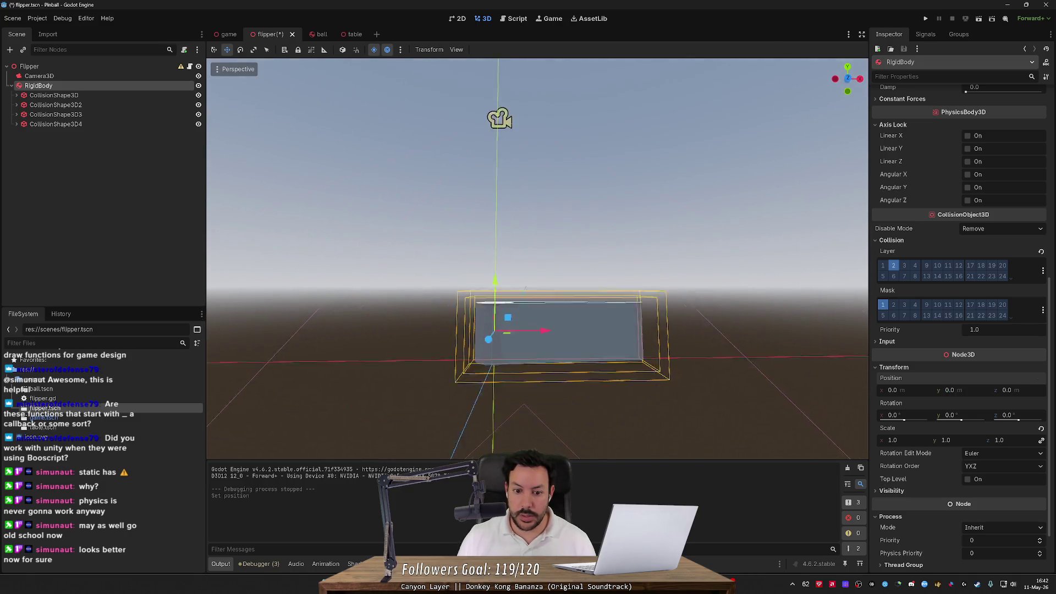
- Save and run the pinball game, restarting it twice before stopping
{"action": "left_click", "coordinate": [924, 20]}
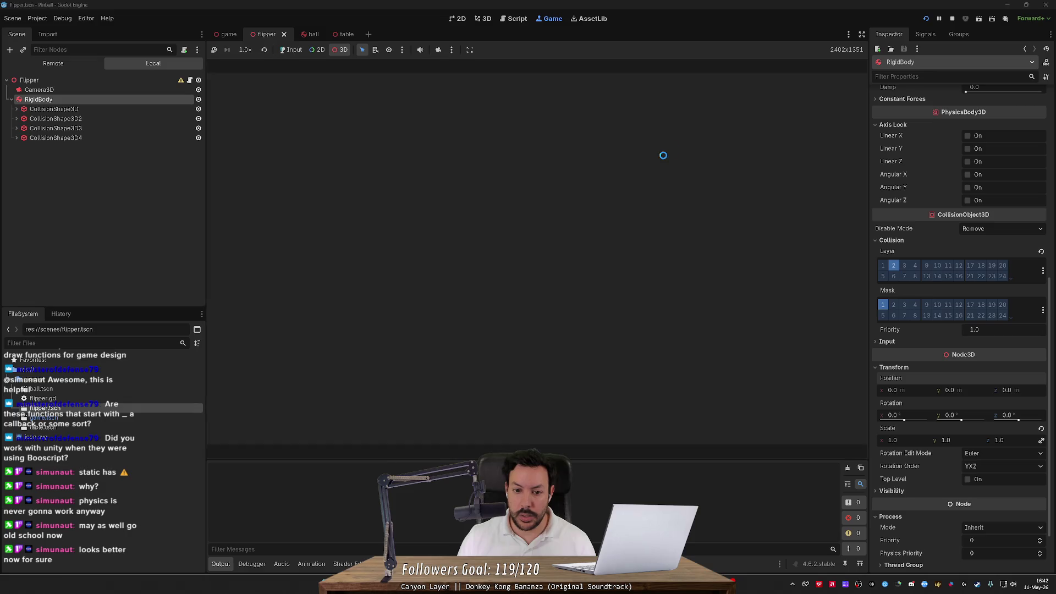
{"action": "left_click", "coordinate": [924, 19]}
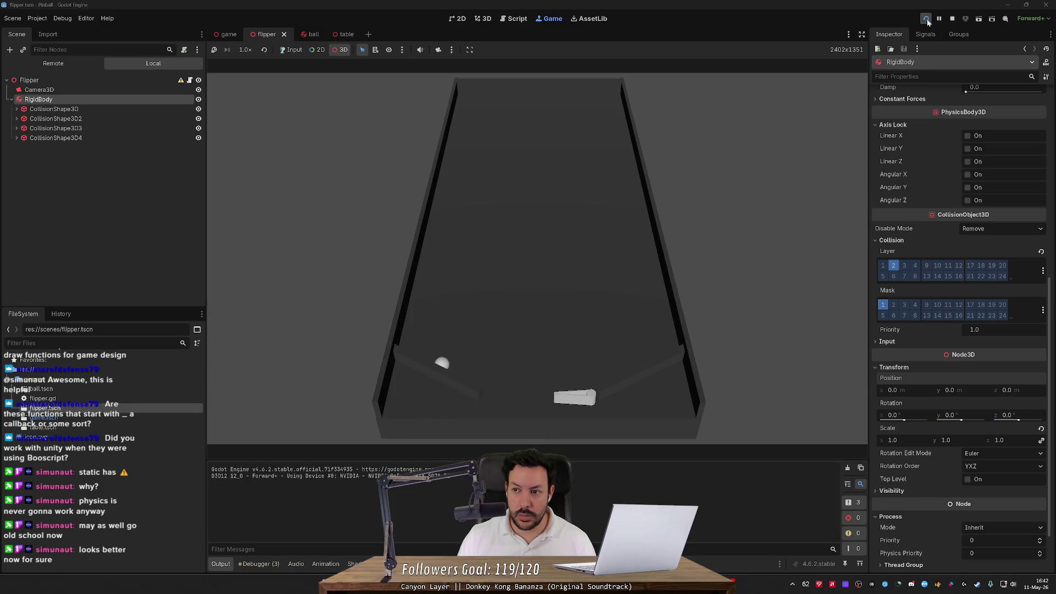
{"action": "left_click", "coordinate": [925, 19]}
{"action": "left_click", "coordinate": [951, 19]}
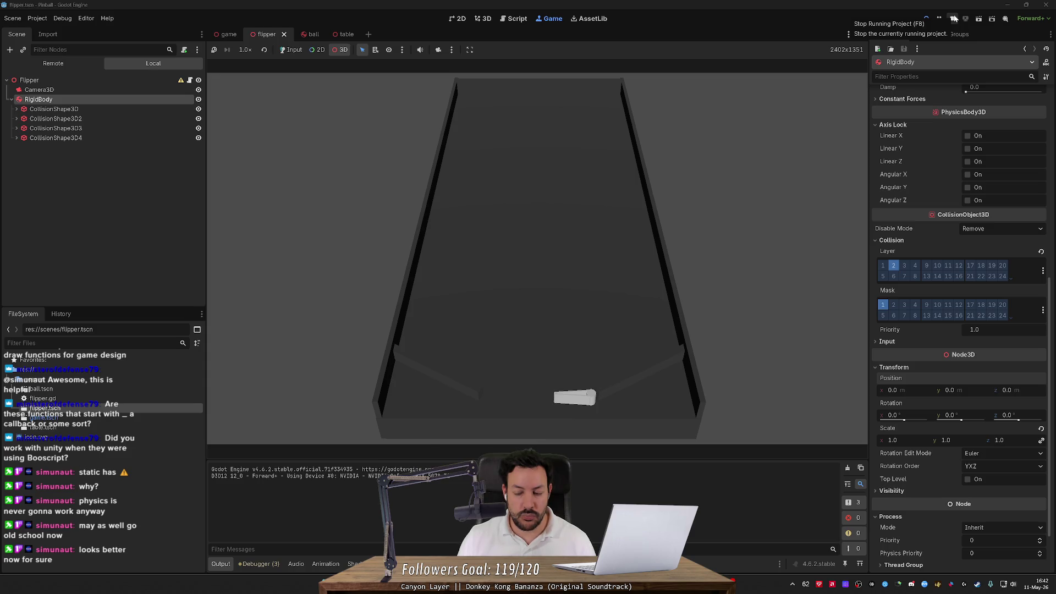
{"action": "left_click", "coordinate": [954, 18]}
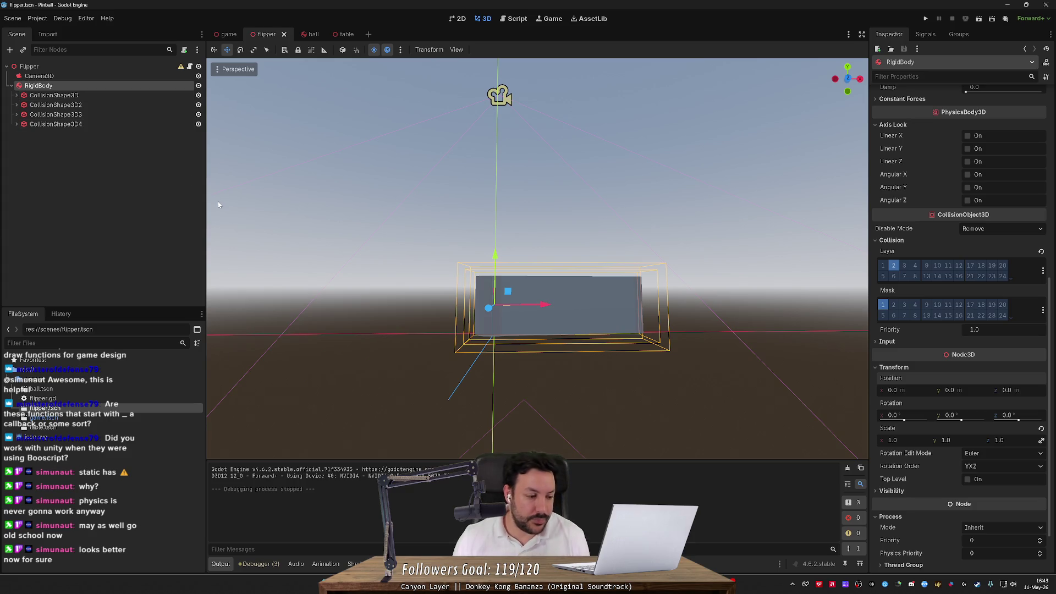
- Search Google for 'godot kinematic' and open the Kinematic character and KinematicBody docs pages
{"action": "key", "text": "alt+Tab"}
{"action": "key", "text": "ctrl+l"}
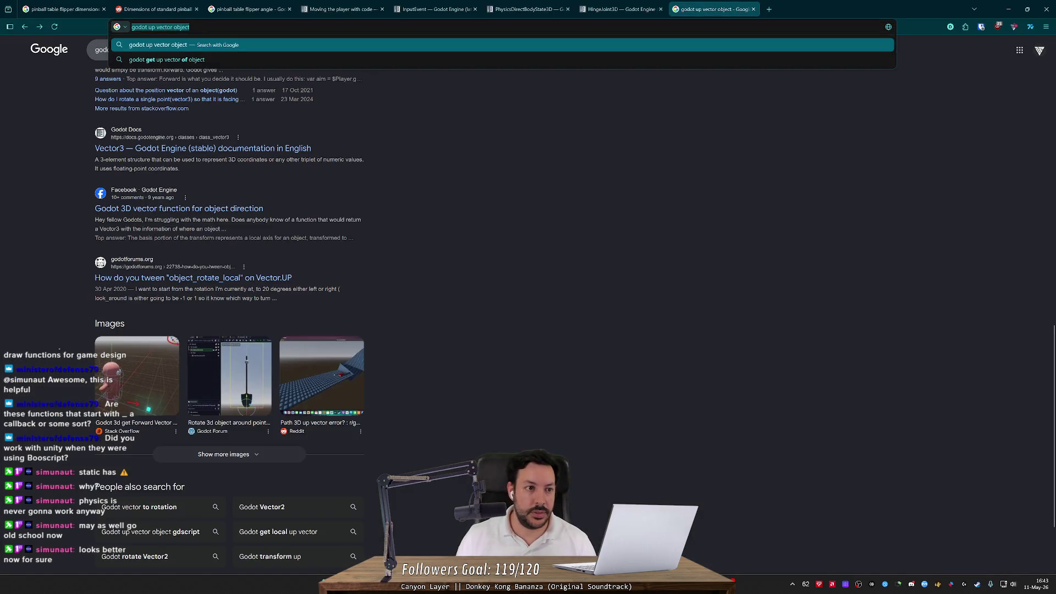
{"action": "type", "text": "godot "}
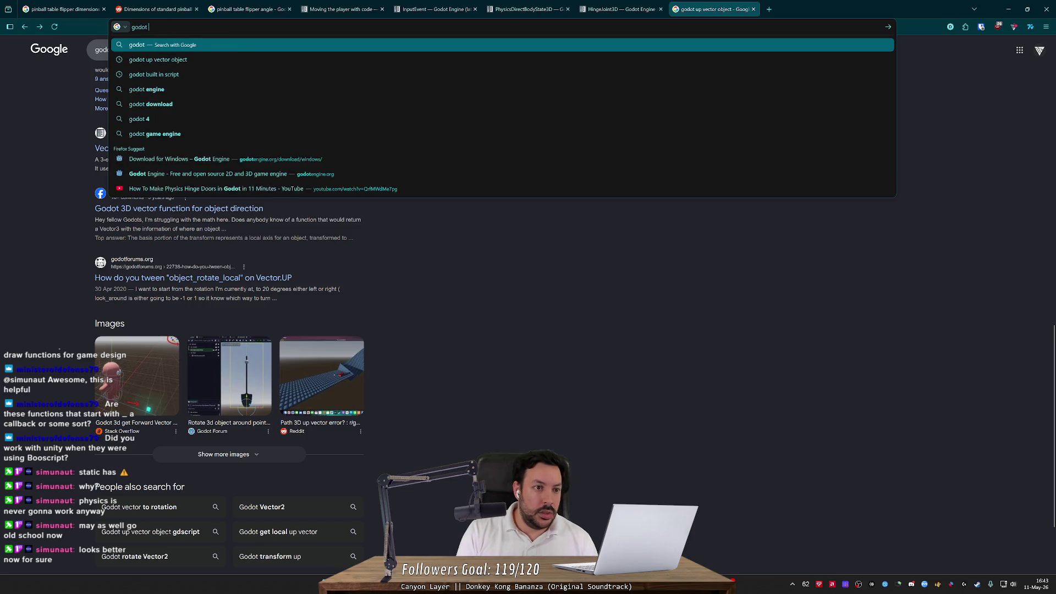
{"action": "type", "text": "kinematic"}
{"action": "key", "text": "Return"}
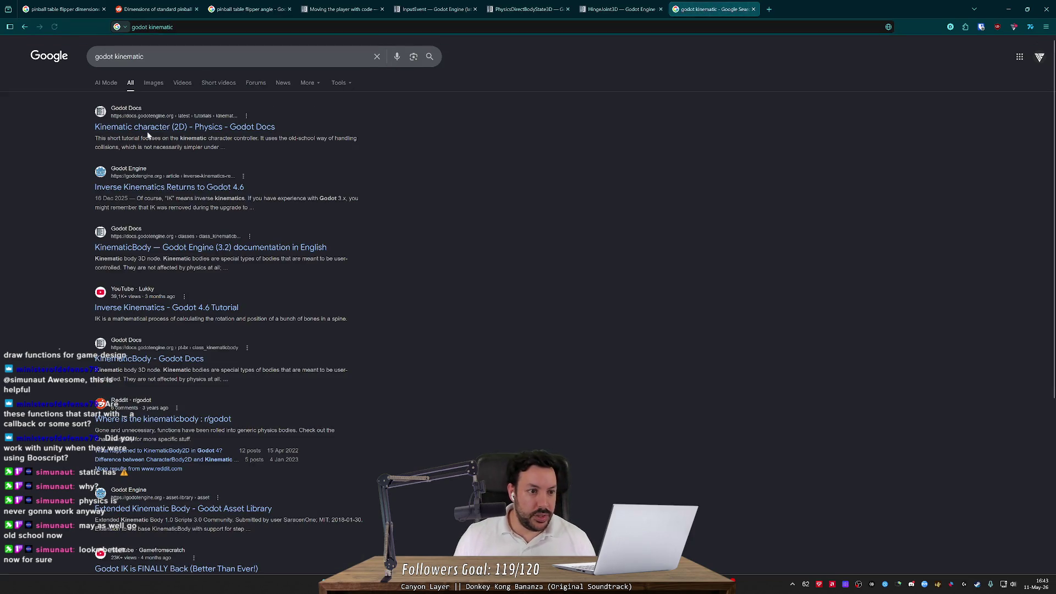
{"action": "left_click", "coordinate": [148, 131]}
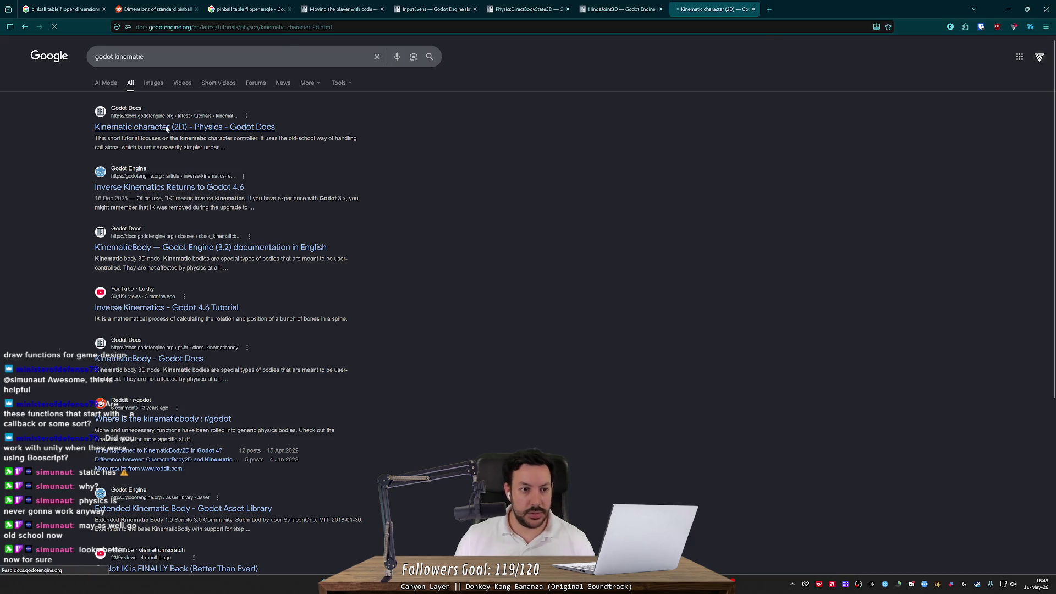
{"action": "key", "text": "alt+Left"}
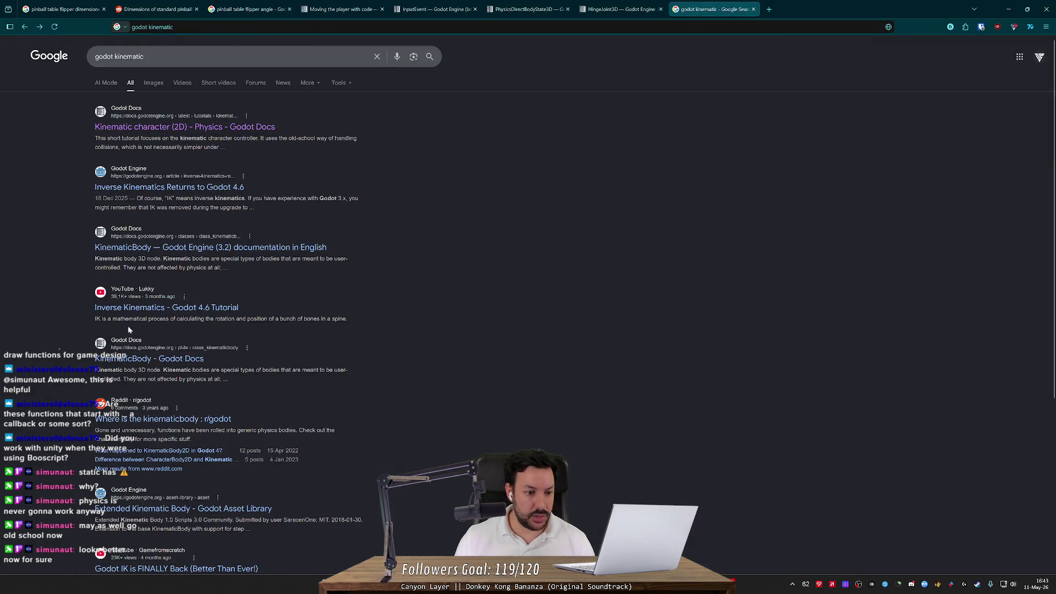
{"action": "left_click", "coordinate": [155, 358]}
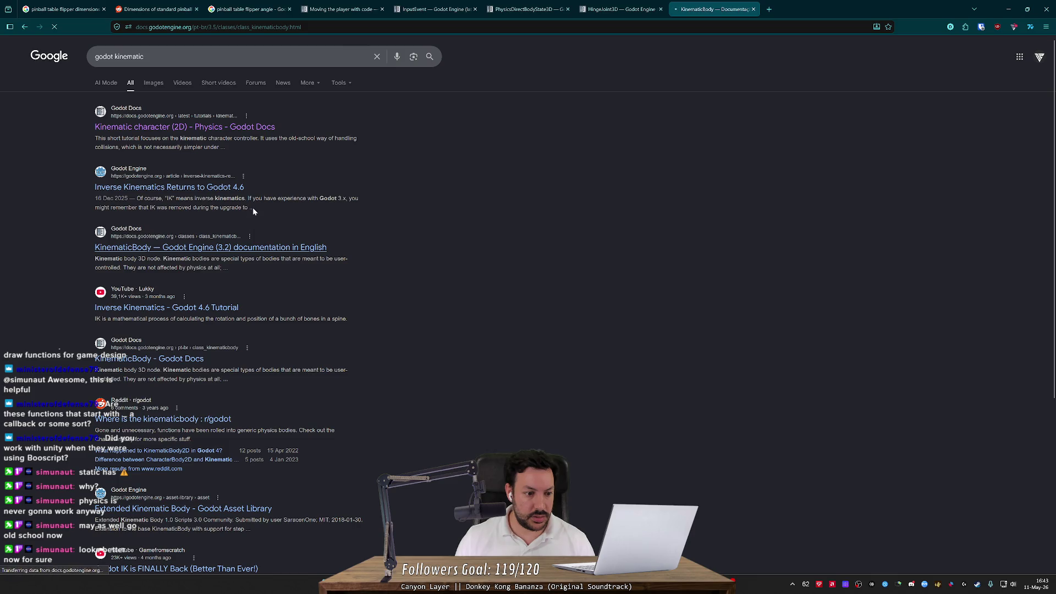
- Look up 'kinematic' in Godot's Create New Node dialog, then return to the search results
{"action": "key", "text": "alt+Tab"}
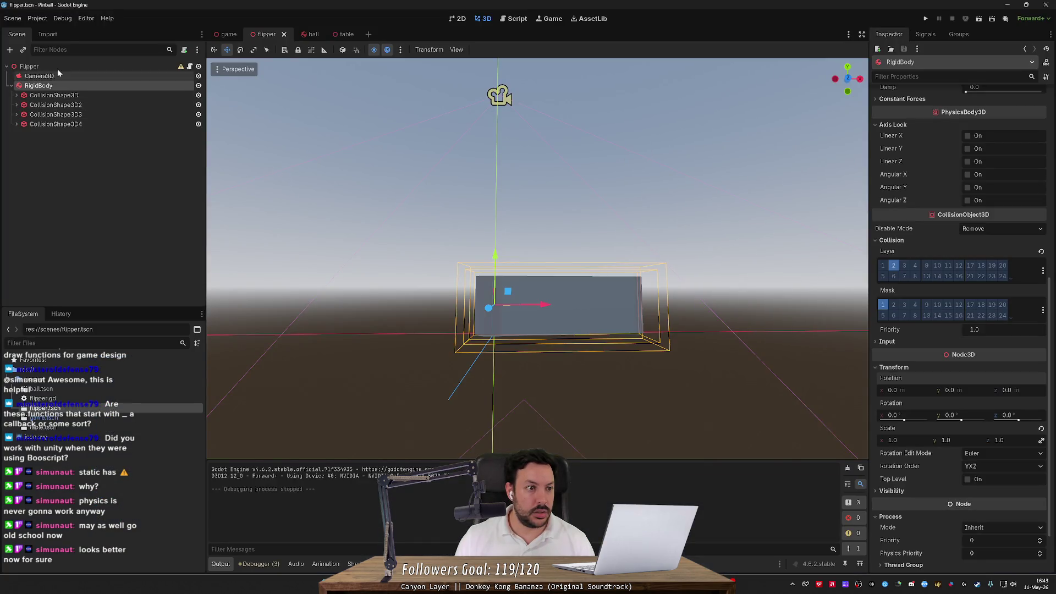
{"action": "left_click", "coordinate": [10, 50]}
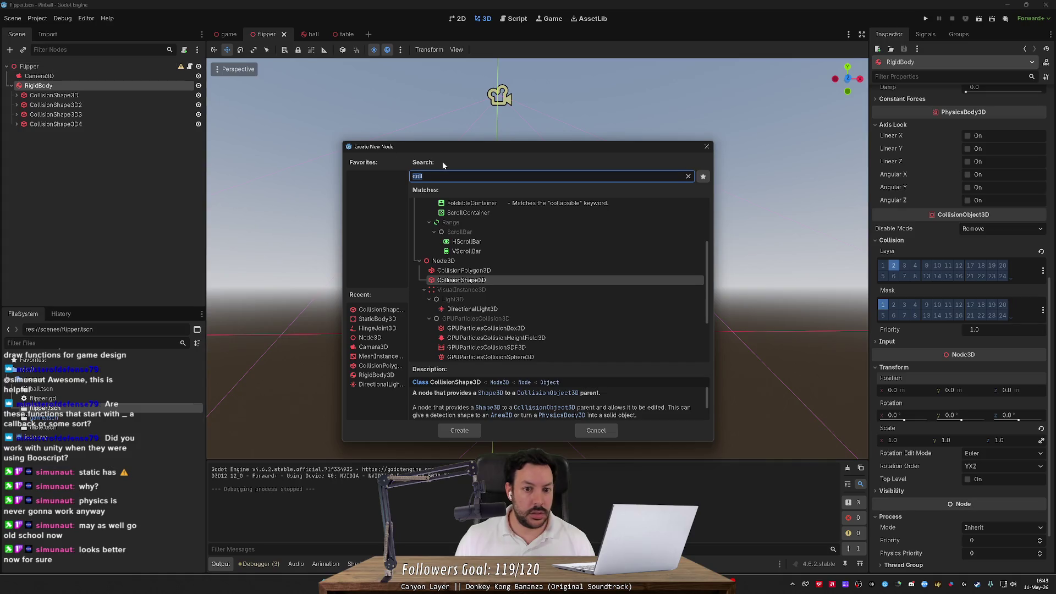
{"action": "type", "text": "kinem"}
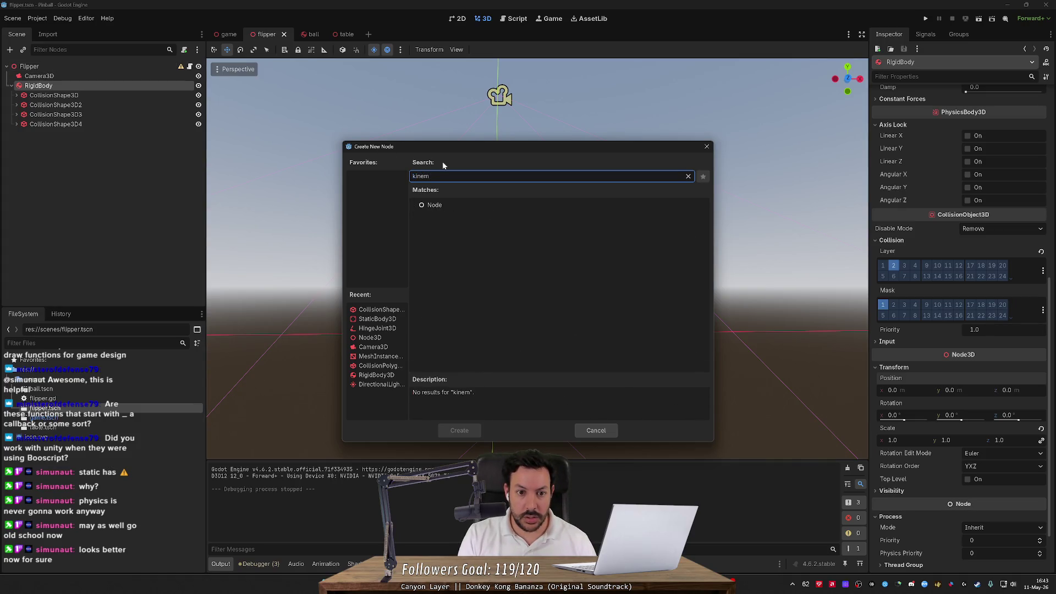
{"action": "type", "text": "atic"}
{"action": "key", "text": "alt+Tab"}
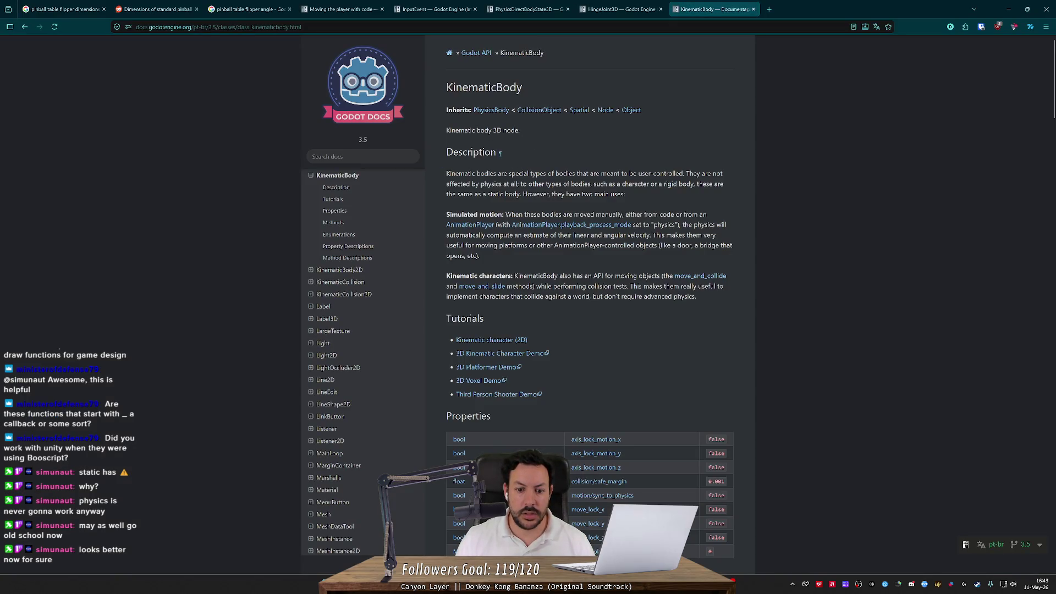
{"action": "key", "text": "alt+Left"}
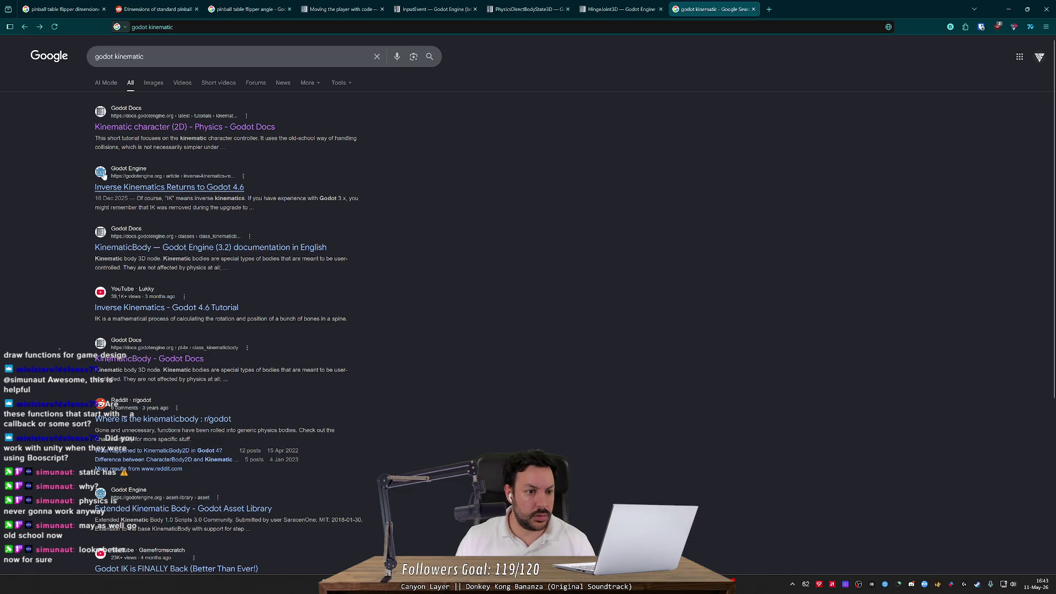
- Refine the search to 'godot kinematic physics'
{"action": "scroll", "coordinate": [82, 243], "scroll_direction": "down", "scroll_amount": 3}
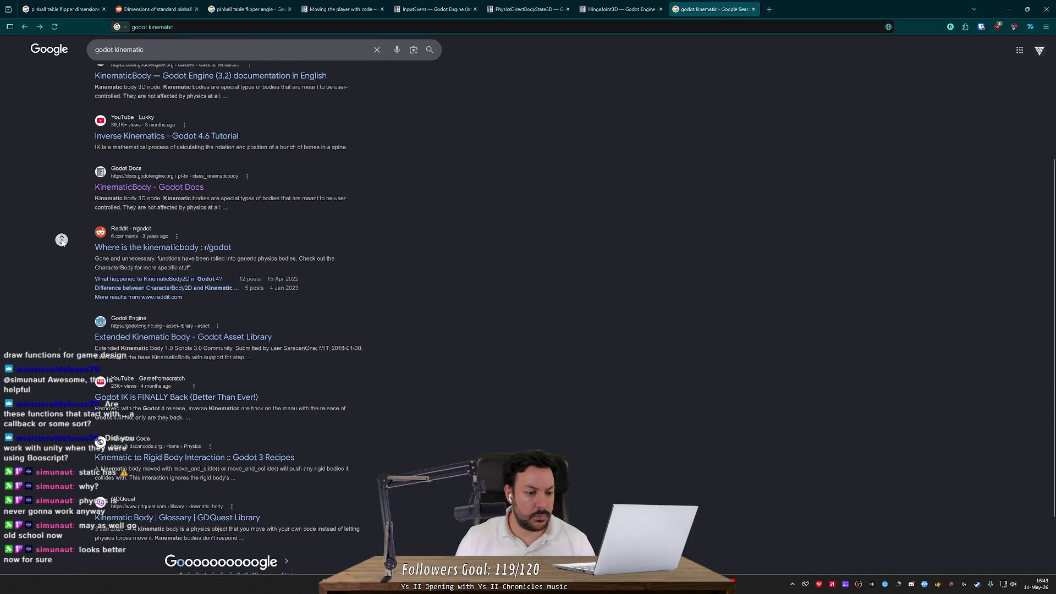
{"action": "scroll", "coordinate": [62, 240], "scroll_direction": "up", "scroll_amount": 3}
{"action": "left_click", "coordinate": [146, 56]}
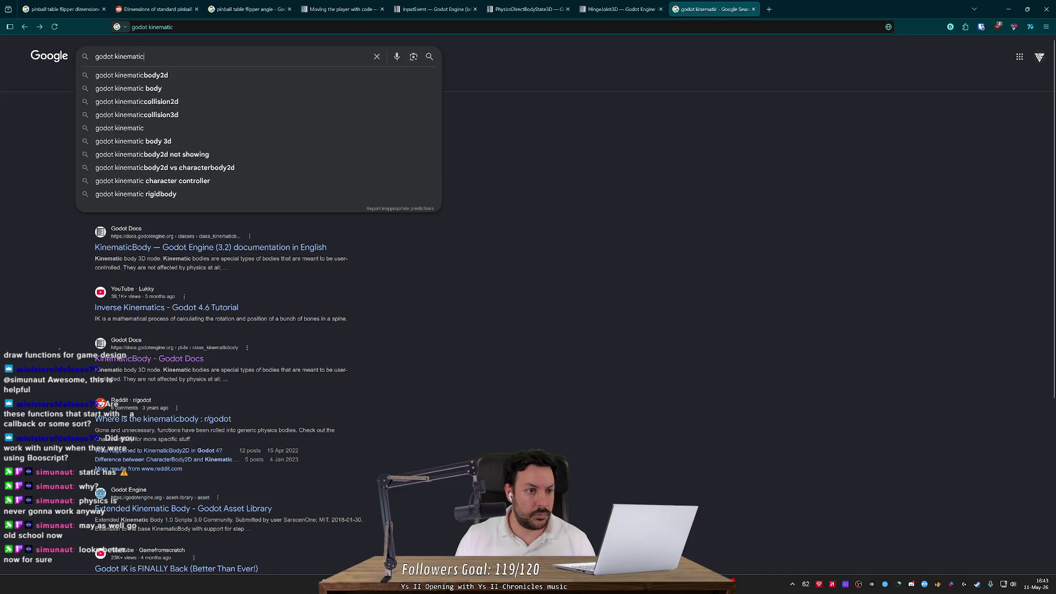
{"action": "type", "text": " physics"}
{"action": "key", "text": "Return"}
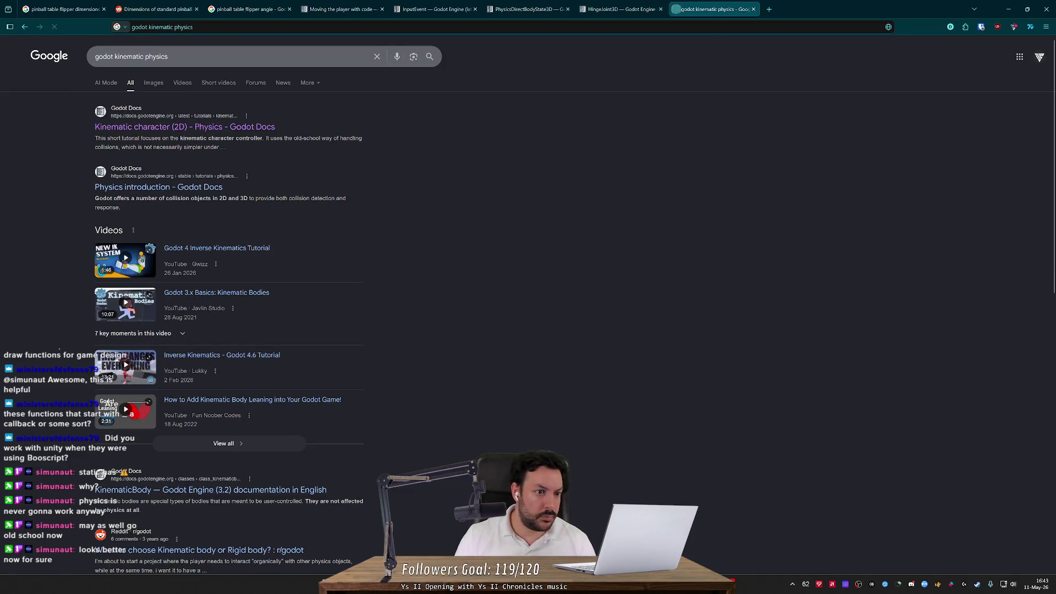
- From Physics introduction, find 'kinematic' and follow FREEZE_MODE_KINEMATIC to RigidBody3D's FreezeMode enumeration
{"action": "left_click", "coordinate": [121, 185]}
{"action": "type", "text": "/"}
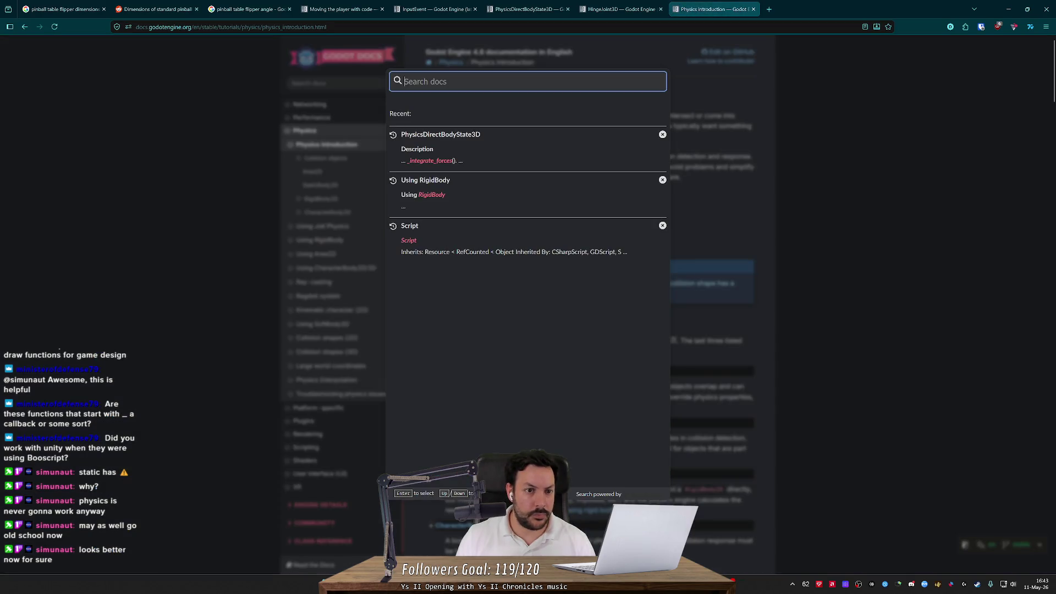
{"action": "type", "text": "kinematic"}
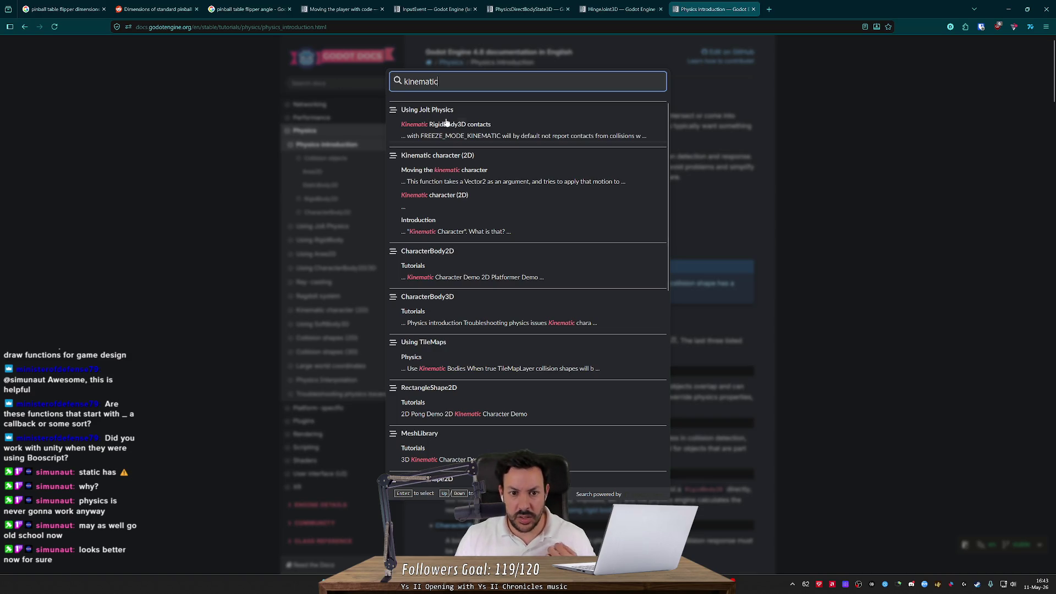
{"action": "left_click", "coordinate": [486, 129]}
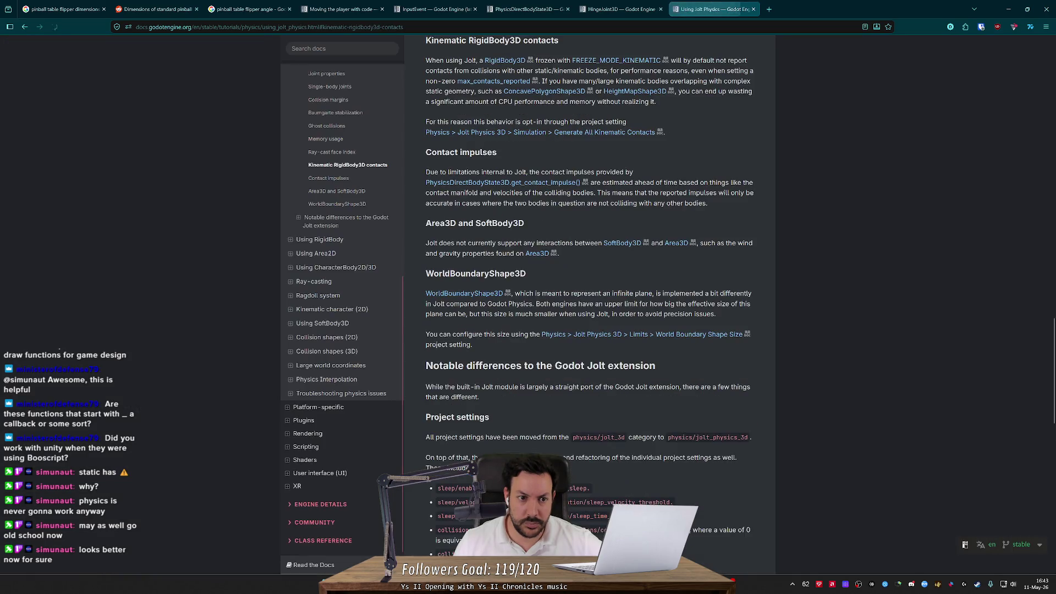
{"action": "scroll", "coordinate": [494, 146], "scroll_direction": "up", "scroll_amount": 3}
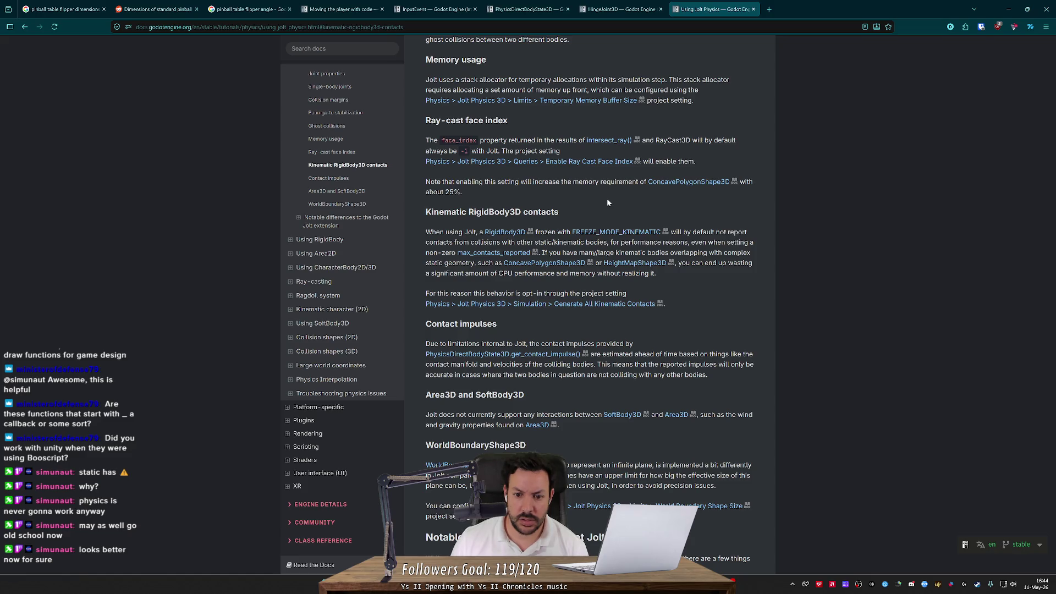
{"action": "left_click", "coordinate": [614, 234]}
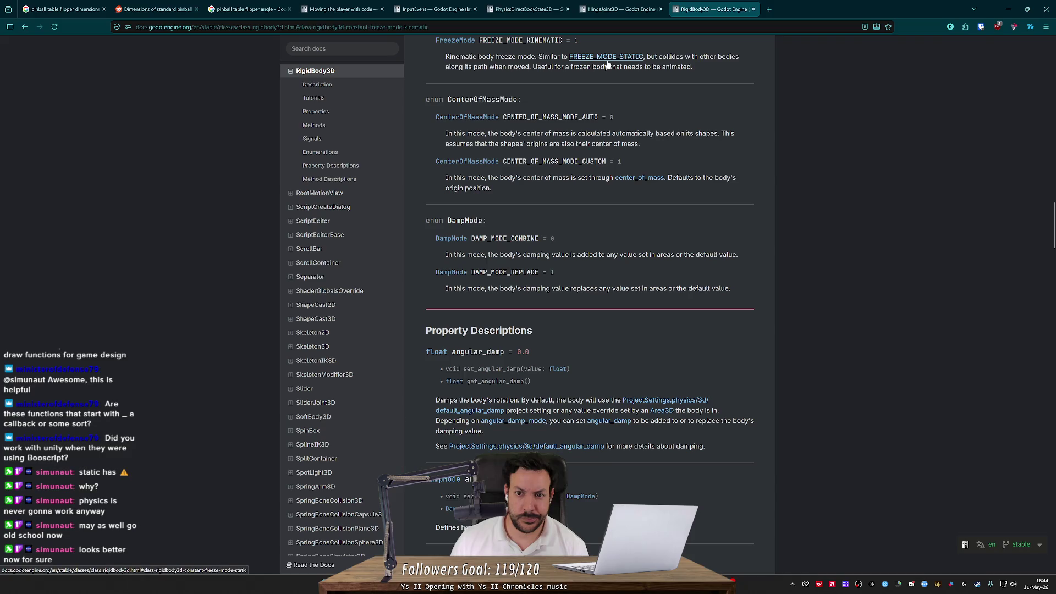
{"action": "scroll", "coordinate": [589, 164], "scroll_direction": "up", "scroll_amount": 2}
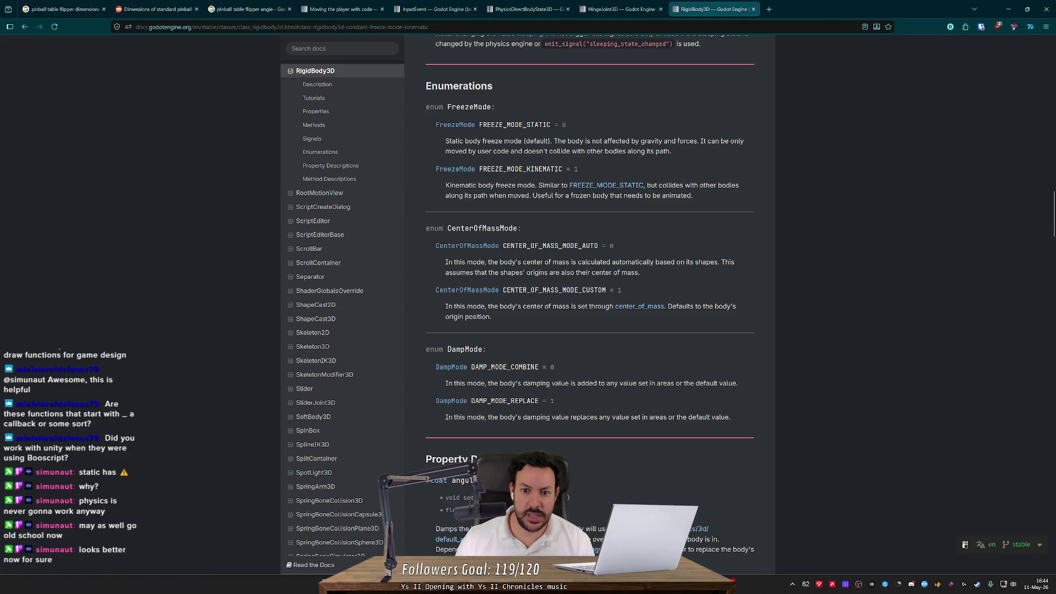
- Dismiss the Create New Node dialog and keep the RigidBody's freeze mode at Static
{"action": "left_click", "coordinate": [1008, 8]}
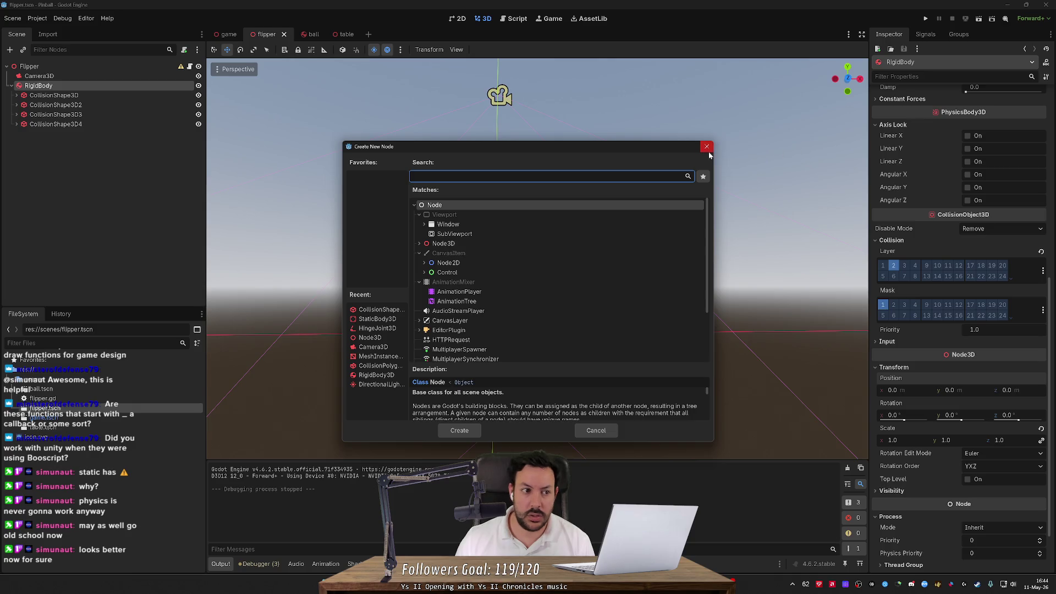
{"action": "left_click", "coordinate": [706, 147]}
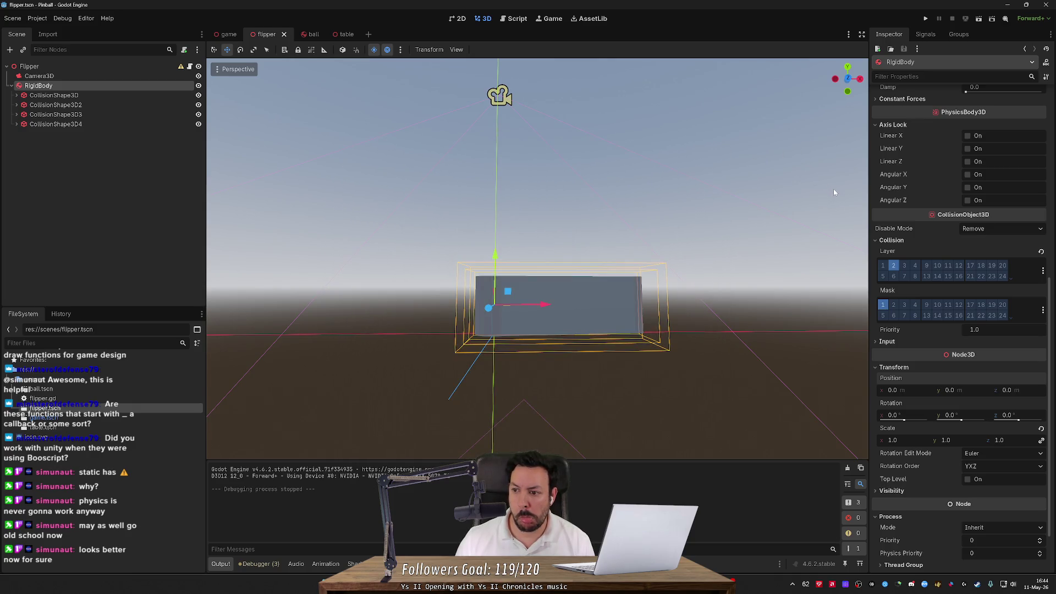
{"action": "scroll", "coordinate": [891, 233], "scroll_direction": "up", "scroll_amount": 5}
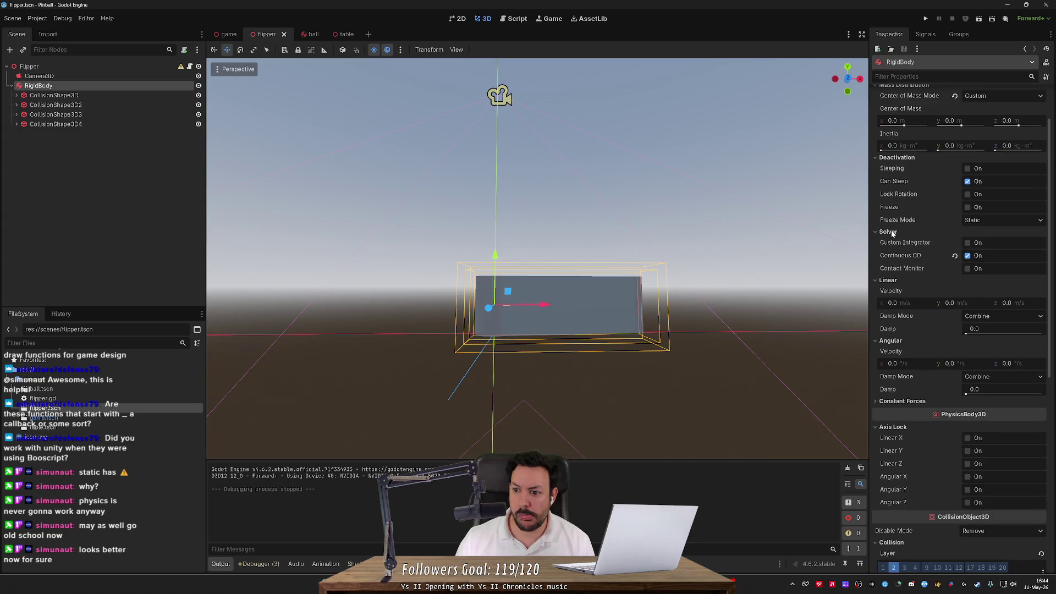
{"action": "left_click", "coordinate": [972, 221]}
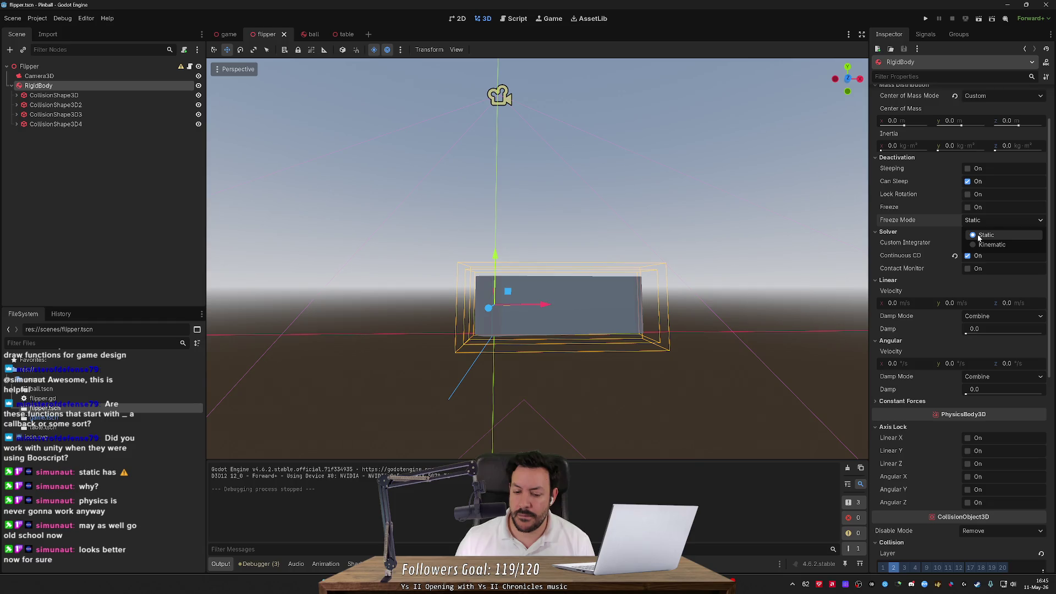
{"action": "left_click", "coordinate": [978, 236]}
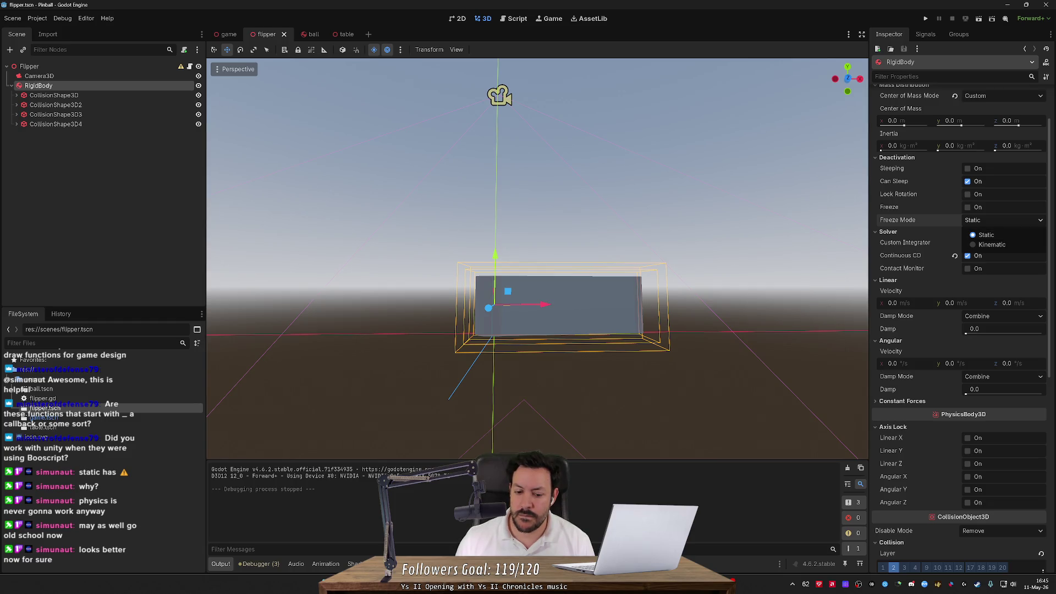
- Enable Freeze on the flipper RigidBody, save the scene, and launch the project
{"action": "key", "text": "alt+Tab"}
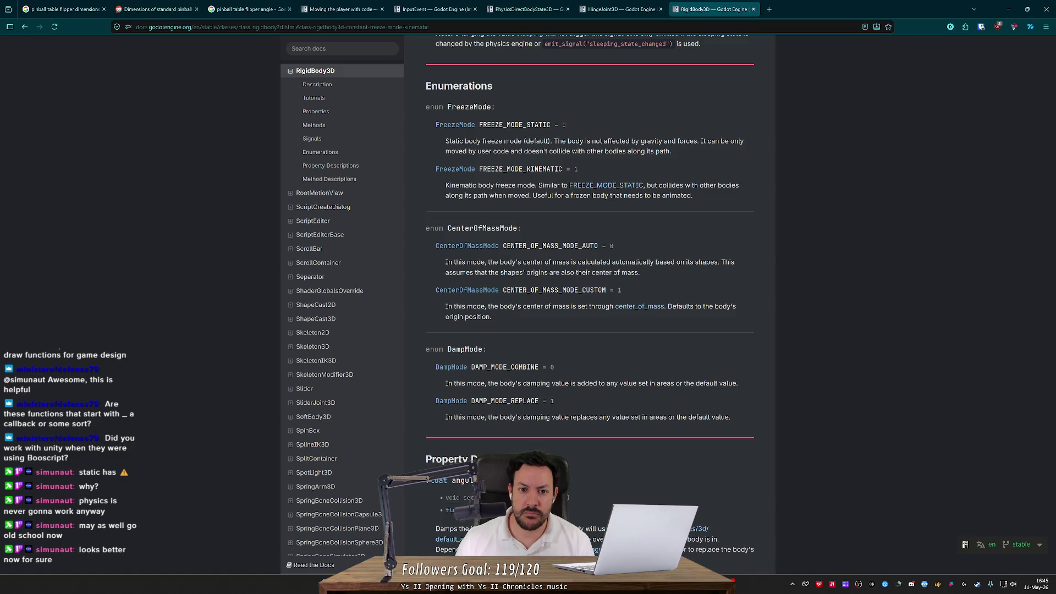
{"action": "key", "text": "alt+Tab"}
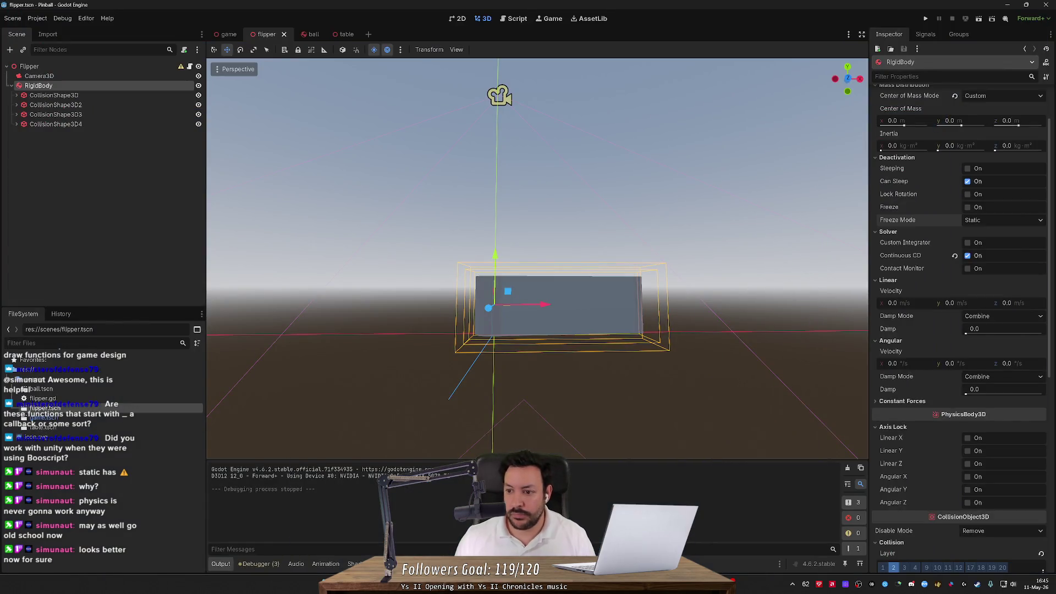
{"action": "left_click", "coordinate": [966, 207]}
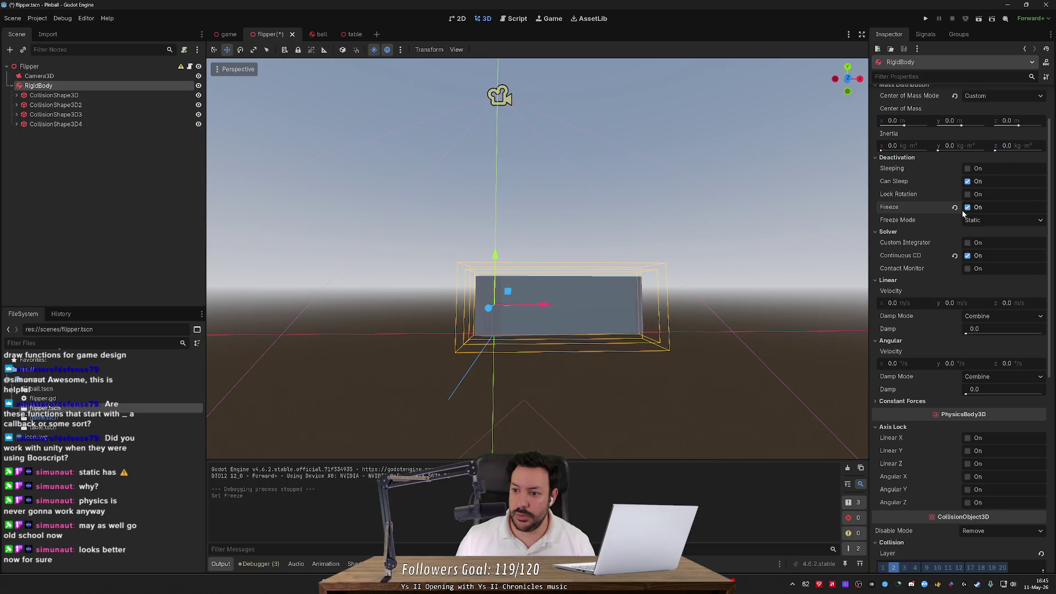
{"action": "key", "text": "alt+Tab"}
{"action": "scroll", "coordinate": [675, 233], "scroll_direction": "up", "scroll_amount": 5}
{"action": "key", "text": "alt+Tab"}
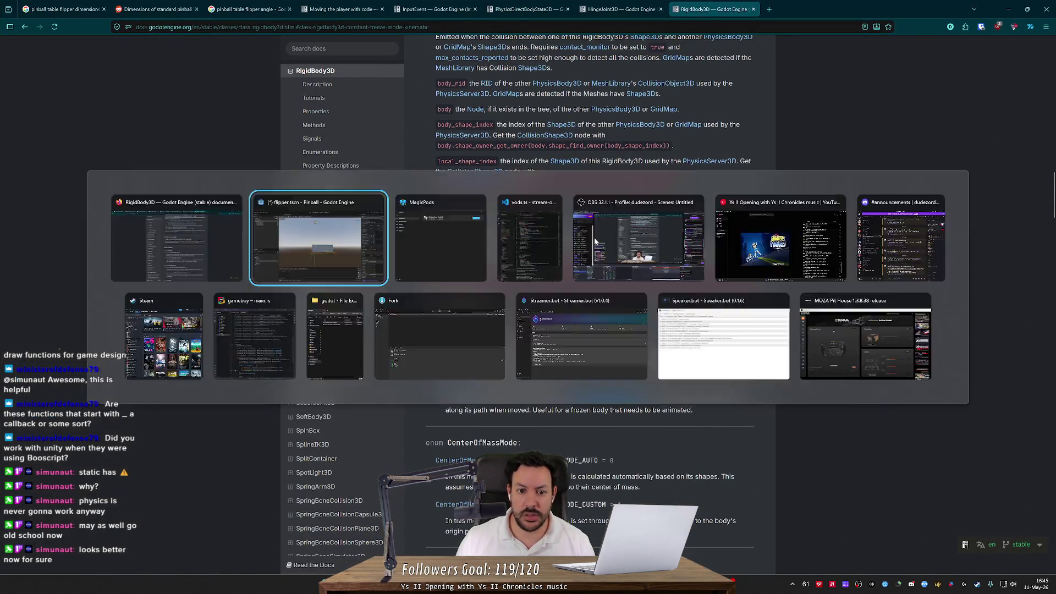
{"action": "key", "text": "ctrl+s"}
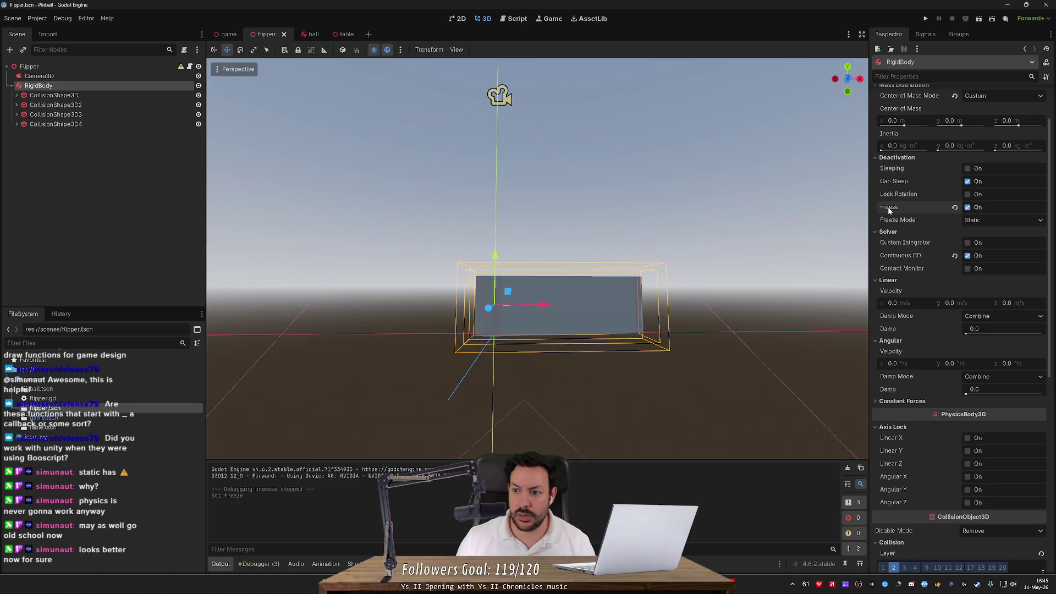
{"action": "mouse_move", "coordinate": [889, 211]}
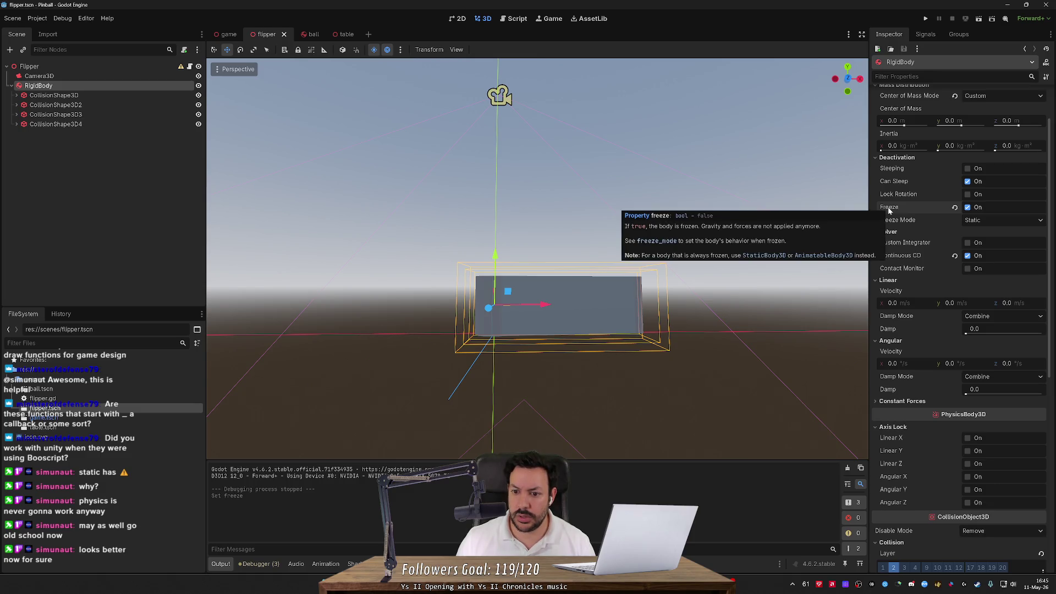
{"action": "left_click", "coordinate": [925, 20]}
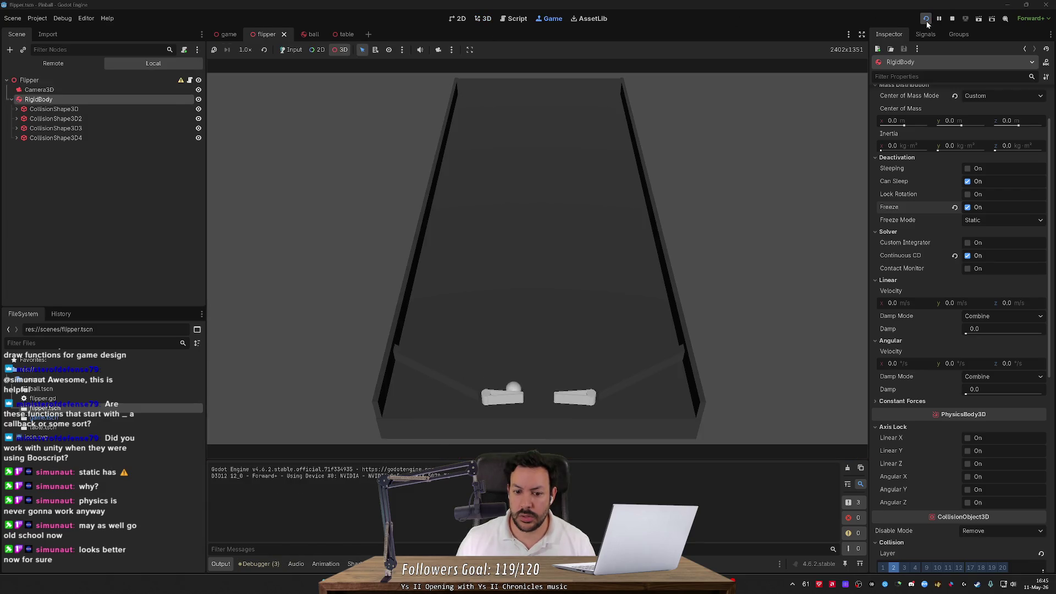
- Click the table in the running game, restart it, and bring up flipper.gd in the script editor
{"action": "left_click", "coordinate": [609, 211]}
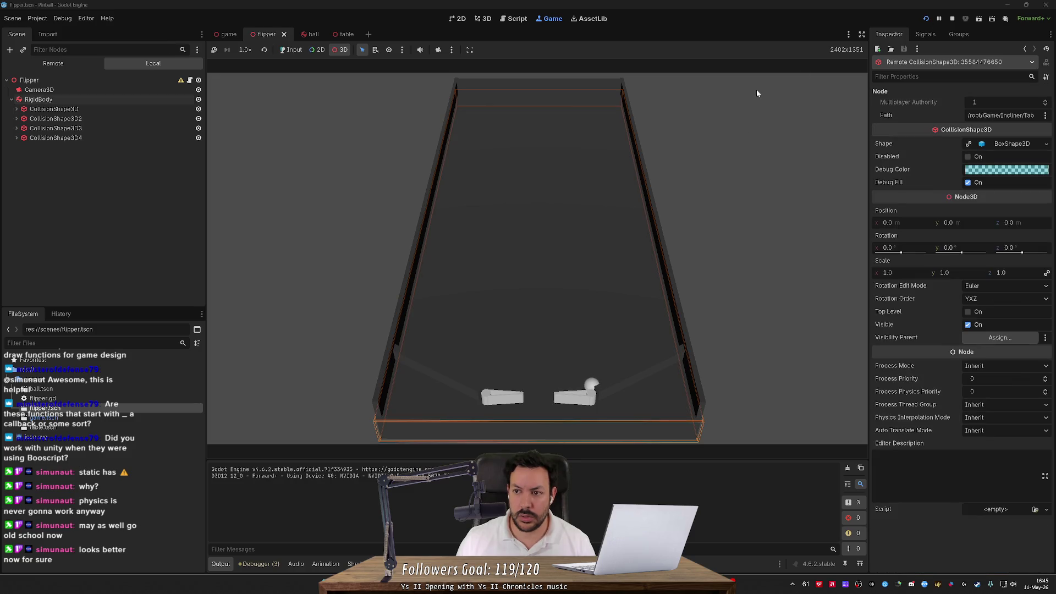
{"action": "left_click", "coordinate": [952, 20]}
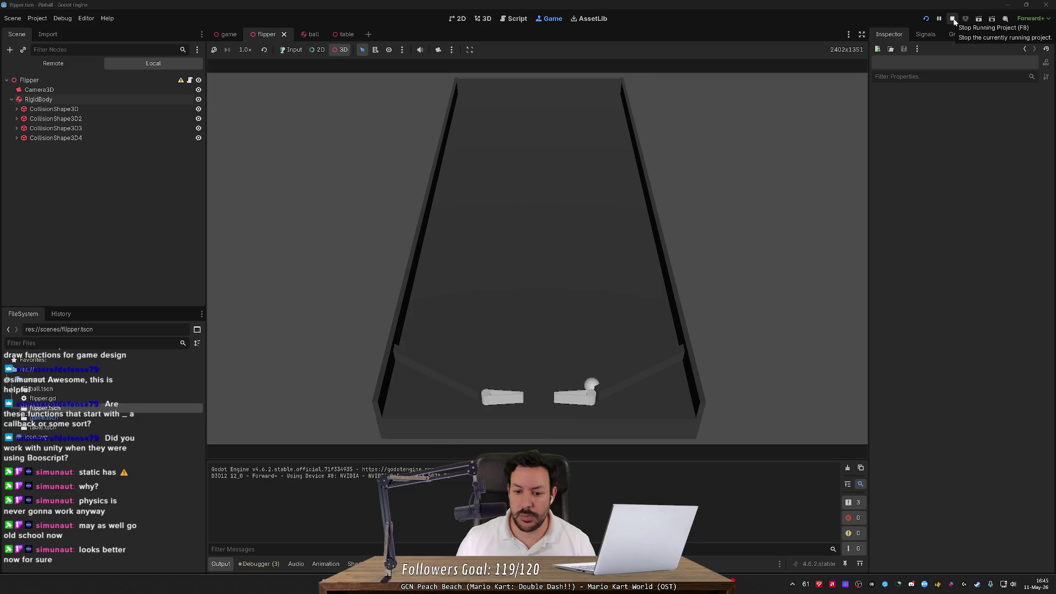
{"action": "key", "text": "ctrl+F3"}
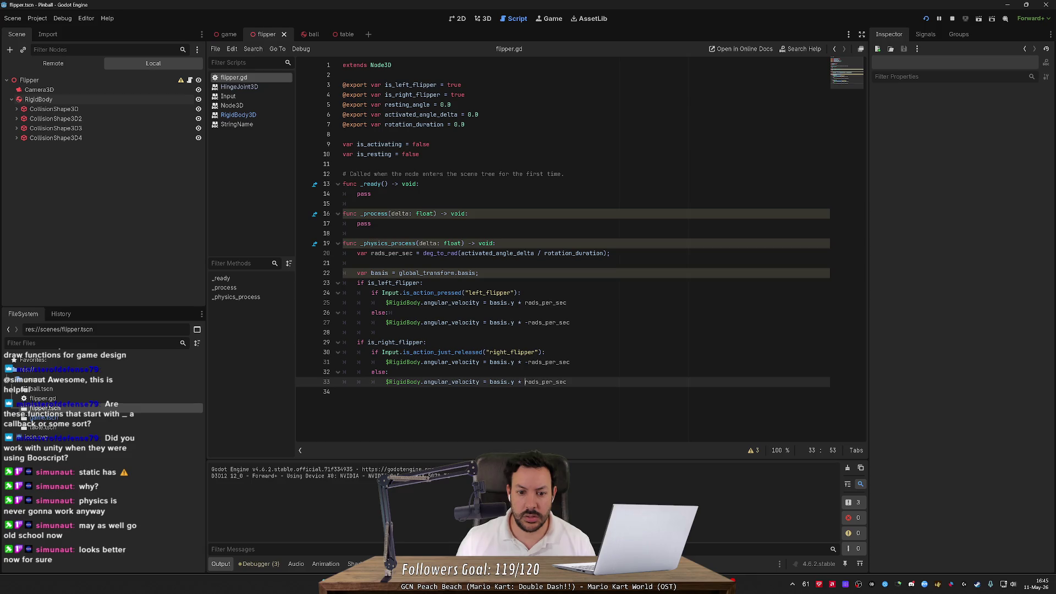
- Rerun the project, click the table with game input enabled, then stop it
{"action": "left_click", "coordinate": [952, 20]}
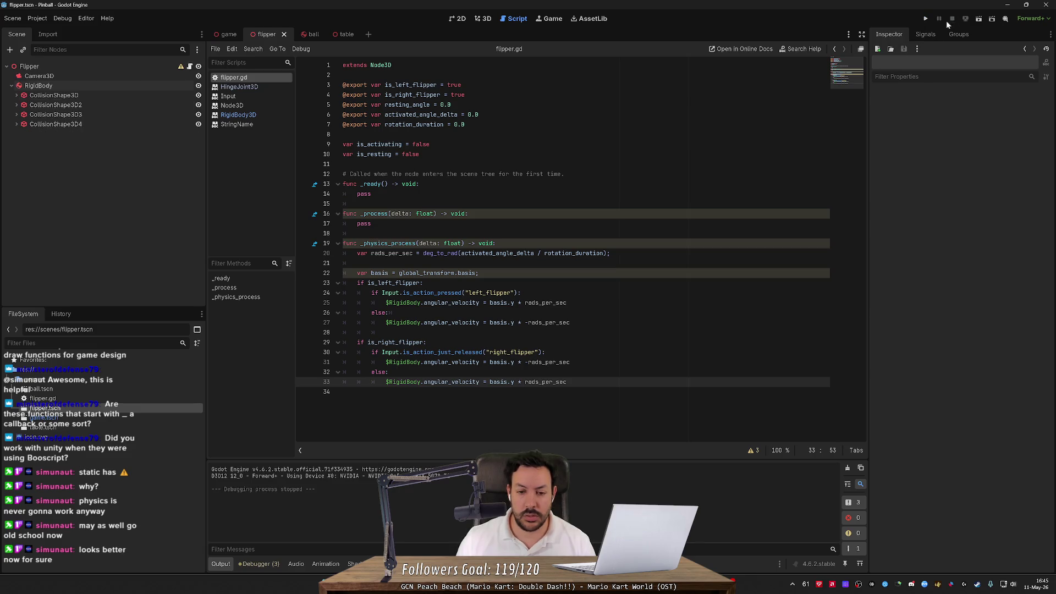
{"action": "left_click", "coordinate": [923, 19]}
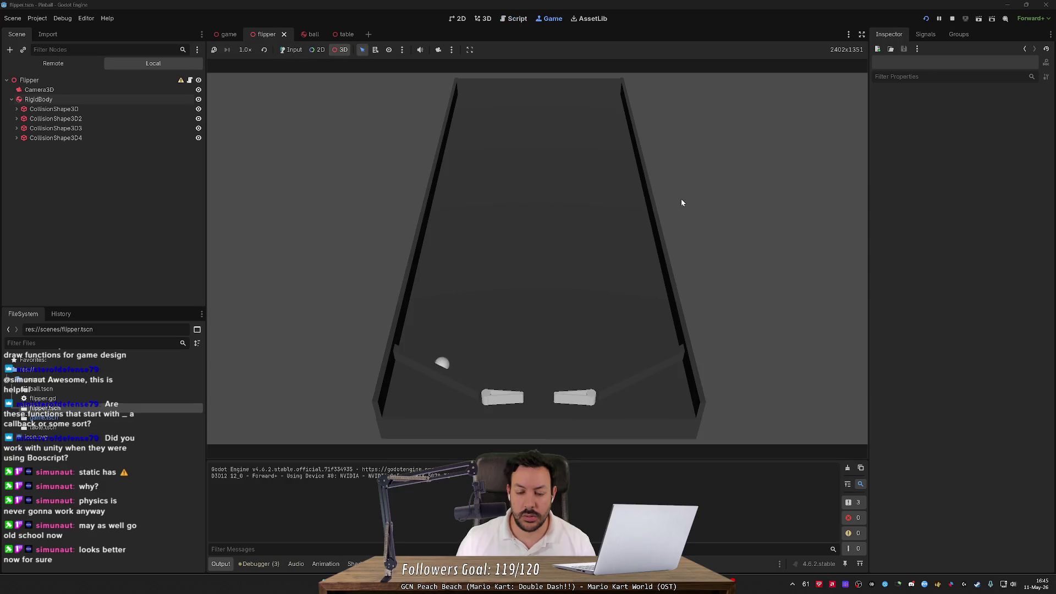
{"action": "left_click", "coordinate": [651, 223]}
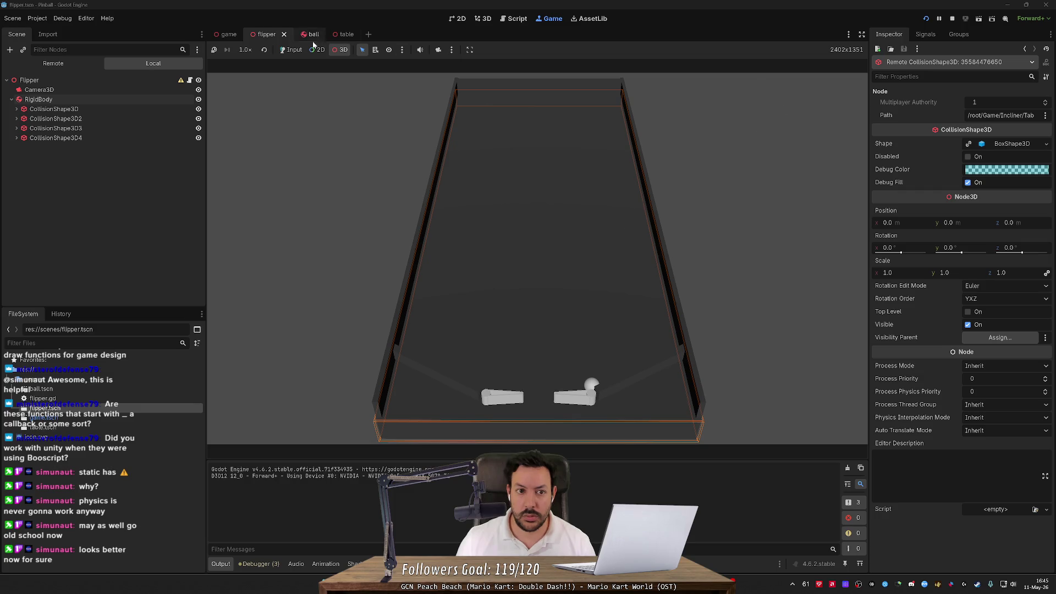
{"action": "left_click", "coordinate": [290, 49]}
{"action": "left_click", "coordinate": [952, 19]}
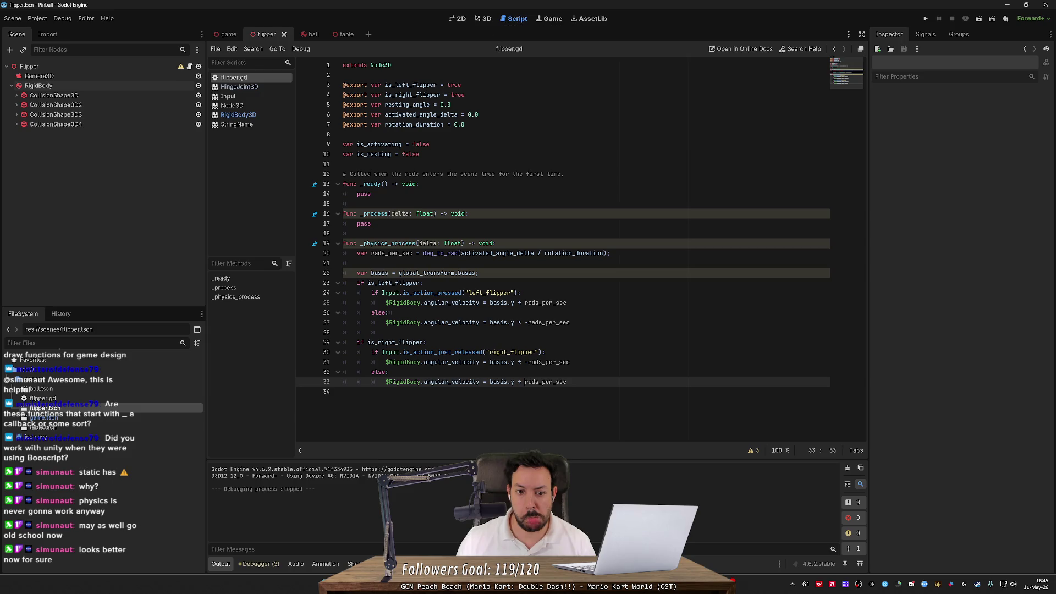
- Insert a return statement after line 19 in _physics_process and run the flipper scene
{"action": "left_click", "coordinate": [497, 243]}
{"action": "key", "text": "Return"}
{"action": "type", "text": "reeturn"}
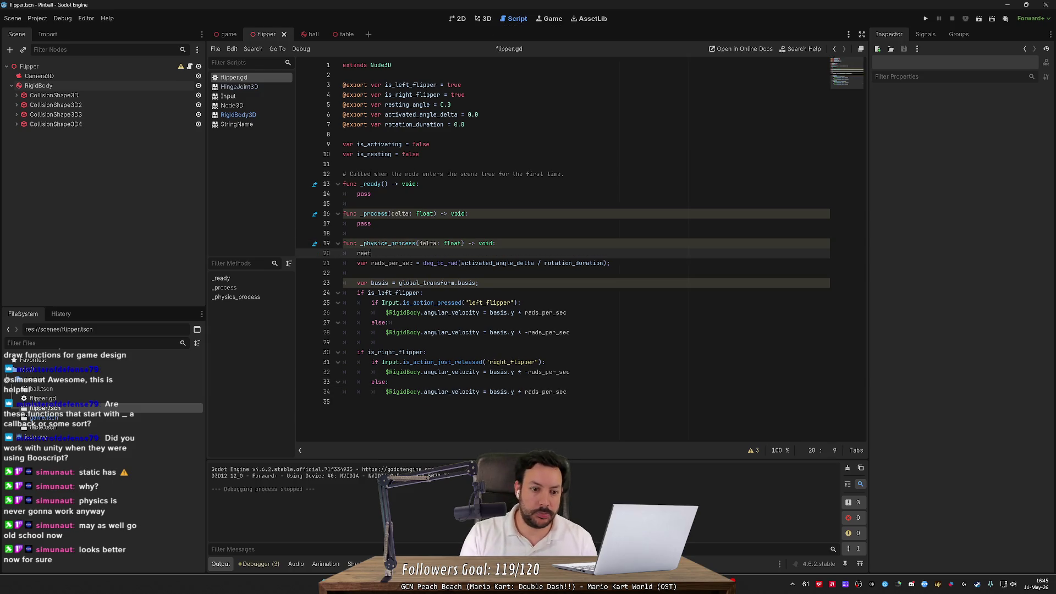
{"action": "key", "text": "BackSpace"}
{"action": "key", "text": "BackSpace"}
{"action": "key", "text": "BackSpace"}
{"action": "type", "text": "eturn"}
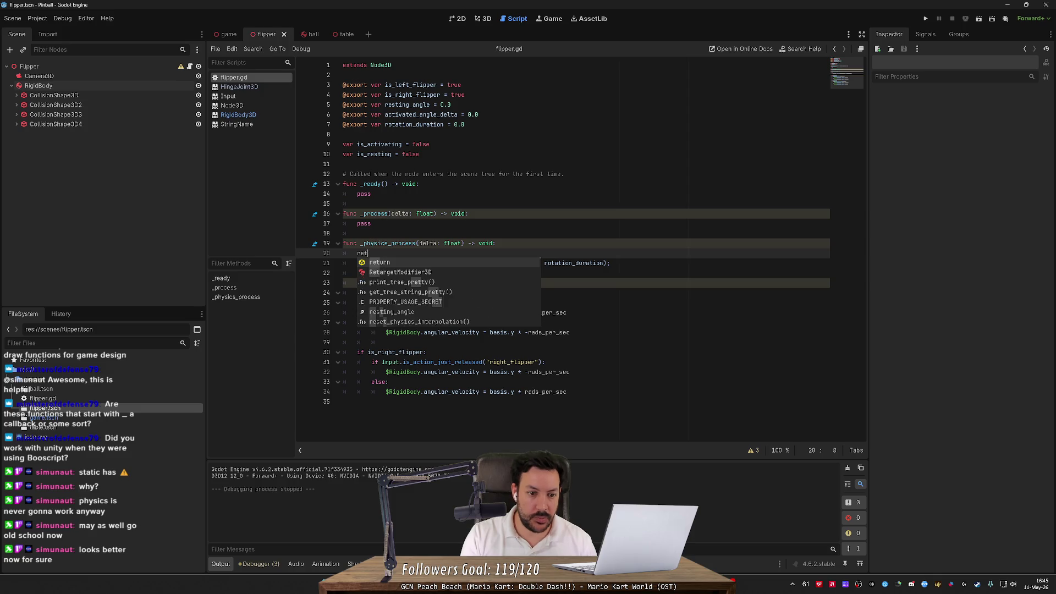
{"action": "key", "text": "Return"}
{"action": "key", "text": "Return"}
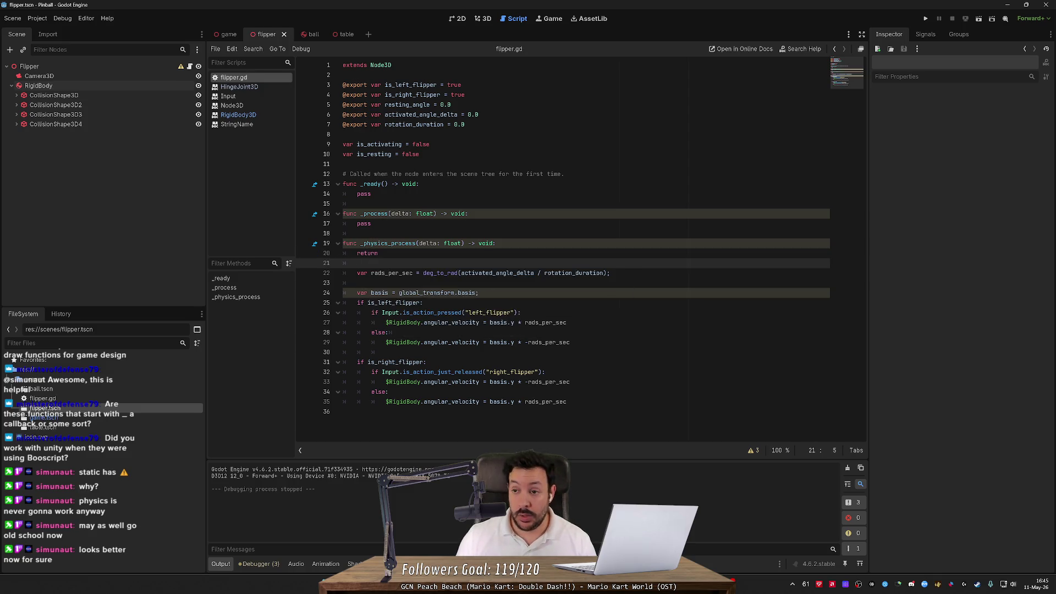
{"action": "left_click", "coordinate": [977, 20]}
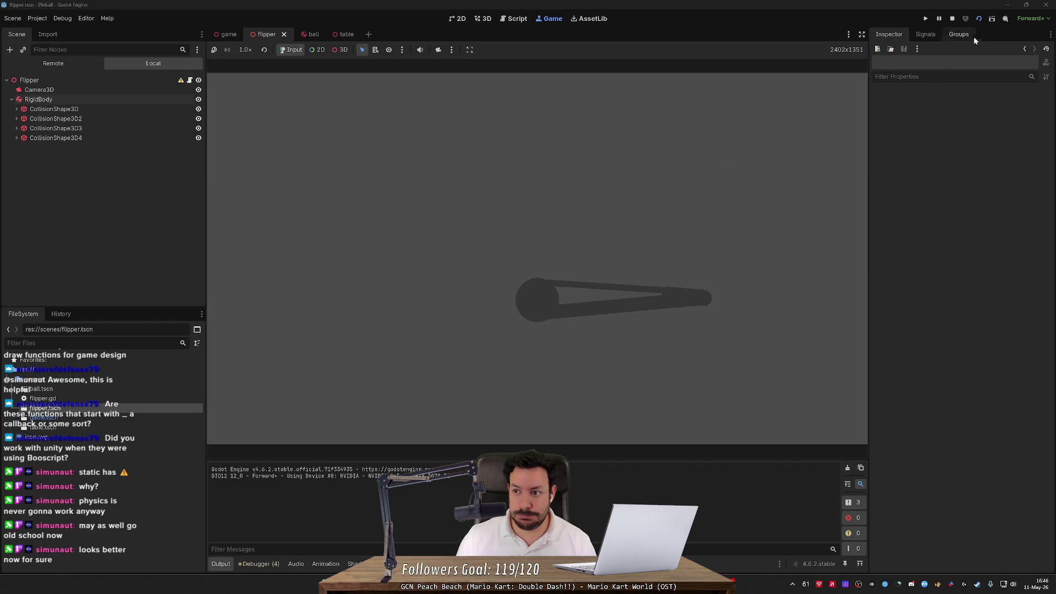
- Stop the running game and switch off Freeze on the flipper's RigidBody
{"action": "left_click", "coordinate": [952, 18]}
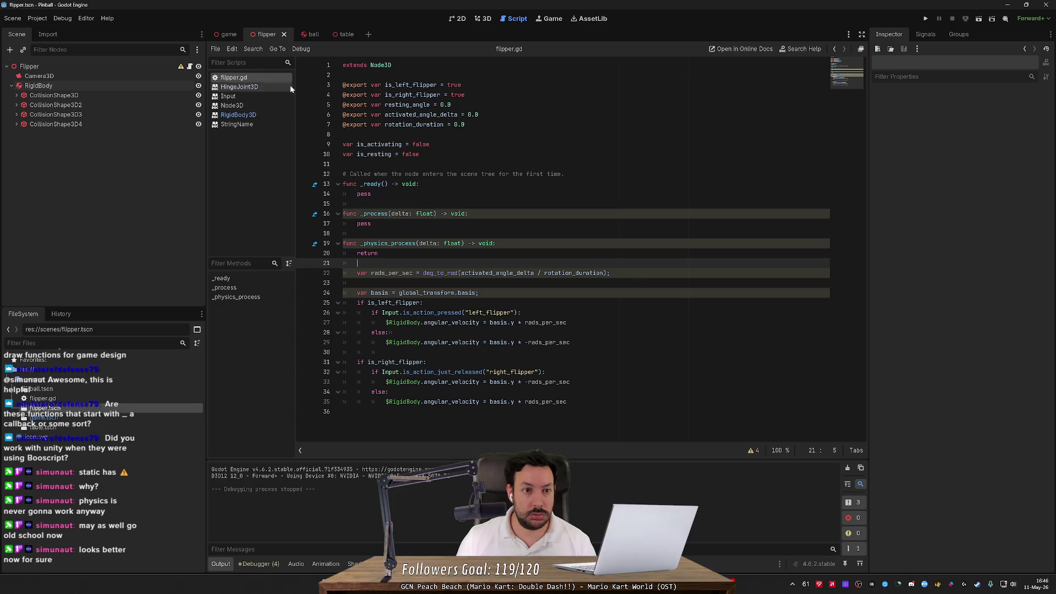
{"action": "left_click", "coordinate": [484, 19]}
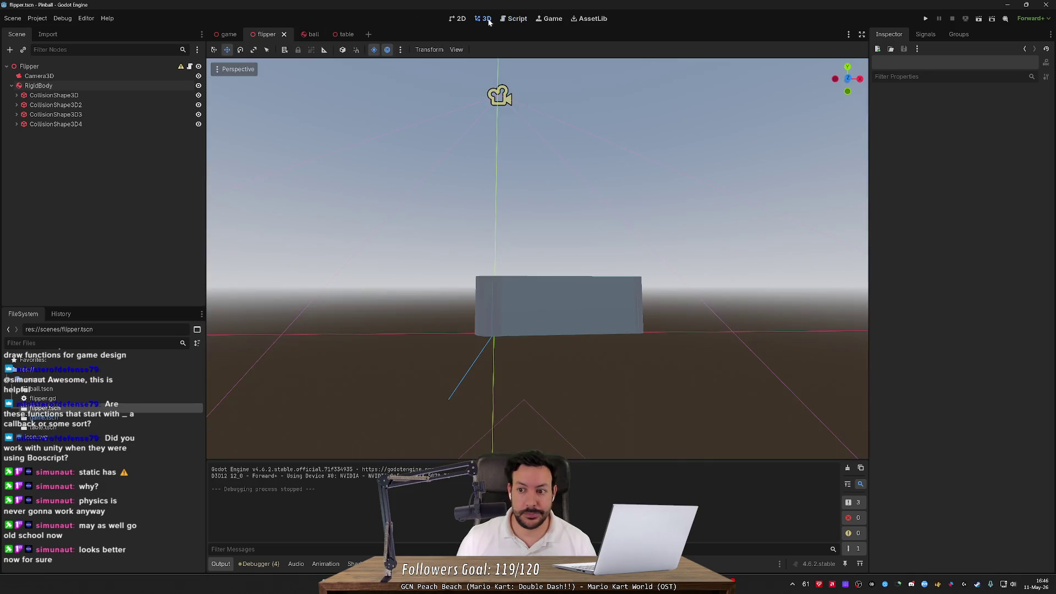
{"action": "left_click", "coordinate": [49, 86]}
{"action": "left_click", "coordinate": [976, 209]}
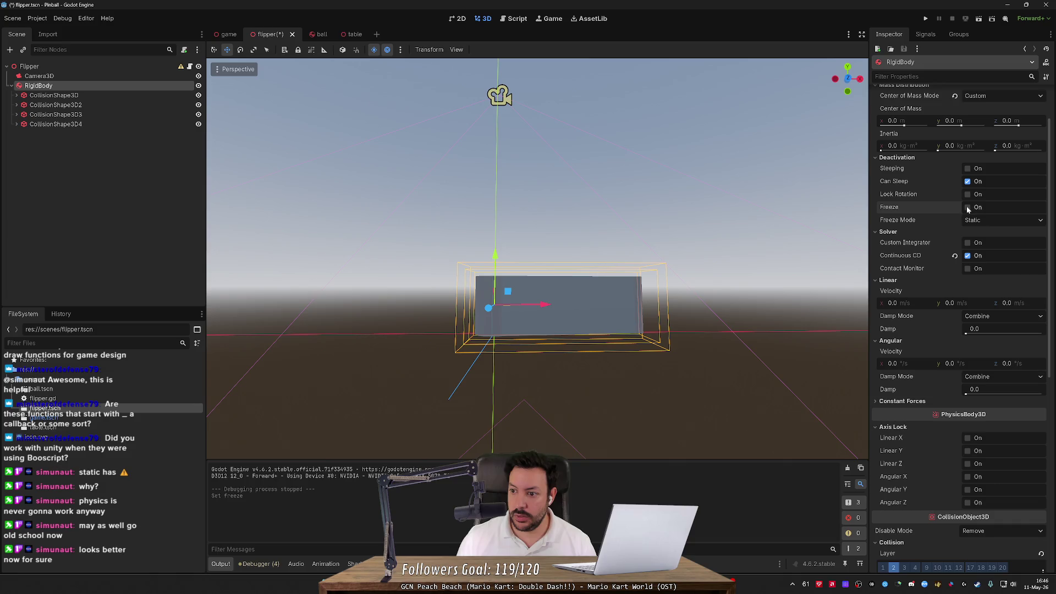
- Run the scene to test the unfrozen flipper, then stop it and reselect the Flipper root
{"action": "left_click", "coordinate": [979, 18]}
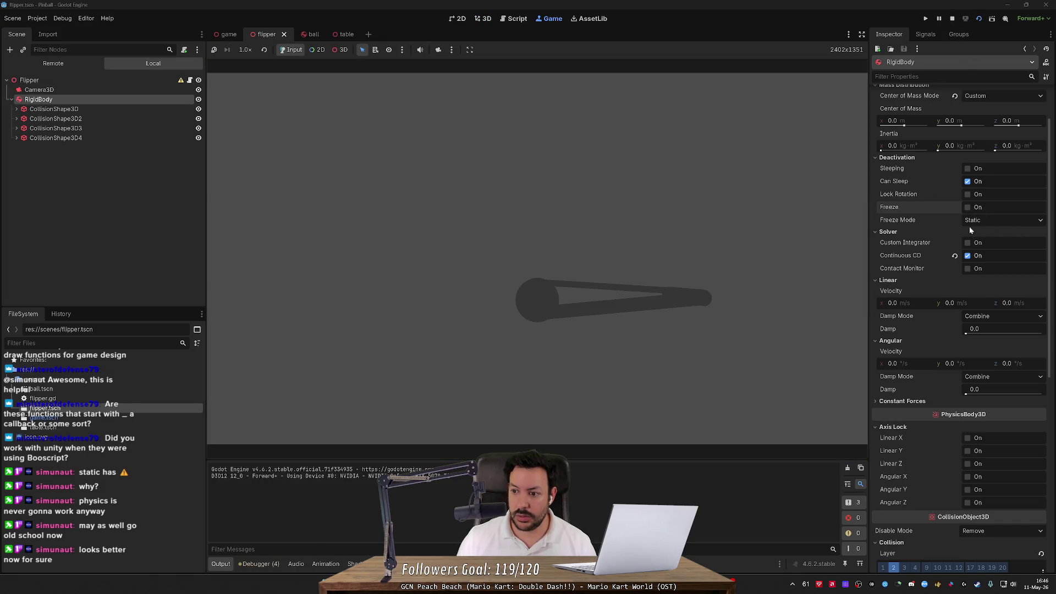
{"action": "scroll", "coordinate": [955, 202], "scroll_direction": "up", "scroll_amount": 3}
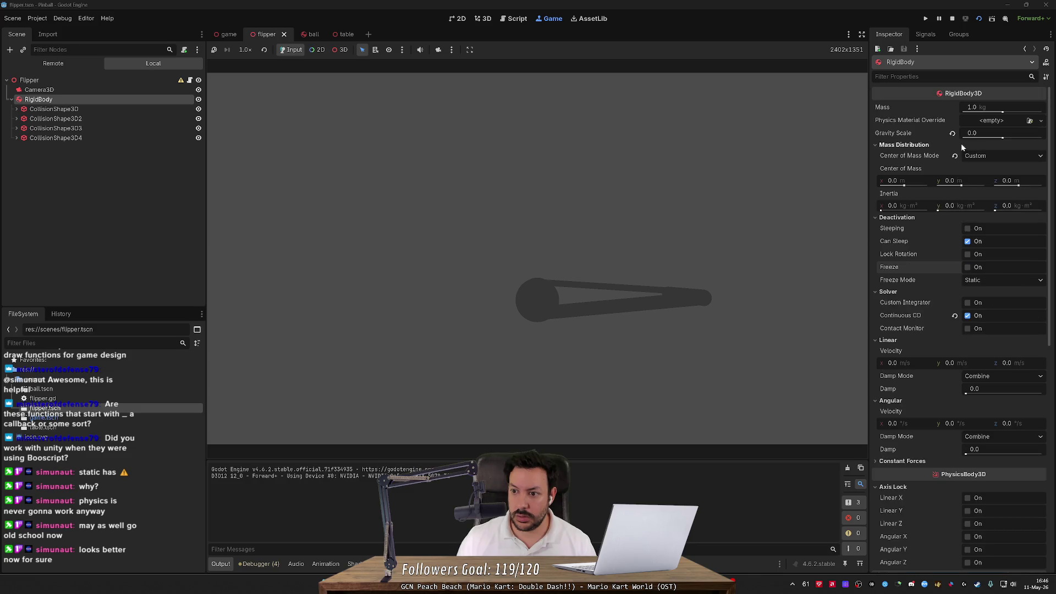
{"action": "left_click", "coordinate": [951, 19]}
{"action": "left_click", "coordinate": [120, 68]}
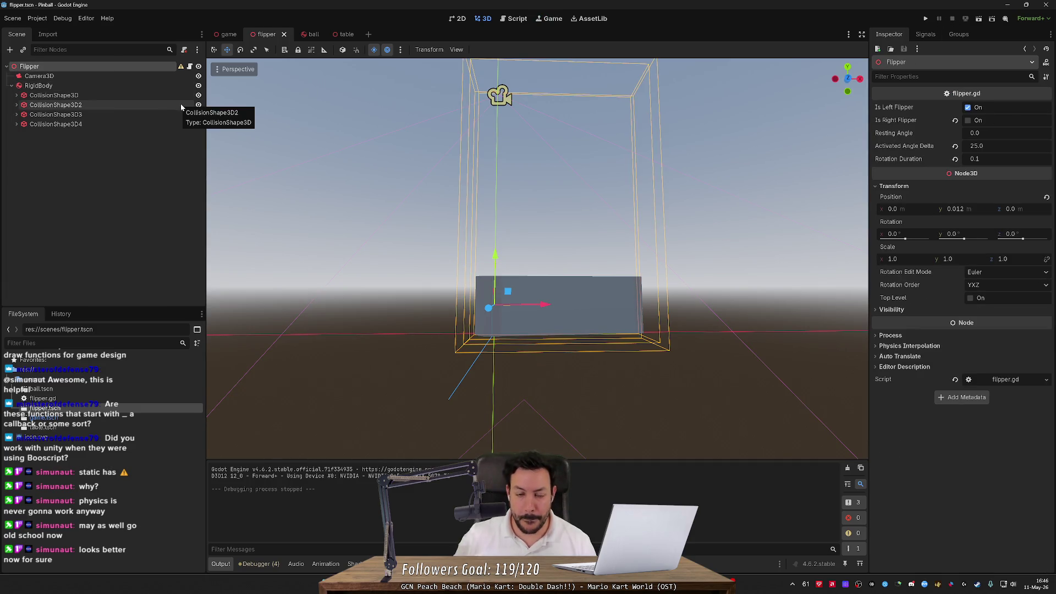
- Remove the early 'return' line from flipper.gd's _physics_process and run the flipper scene
{"action": "key", "text": "alt+Tab"}
{"action": "key", "text": "alt+Tab"}
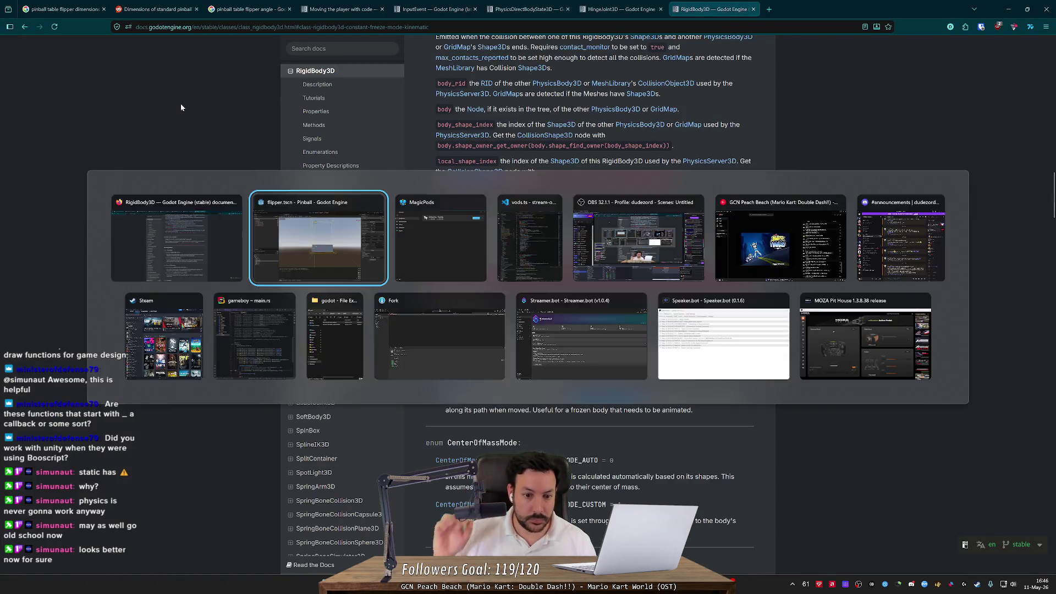
{"action": "key", "text": "alt+Tab"}
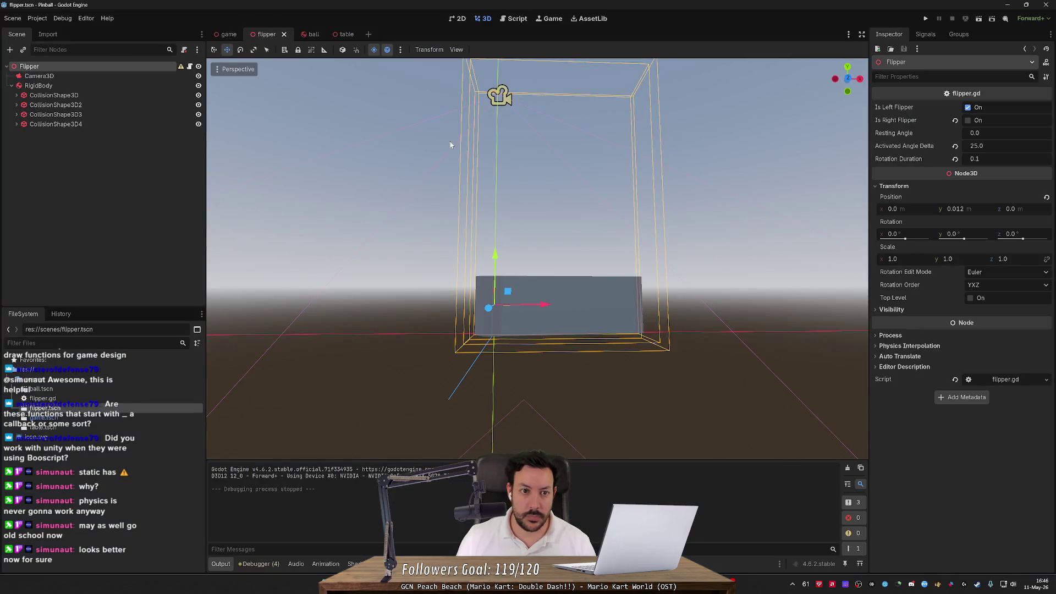
{"action": "left_click", "coordinate": [514, 18]}
{"action": "key", "text": "BackSpace"}
{"action": "key", "text": "BackSpace"}
{"action": "key", "text": "BackSpace"}
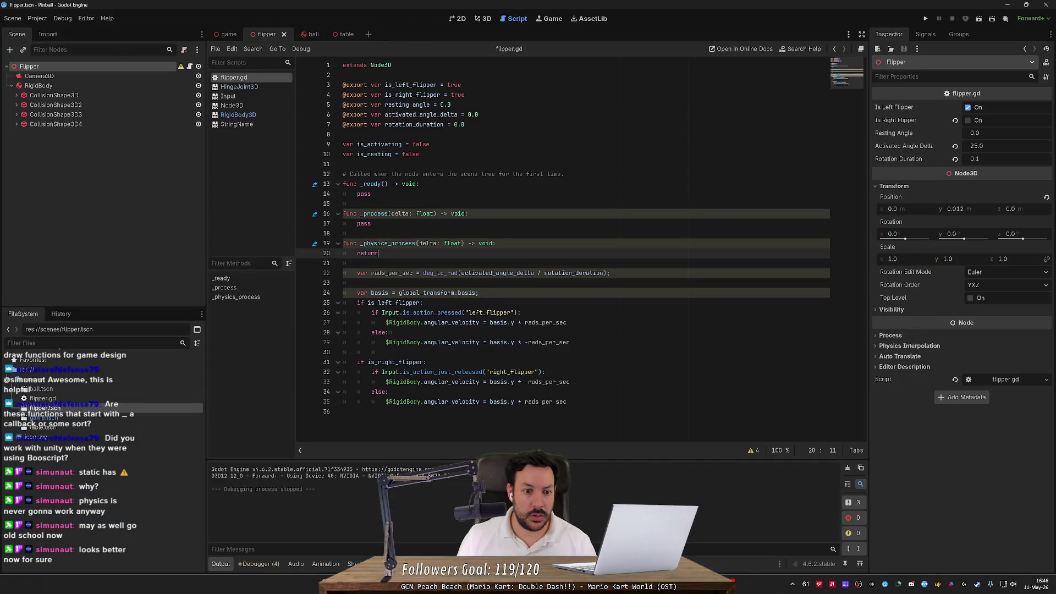
{"action": "key", "text": "ctrl+shift+k"}
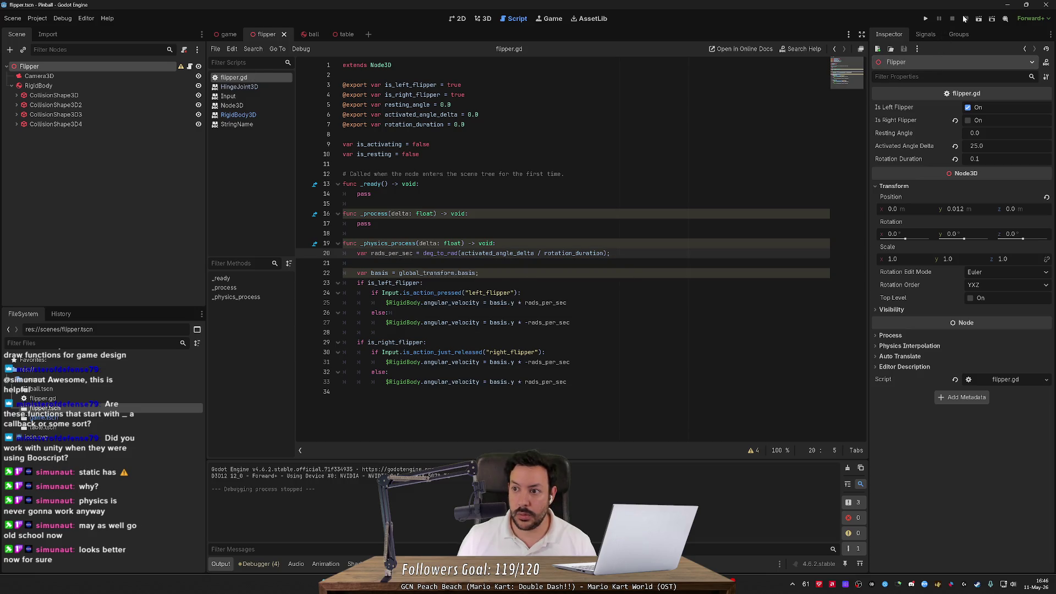
{"action": "left_click", "coordinate": [978, 18]}
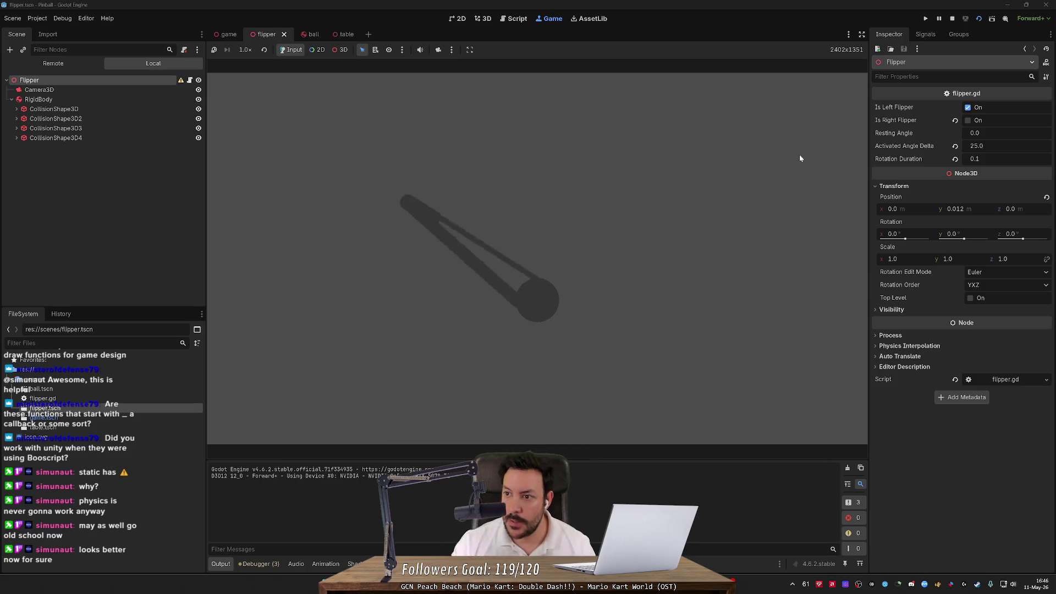
- Inspect the live RigidBody's Rotation and Angular Velocity in the Remote tree, then stop the game
{"action": "left_click", "coordinate": [94, 99]}
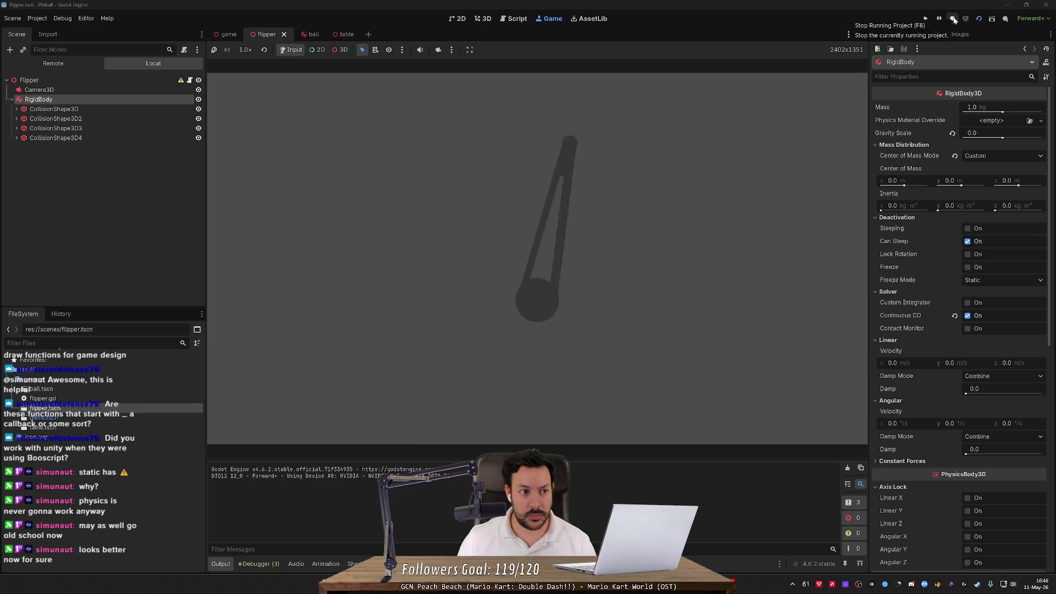
{"action": "left_click_drag", "start_coordinate": [1048, 254], "coordinate": [1048, 429]}
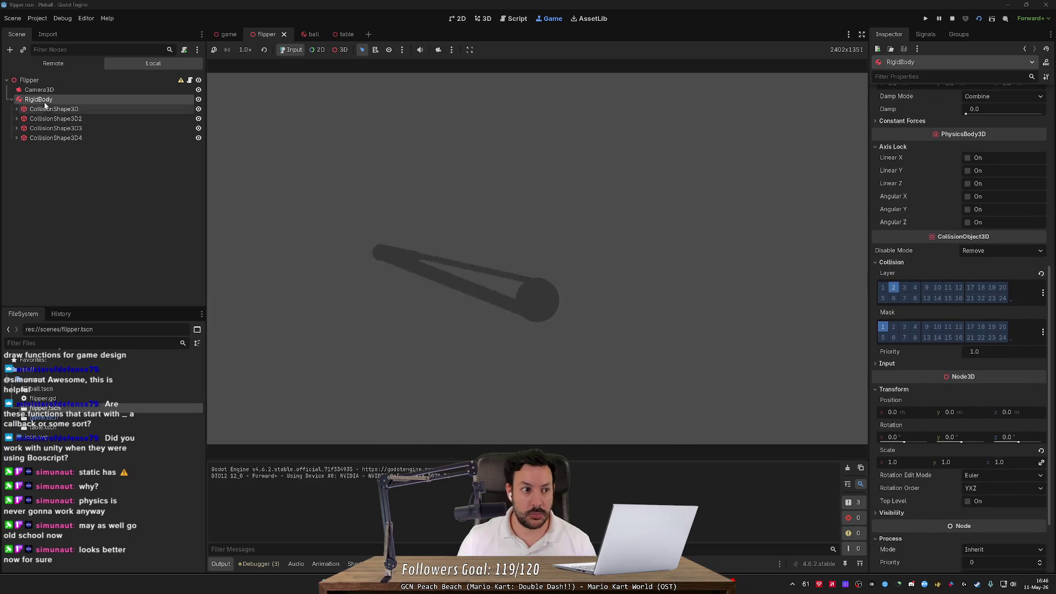
{"action": "left_click", "coordinate": [38, 65]}
{"action": "left_click", "coordinate": [44, 109]}
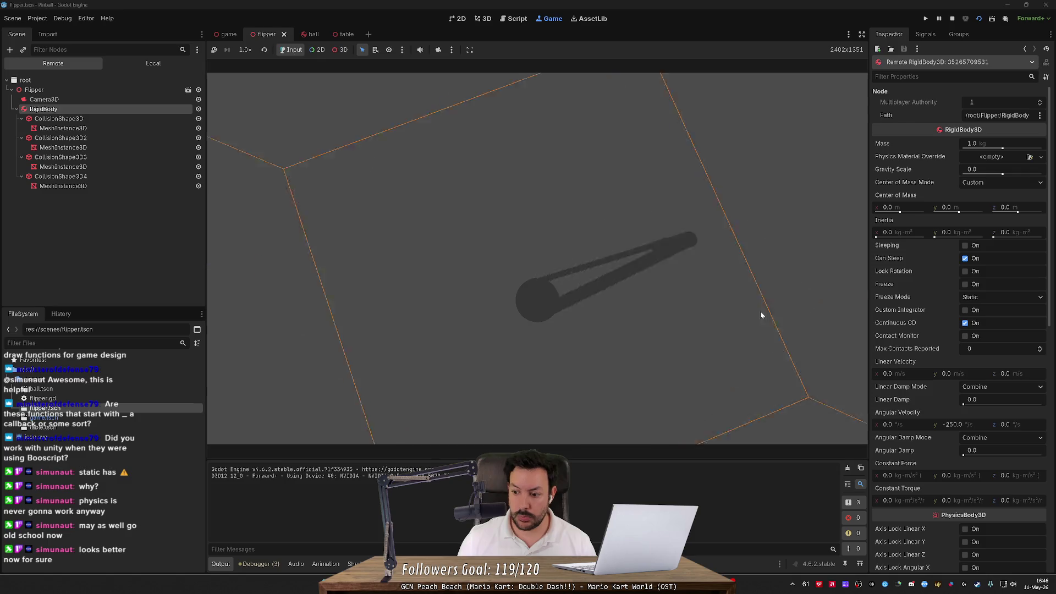
{"action": "mouse_move", "coordinate": [1050, 317]}
{"action": "left_mouse_down"}
{"action": "mouse_move", "coordinate": [1045, 415]}
{"action": "mouse_move", "coordinate": [1016, 486]}
{"action": "left_mouse_up"}
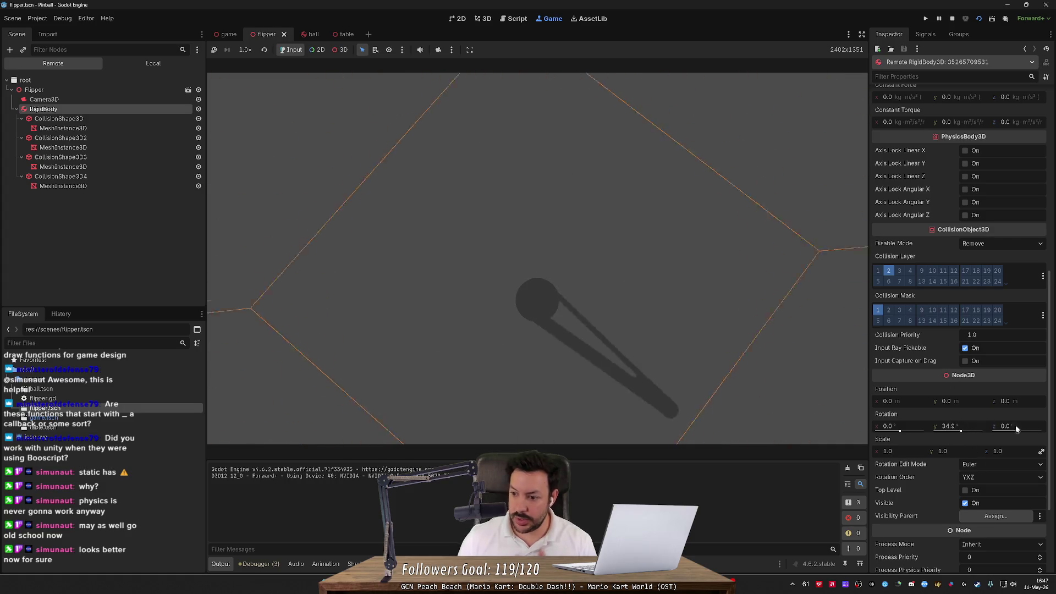
{"action": "scroll", "coordinate": [989, 275], "scroll_direction": "up", "scroll_amount": 10}
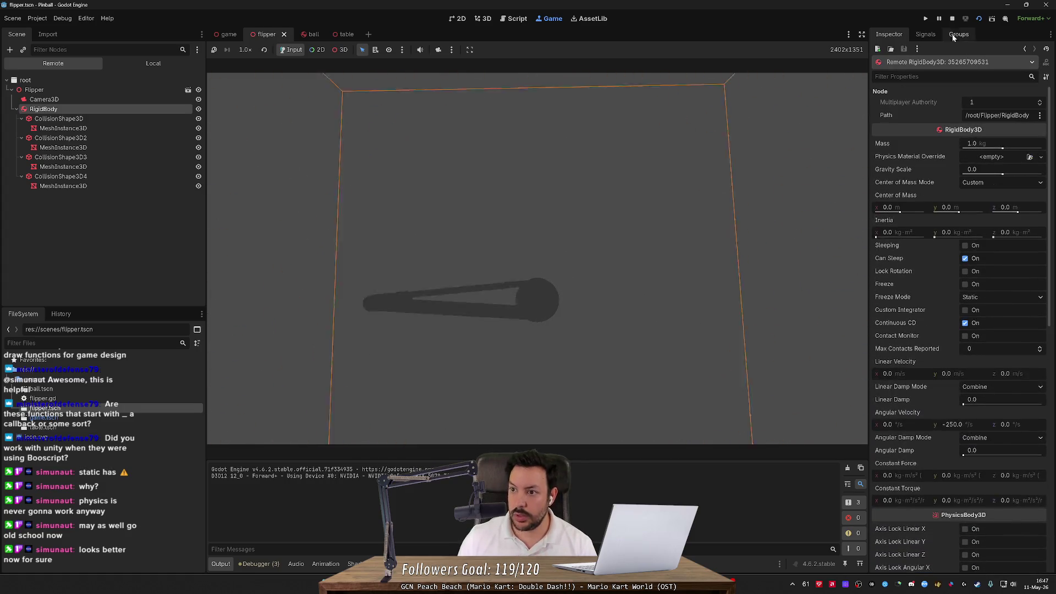
{"action": "left_click", "coordinate": [951, 19]}
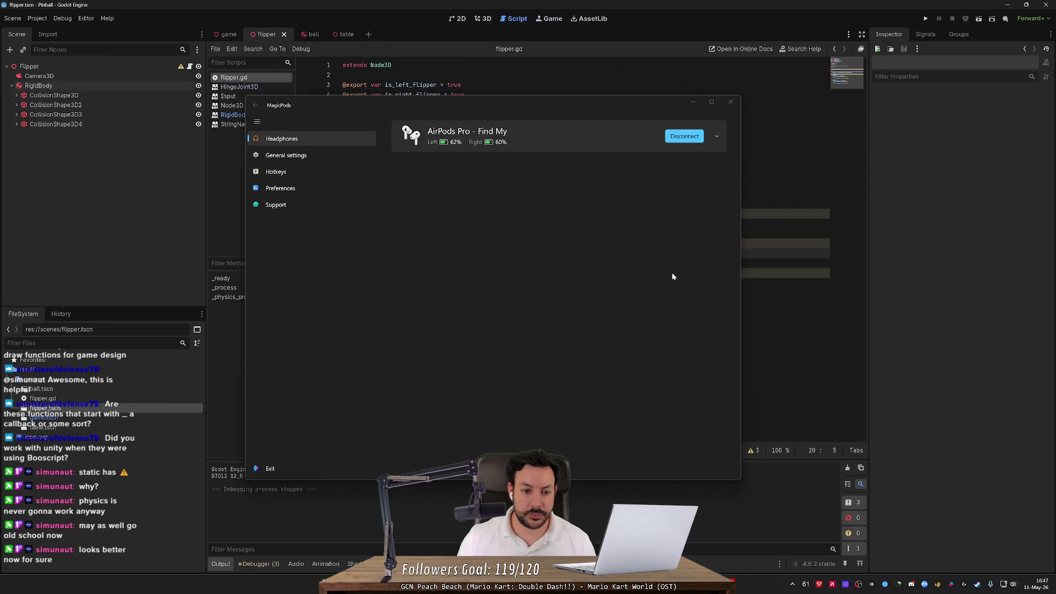
- Add a new line 26 under the left-flipper check referencing $RigidBody.rotation_degrees
{"action": "left_click", "coordinate": [692, 103]}
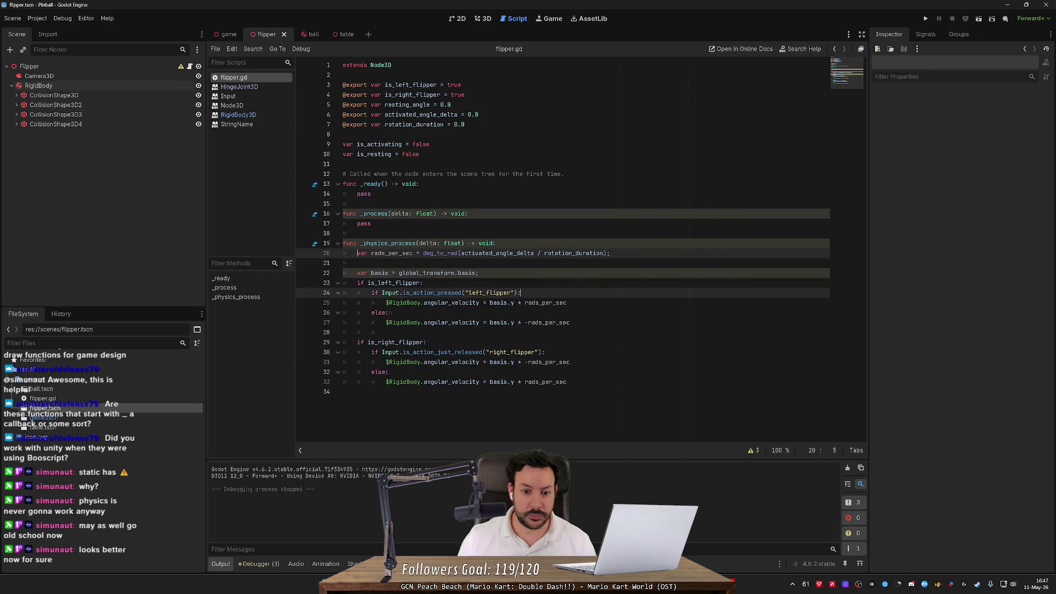
{"action": "left_click_drag", "start_coordinate": [521, 293], "coordinate": [566, 303]}
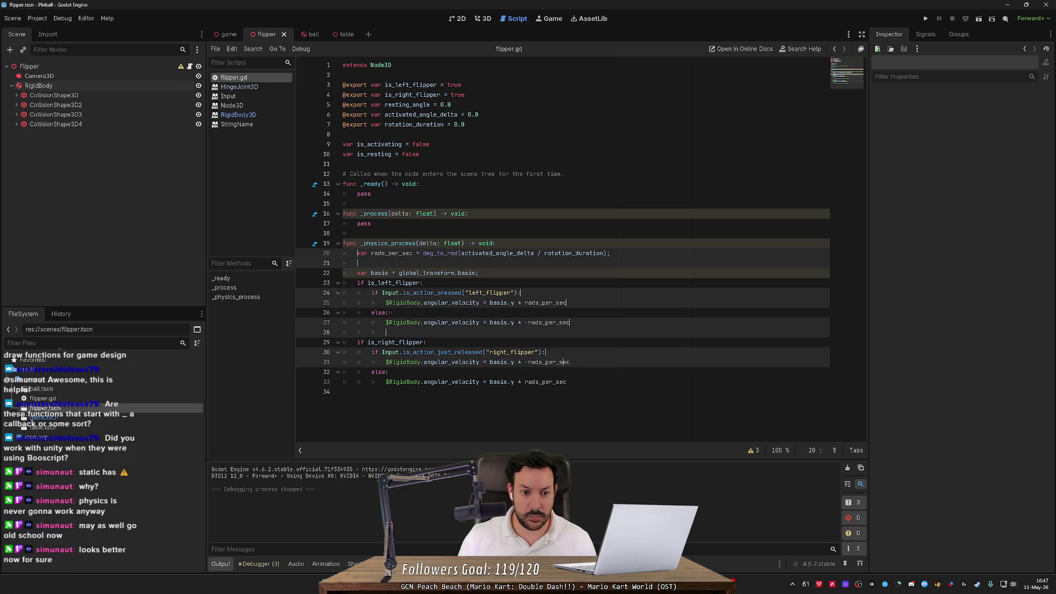
{"action": "left_click", "coordinate": [567, 303]}
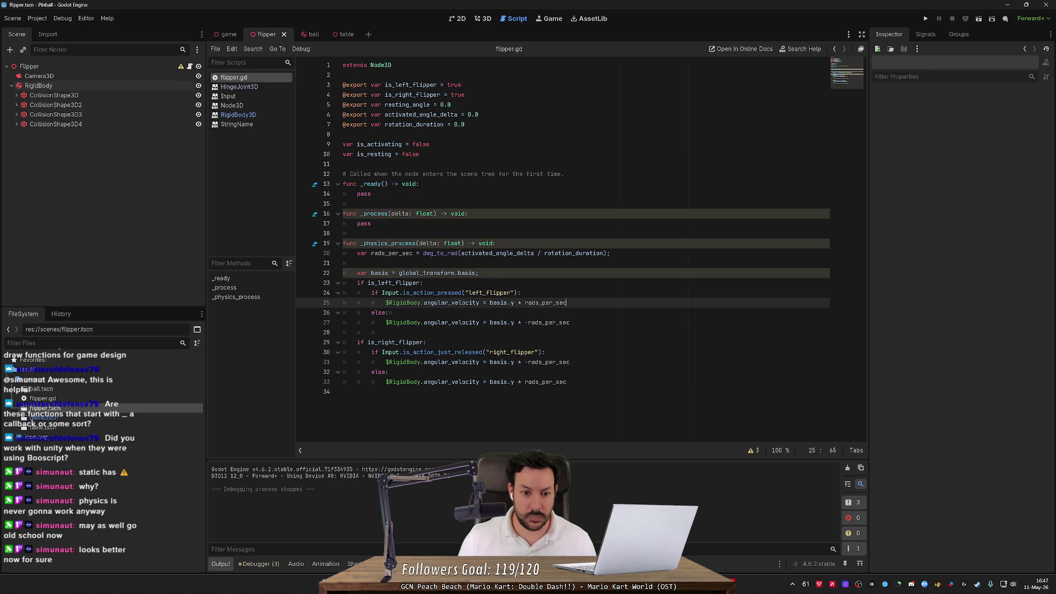
{"action": "key", "text": "Return"}
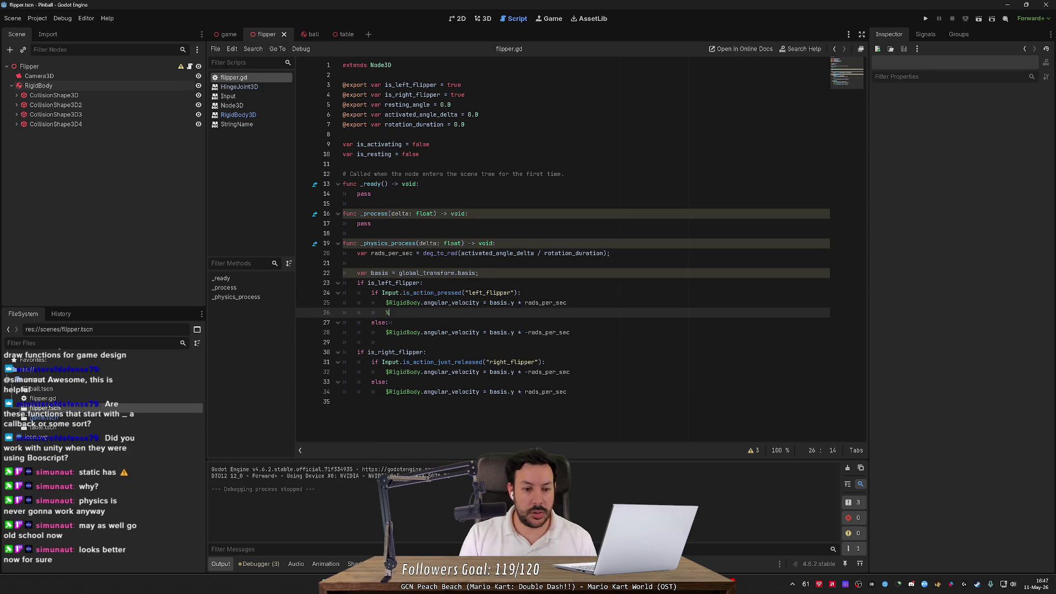
{"action": "type", "text": "T"}
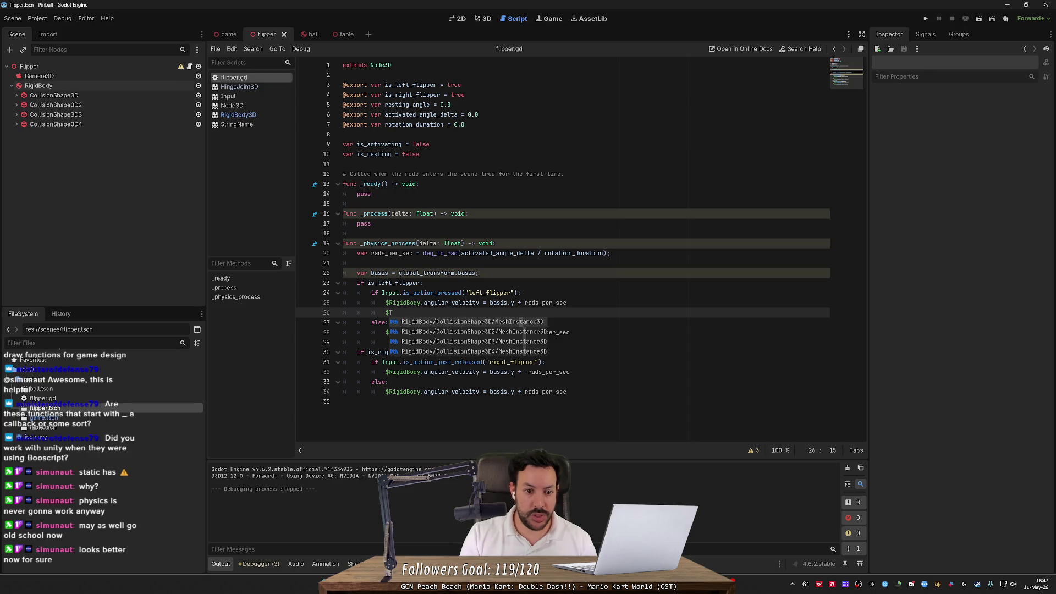
{"action": "key", "text": "BackSpace"}
{"action": "type", "text": "RigidBody."}
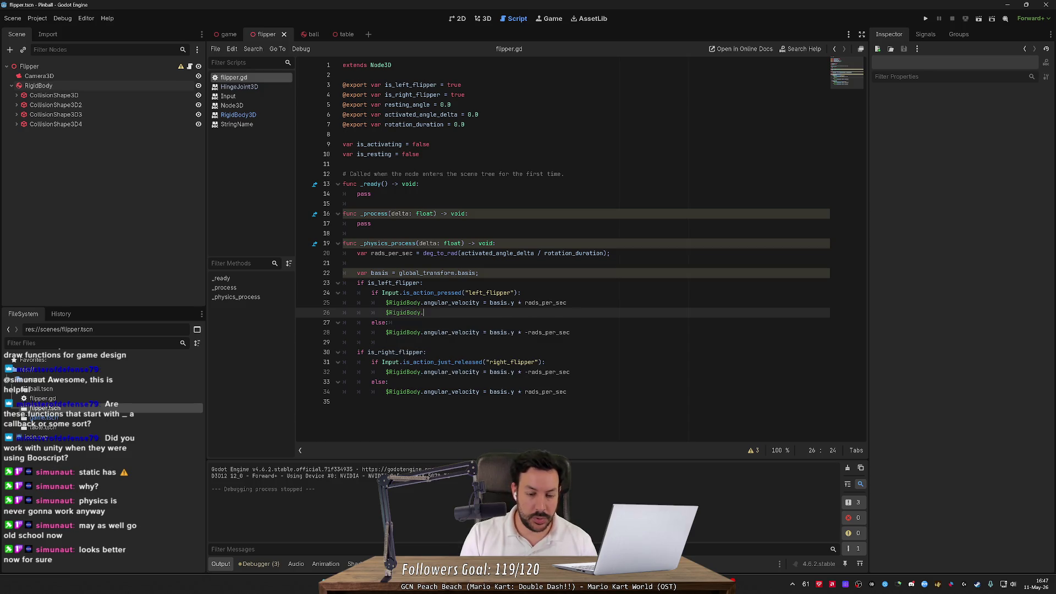
{"action": "type", "text": "ro"}
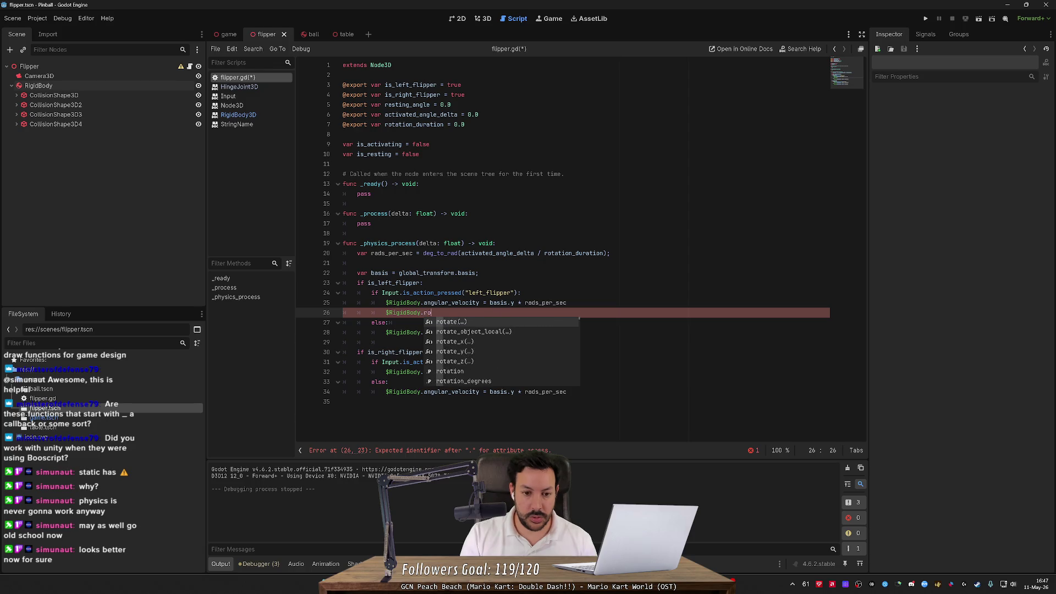
{"action": "type", "text": "tation"}
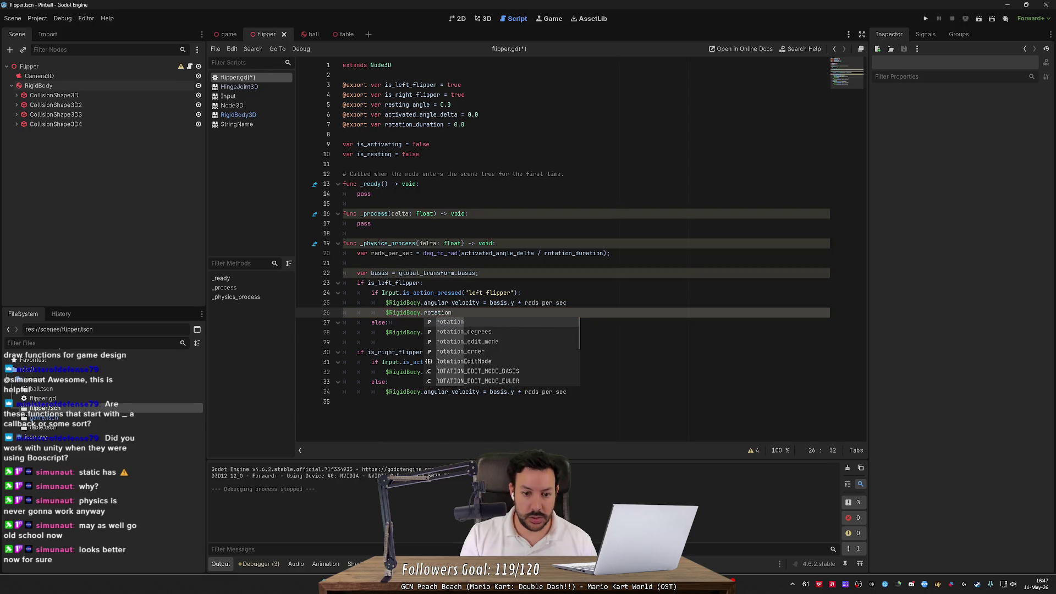
{"action": "key", "text": "Down"}
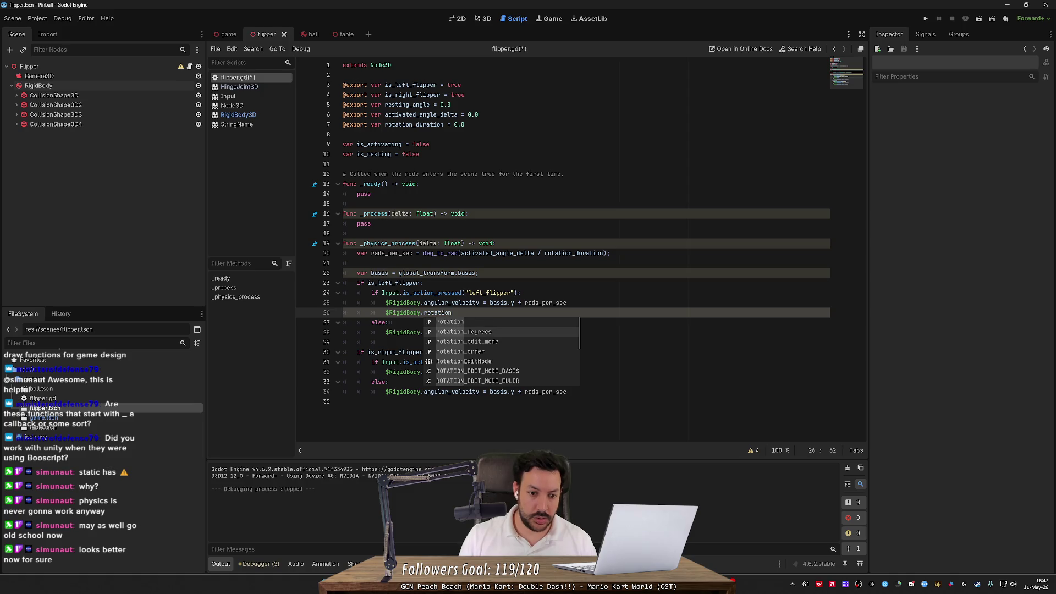
{"action": "key", "text": "Return"}
- Make line 26 'if $RigidBody.rotation_degrees.y < resting_angle:' and begin the reset assignment below it
{"action": "left_click", "coordinate": [423, 312]}
{"action": "type", "text": "if"}
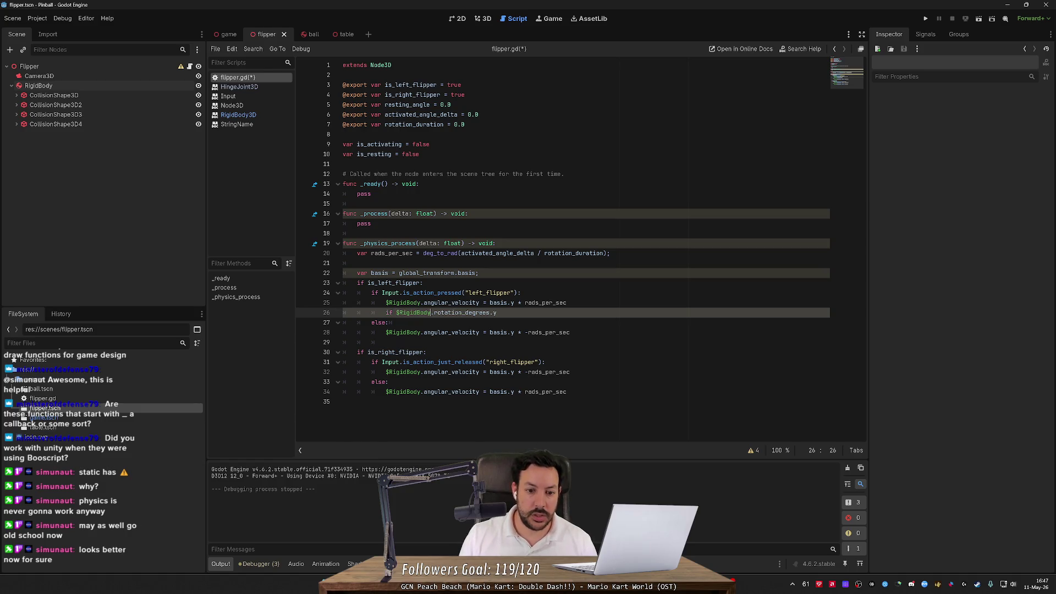
{"action": "left_click", "coordinate": [490, 312]}
{"action": "key", "text": "ctrl+shift+Left"}
{"action": "key", "text": "ctrl+shift+Left"}
{"action": "key", "text": "ctrl+shift+Left"}
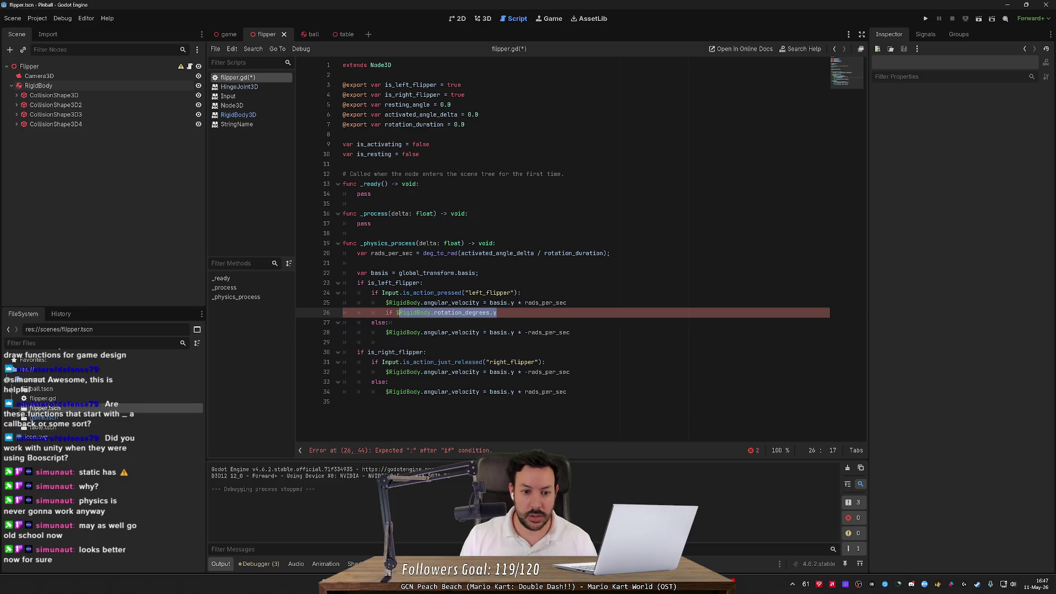
{"action": "key", "text": "shift+Left"}
{"action": "key", "text": "BackSpace"}
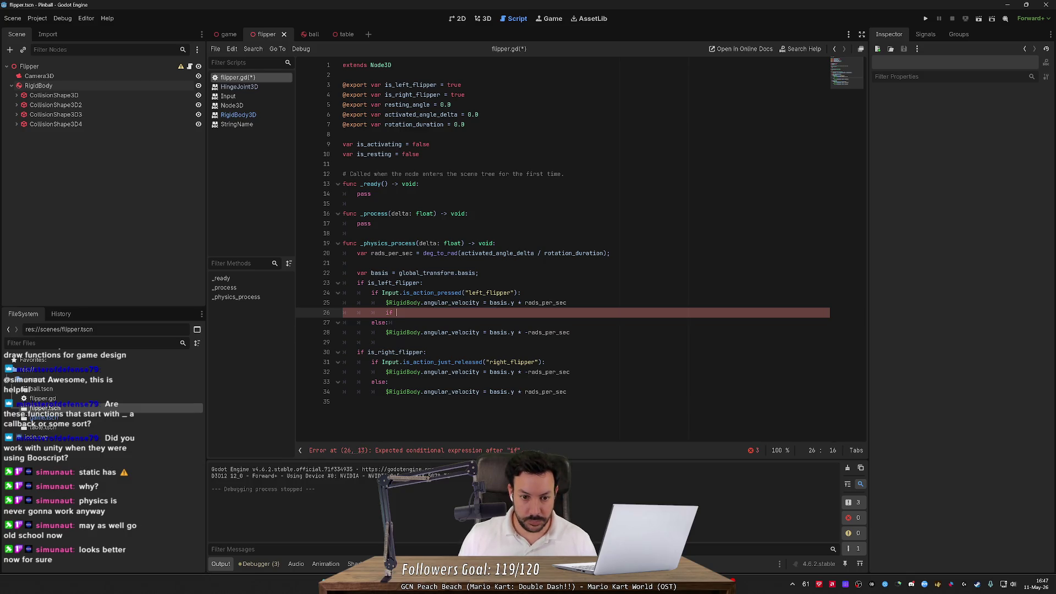
{"action": "left_click", "coordinate": [358, 262]}
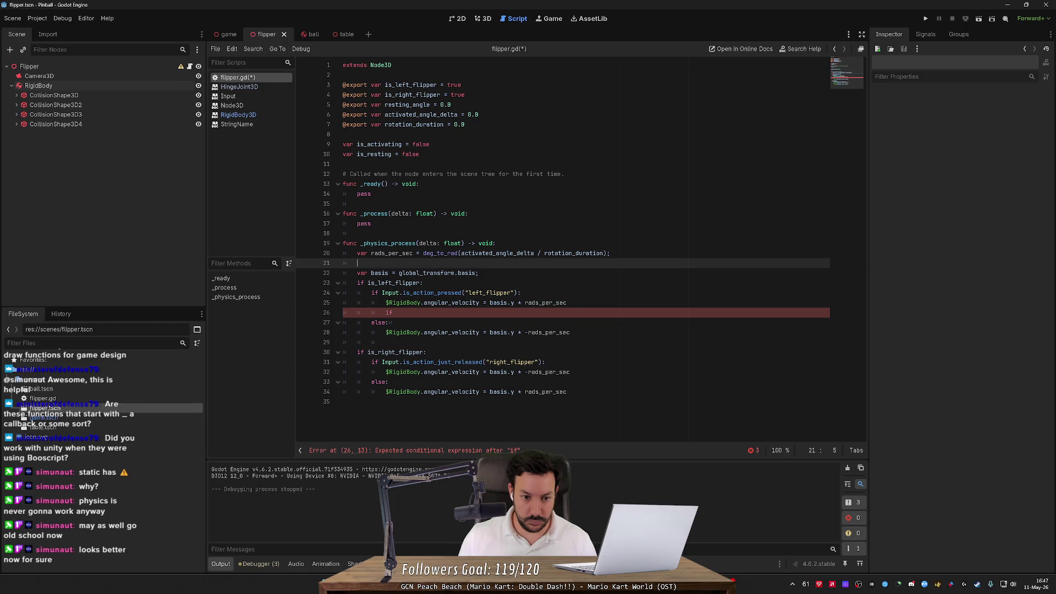
{"action": "key", "text": "ctrl+z"}
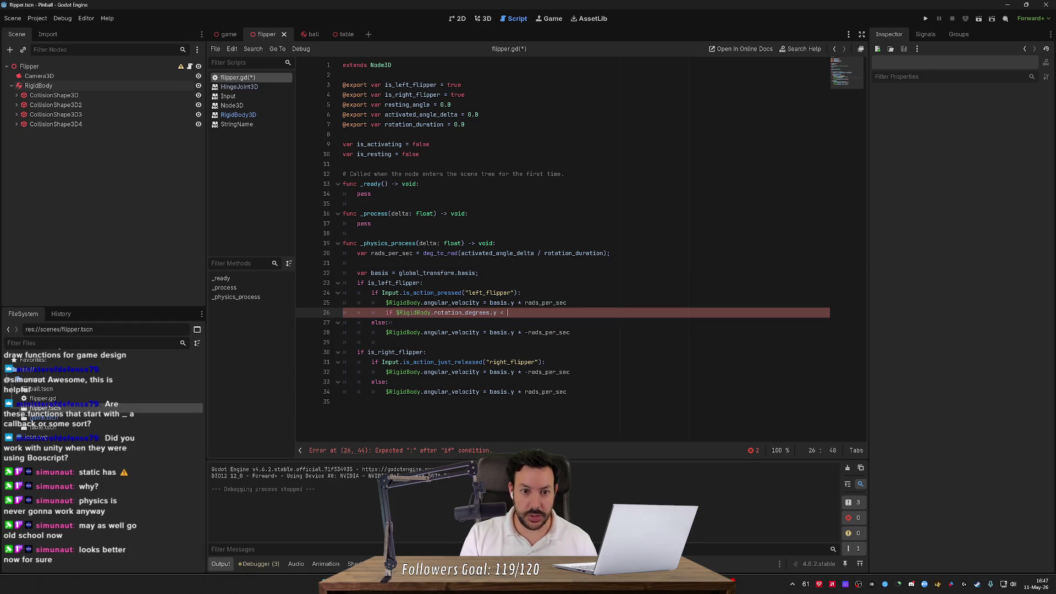
{"action": "type", "text": "resting"}
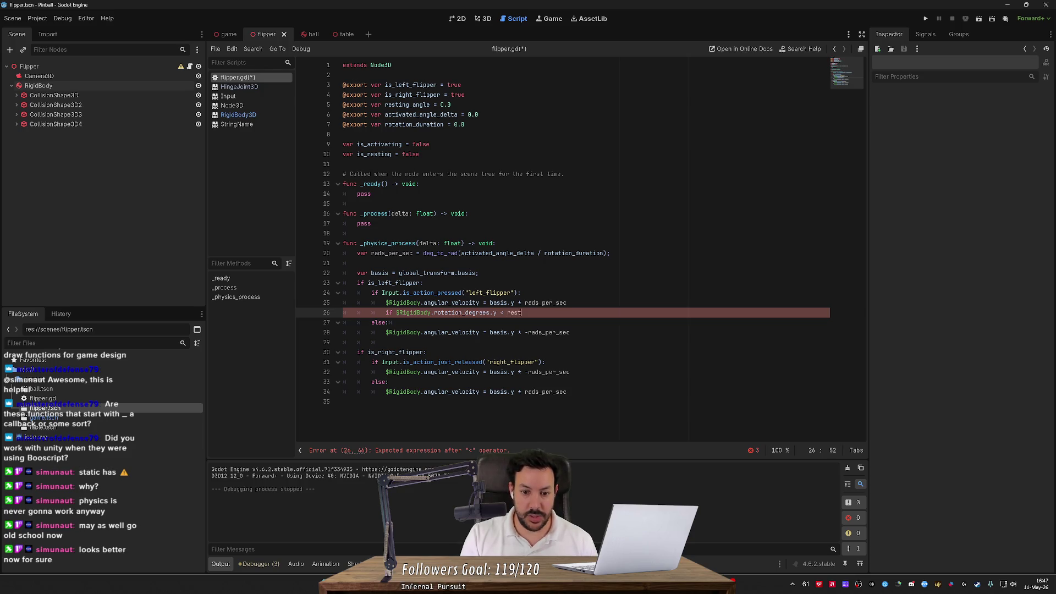
{"action": "key", "text": "Return"}
{"action": "type", "text": ":"}
{"action": "key", "text": "Return"}
{"action": "type", "text": "$RigidBody.rotation_degrees.y "}
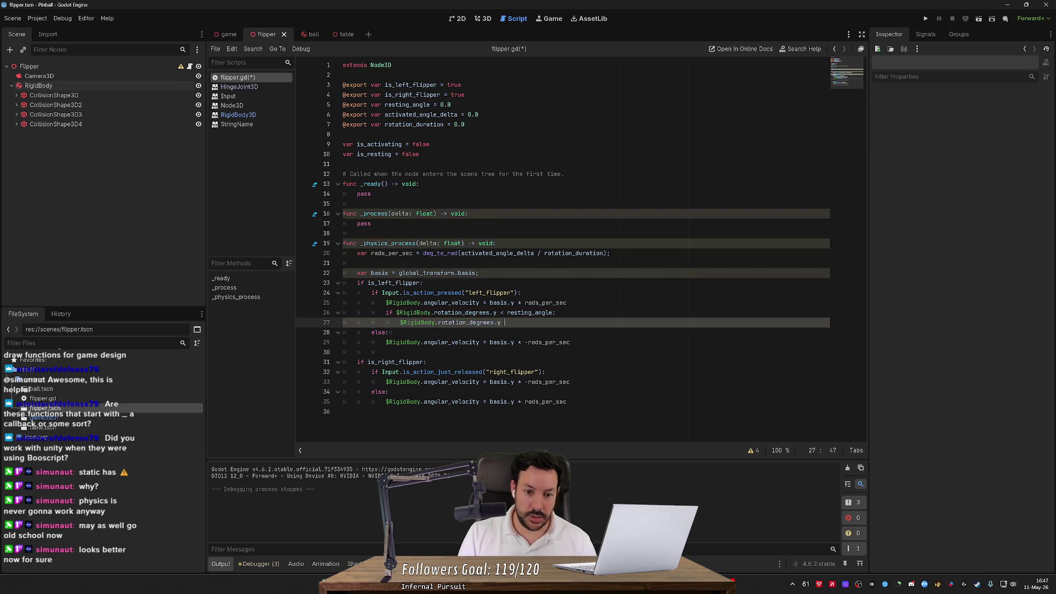
{"action": "type", "text": "= res"}
- Finish the clamp: set rotation_degrees.y to resting_angle and $RigidBody.angular_velocity to Vector3()
{"action": "key", "text": "Return"}
{"action": "key", "text": "Return"}
{"action": "type", "text": "R"}
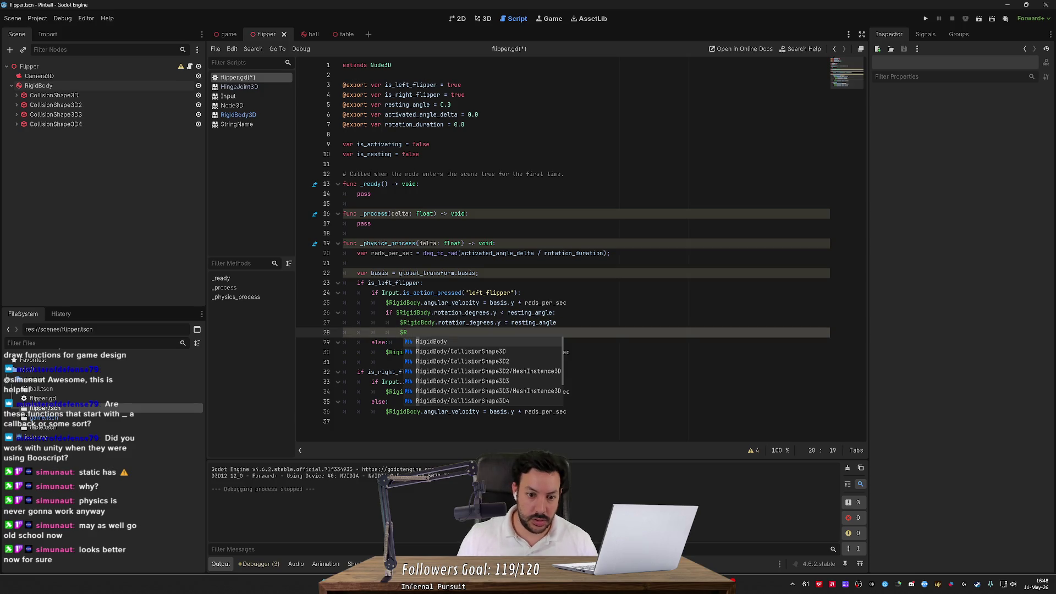
{"action": "double_click", "coordinate": [404, 302]}
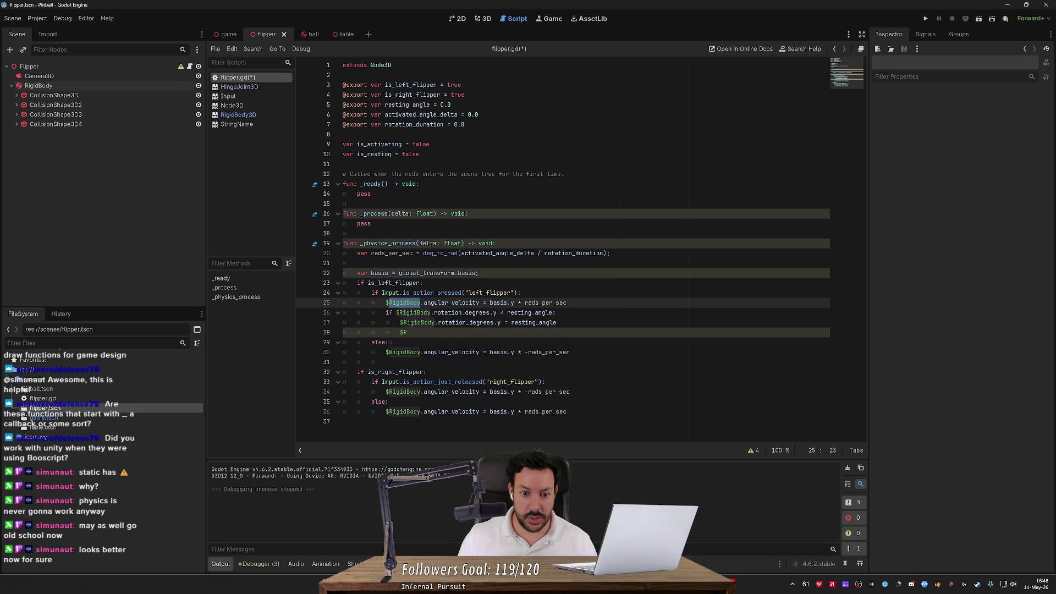
{"action": "left_click", "coordinate": [407, 332]}
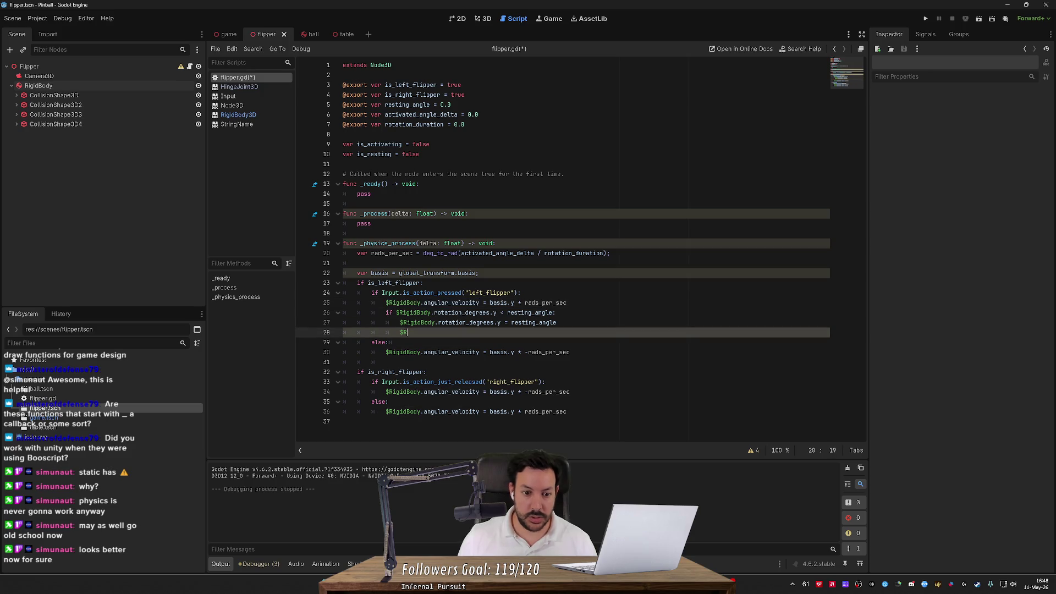
{"action": "type", "text": "igidBody.angular_velocity ="}
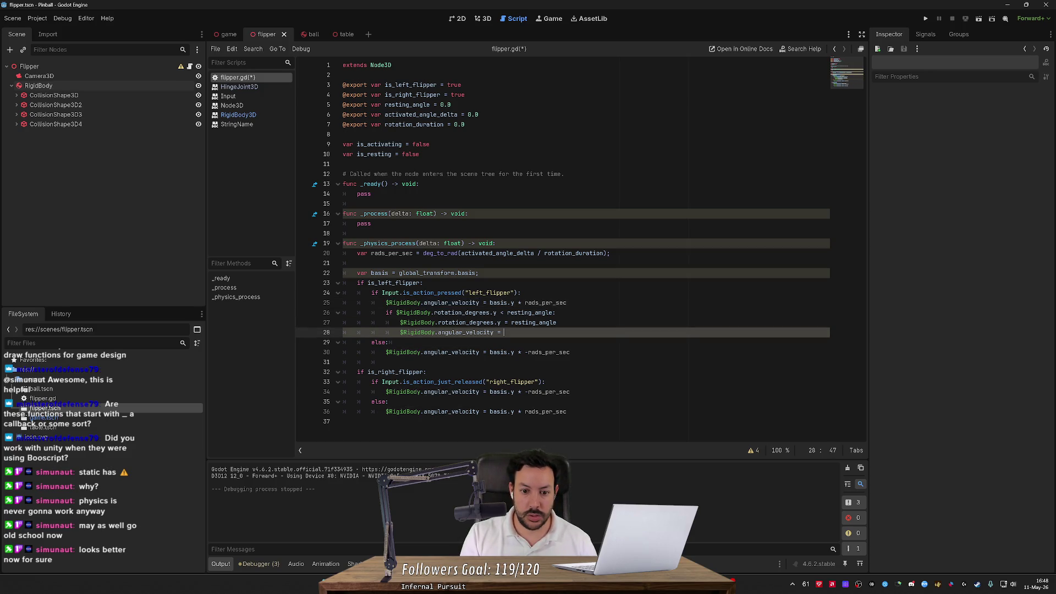
{"action": "key", "text": "BackSpace"}
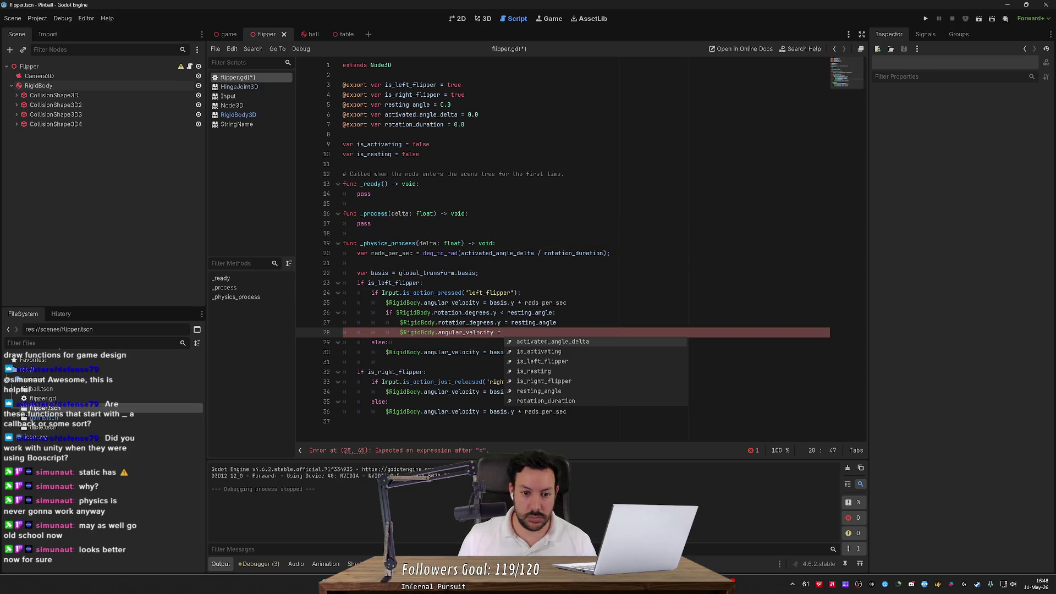
{"action": "mouse_move", "coordinate": [478, 332]}
{"action": "type", "text": "V"}
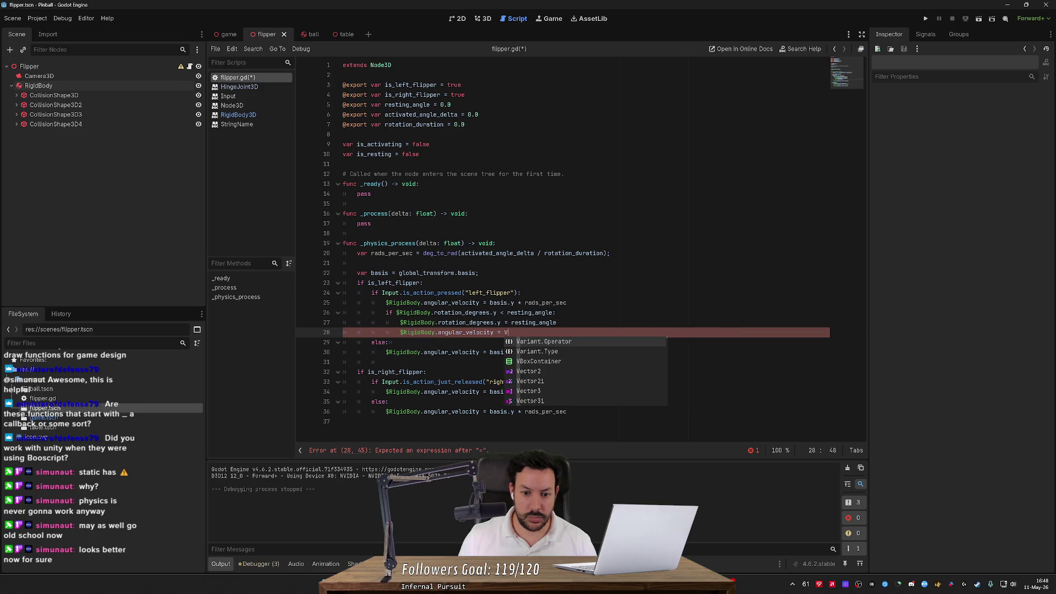
{"action": "type", "text": "ector3("}
{"action": "key", "text": "Return"}
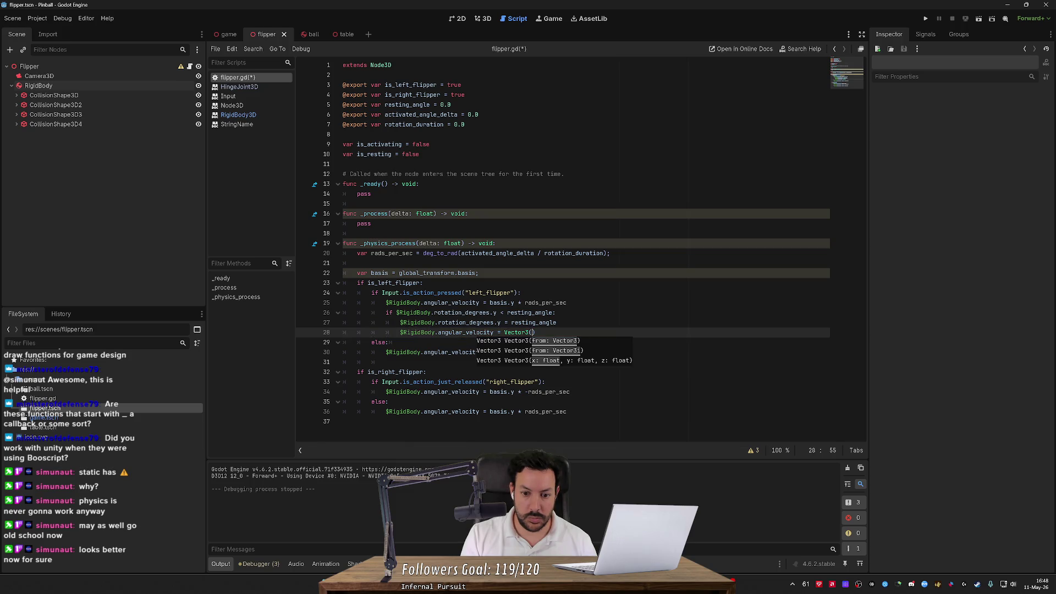
- Save flipper.gd and select the three clamp lines 26–28
{"action": "key", "text": "ctrl+s"}
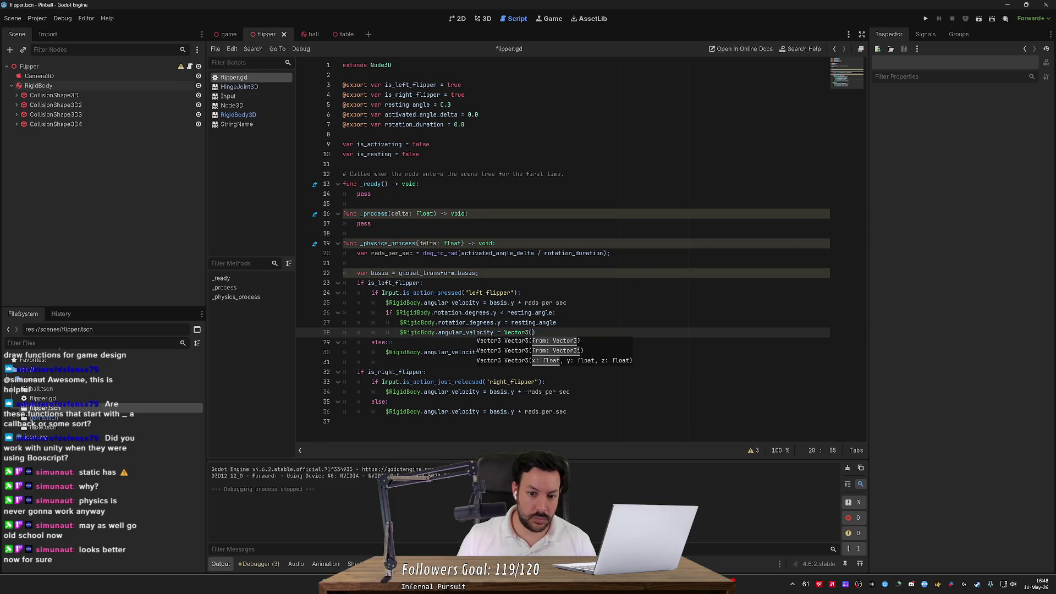
{"action": "left_click", "coordinate": [567, 302]}
{"action": "left_click_drag", "start_coordinate": [535, 332], "coordinate": [342, 312]}
{"action": "key", "text": "ctrl+c"}
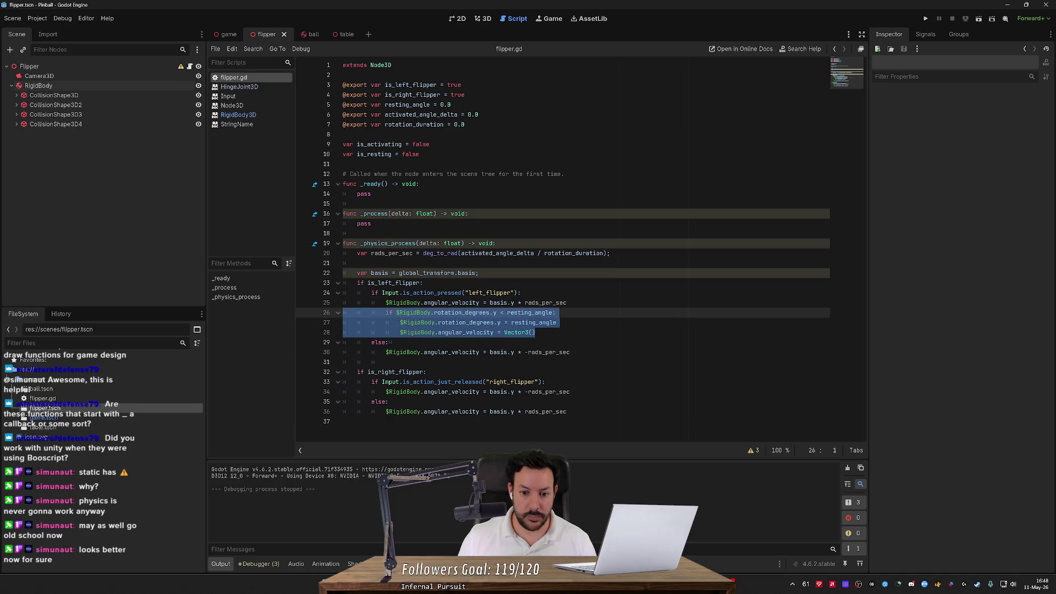
- Paste the clamp lines into the else branch after line 30 and fix their indentation
{"action": "left_click", "coordinate": [570, 352]}
{"action": "key", "text": "Return"}
{"action": "key", "text": "ctrl+v"}
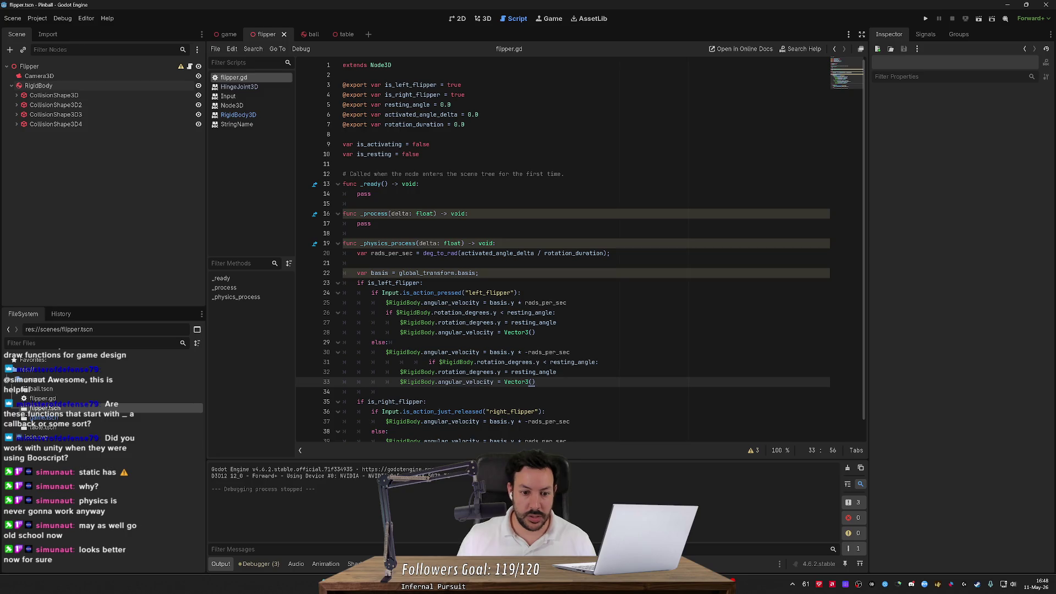
{"action": "left_click", "coordinate": [428, 362]}
{"action": "key", "text": "BackSpace"}
{"action": "key", "text": "BackSpace"}
{"action": "key", "text": "BackSpace"}
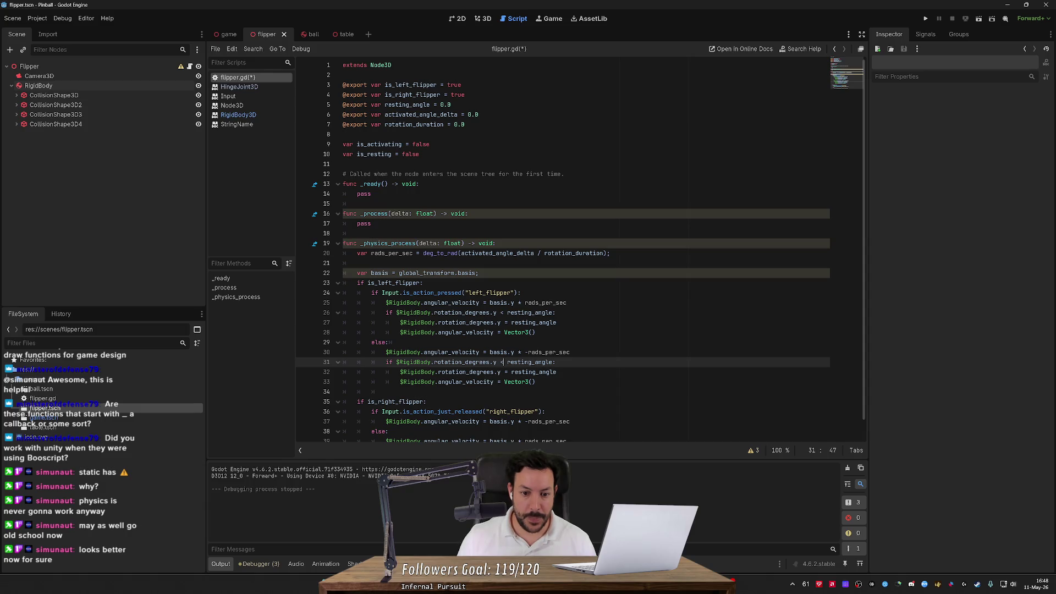
- Change the pasted check to '>' with resting_angle + activated_angle_delta on lines 31–32, and save
{"action": "key", "text": "shift+Left"}
{"action": "type", "text": ">"}
{"action": "key", "text": "Right"}
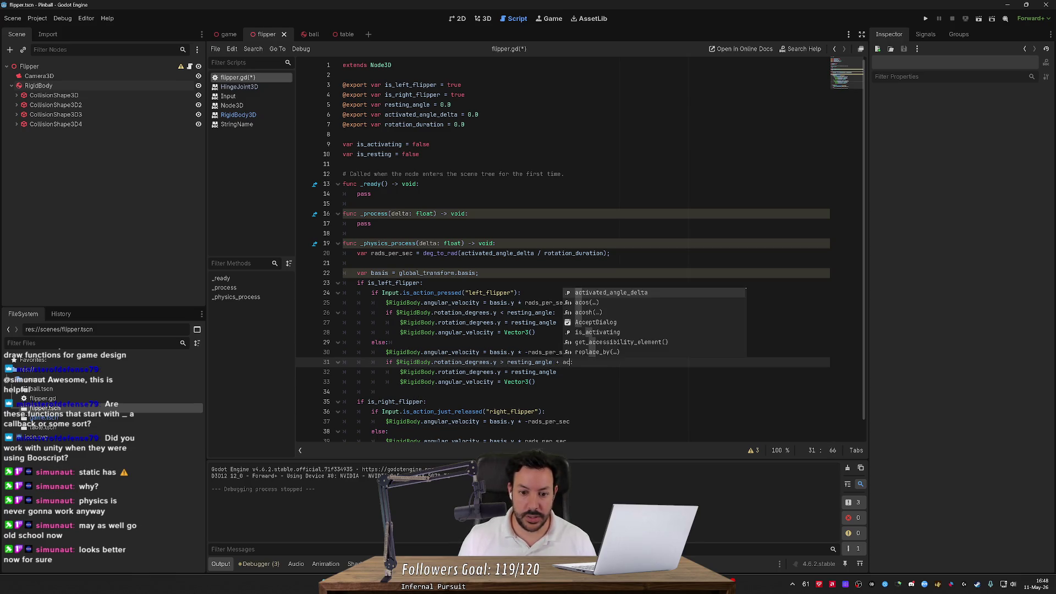
{"action": "key", "text": "Return"}
{"action": "key", "text": "Down"}
{"action": "type", "text": "a"}
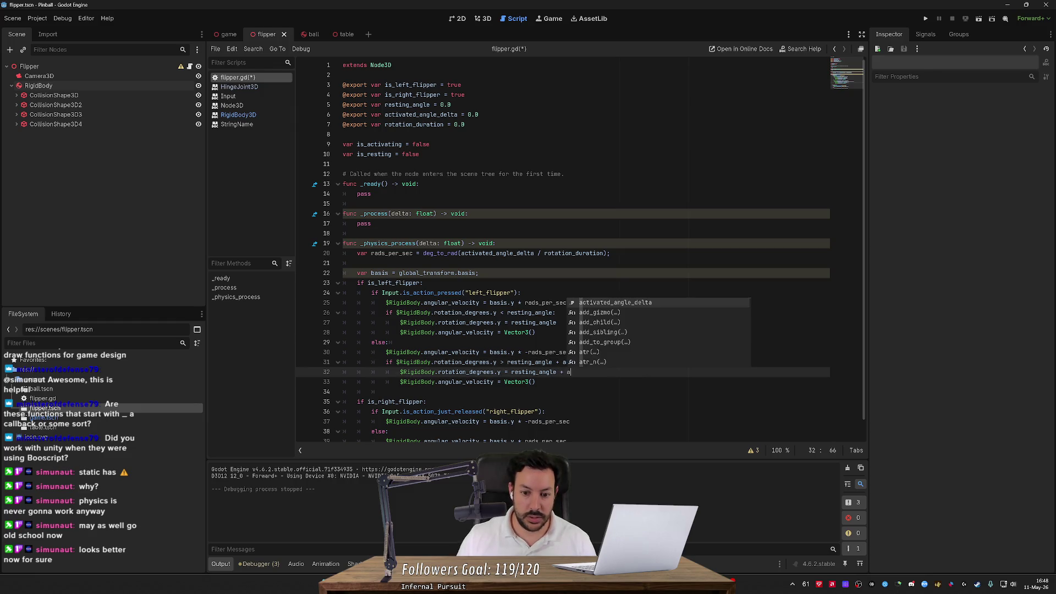
{"action": "key", "text": "Return"}
{"action": "key", "text": "ctrl+s"}
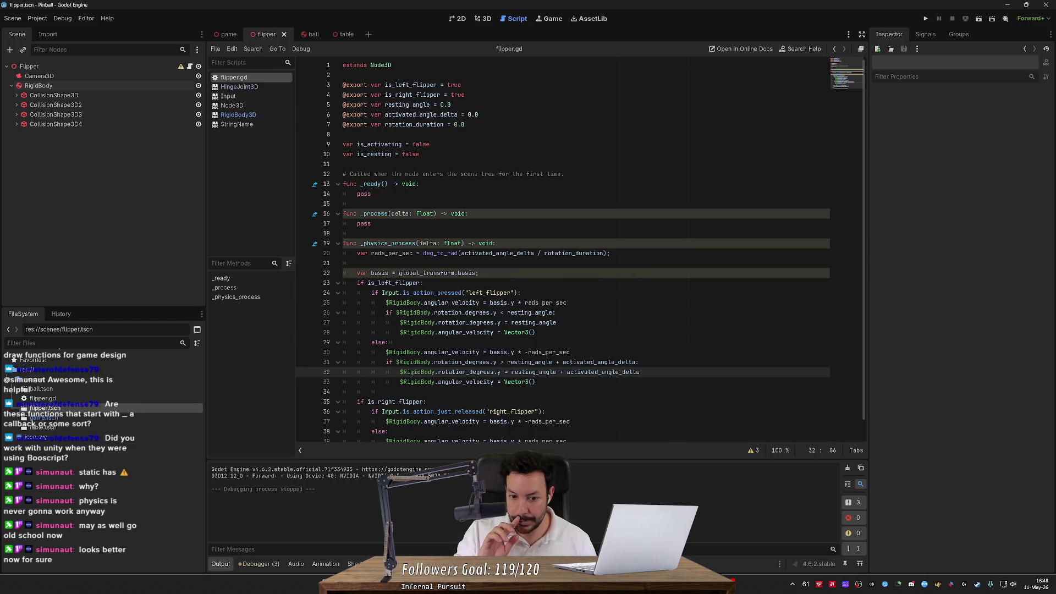
{"action": "left_click", "coordinate": [929, 19]}
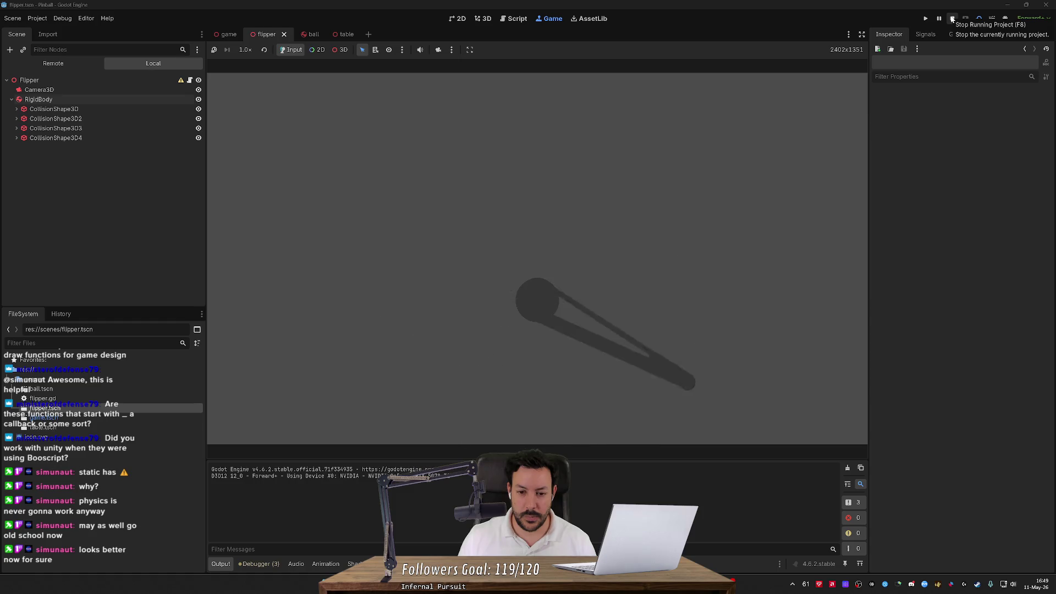
{"action": "left_click", "coordinate": [951, 20]}
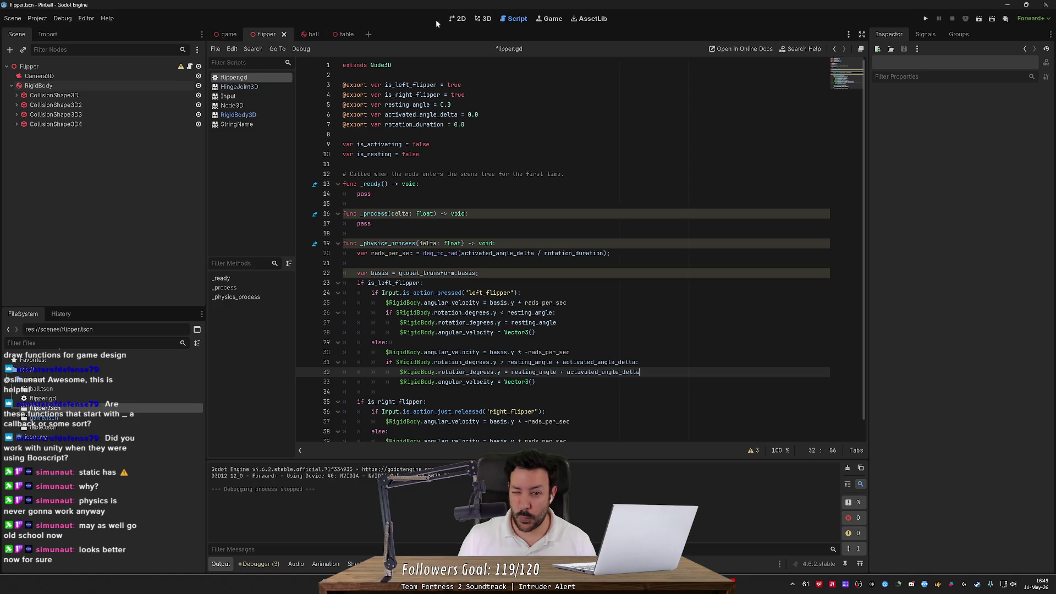
- Select the Flipper root in the 3D view and preview its Y rotation from a new angle
{"action": "left_click", "coordinate": [484, 19]}
{"action": "left_click", "coordinate": [114, 67]}
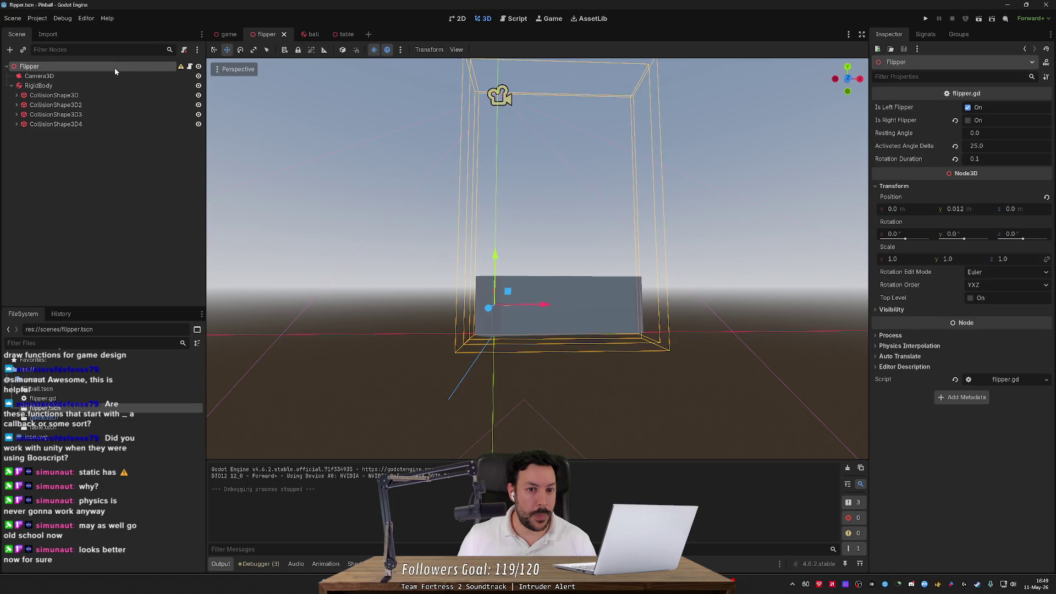
{"action": "left_click_drag", "start_coordinate": [743, 168], "coordinate": [737, 225]}
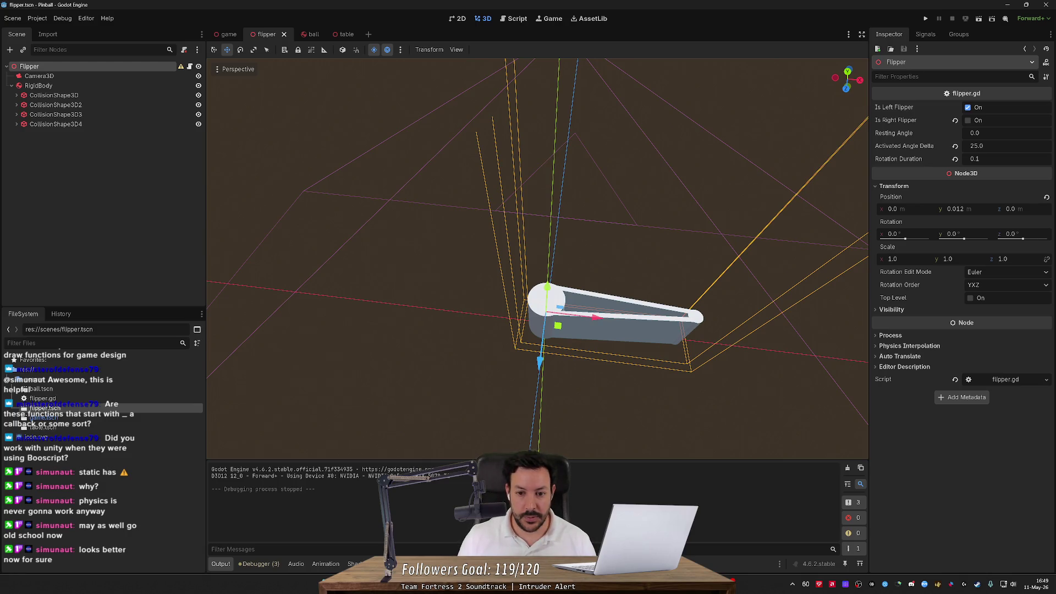
{"action": "mouse_move", "coordinate": [736, 225]}
{"action": "left_mouse_down"}
{"action": "mouse_move", "coordinate": [733, 170]}
{"action": "mouse_move", "coordinate": [712, 165]}
{"action": "left_mouse_up"}
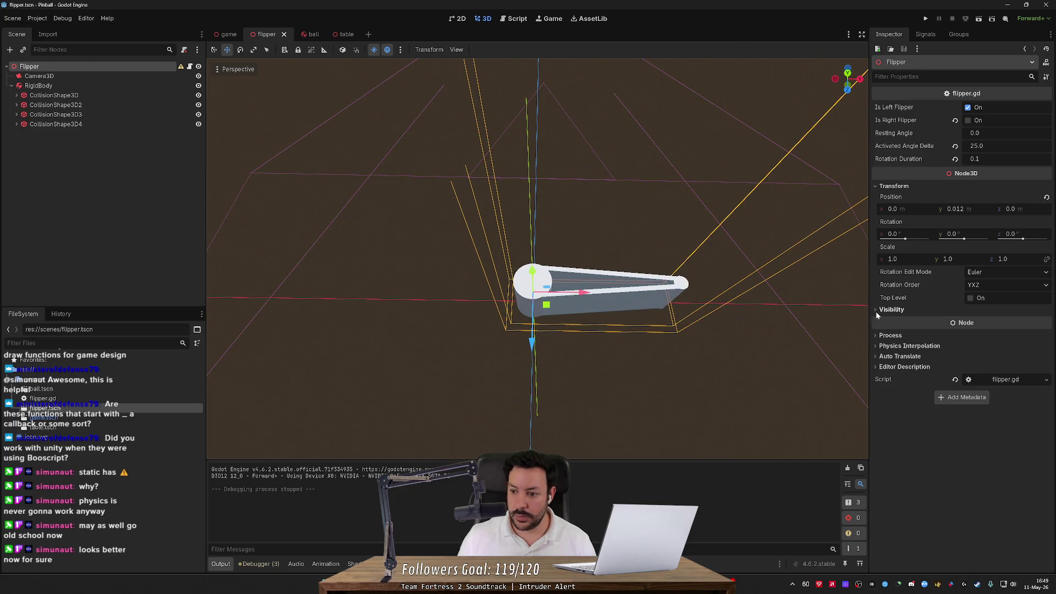
{"action": "left_click_drag", "start_coordinate": [963, 238], "coordinate": [962, 239]}
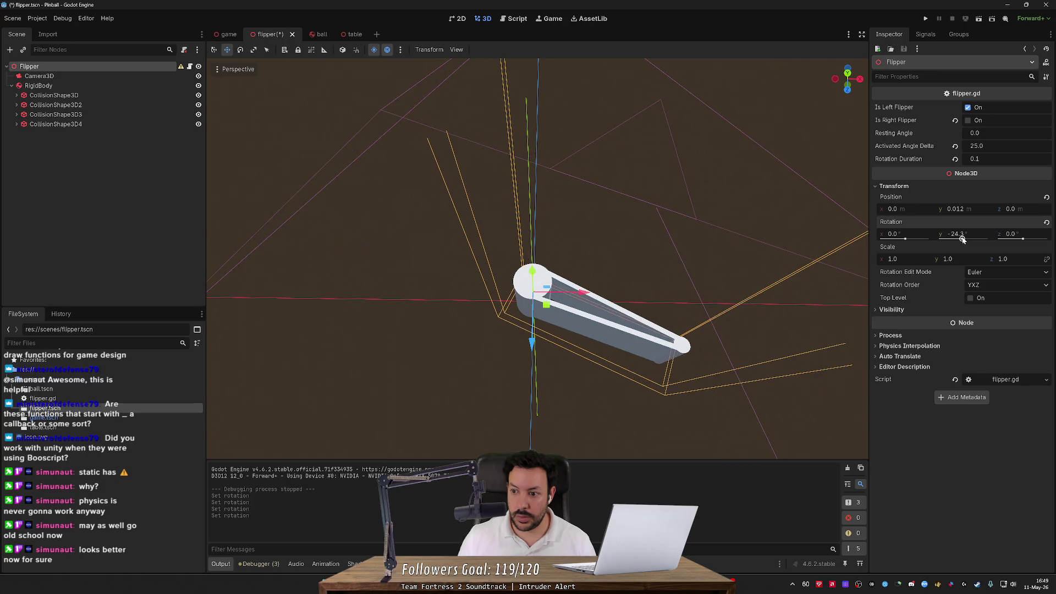
- Set Resting Angle to -30, reset Rotation Y to 0, save, and run the flipper scene
{"action": "left_click", "coordinate": [1001, 133]}
{"action": "type", "text": "-"}
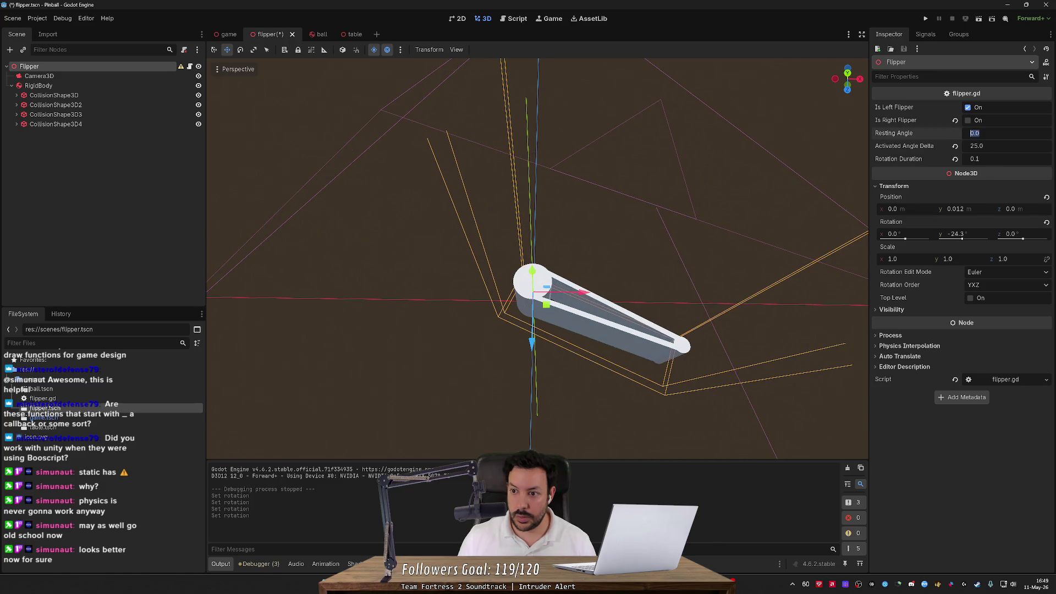
{"action": "type", "text": "30"}
{"action": "key", "text": "Return"}
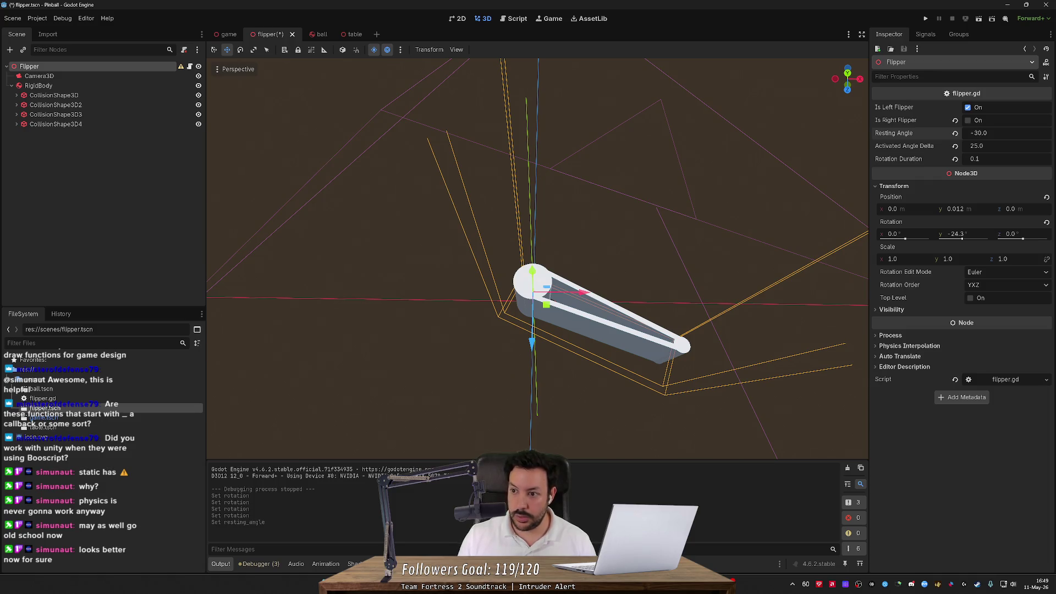
{"action": "left_click", "coordinate": [976, 235]}
{"action": "type", "text": "0"}
{"action": "key", "text": "Return"}
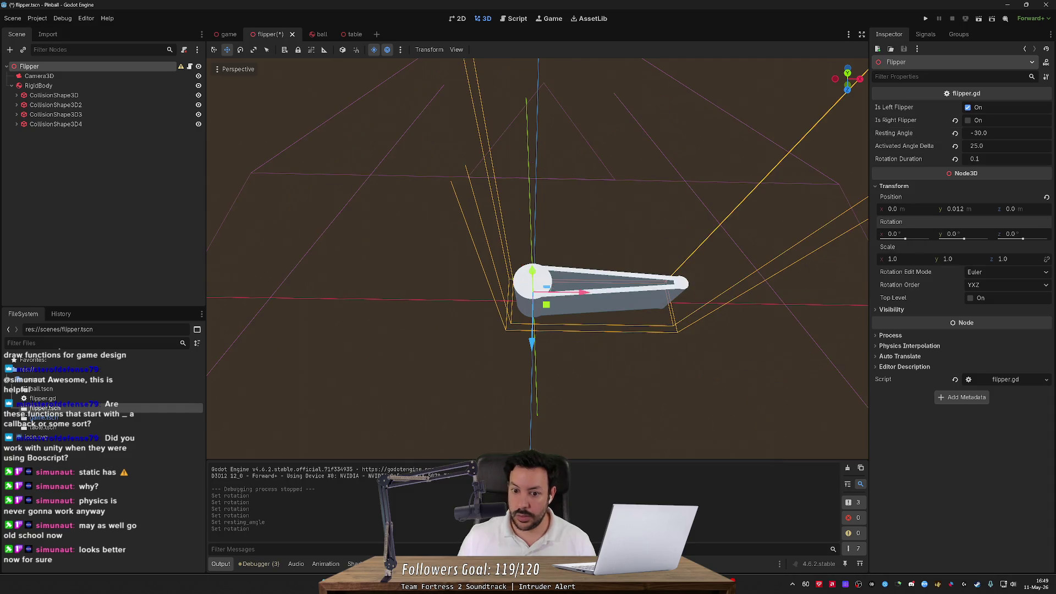
{"action": "key", "text": "ctrl+s"}
{"action": "key", "text": "F6"}
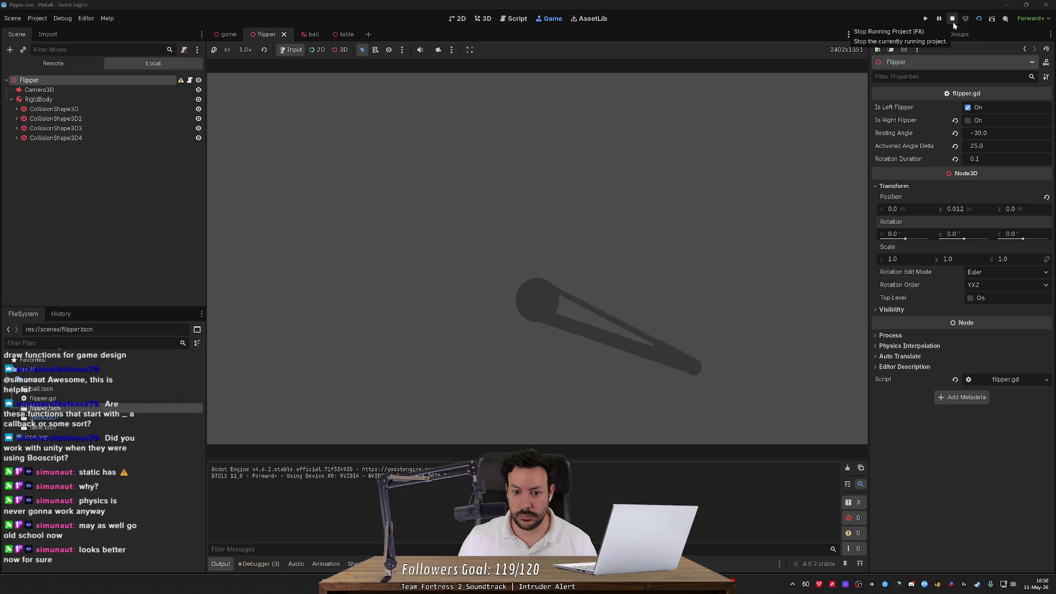
{"action": "left_click", "coordinate": [953, 21]}
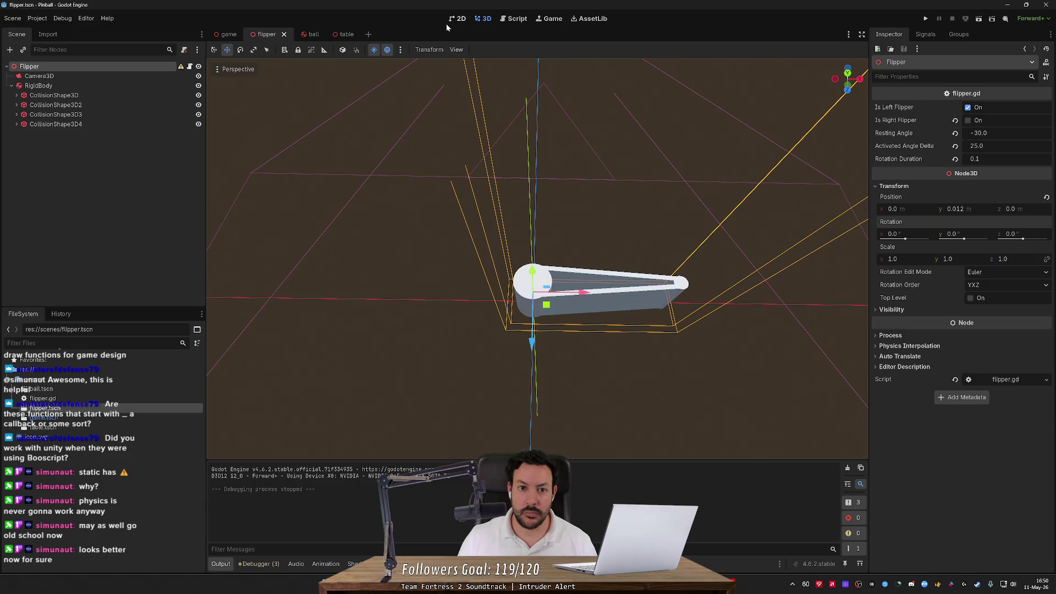
{"action": "left_click", "coordinate": [511, 21]}
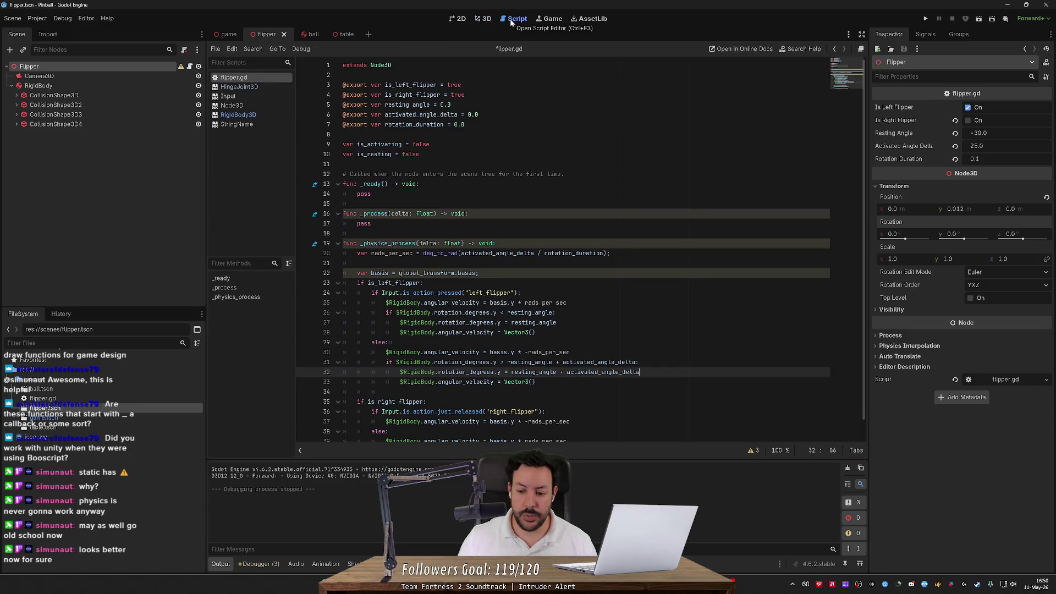
- Move the raised-angle clamp block (lines 31–33) up under the is_action_pressed branch
{"action": "scroll", "coordinate": [581, 248], "scroll_direction": "down", "scroll_amount": 1}
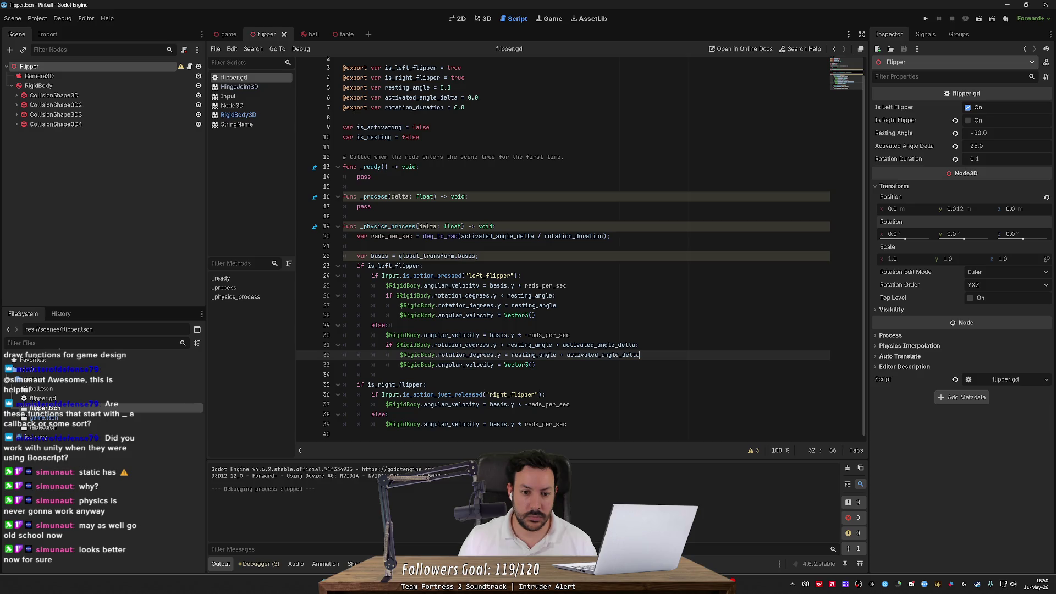
{"action": "mouse_move", "coordinate": [490, 295]}
{"action": "mouse_move", "coordinate": [450, 285]}
{"action": "left_click_drag", "start_coordinate": [535, 364], "coordinate": [343, 345]}
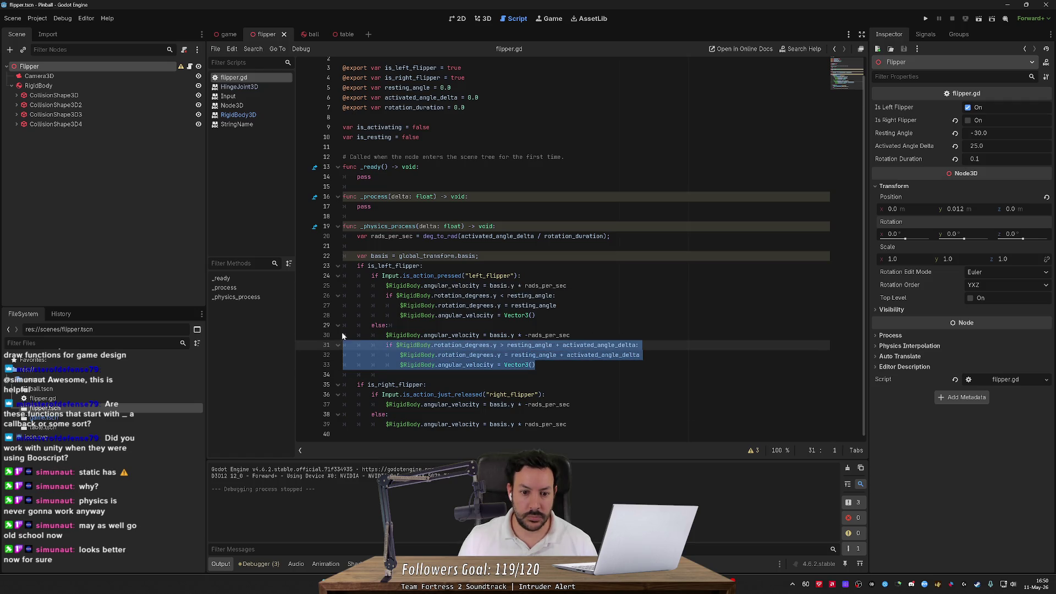
{"action": "key", "text": "ctrl+x"}
{"action": "left_click", "coordinate": [572, 302]}
{"action": "key", "text": "Return"}
{"action": "key", "text": "ctrl+v"}
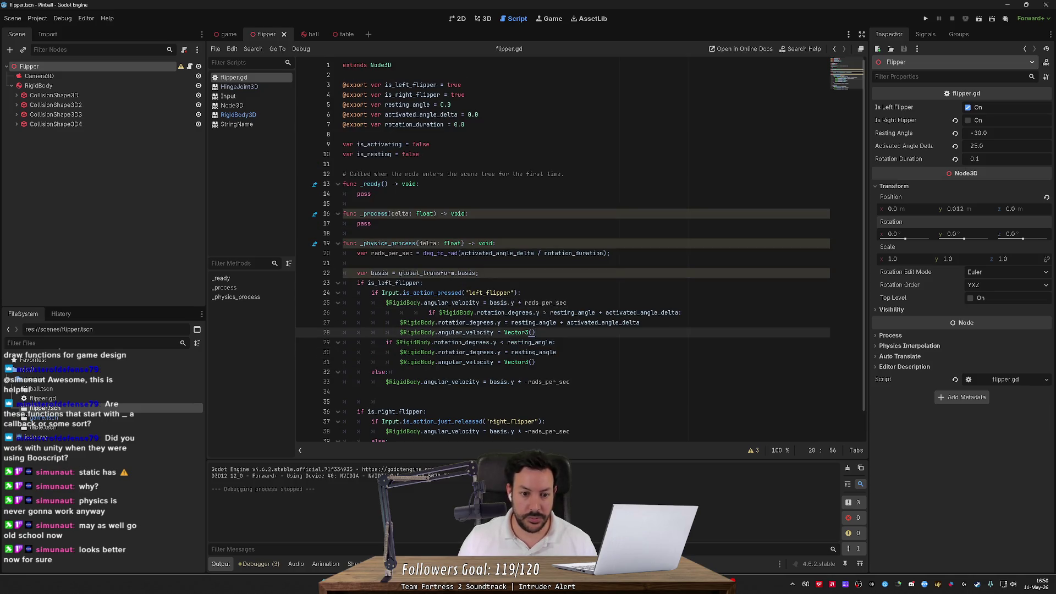
{"action": "left_click", "coordinate": [428, 313]}
{"action": "key", "text": "BackSpace"}
{"action": "key", "text": "BackSpace"}
{"action": "key", "text": "BackSpace"}
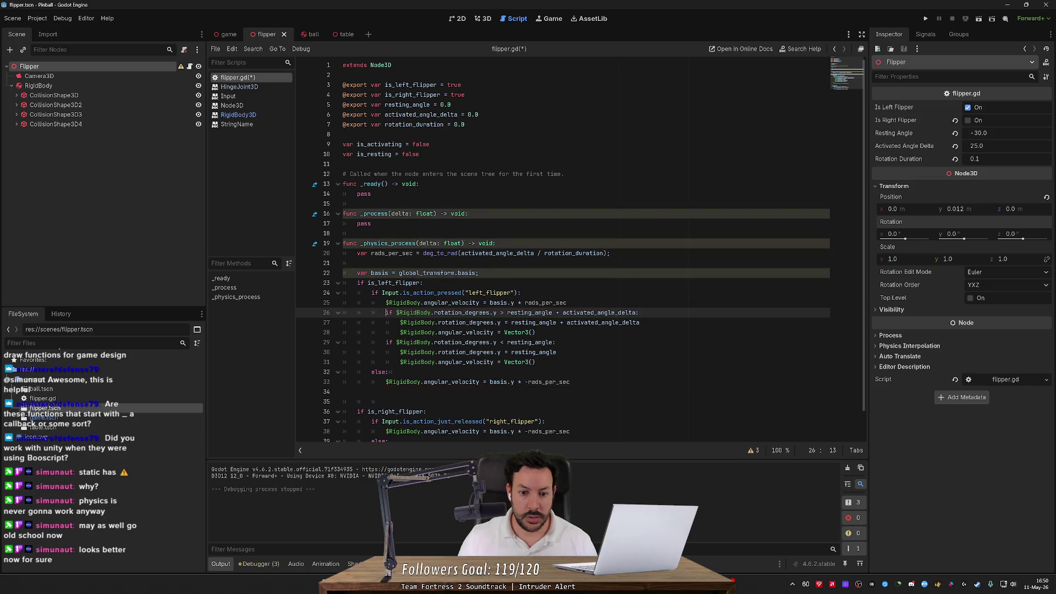
- Move the resting_angle clamp block under the else branch and run the scene with F6
{"action": "left_click_drag", "start_coordinate": [535, 362], "coordinate": [386, 351]}
{"action": "key", "text": "shift+Up"}
{"action": "key", "text": "ctrl+x"}
{"action": "key", "text": "Down"}
{"action": "key", "text": "Down"}
{"action": "key", "text": "End"}
{"action": "key", "text": "Return"}
{"action": "key", "text": "ctrl+v"}
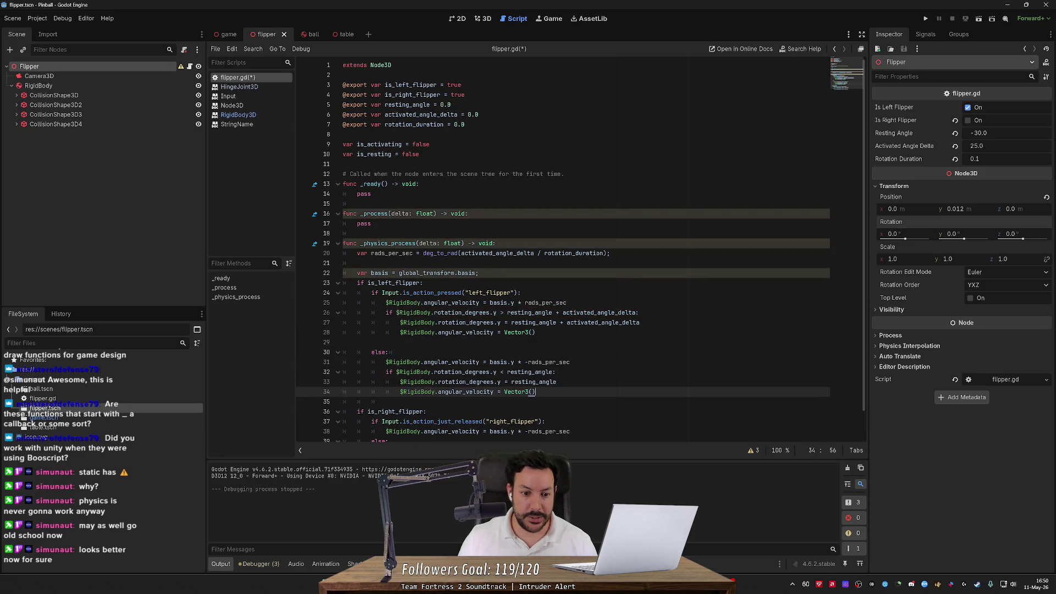
{"action": "key", "text": "F6"}
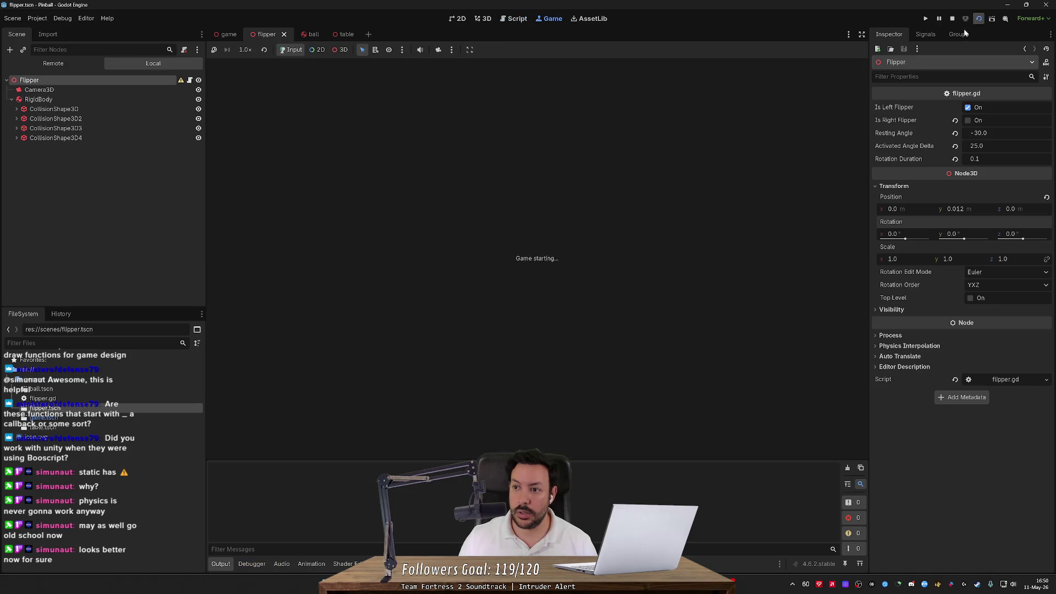
- Flick the flipper several times with the Left key, then stop the flipper scene
{"action": "key", "text": "Left"}
{"action": "key", "text": "Left"}
{"action": "key", "text": "Left"}
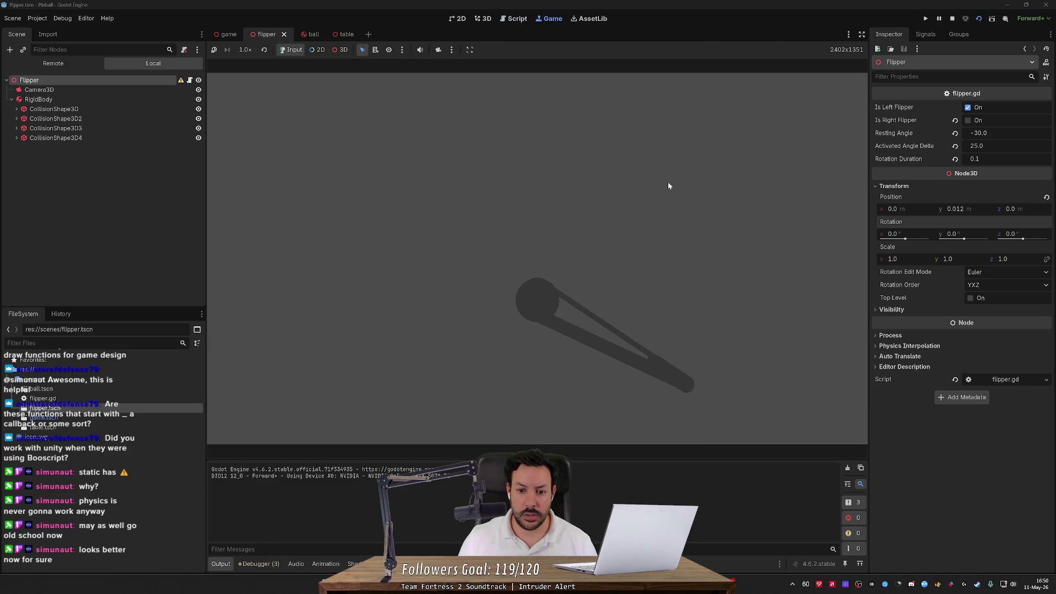
{"action": "key", "text": "Left"}
{"action": "key", "text": "Left"}
{"action": "key", "text": "Left"}
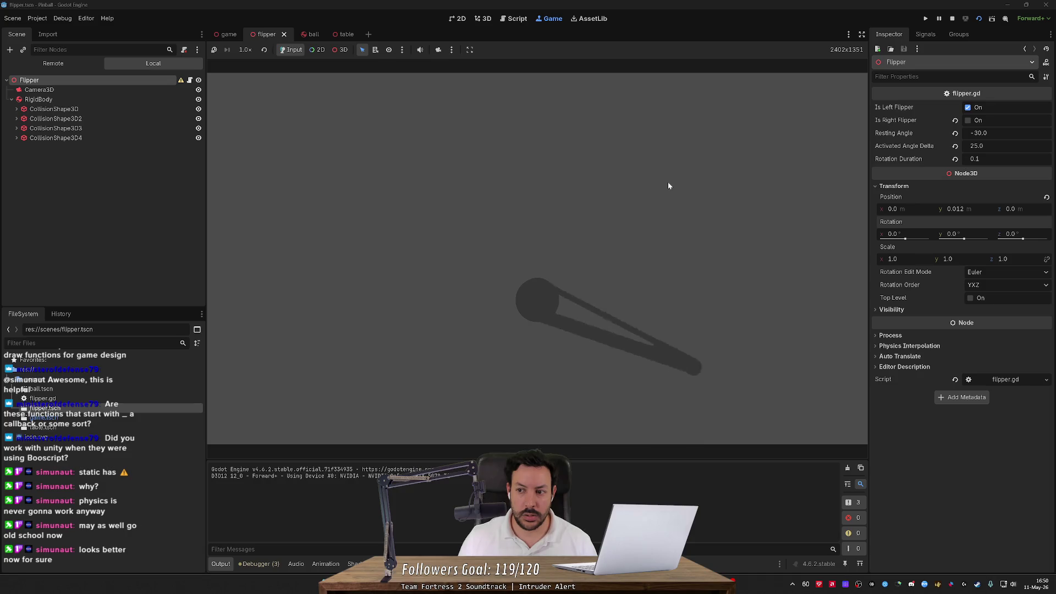
{"action": "key", "text": "Left"}
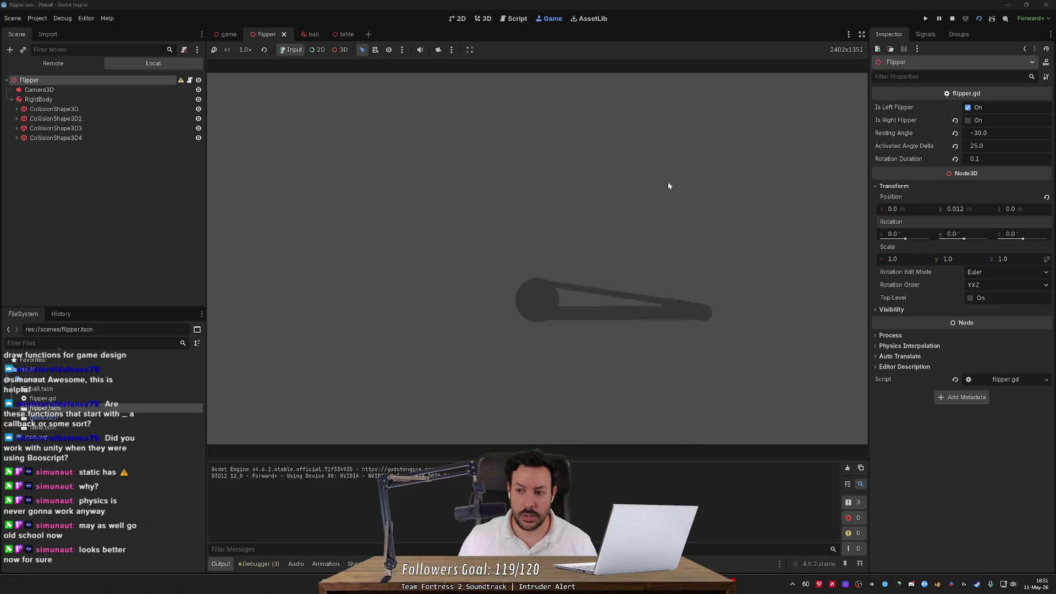
{"action": "key", "text": "Left"}
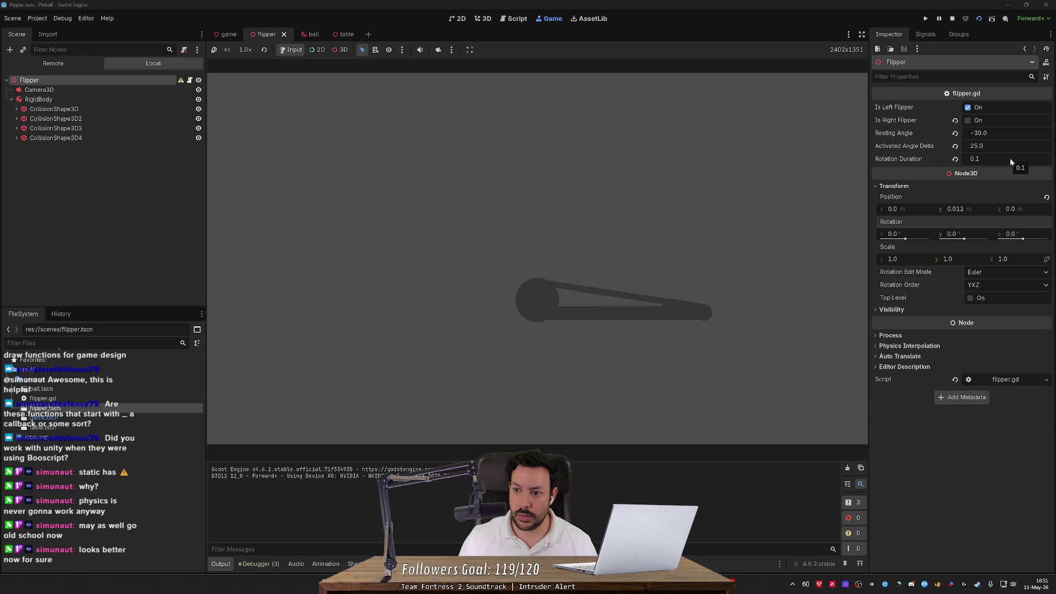
{"action": "key", "text": "Left"}
{"action": "key", "text": "Left"}
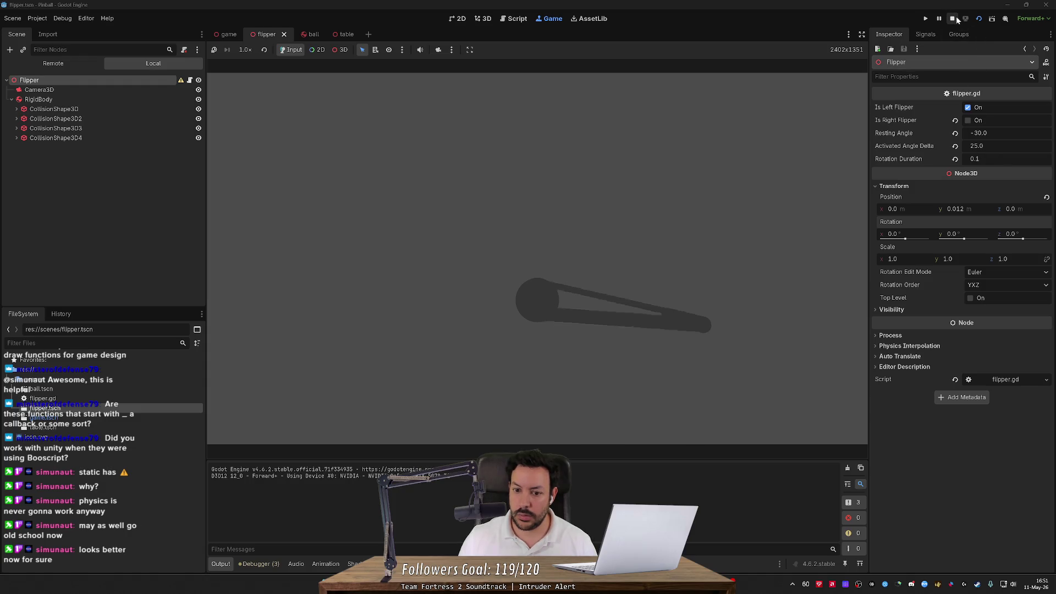
{"action": "left_click", "coordinate": [957, 20]}
- Play the main pinball table twice with the left flipper, then stop the game
{"action": "left_click", "coordinate": [925, 19]}
{"action": "key", "text": "Left"}
{"action": "key", "text": "Left"}
{"action": "key", "text": "Left"}
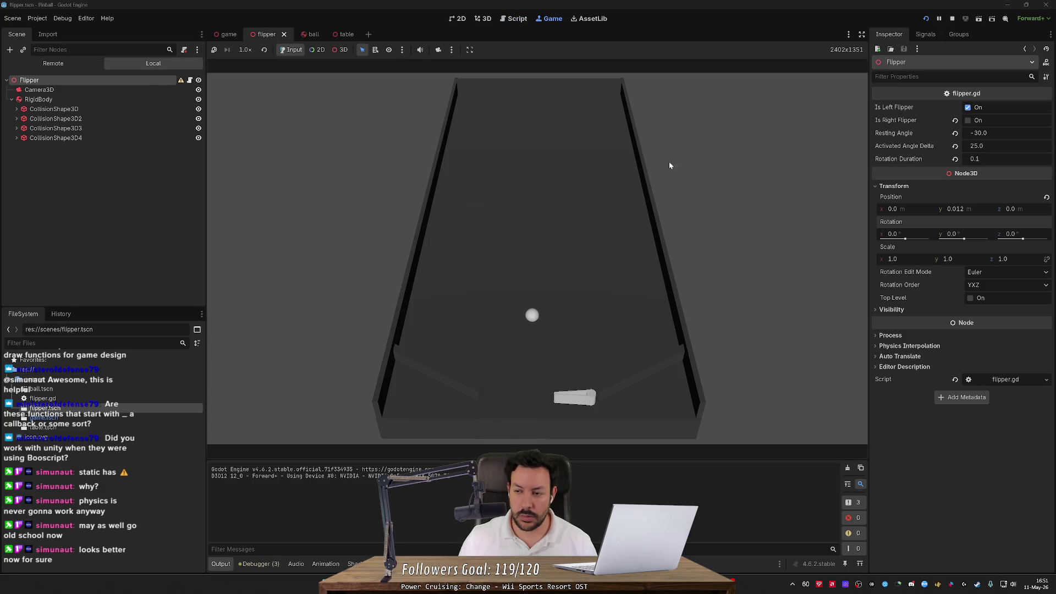
{"action": "left_click", "coordinate": [926, 19]}
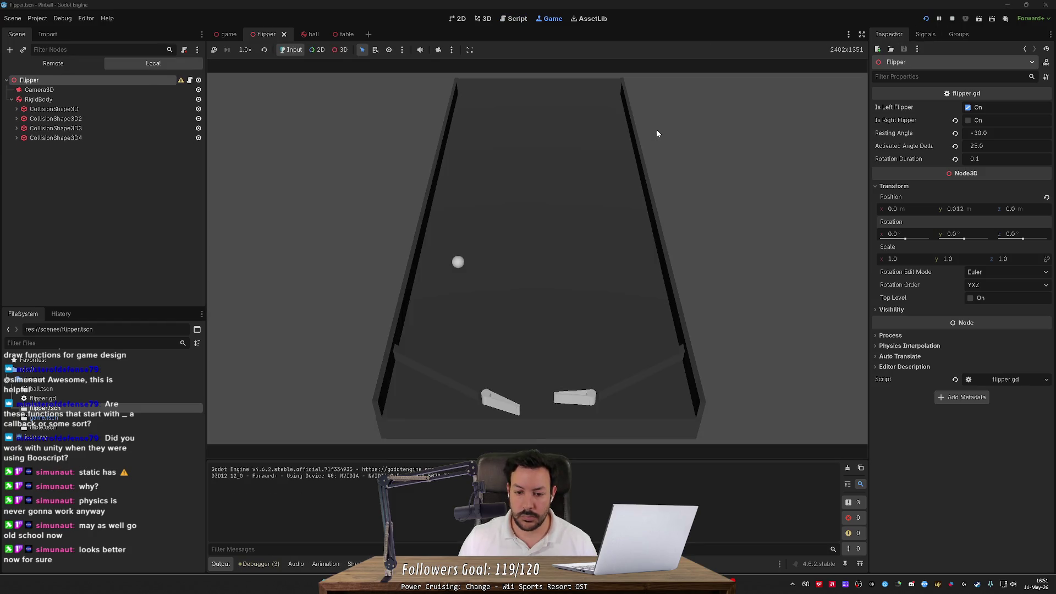
{"action": "key", "text": "Left"}
{"action": "key", "text": "Left"}
{"action": "left_click", "coordinate": [951, 18]}
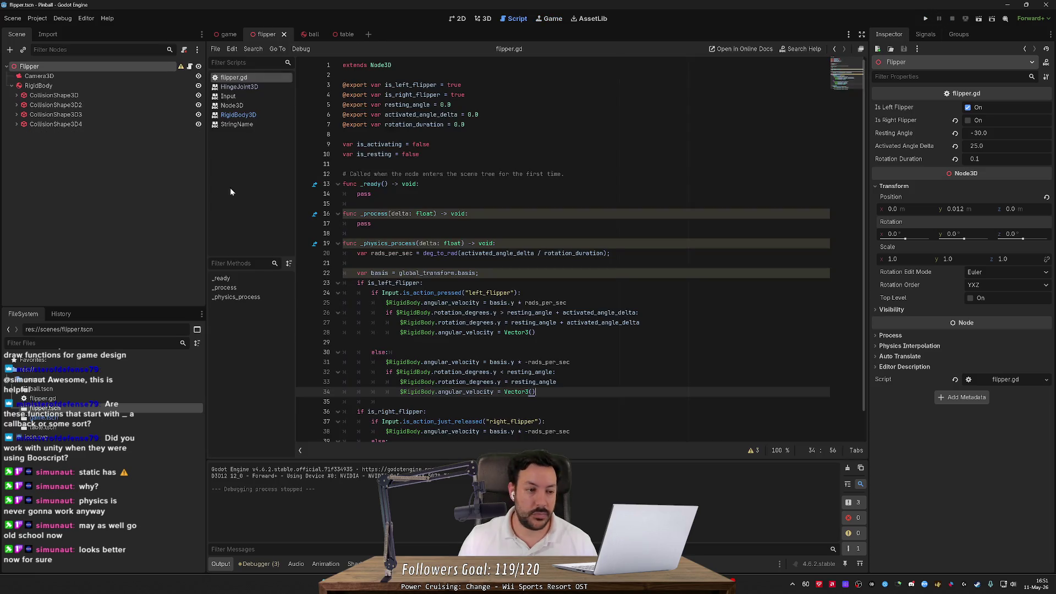
- Enable Axis Lock Linear X, Y and Z on the flipper's RigidBody
{"action": "left_click", "coordinate": [76, 85]}
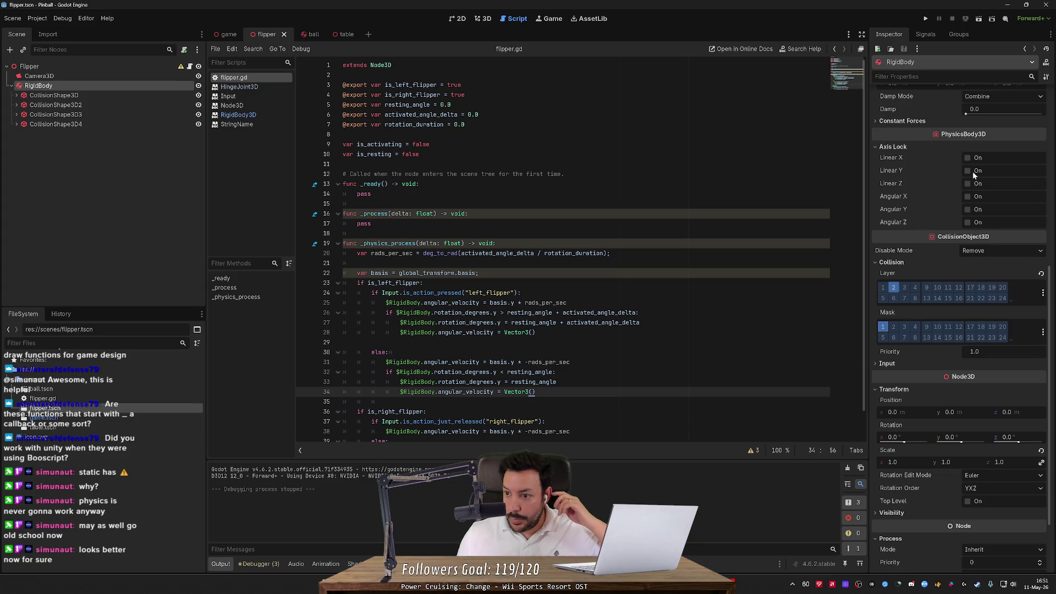
{"action": "left_click", "coordinate": [967, 183]}
{"action": "left_click", "coordinate": [967, 171]}
{"action": "left_click", "coordinate": [967, 158]}
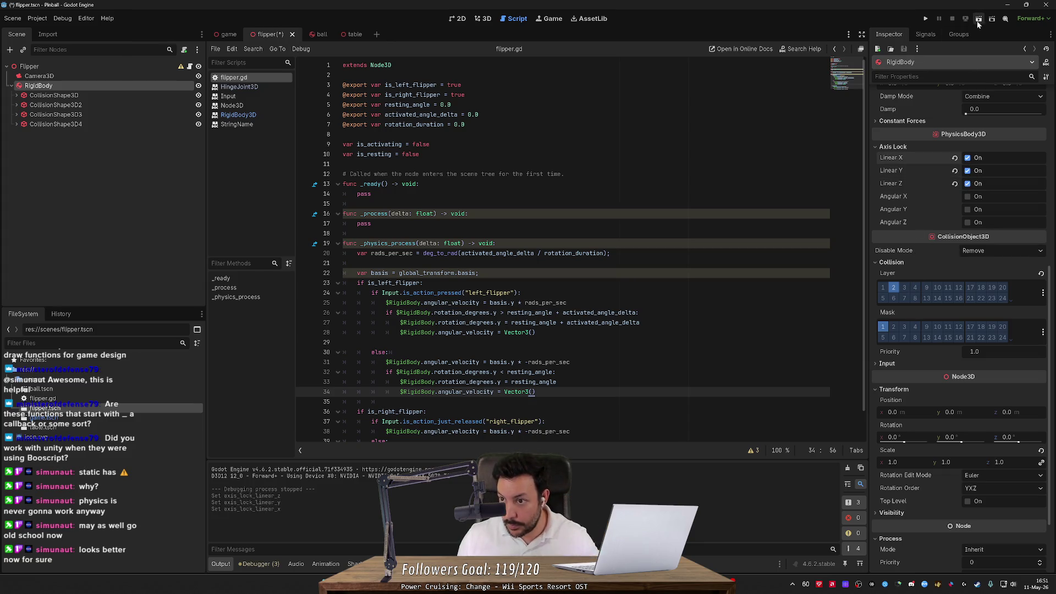
- Play the table, launching the ball with the left and right flippers
{"action": "left_click", "coordinate": [927, 19]}
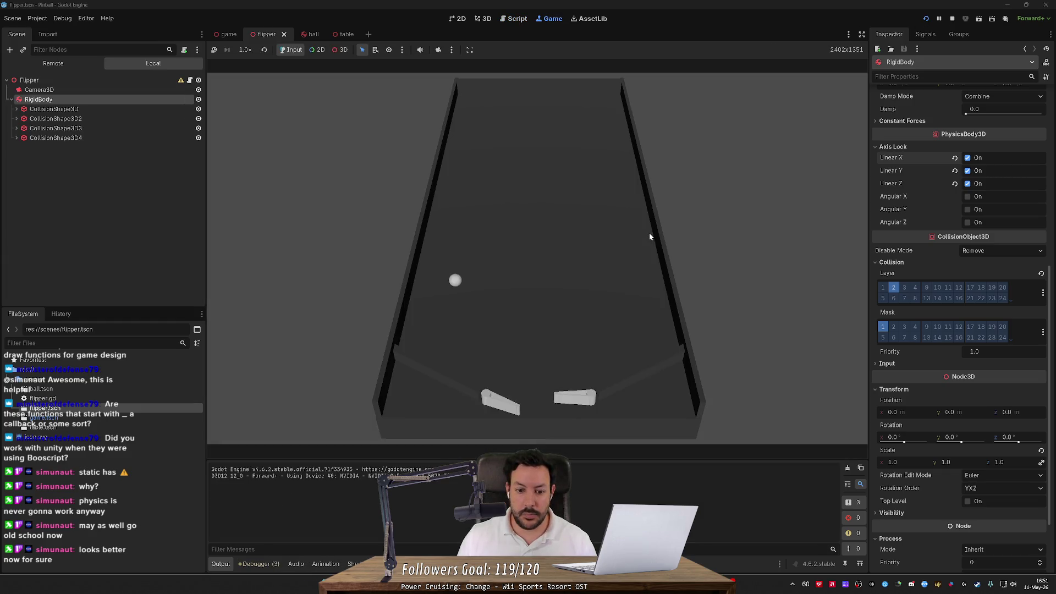
{"action": "key", "text": "Left"}
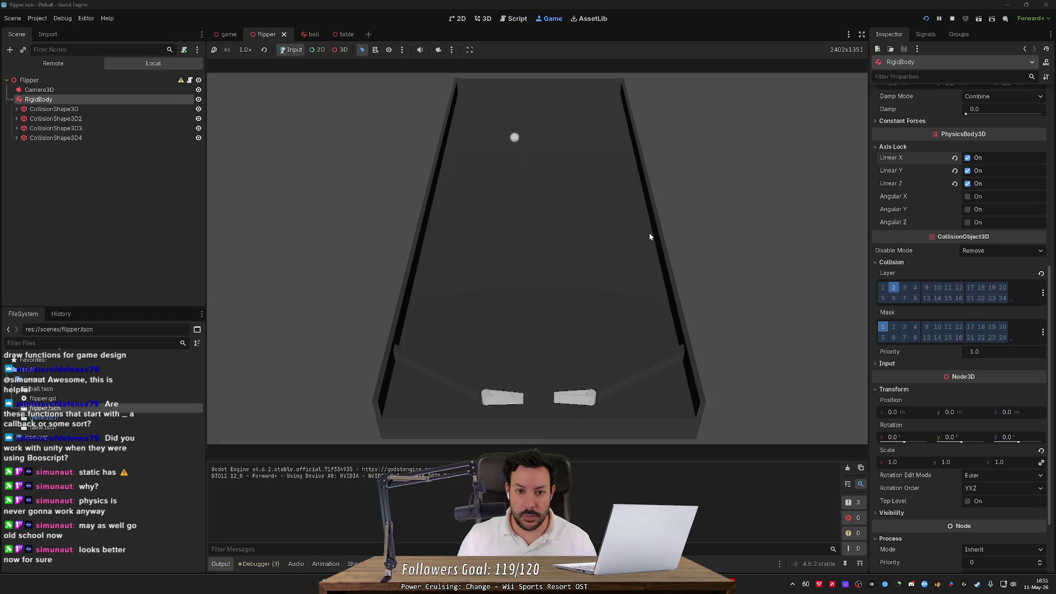
{"action": "key", "text": "Left"}
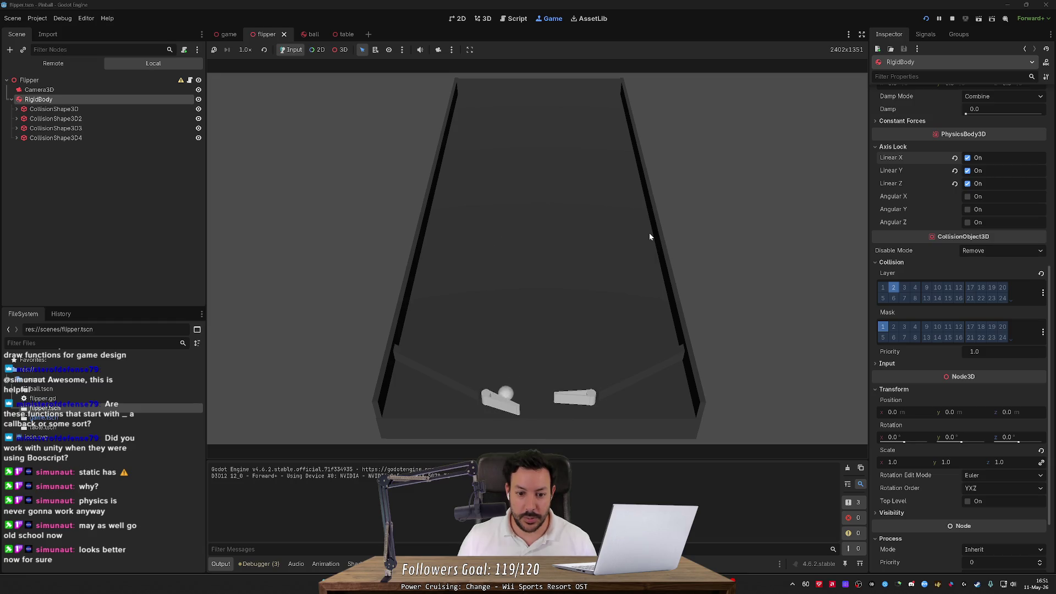
{"action": "key", "text": "Left"}
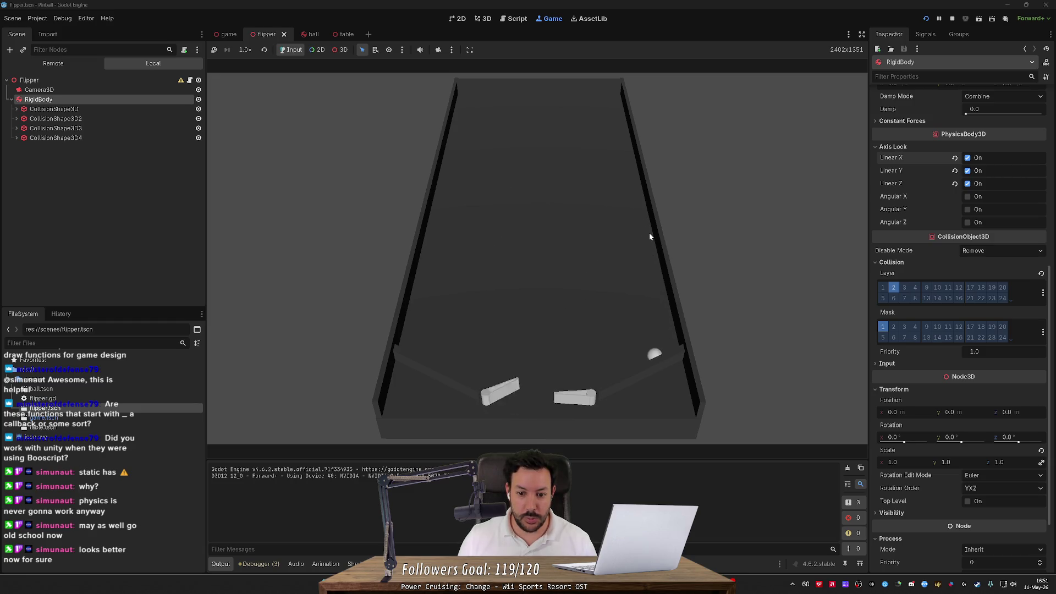
{"action": "key", "text": "Right"}
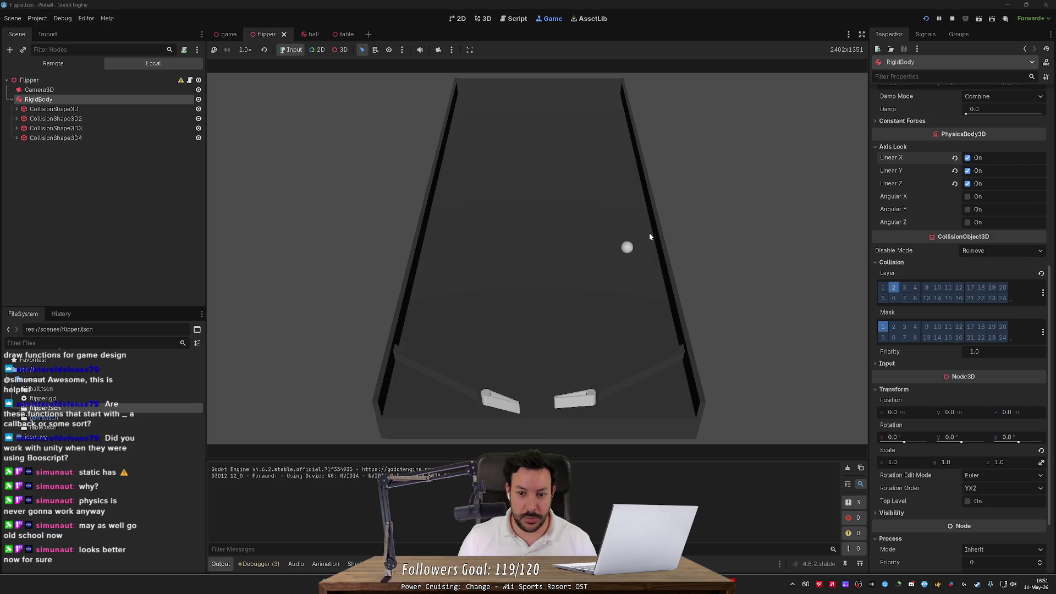
{"action": "key", "text": "Left"}
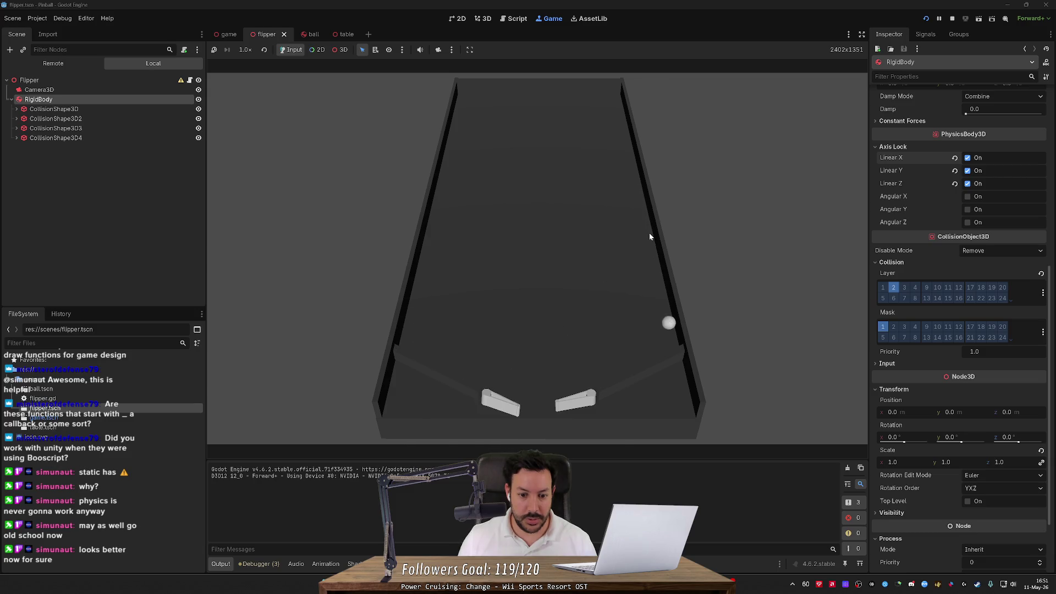
{"action": "key", "text": "Left"}
- Restart the game, keep sending the ball up with both flippers, then stop
{"action": "left_click", "coordinate": [927, 19]}
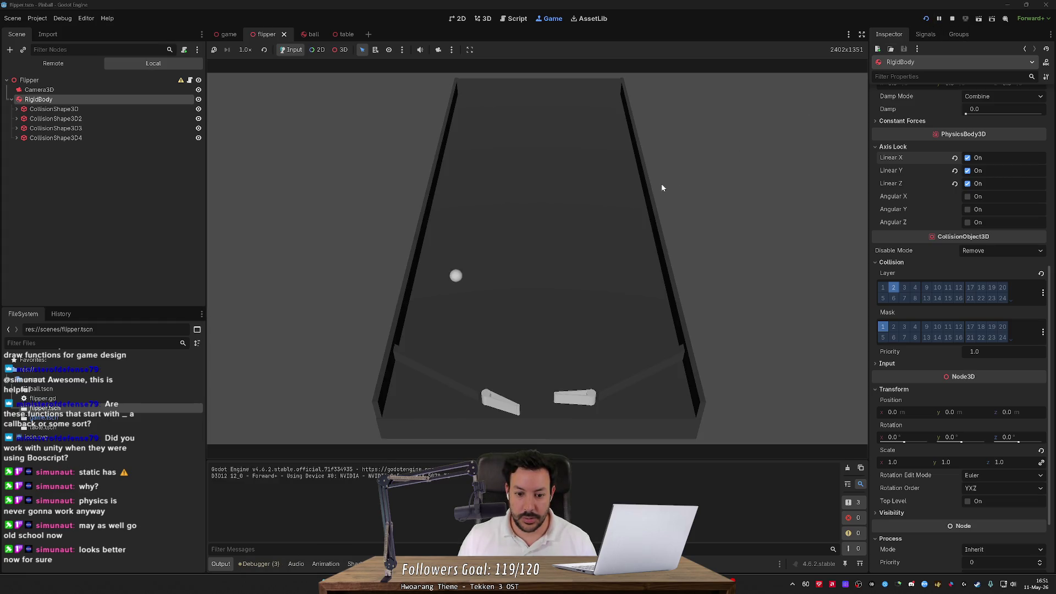
{"action": "key", "text": "Left"}
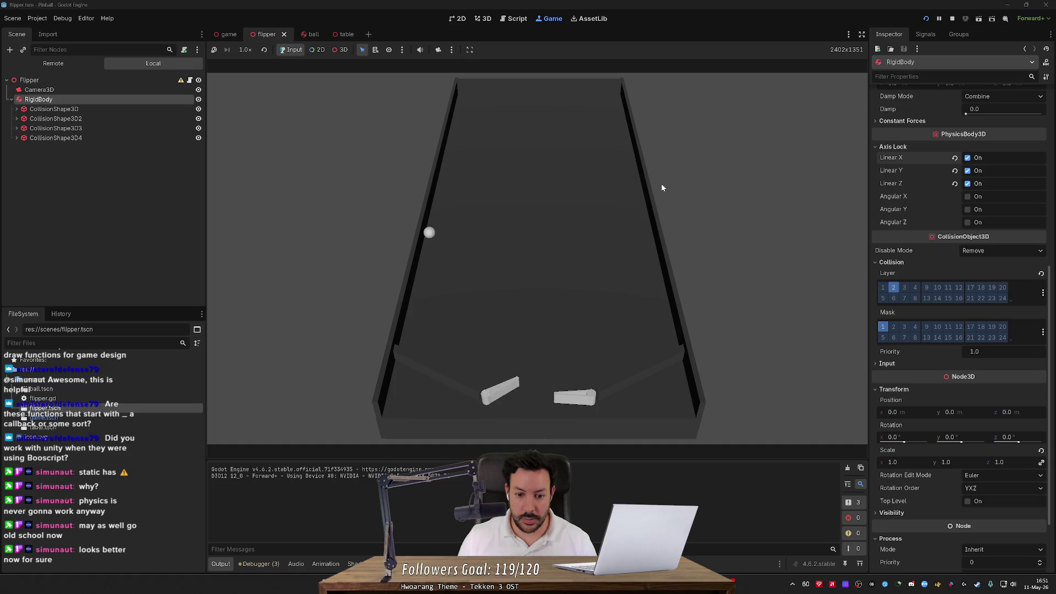
{"action": "key", "text": "Left"}
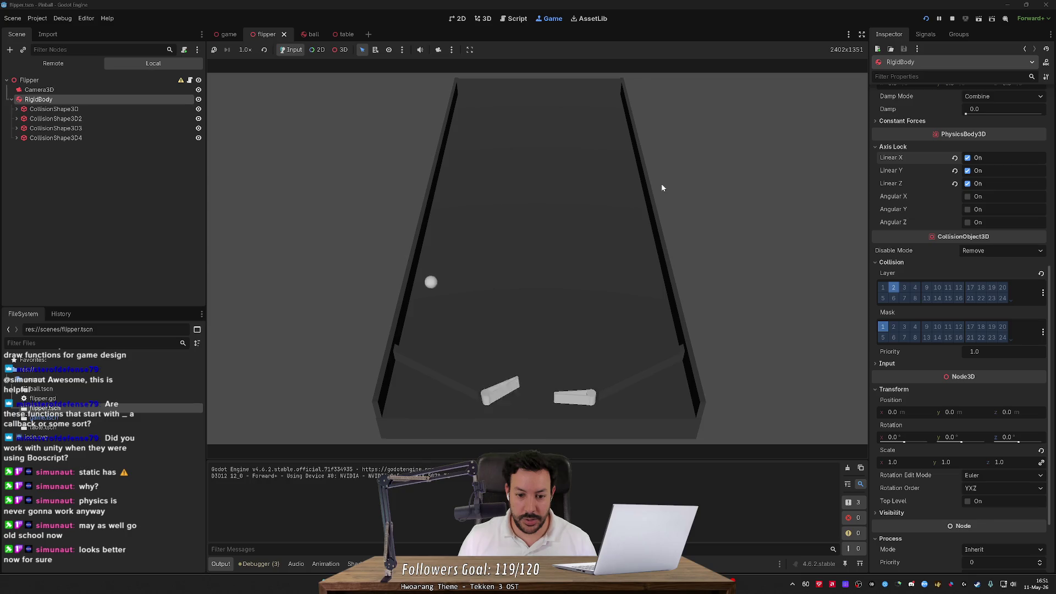
{"action": "key", "text": "Left"}
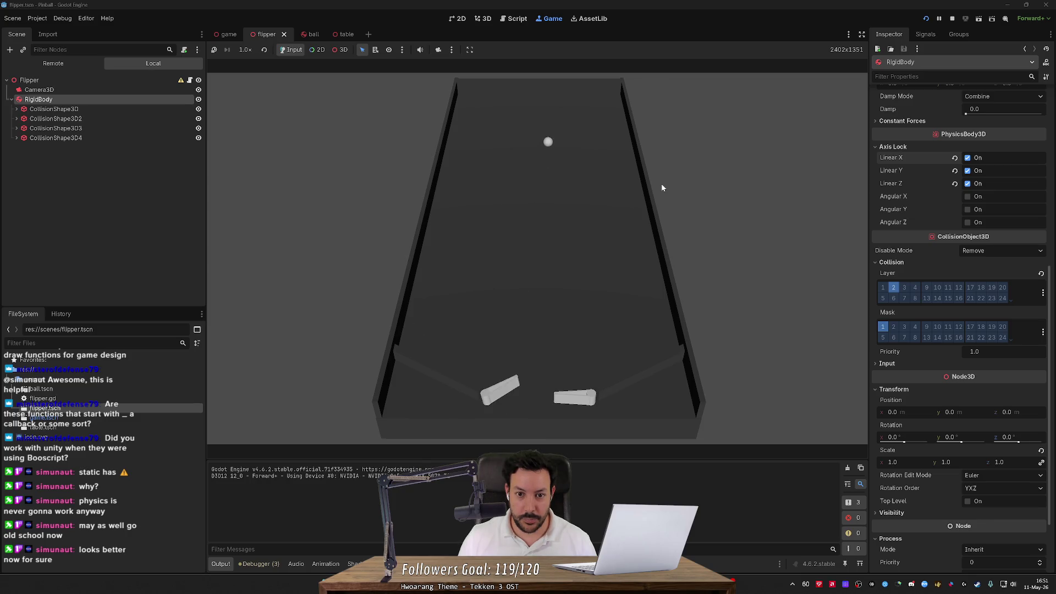
{"action": "key", "text": "Left"}
{"action": "key", "text": "Right"}
{"action": "key", "text": "Left"}
{"action": "key", "text": "Left"}
{"action": "key", "text": "Left"}
{"action": "key", "text": "Right"}
{"action": "key", "text": "Left"}
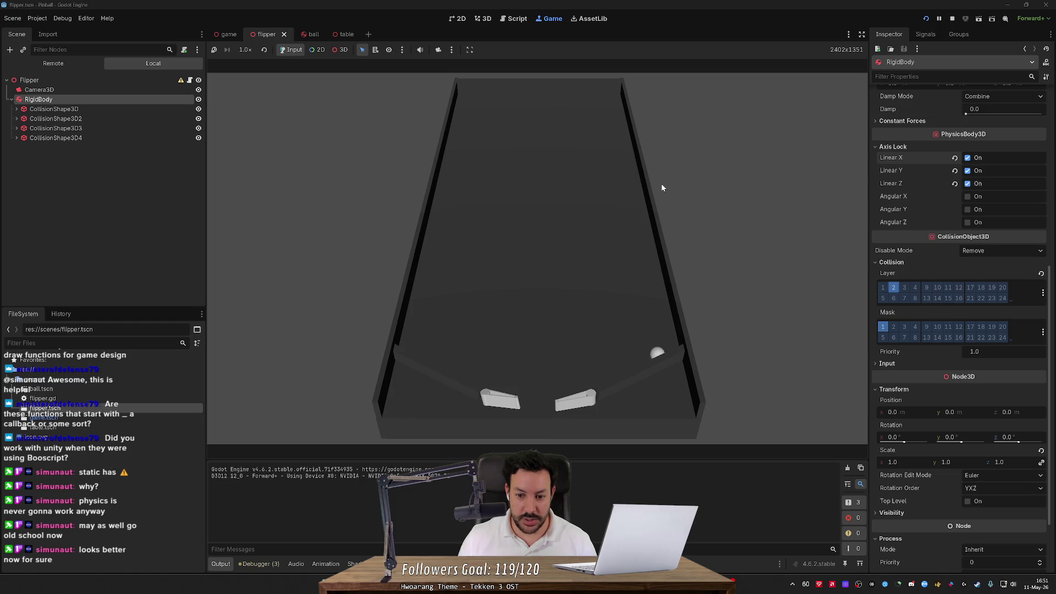
{"action": "key", "text": "Right"}
{"action": "key", "text": "Left"}
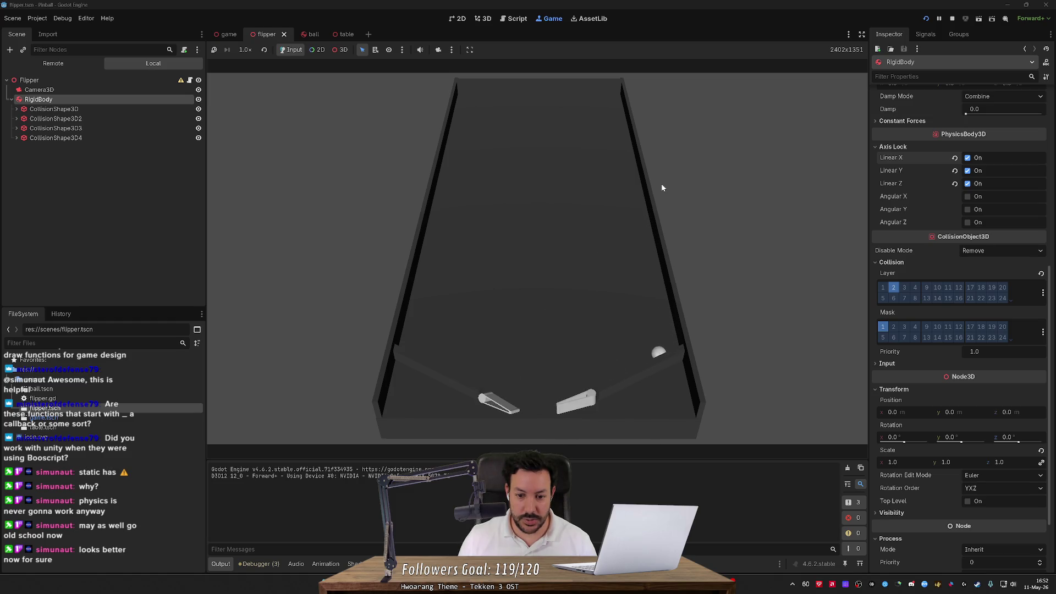
{"action": "key", "text": "Right"}
{"action": "key", "text": "Left"}
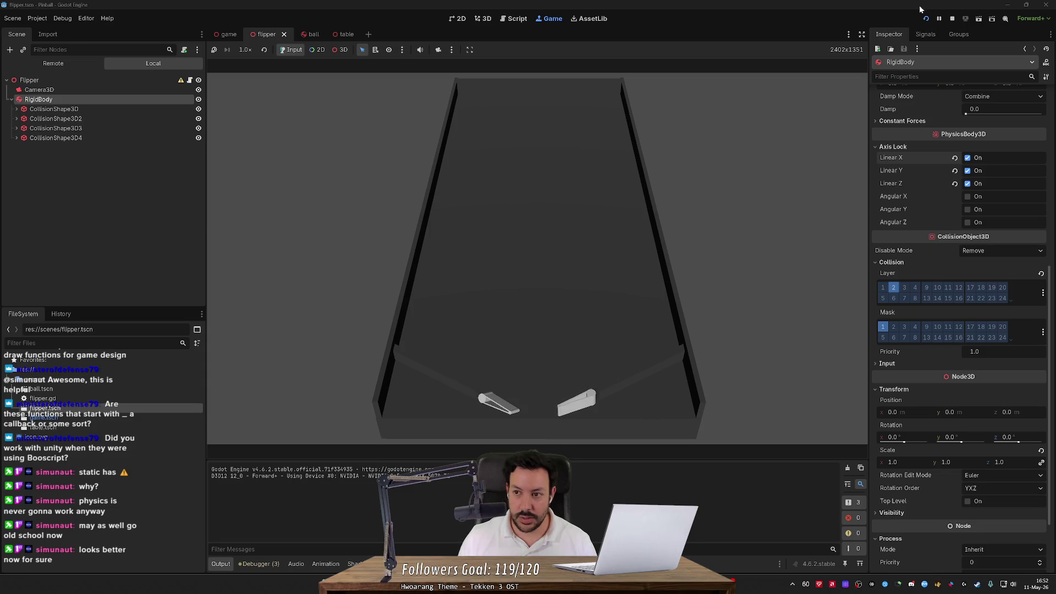
{"action": "left_click", "coordinate": [953, 19]}
- Lock the flipper RigidBody's rotation around X and Z, then test-run the game
{"action": "left_click", "coordinate": [973, 196]}
{"action": "left_click", "coordinate": [971, 222]}
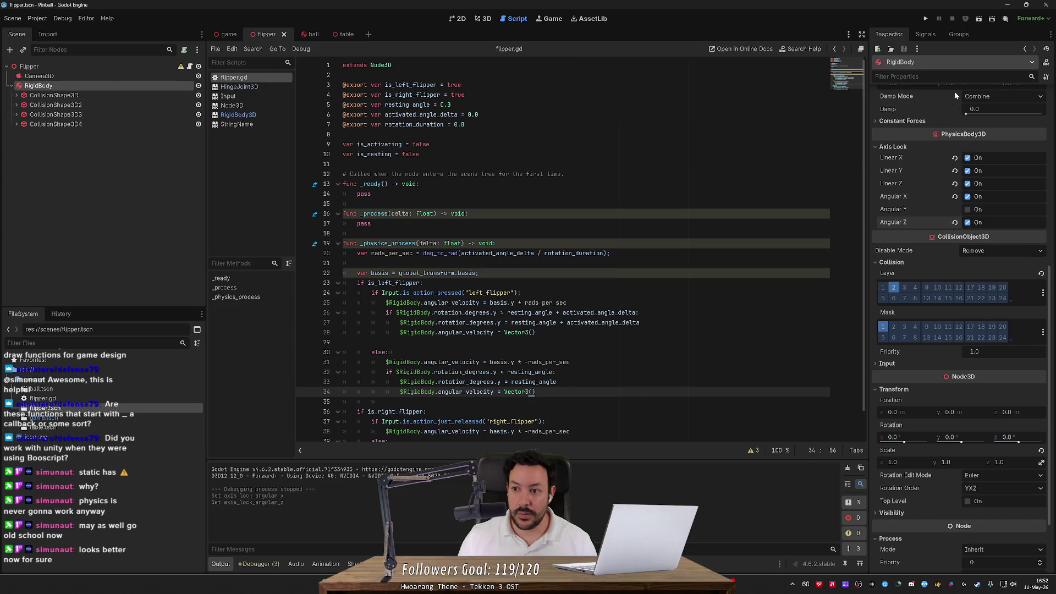
{"action": "left_click", "coordinate": [925, 18]}
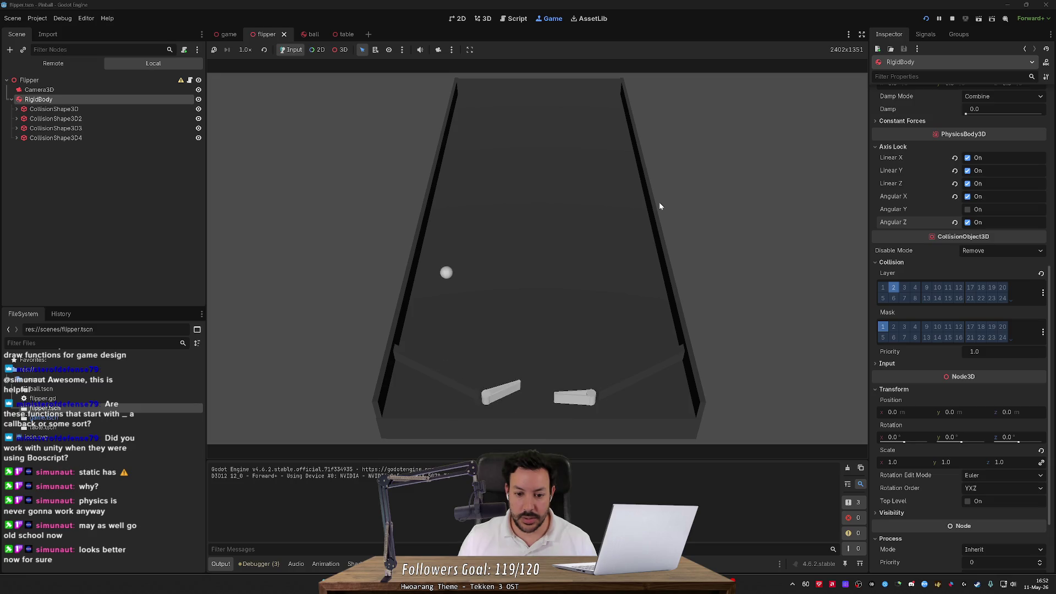
{"action": "left_click", "coordinate": [952, 18]}
- Restrict the rotation lock to the Y axis only, then run and swing the left flipper
{"action": "left_click", "coordinate": [967, 196]}
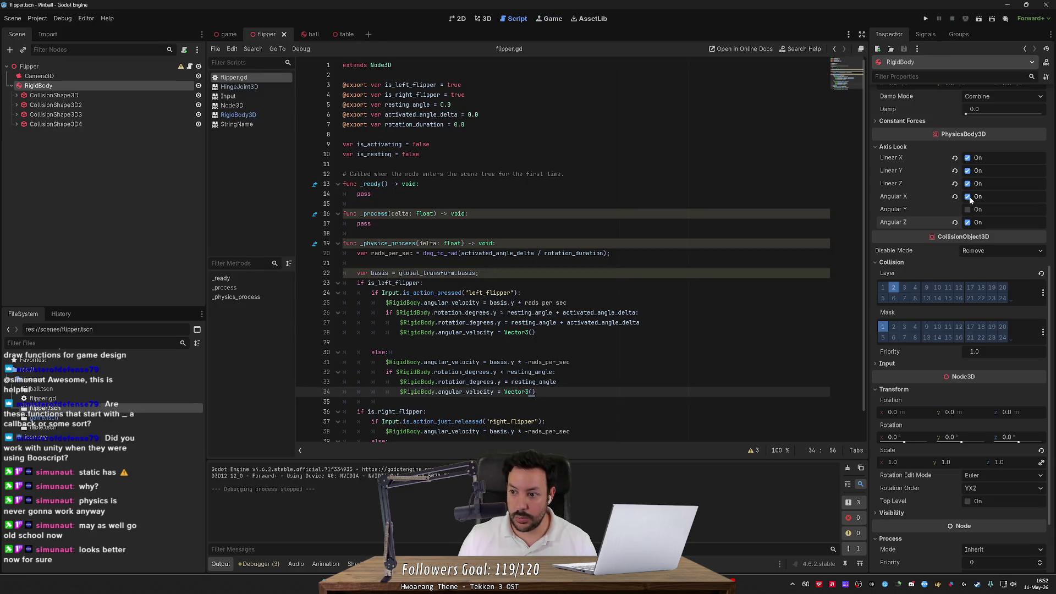
{"action": "left_click", "coordinate": [967, 222]}
{"action": "left_click", "coordinate": [967, 209]}
{"action": "key", "text": "F5"}
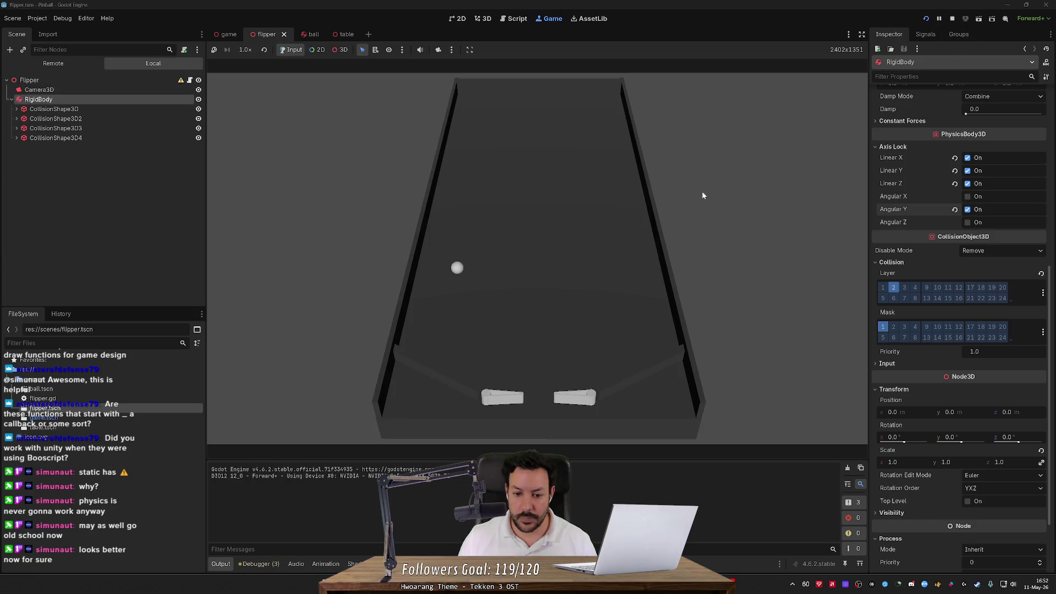
{"action": "key", "text": "Left"}
{"action": "left_click", "coordinate": [951, 20]}
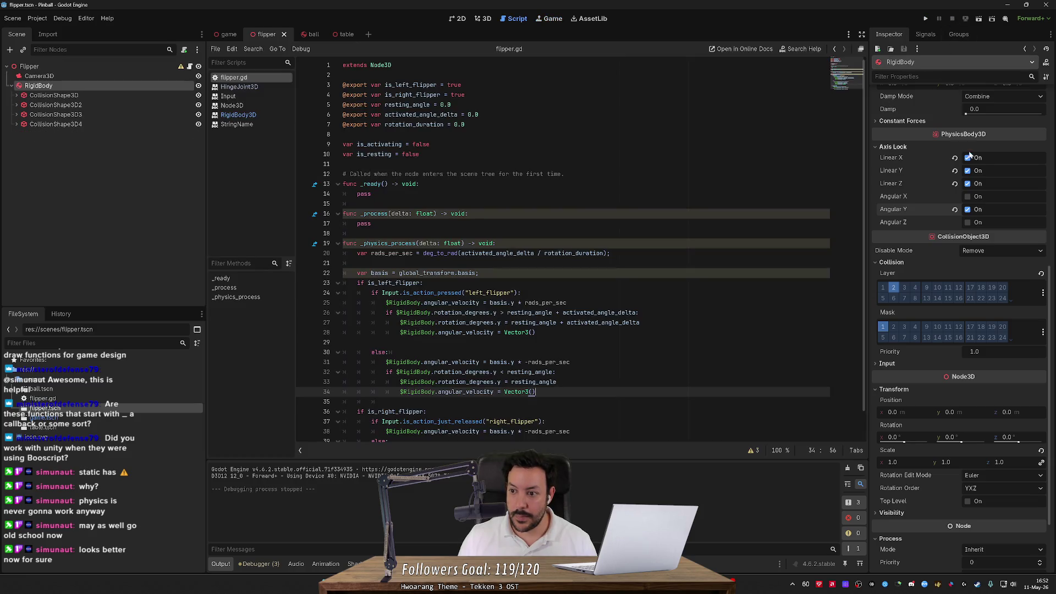
- Clear Angular X/Y/Z locks, keeping only Linear X/Y/Z locked, and save the flipper scene
{"action": "left_click", "coordinate": [977, 210]}
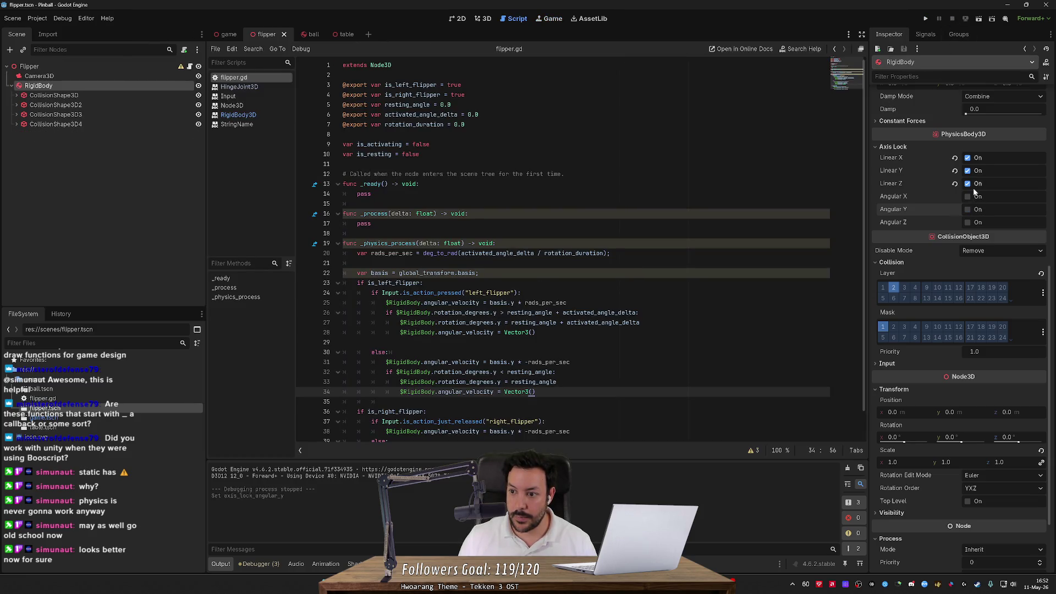
{"action": "left_click", "coordinate": [970, 196]}
{"action": "left_click", "coordinate": [971, 222]}
{"action": "left_click", "coordinate": [971, 210]}
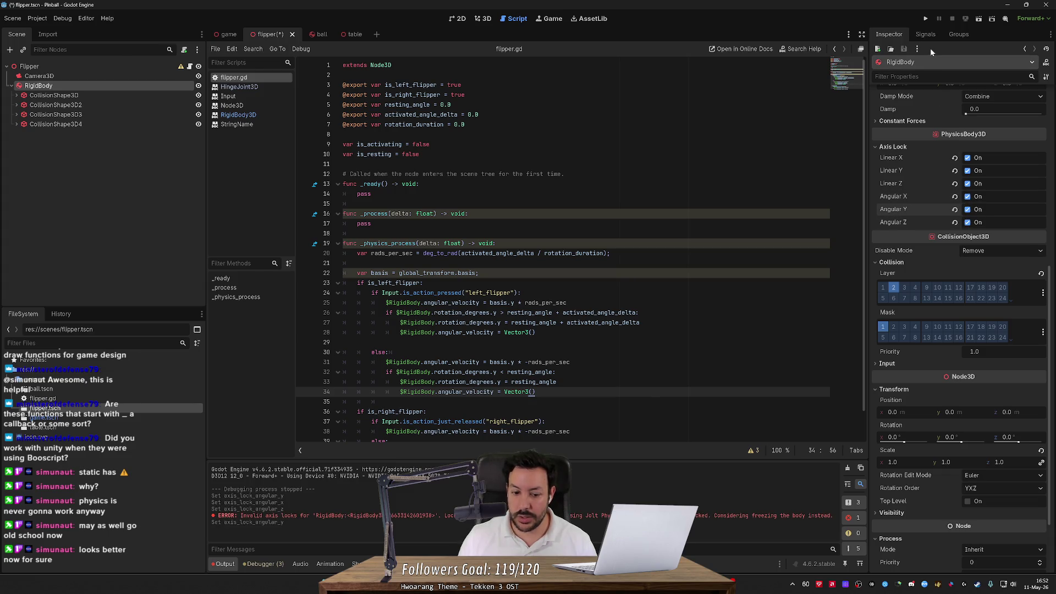
{"action": "left_click", "coordinate": [968, 196]}
{"action": "left_click", "coordinate": [967, 210]}
{"action": "left_click", "coordinate": [968, 223]}
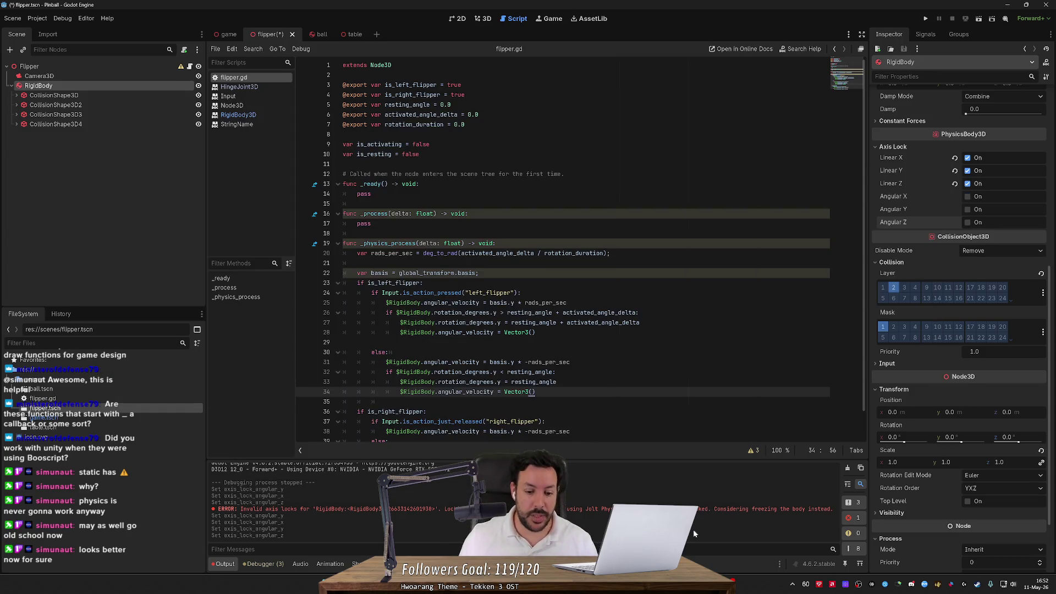
{"action": "key", "text": "ctrl+s"}
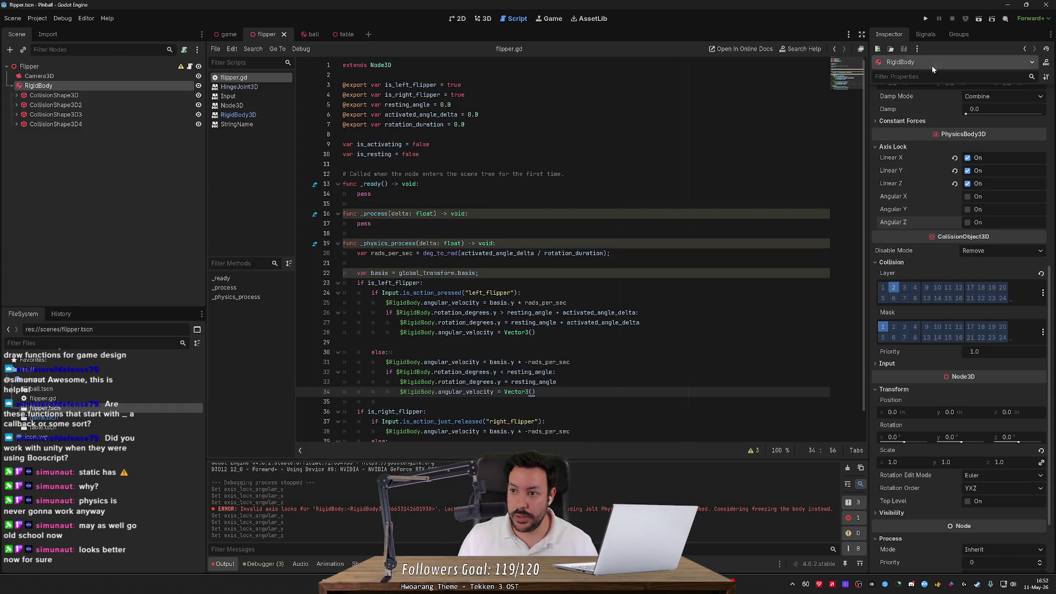
- Play the table twice, flicking the left flipper to launch the ball up the table
{"action": "left_click", "coordinate": [927, 20]}
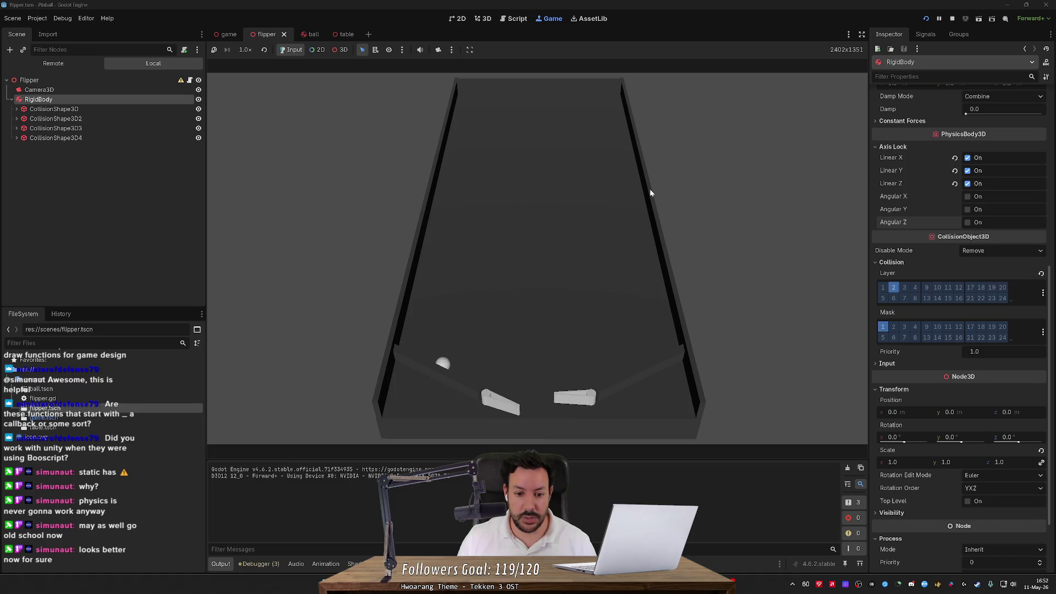
{"action": "key", "text": "Left"}
{"action": "key", "text": "Left"}
{"action": "key", "text": "Left"}
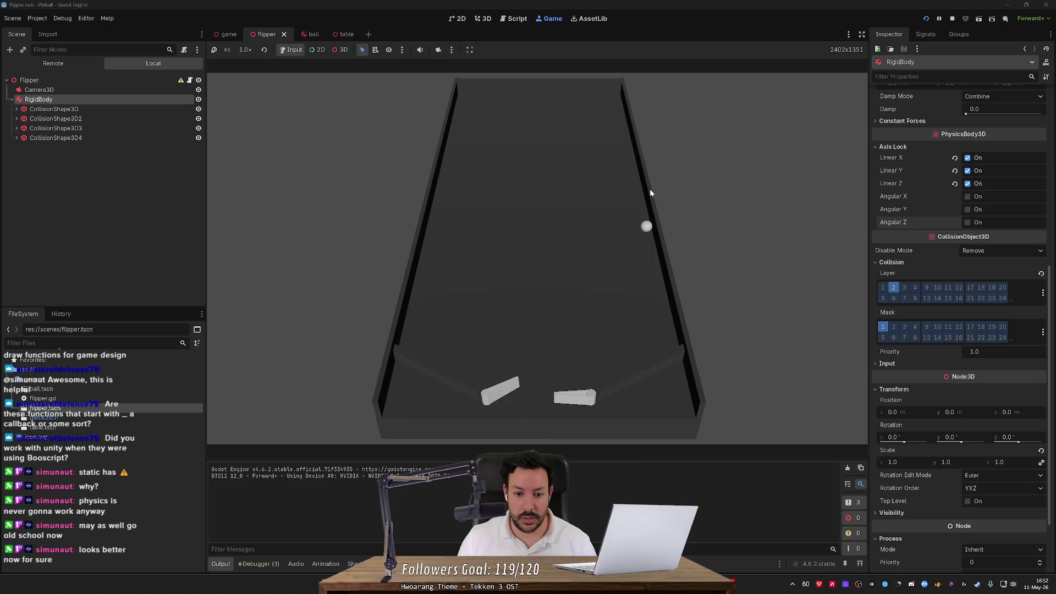
{"action": "key", "text": "Left"}
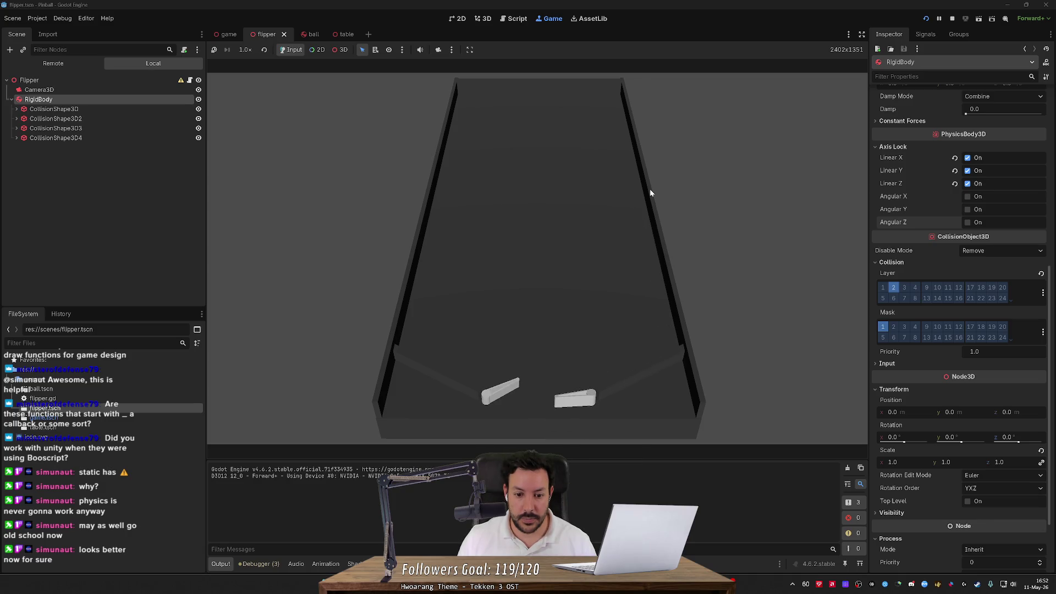
{"action": "left_click", "coordinate": [925, 18]}
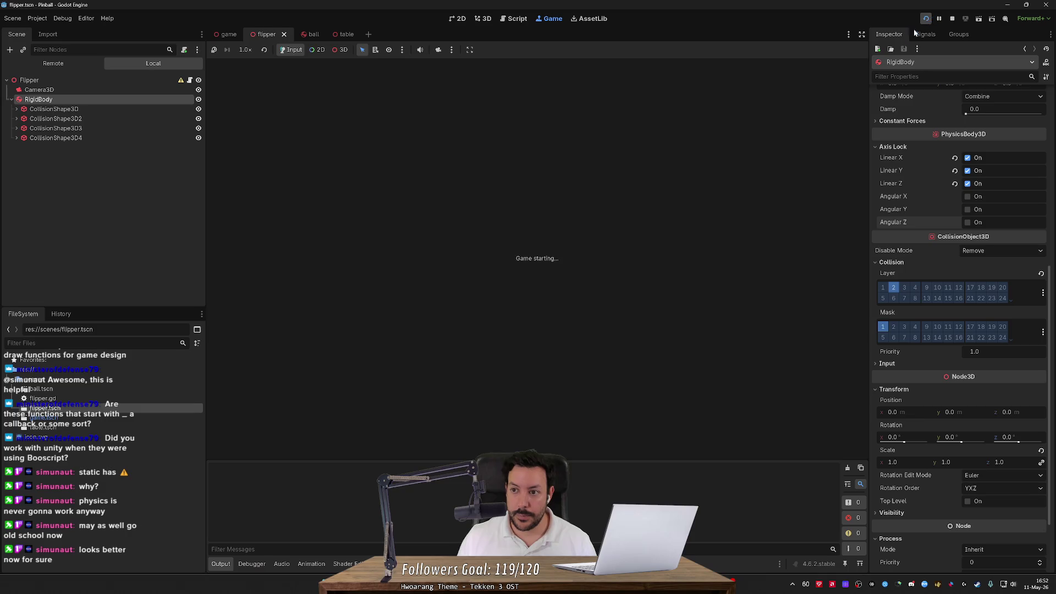
{"action": "key", "text": "Left"}
{"action": "key", "text": "Left"}
{"action": "key", "text": "Left"}
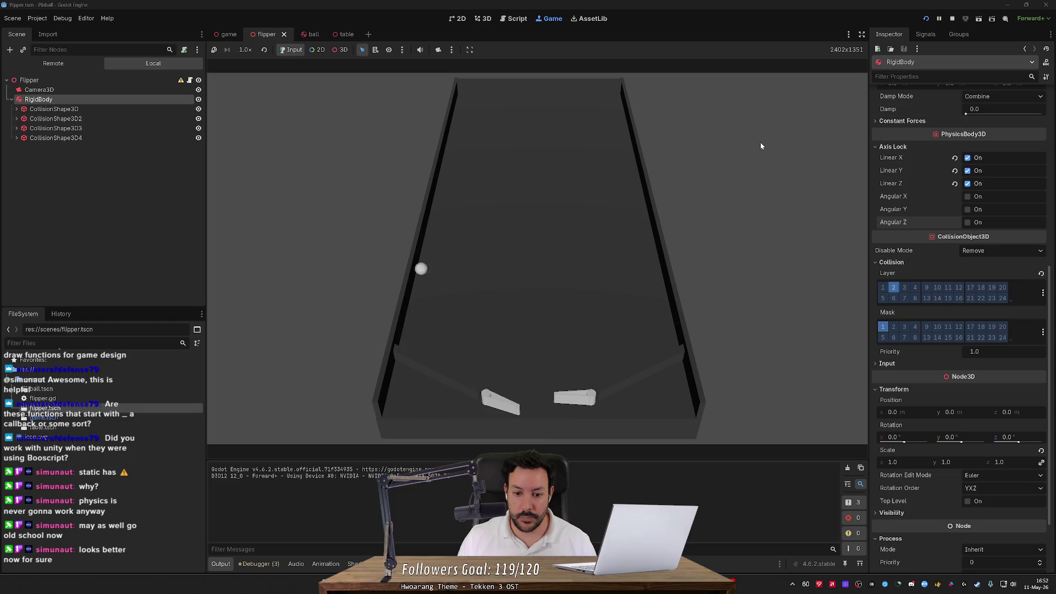
{"action": "key", "text": "Left"}
{"action": "key", "text": "Left"}
{"action": "key", "text": "Left"}
{"action": "key", "text": "Left"}
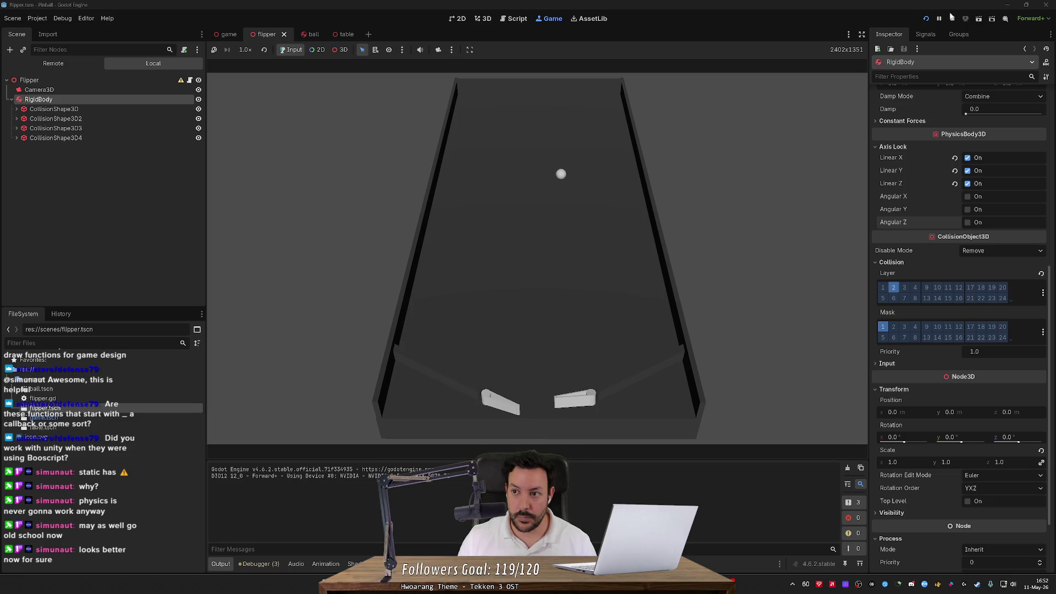
{"action": "left_click", "coordinate": [952, 18]}
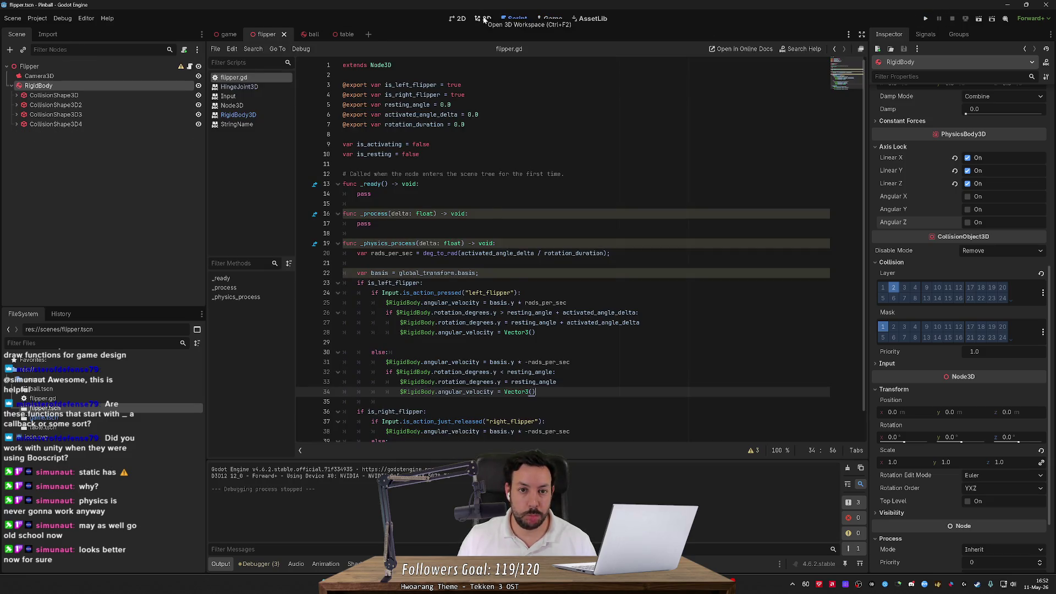
- Copy the left-flipper code from lines 25–34 into the right-flipper branch of flipper.gd
{"action": "left_click", "coordinate": [484, 19]}
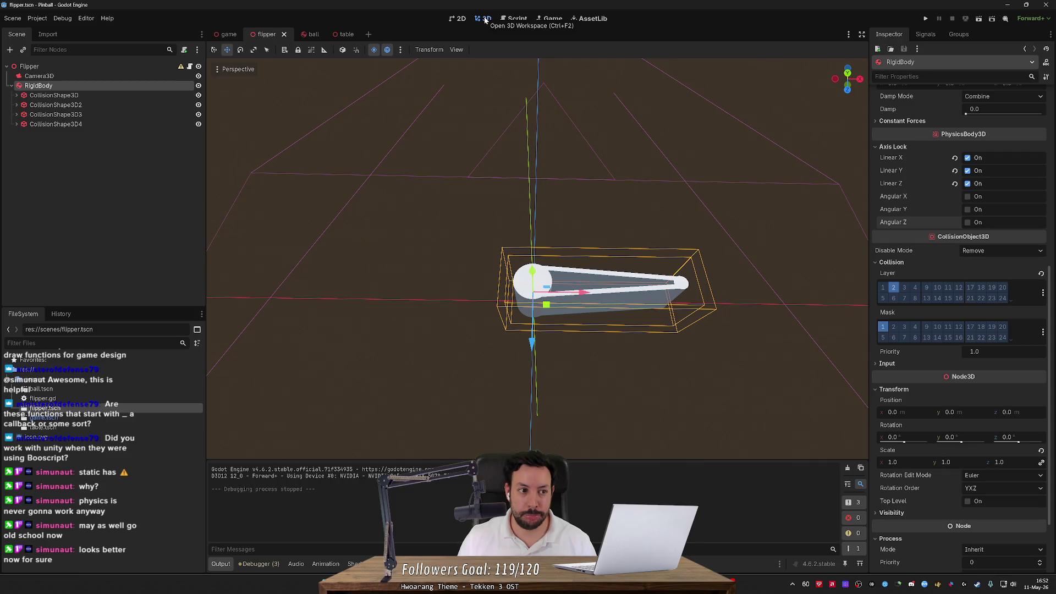
{"action": "left_click", "coordinate": [517, 19]}
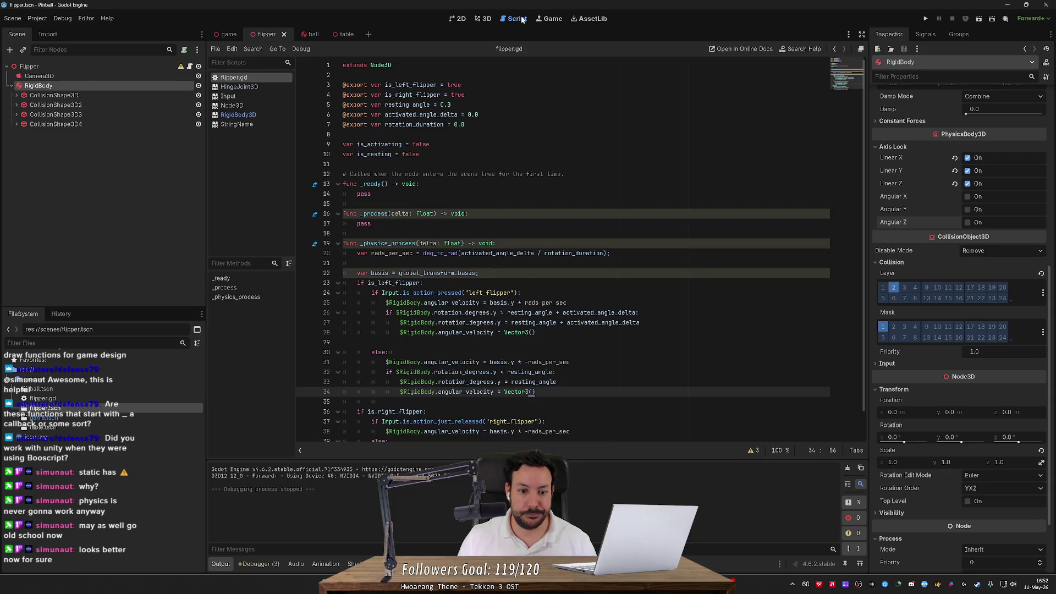
{"action": "left_click_drag", "start_coordinate": [534, 364], "coordinate": [343, 275]}
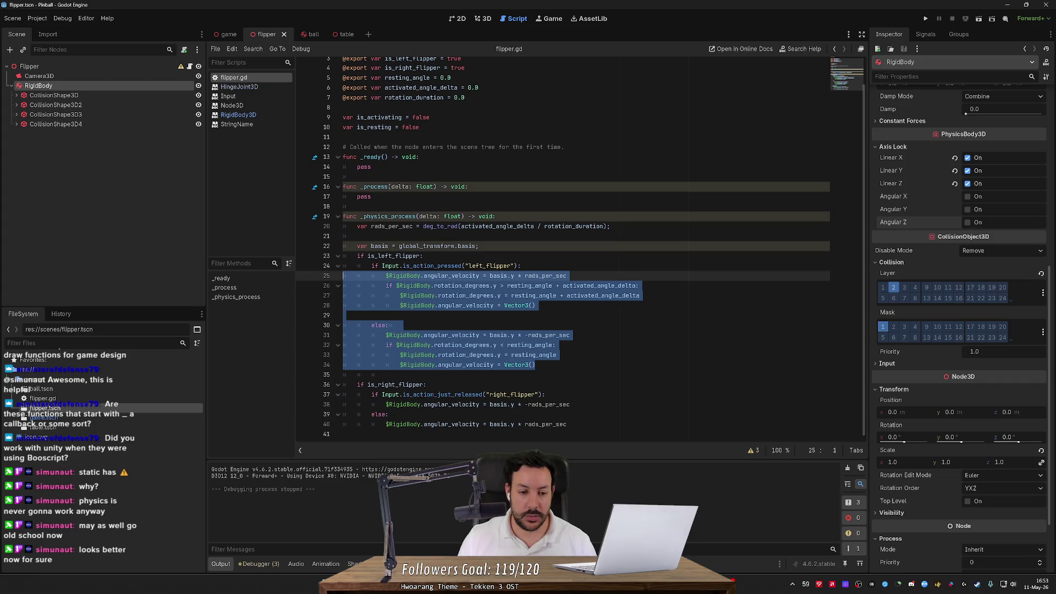
{"action": "left_click", "coordinate": [372, 166]}
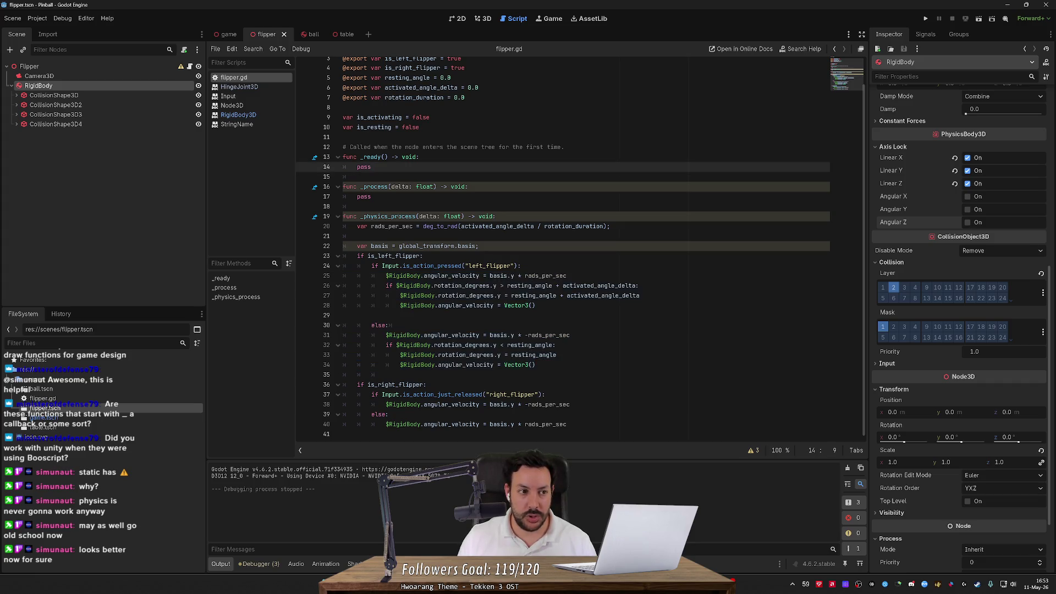
{"action": "key", "text": "ctrl+z"}
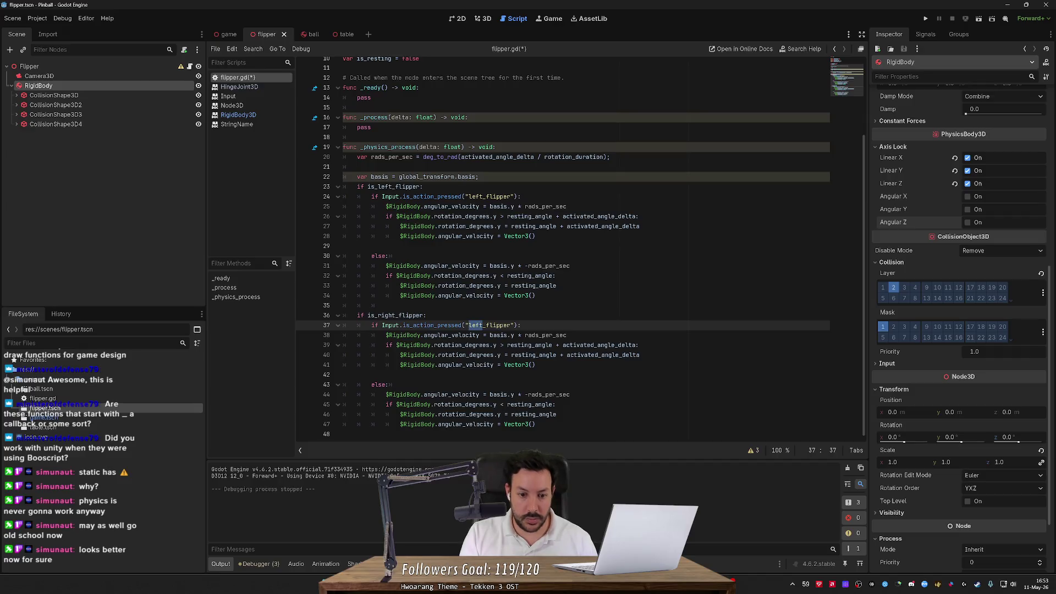
- Change the copied action name on line 37 from 'left_flipper' to 'right_flipper' and run the game
{"action": "scroll", "coordinate": [560, 248], "scroll_direction": "up", "scroll_amount": 3}
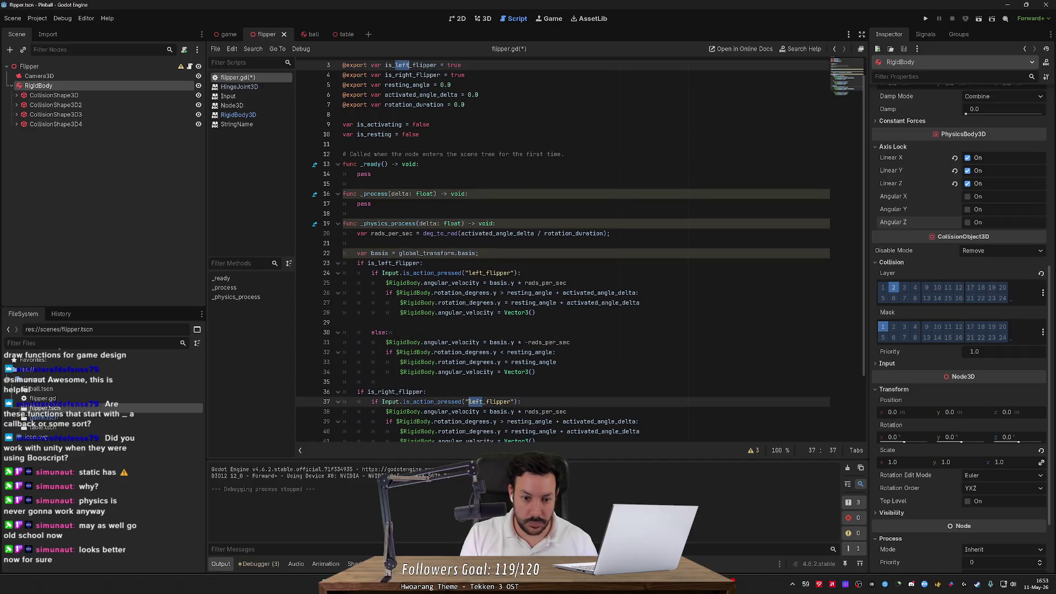
{"action": "scroll", "coordinate": [561, 247], "scroll_direction": "down", "scroll_amount": 3}
{"action": "left_click", "coordinate": [486, 325]}
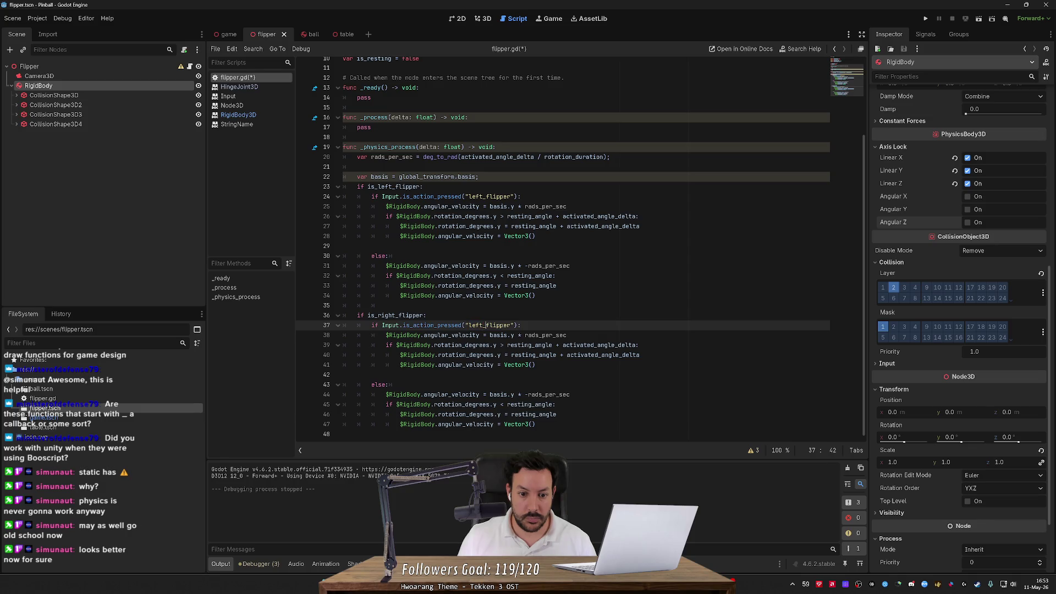
{"action": "key", "text": "BackSpace"}
{"action": "key", "text": "BackSpace"}
{"action": "key", "text": "BackSpace"}
{"action": "type", "text": "right"}
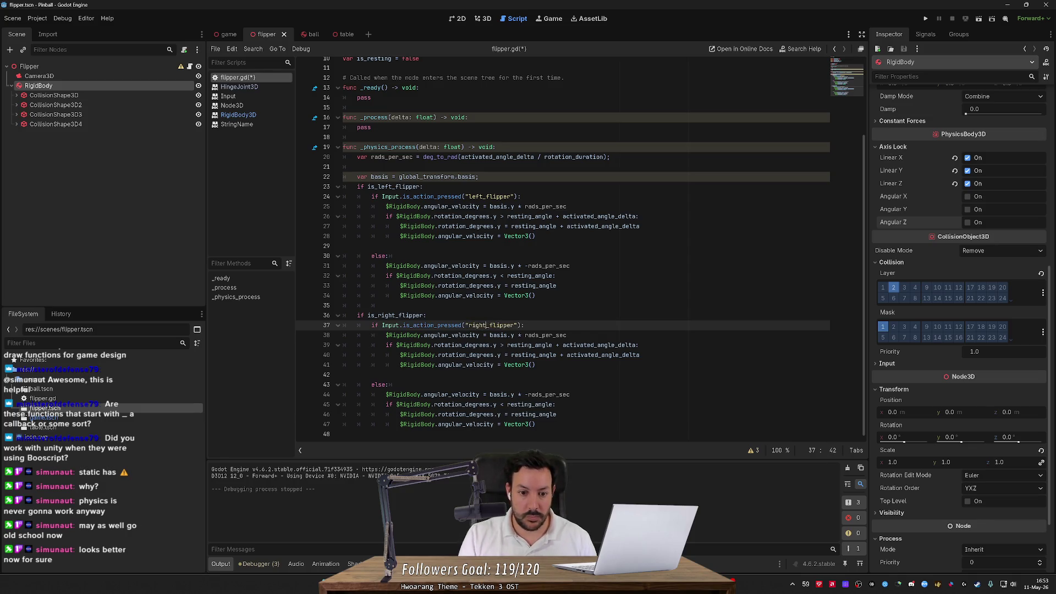
{"action": "left_click", "coordinate": [925, 20]}
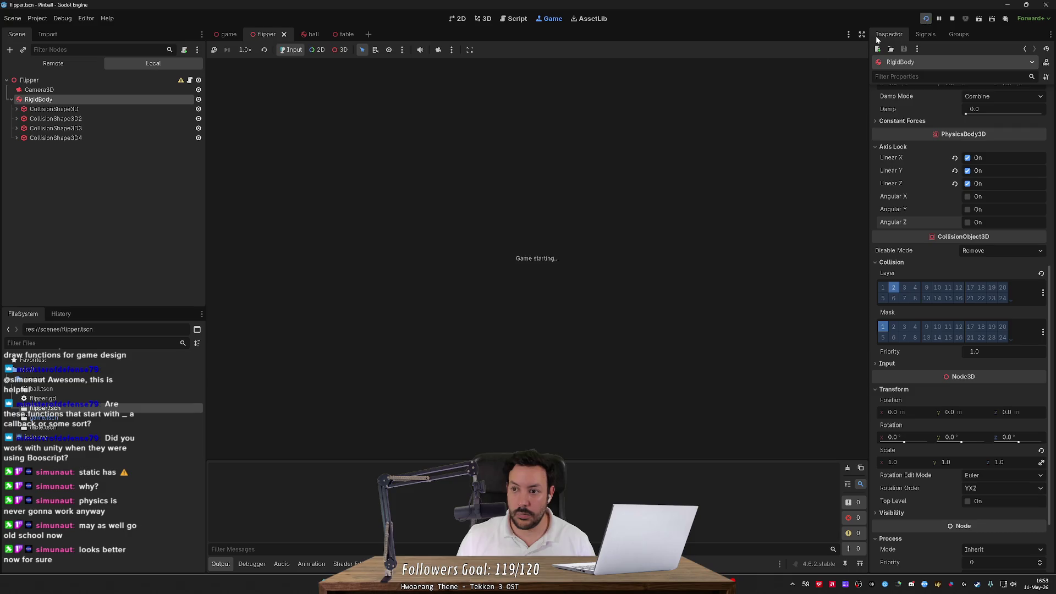
{"action": "key", "text": "Left"}
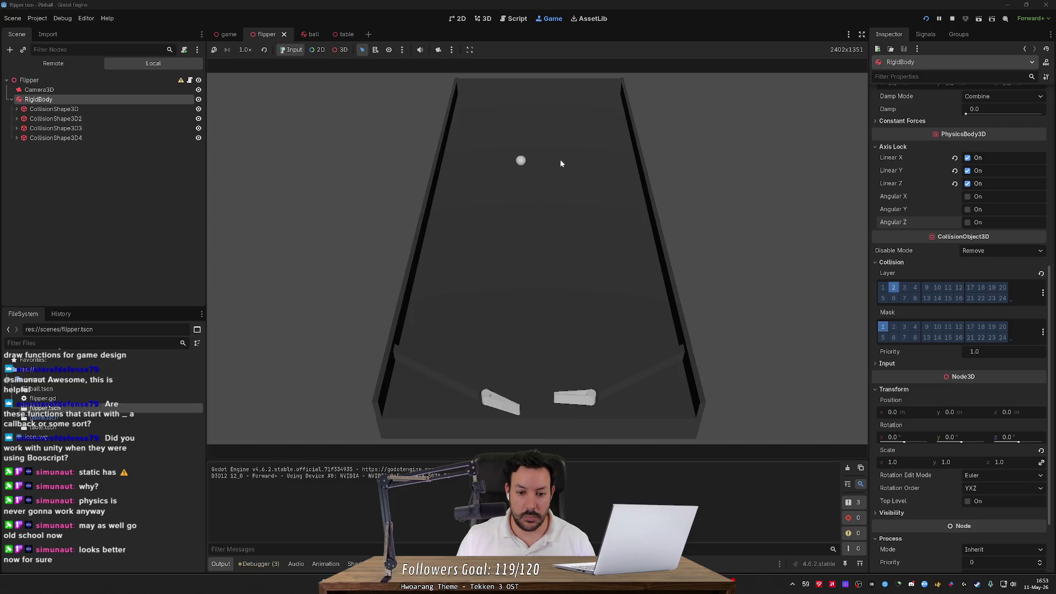
{"action": "key", "text": "Left"}
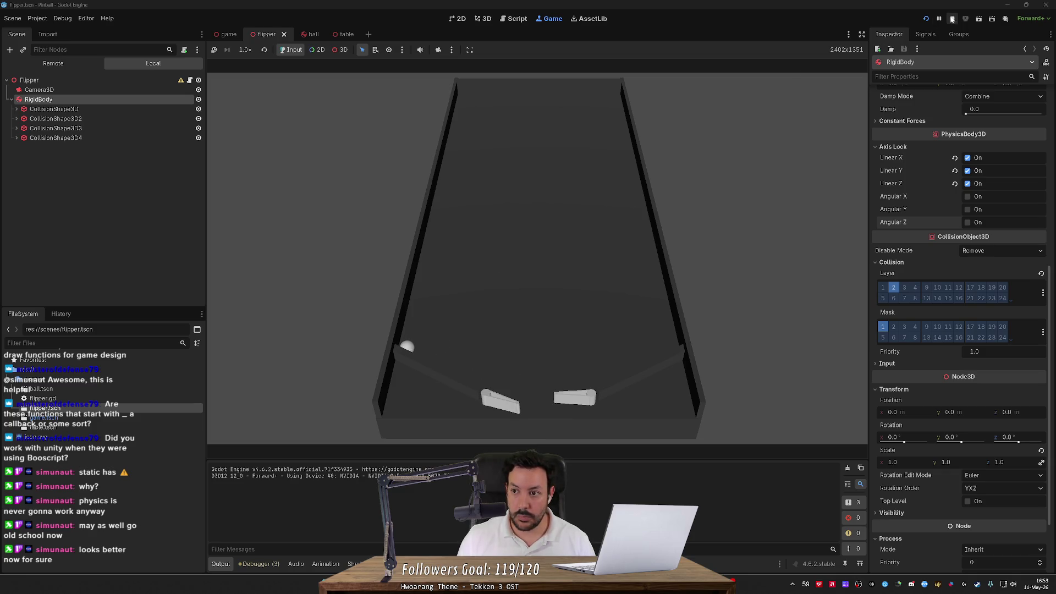
{"action": "left_click", "coordinate": [953, 19]}
{"action": "left_click", "coordinate": [414, 332]}
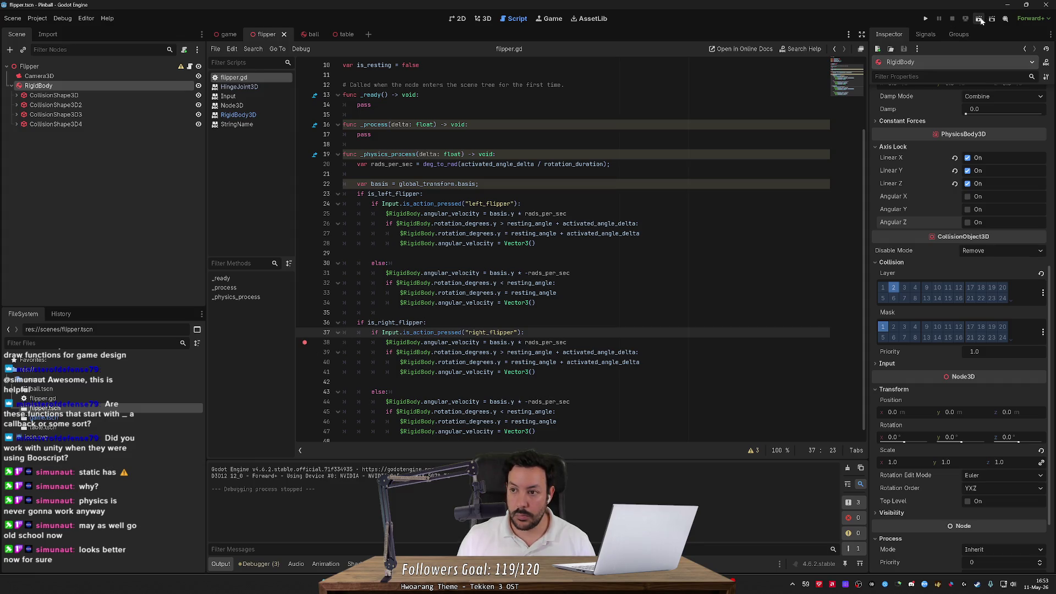
{"action": "left_click", "coordinate": [926, 19]}
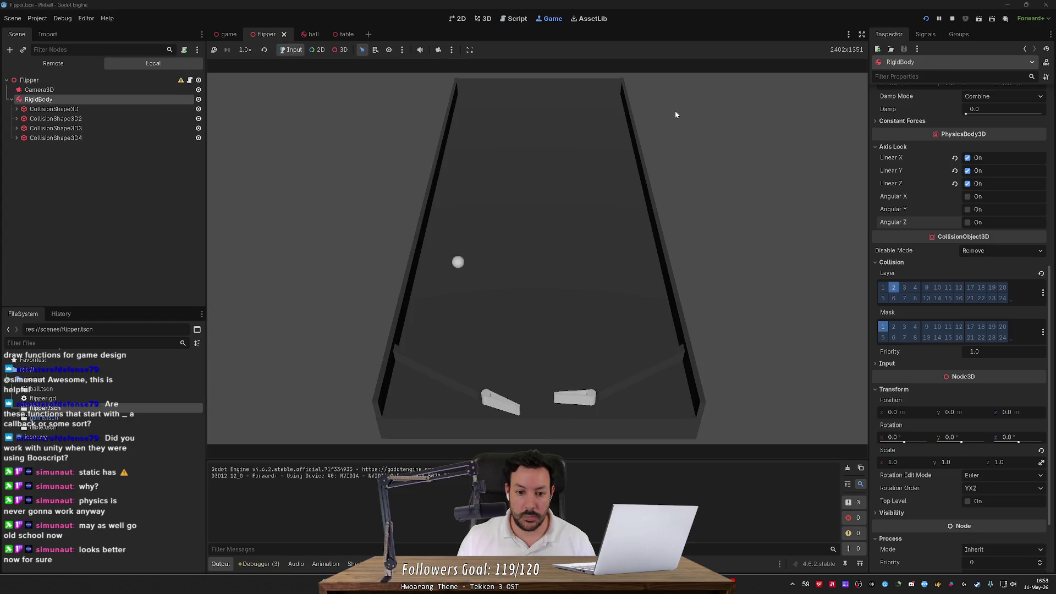
{"action": "key", "text": "Left"}
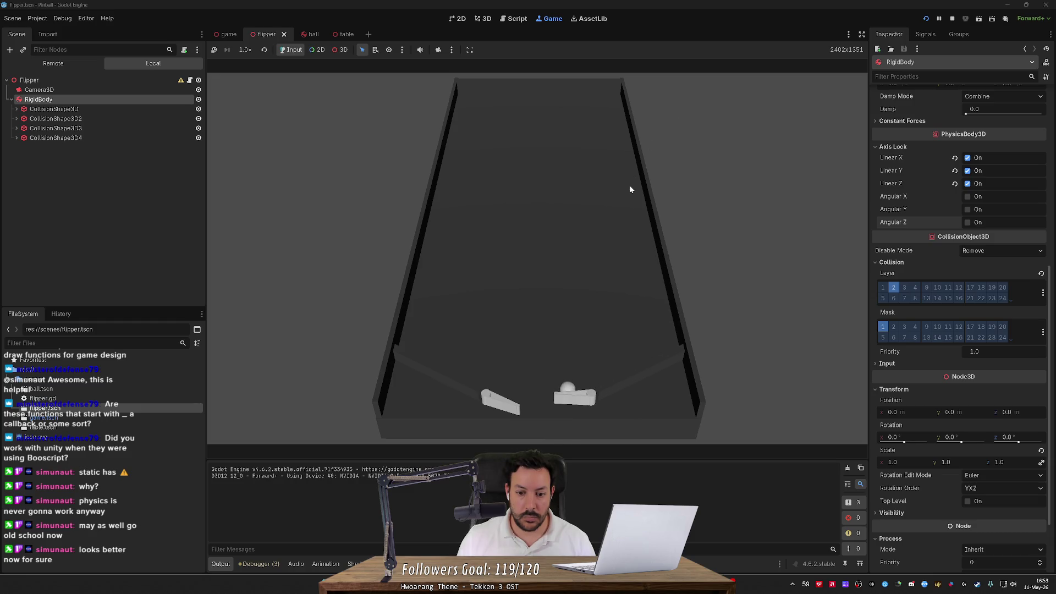
{"action": "key", "text": "Left"}
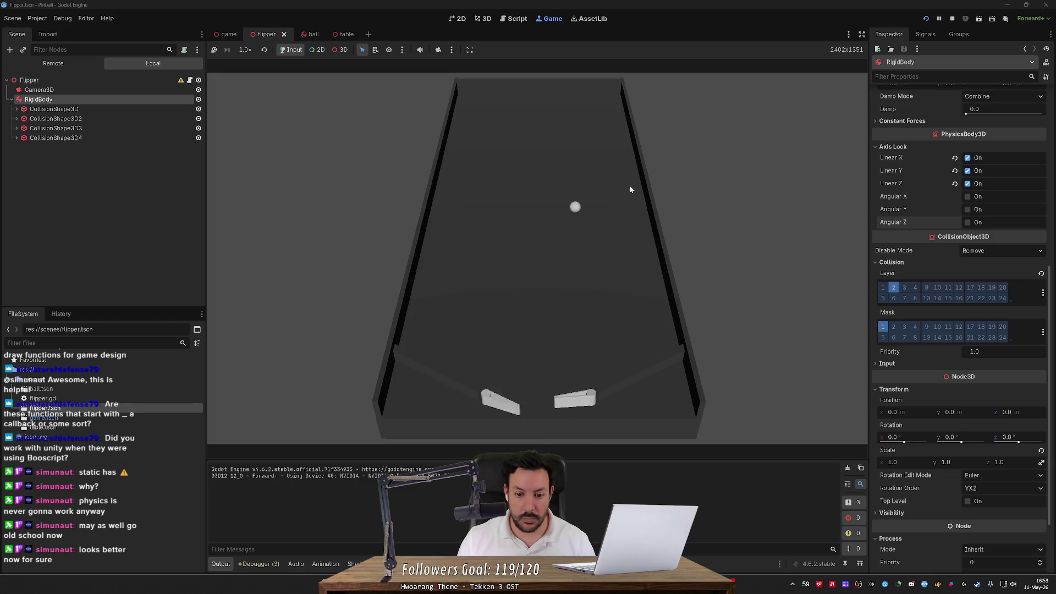
{"action": "left_click", "coordinate": [951, 18]}
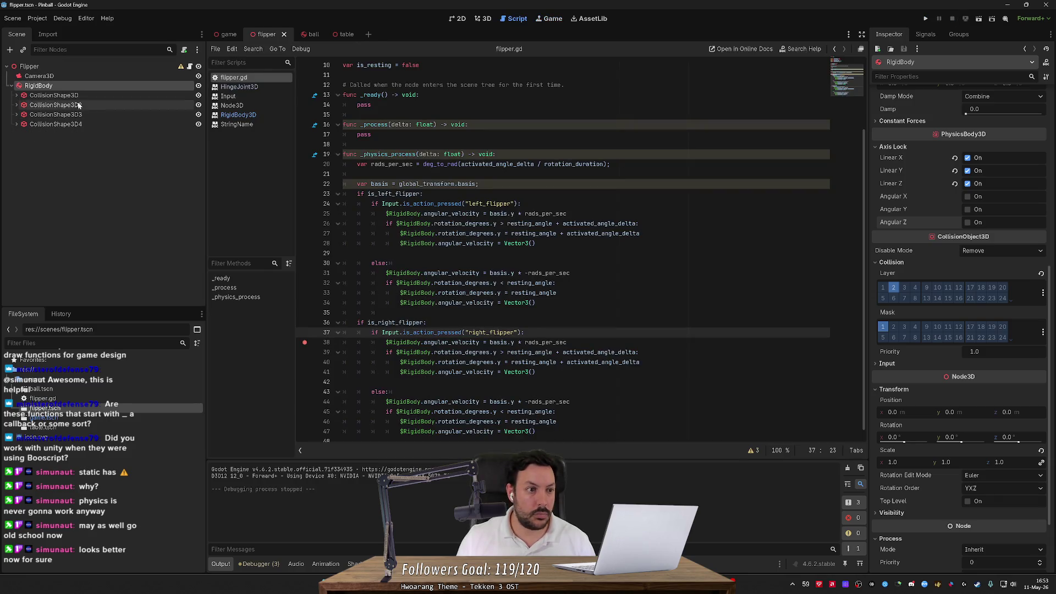
- In the main game scene, tick Is Right Flipper on the Right Flipper node
{"action": "left_click", "coordinate": [484, 20]}
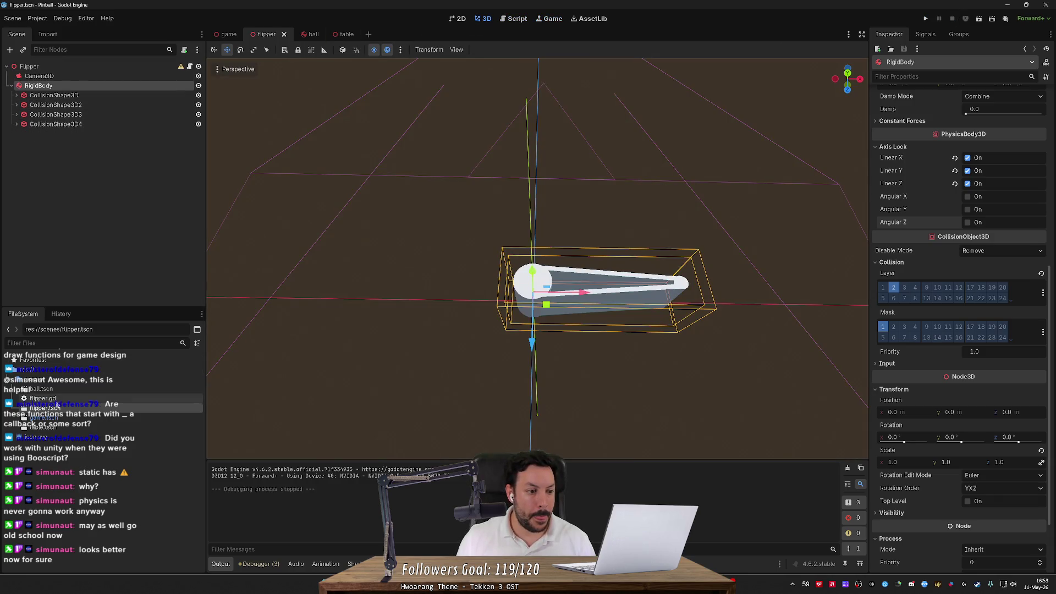
{"action": "left_click", "coordinate": [49, 418]}
{"action": "double_click", "coordinate": [44, 417]}
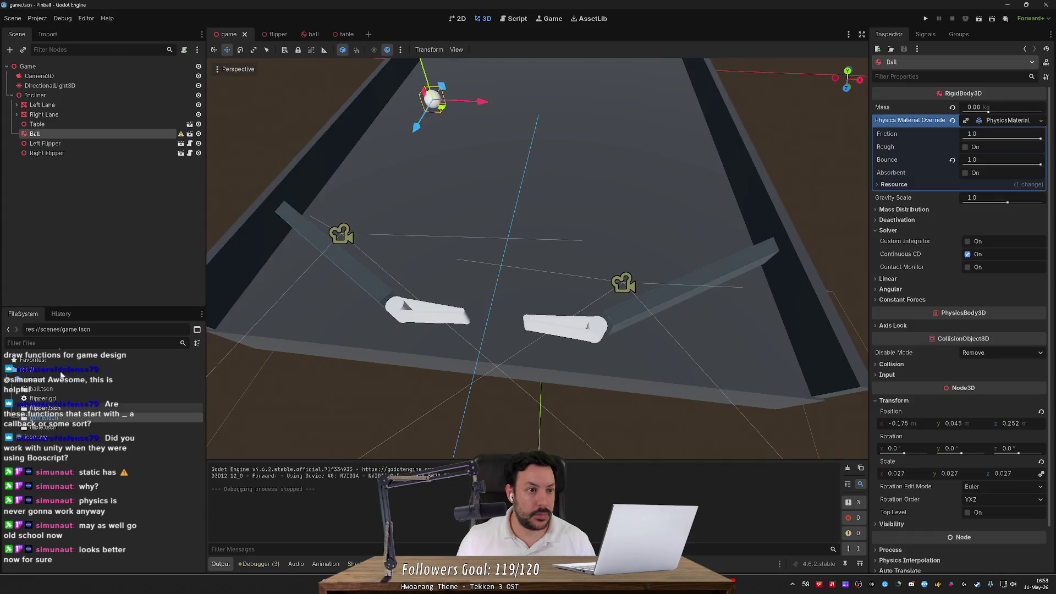
{"action": "left_click", "coordinate": [50, 144]}
{"action": "left_click", "coordinate": [52, 154]}
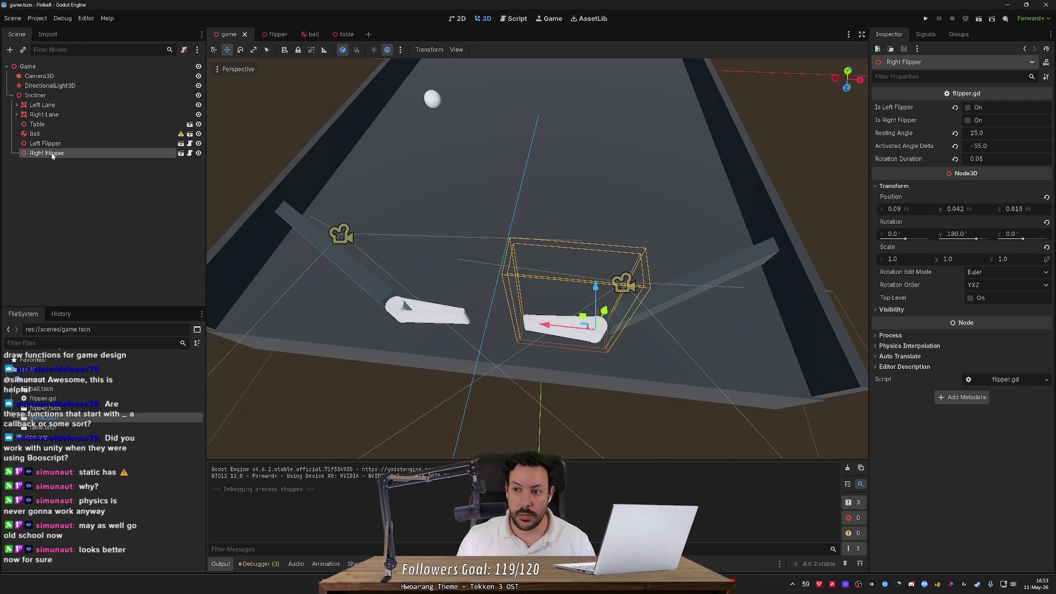
{"action": "left_click", "coordinate": [886, 120]}
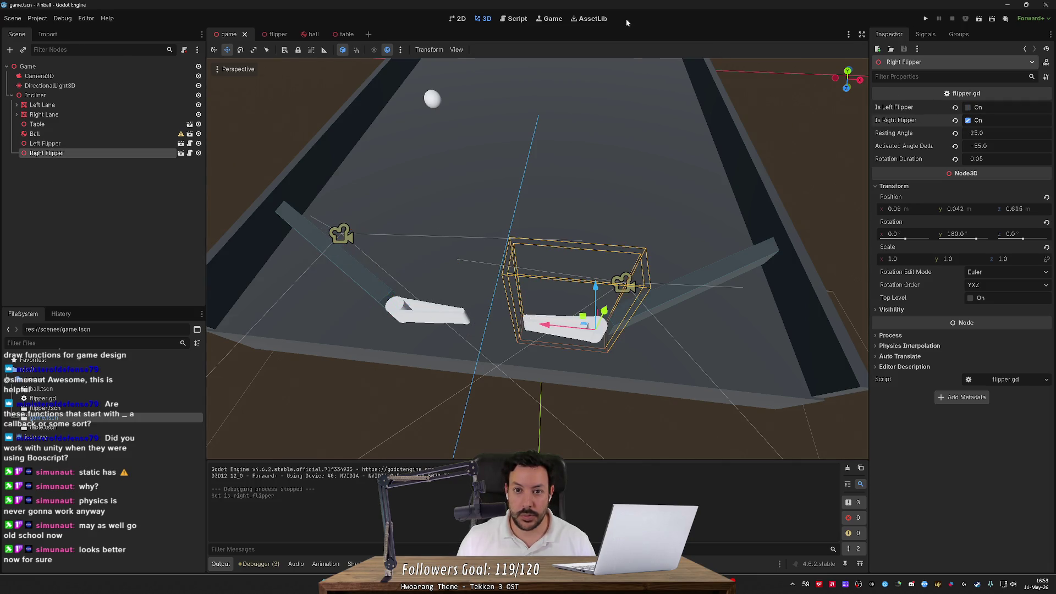
- Test-run the table, fire the right flipper to hit the line 38 breakpoint, then stop
{"action": "left_click", "coordinate": [926, 19]}
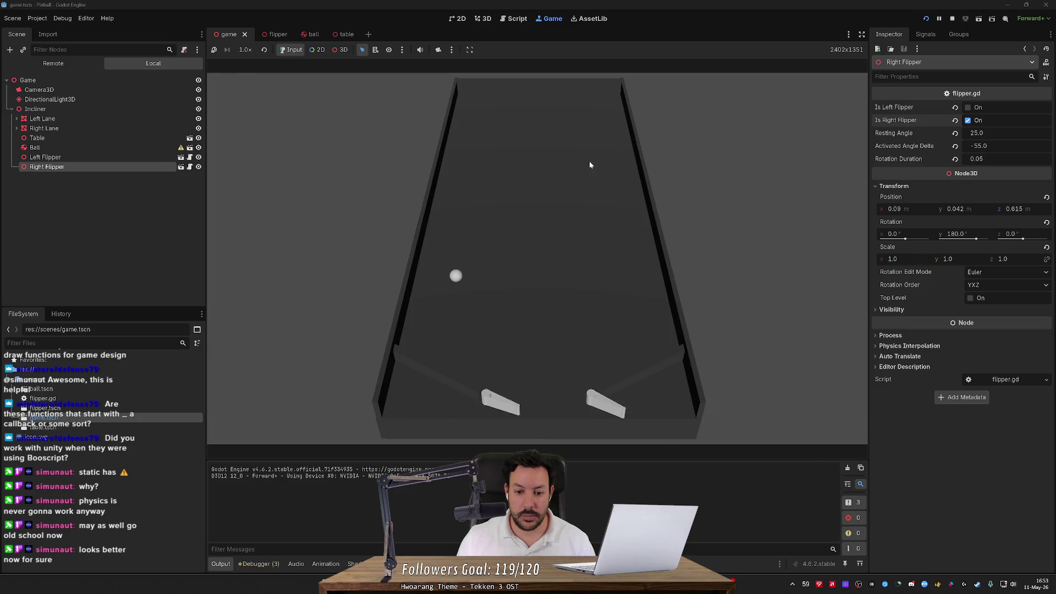
{"action": "key", "text": "Right"}
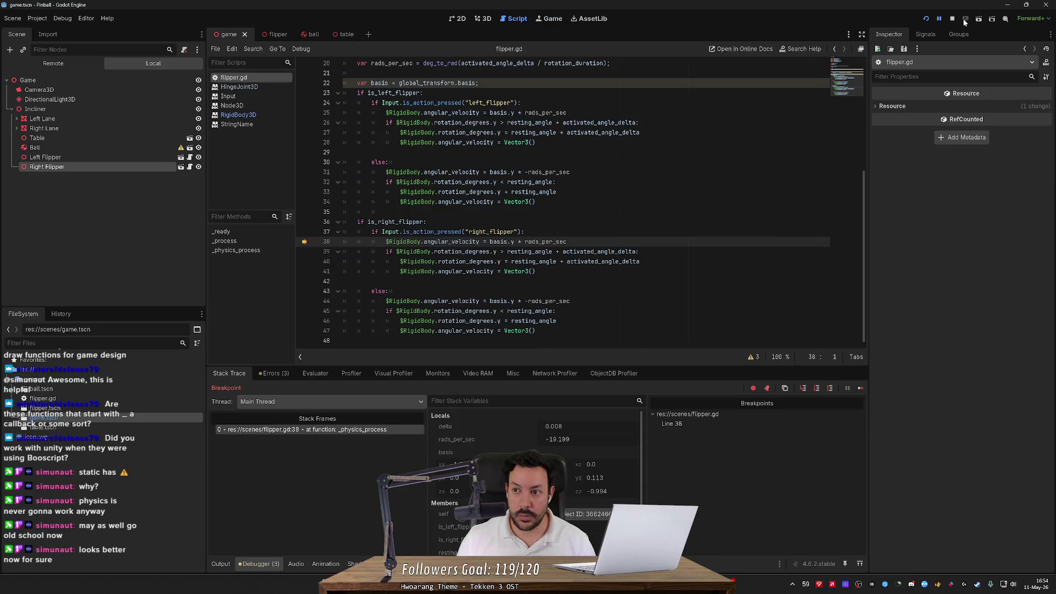
{"action": "left_click", "coordinate": [950, 20]}
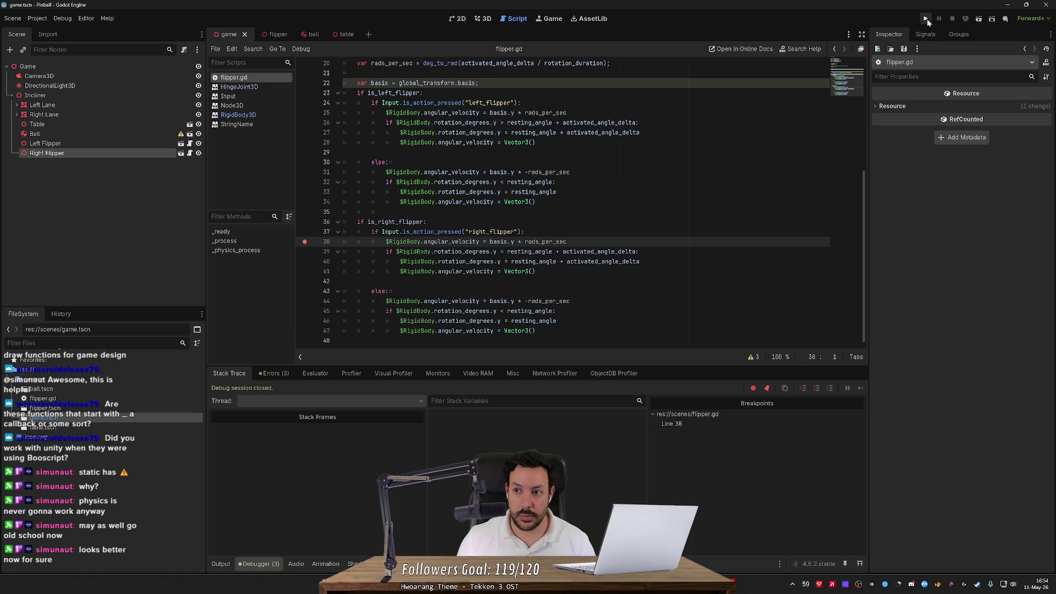
{"action": "left_click", "coordinate": [926, 19]}
{"action": "left_click", "coordinate": [952, 19]}
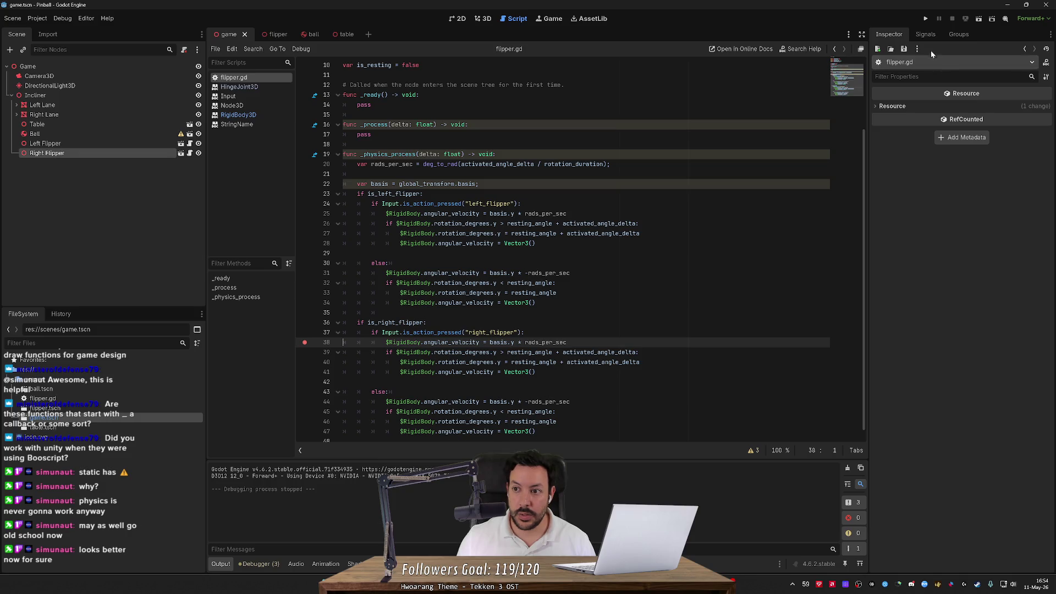
{"action": "left_click", "coordinate": [475, 19]}
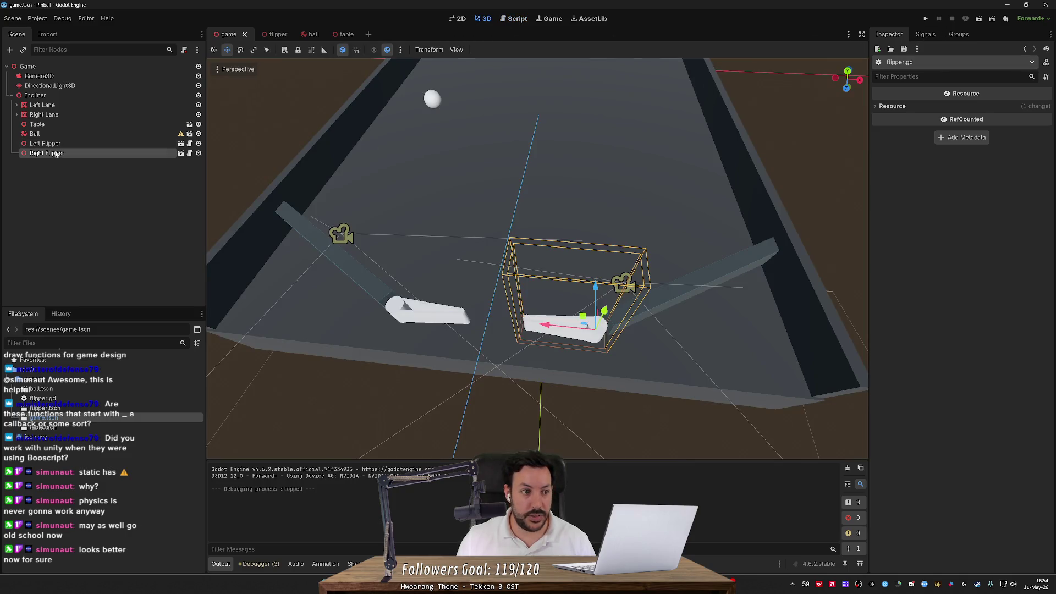
- Set the Right Flipper's Resting Angle to 205.0 (180+25)
{"action": "left_click", "coordinate": [55, 143]}
{"action": "left_click", "coordinate": [55, 153]}
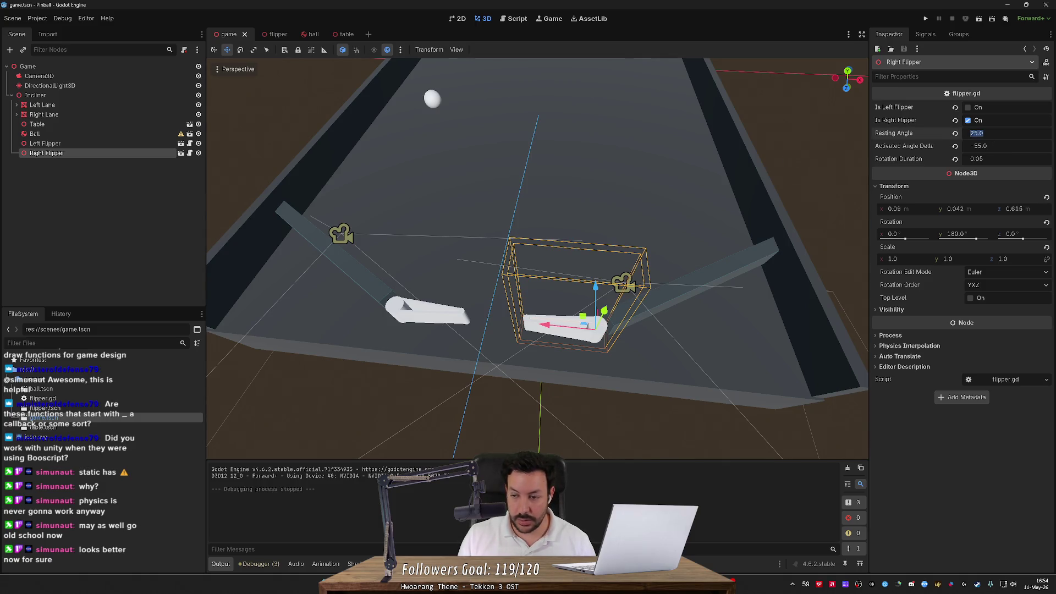
{"action": "key", "text": "Return"}
{"action": "left_click", "coordinate": [977, 133]}
{"action": "left_click", "coordinate": [100, 143]}
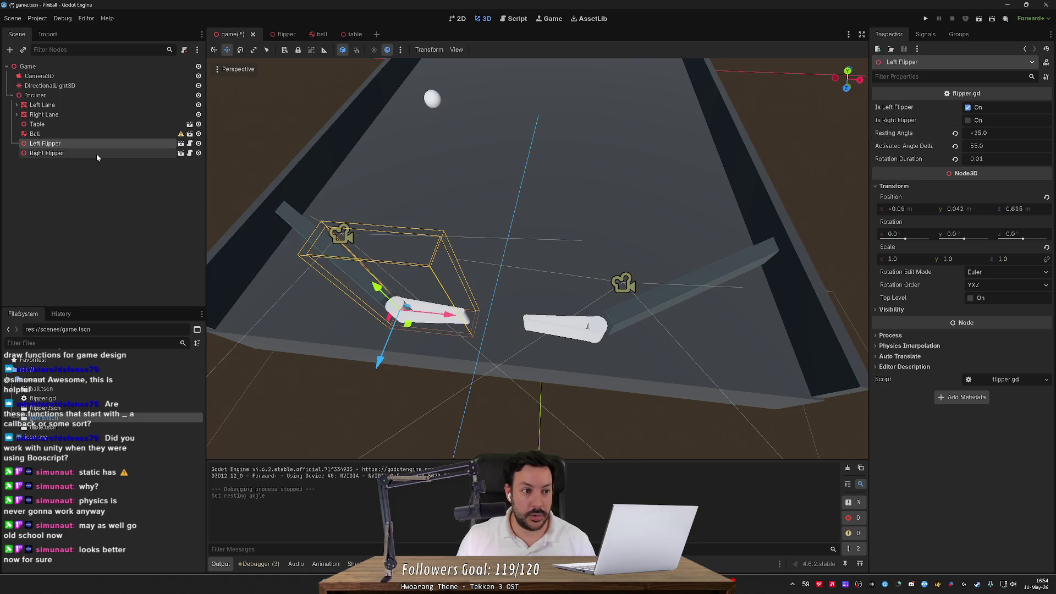
{"action": "left_click", "coordinate": [96, 154]}
{"action": "left_click", "coordinate": [978, 132]}
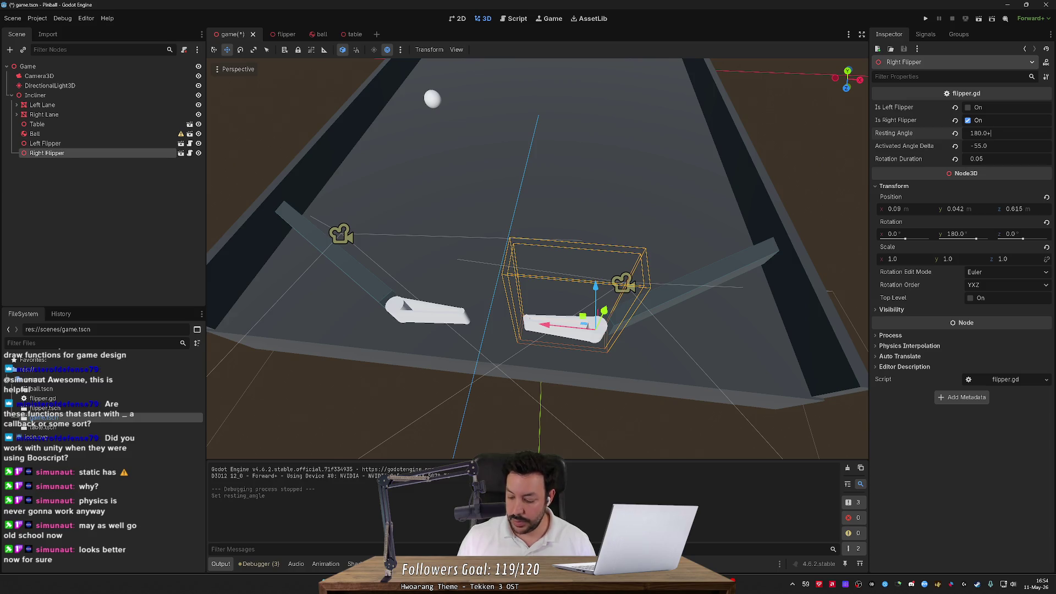
{"action": "key", "text": "Return"}
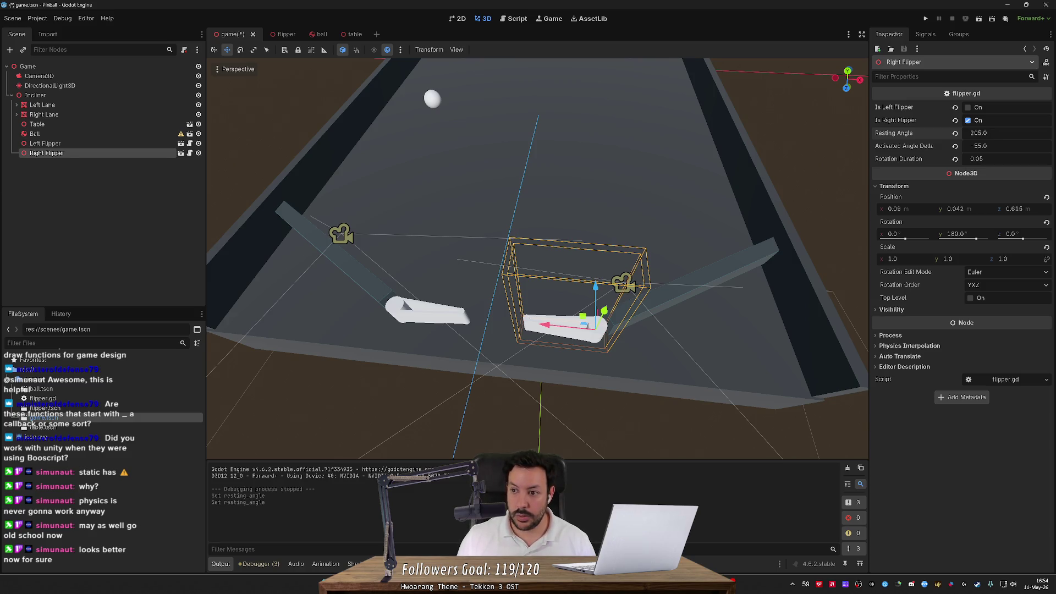
- Save the scene and test-run it, firing the right flipper before stopping
{"action": "key", "text": "ctrl+s"}
{"action": "left_click", "coordinate": [925, 19]}
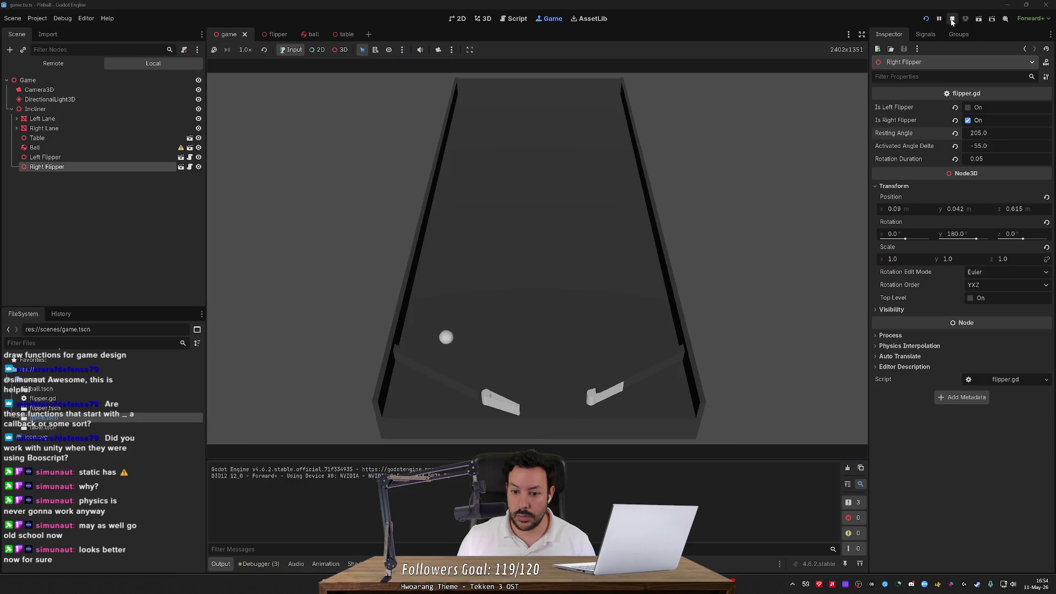
{"action": "key", "text": "Right"}
{"action": "left_click", "coordinate": [926, 19]}
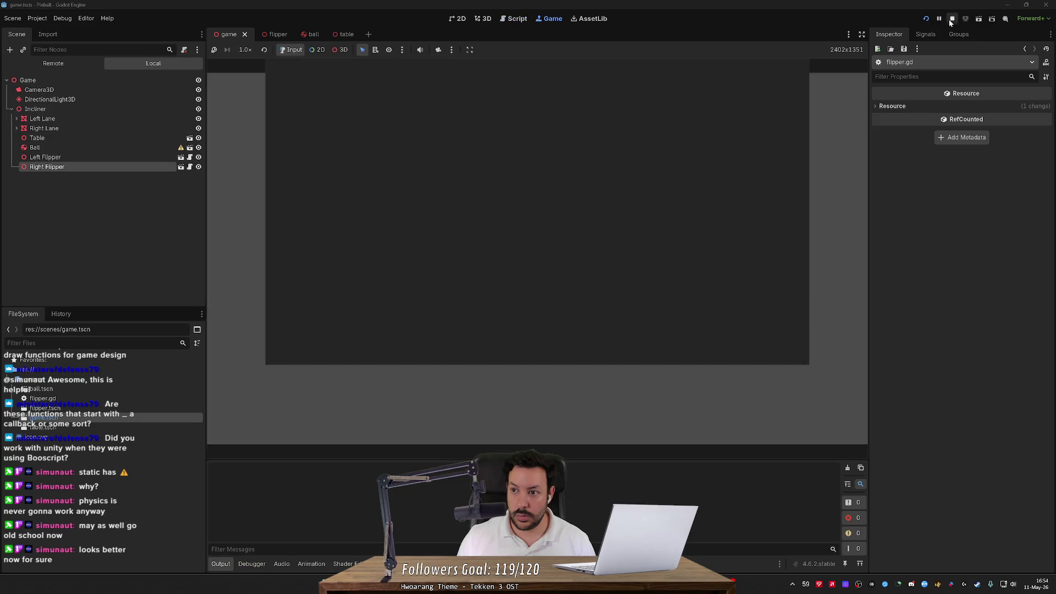
{"action": "left_click", "coordinate": [951, 19]}
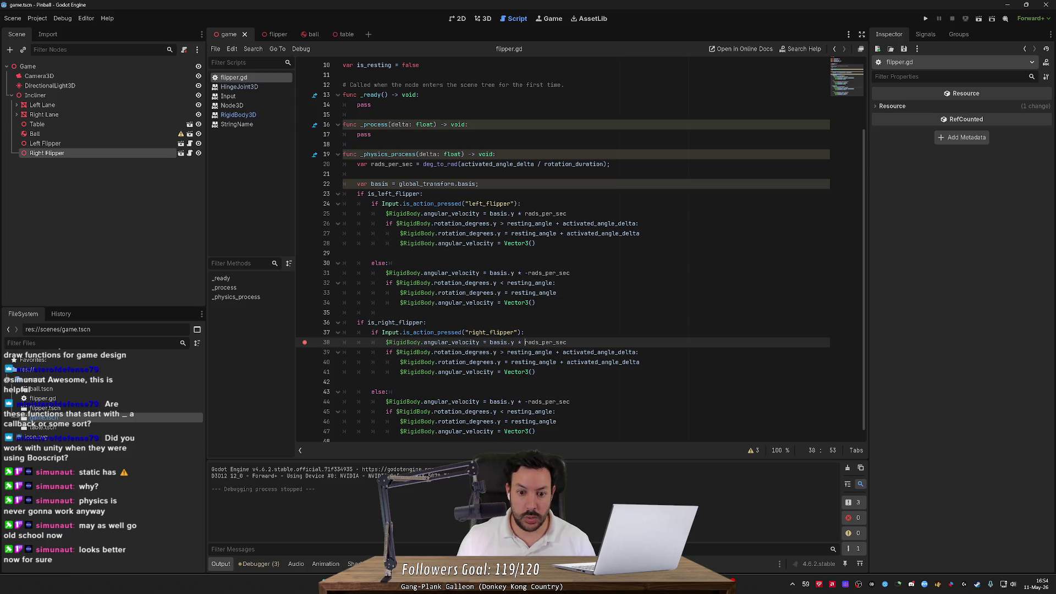
- Add a minus before rads_per_sec on line 38 and remove the one on line 44
{"action": "type", "text": "-"}
{"action": "key", "text": "Down"}
{"action": "key", "text": "Down"}
{"action": "key", "text": "Down"}
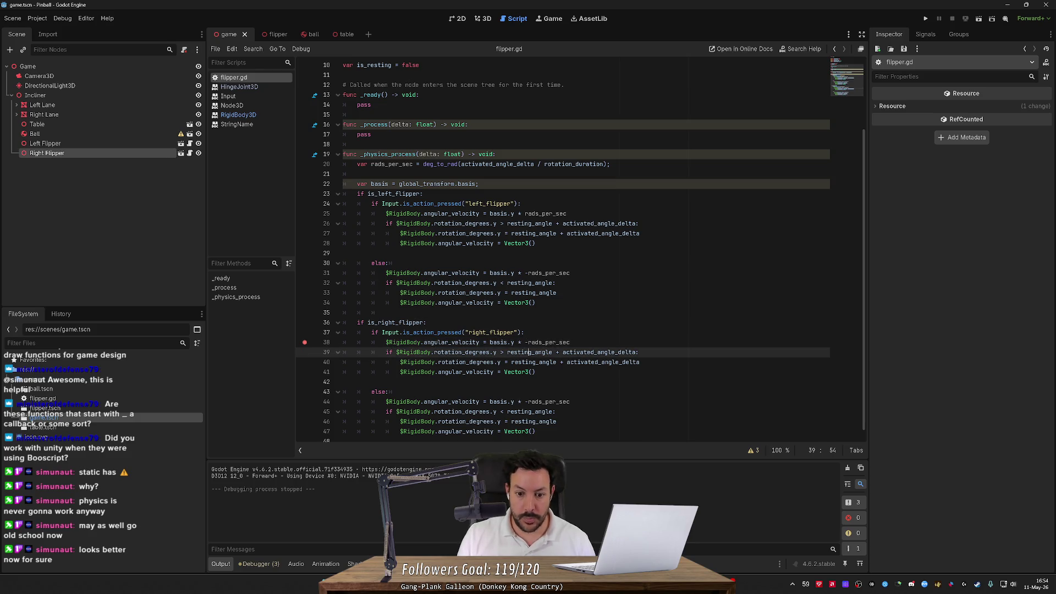
{"action": "key", "text": "Down"}
{"action": "key", "text": "Down"}
{"action": "key", "text": "BackSpace"}
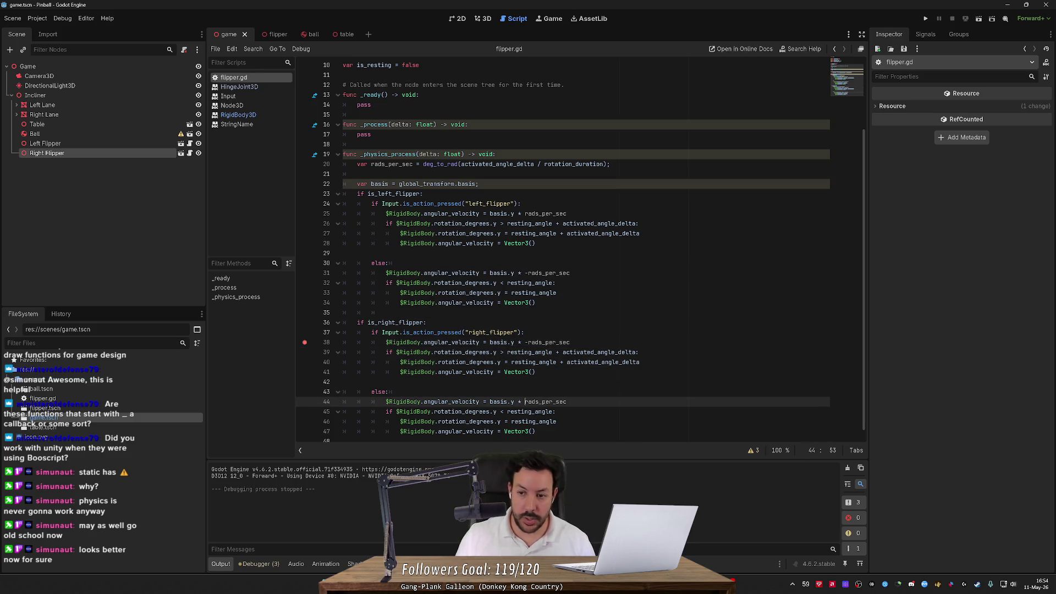
- Run the game, remove the line 38 breakpoint, continue, and relaunch the table
{"action": "left_click", "coordinate": [926, 18]}
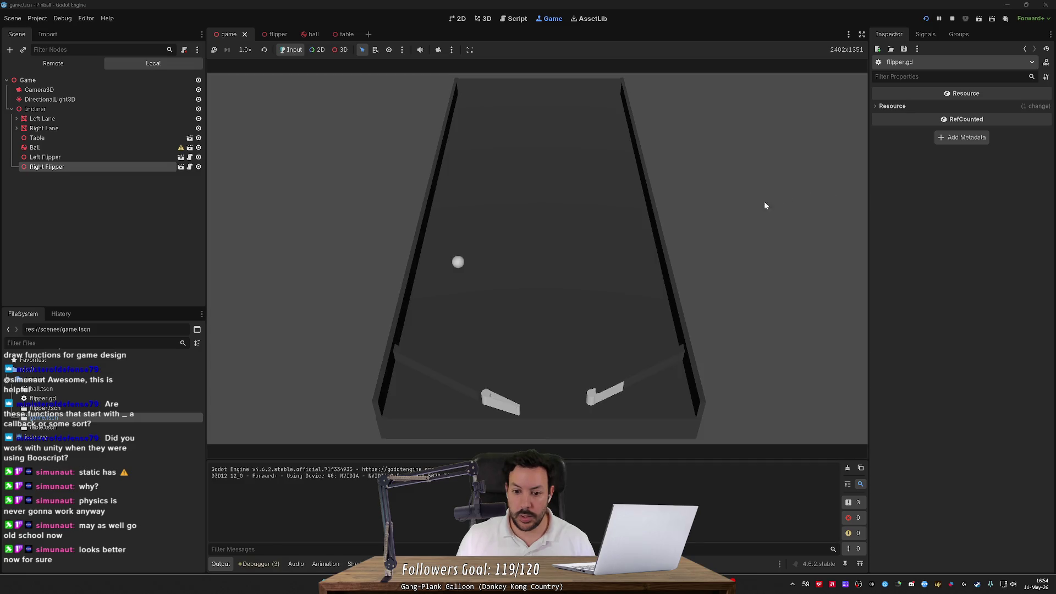
{"action": "key", "text": "Right"}
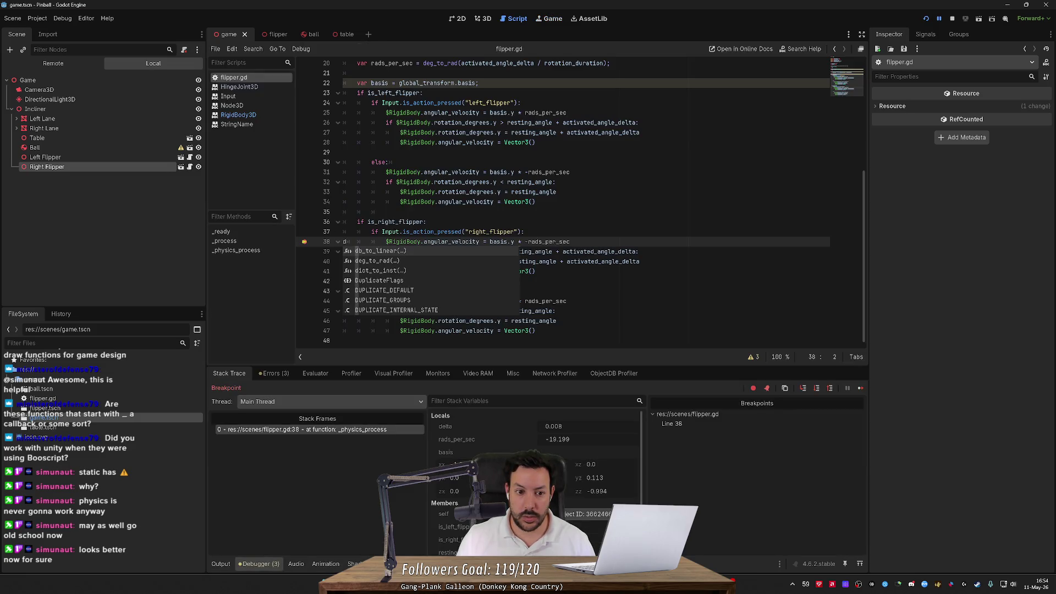
{"action": "key", "text": "BackSpace"}
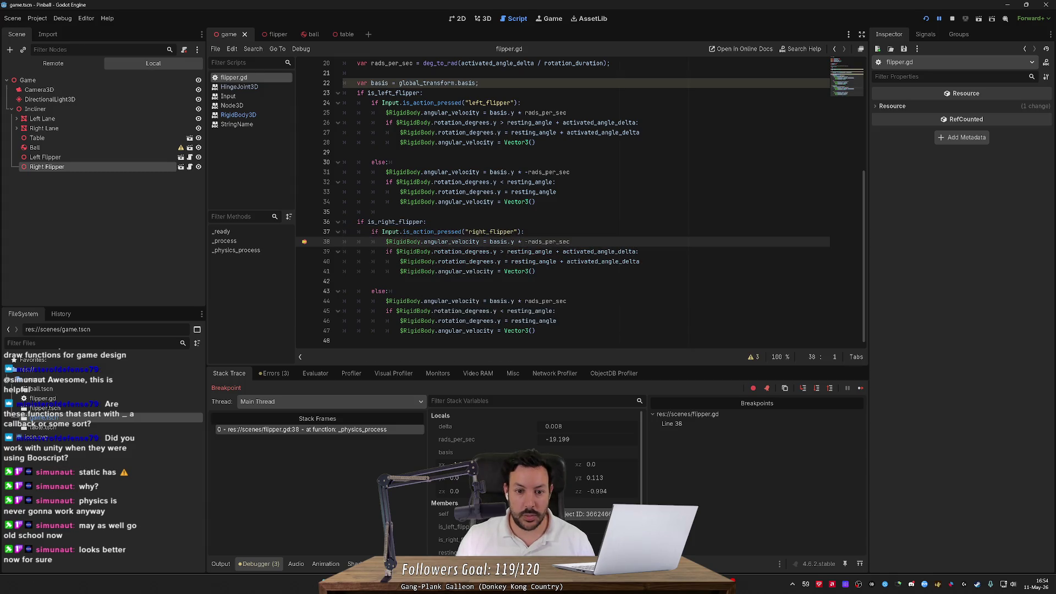
{"action": "left_click", "coordinate": [860, 388]}
{"action": "left_click", "coordinate": [304, 241]}
{"action": "left_click", "coordinate": [860, 388]}
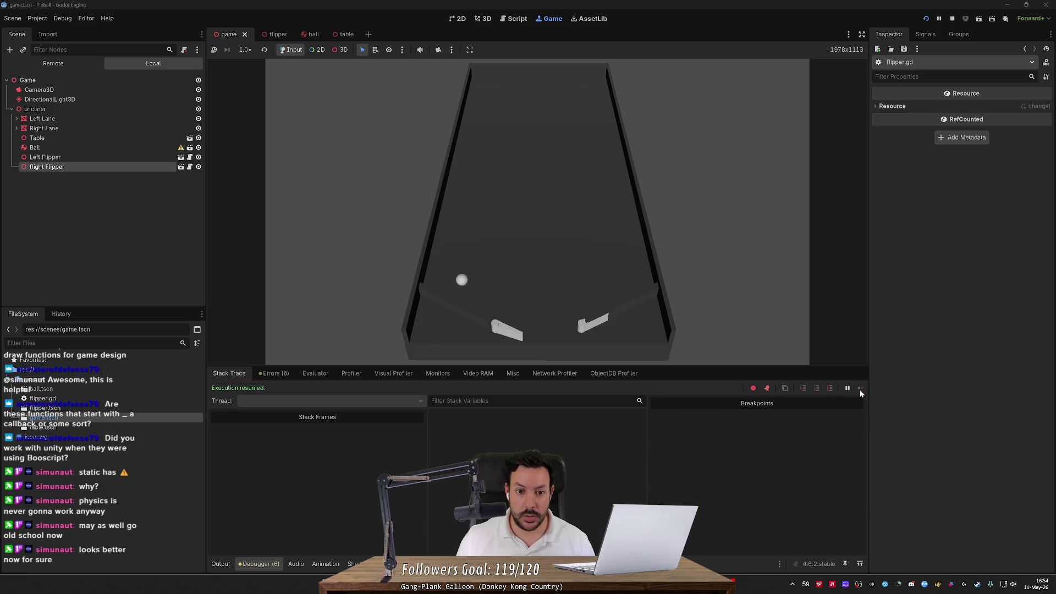
{"action": "left_click", "coordinate": [952, 19]}
{"action": "left_click", "coordinate": [926, 19]}
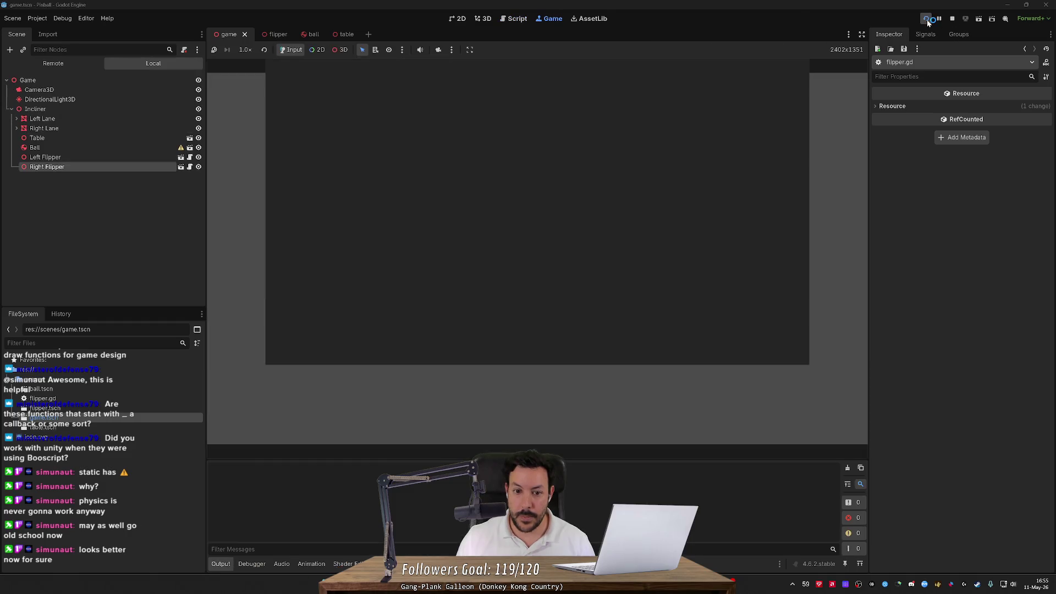
{"action": "left_click", "coordinate": [78, 157]}
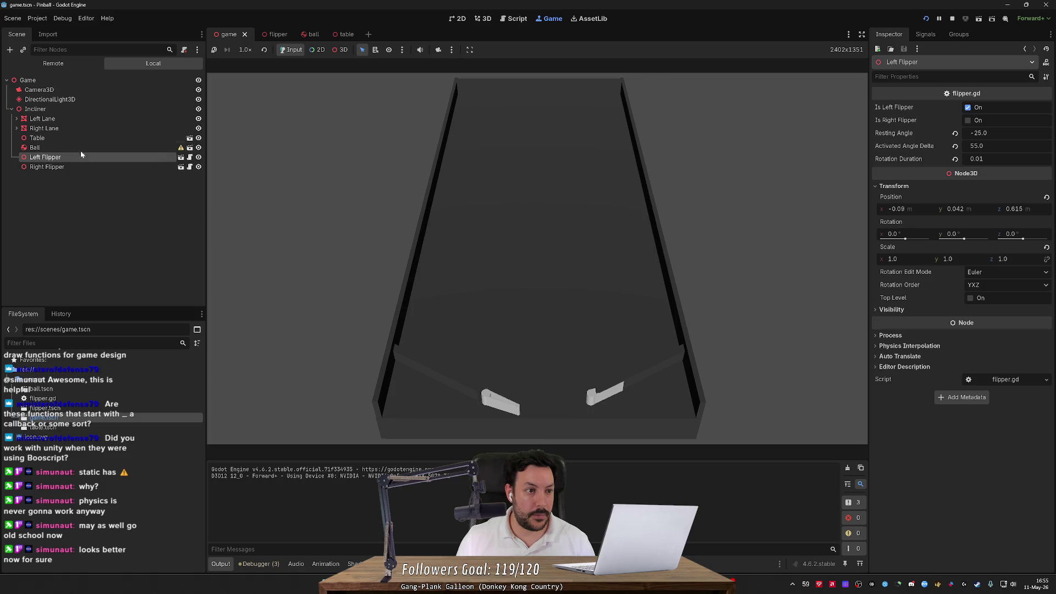
- In the Remote scene tree, drag the running Right Flipper's Resting Angle to 25.0, then stop
{"action": "left_click", "coordinate": [61, 65]}
{"action": "left_click", "coordinate": [58, 273]}
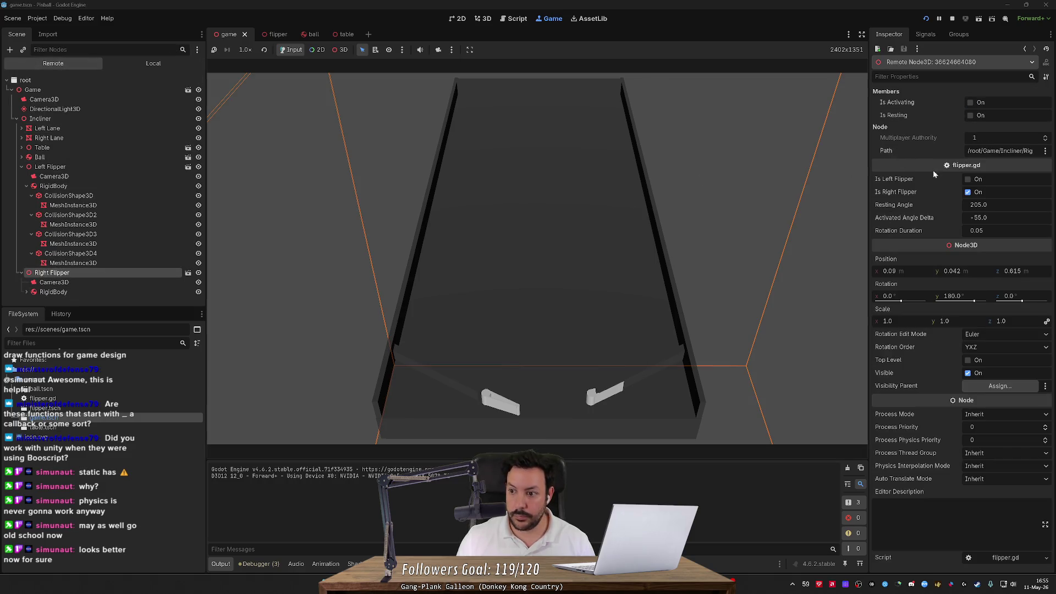
{"action": "left_click_drag", "start_coordinate": [975, 209], "coordinate": [916, 205]}
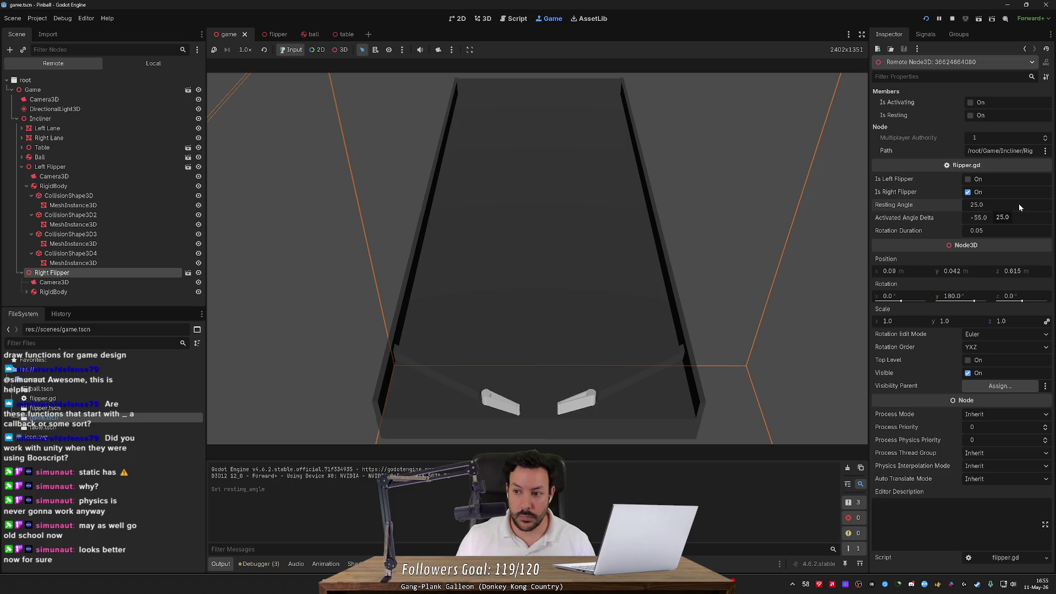
{"action": "left_click", "coordinate": [953, 19]}
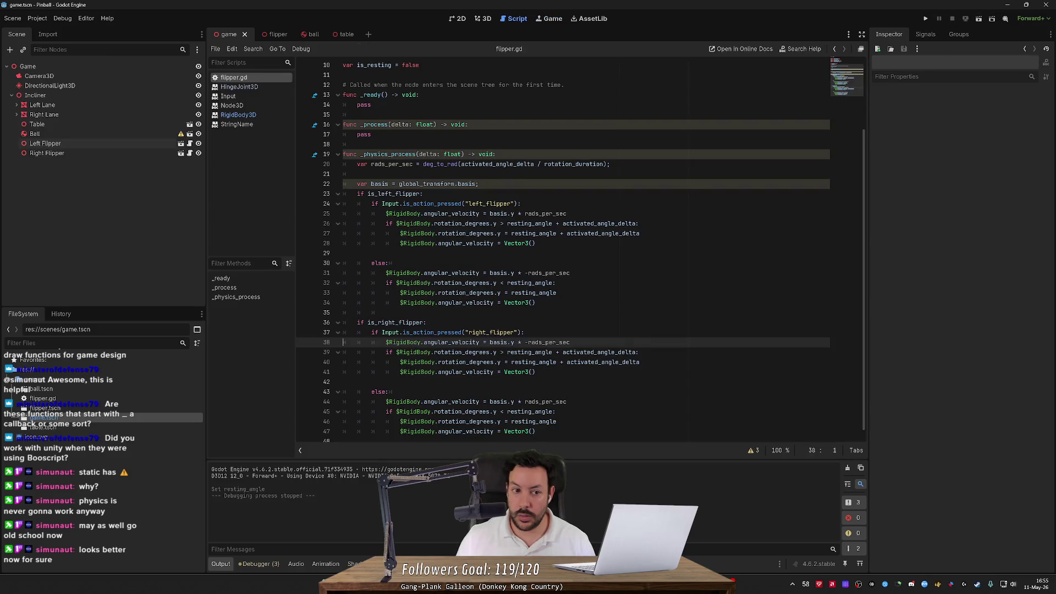
{"action": "left_click", "coordinate": [484, 18]}
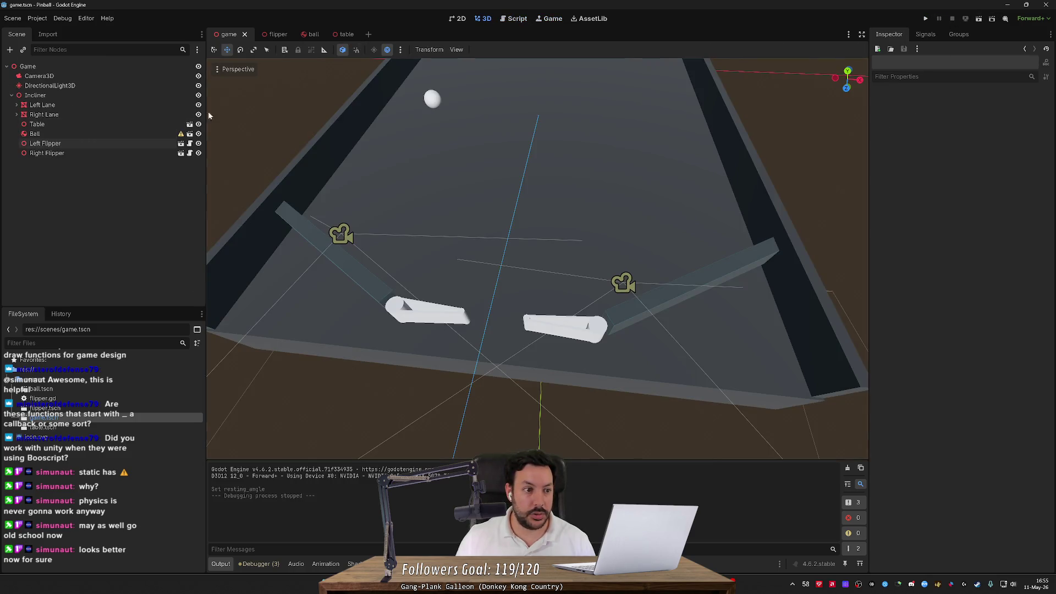
- Store 25 as the Right Flipper's Resting Angle in the game scene
{"action": "left_click", "coordinate": [94, 154]}
{"action": "left_click", "coordinate": [998, 135]}
{"action": "type", "text": "25"}
{"action": "key", "text": "Return"}
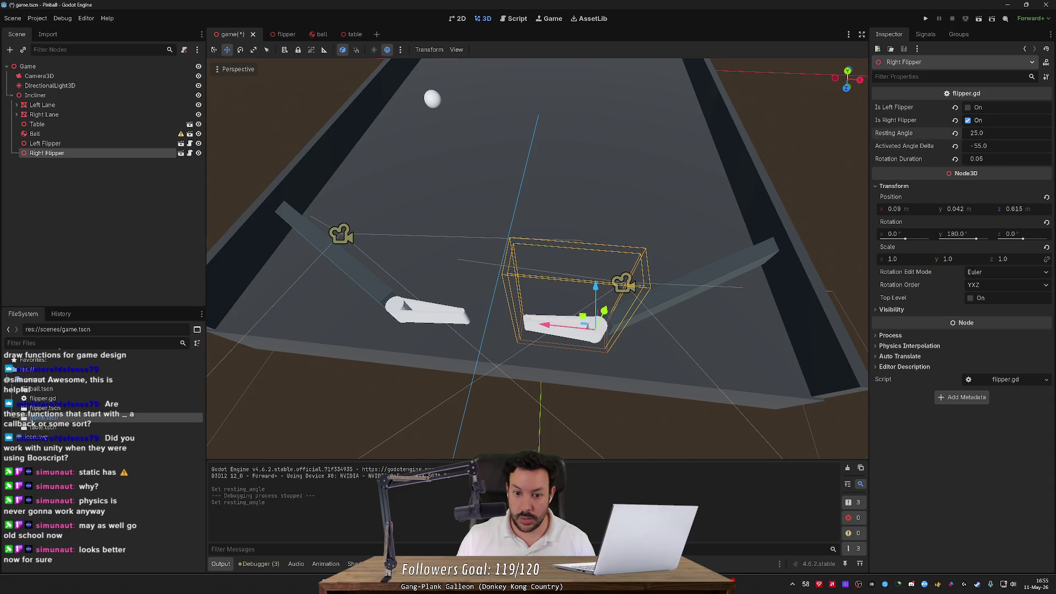
- Run the game and work the left and right flippers
{"action": "left_click", "coordinate": [928, 20]}
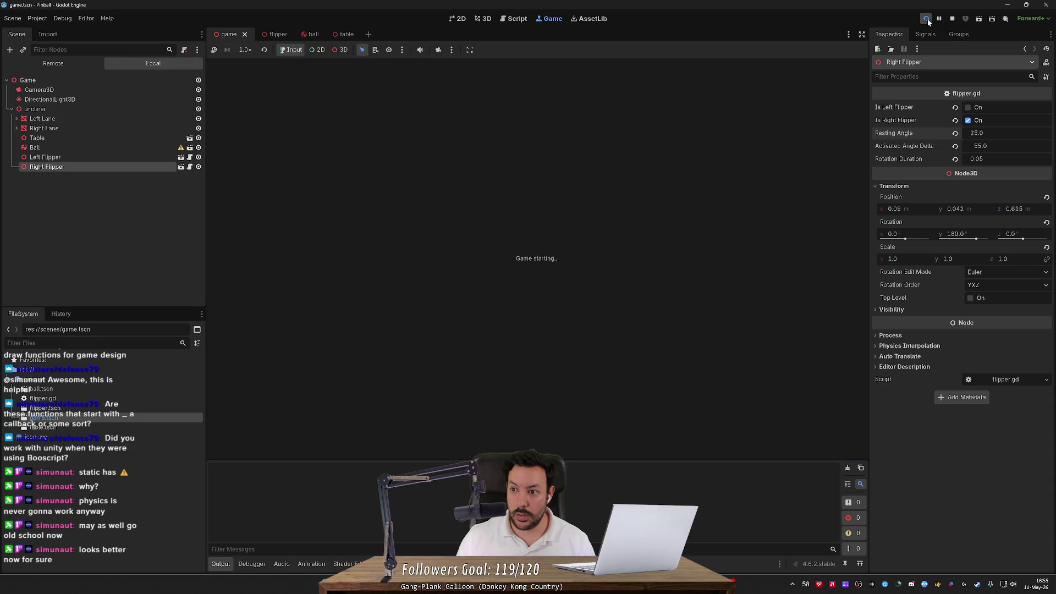
{"action": "key", "text": "Right"}
{"action": "key", "text": "Left"}
{"action": "key", "text": "Right"}
{"action": "key", "text": "Right"}
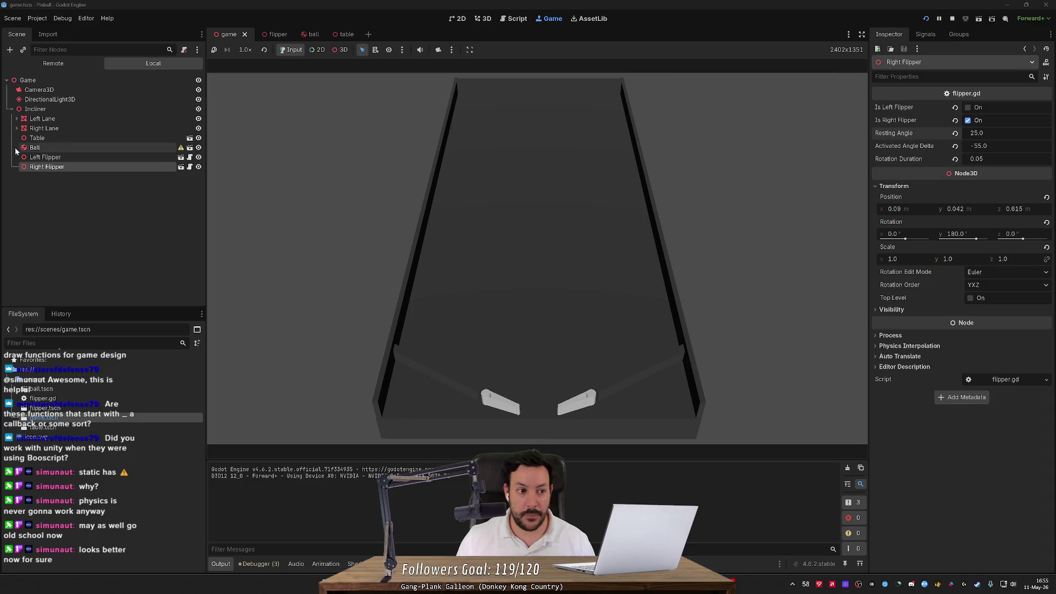
- Set the Right Flipper's rotation duration to 0.01 and stop the game
{"action": "key", "text": "Up"}
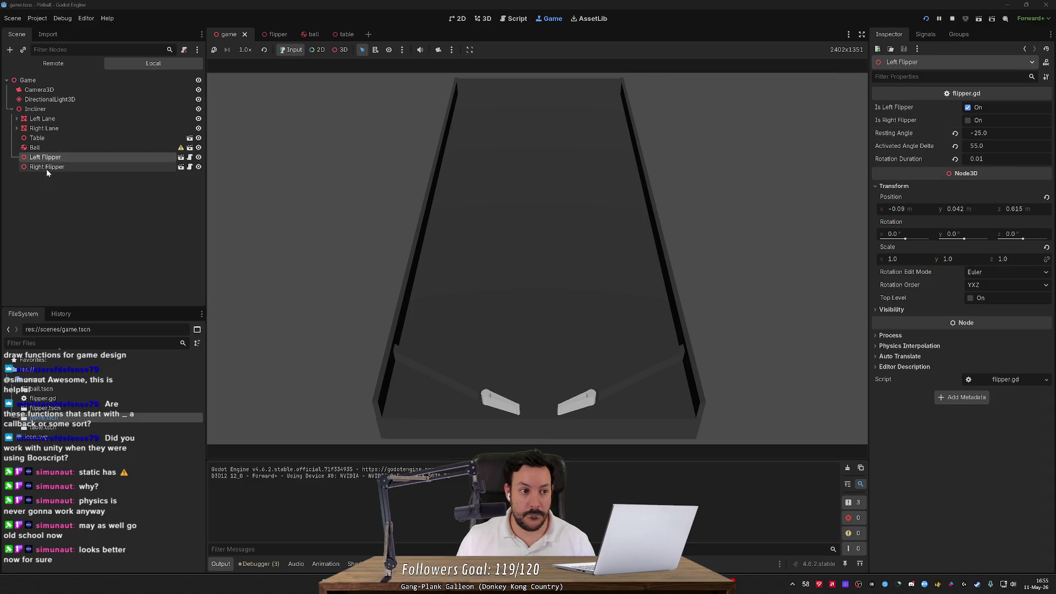
{"action": "left_click", "coordinate": [47, 167]}
{"action": "type", "text": "0.01"}
{"action": "key", "text": "Return"}
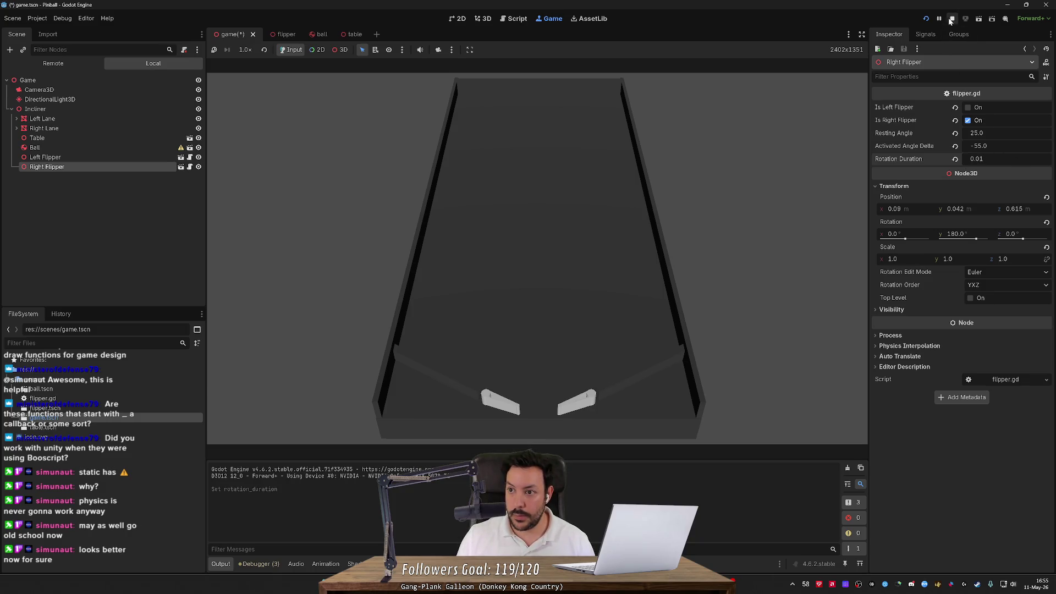
{"action": "left_click", "coordinate": [951, 18]}
- Relaunch, flick both flippers at the ball, restart once with a fresh ball, then stop with F8
{"action": "left_click", "coordinate": [927, 18]}
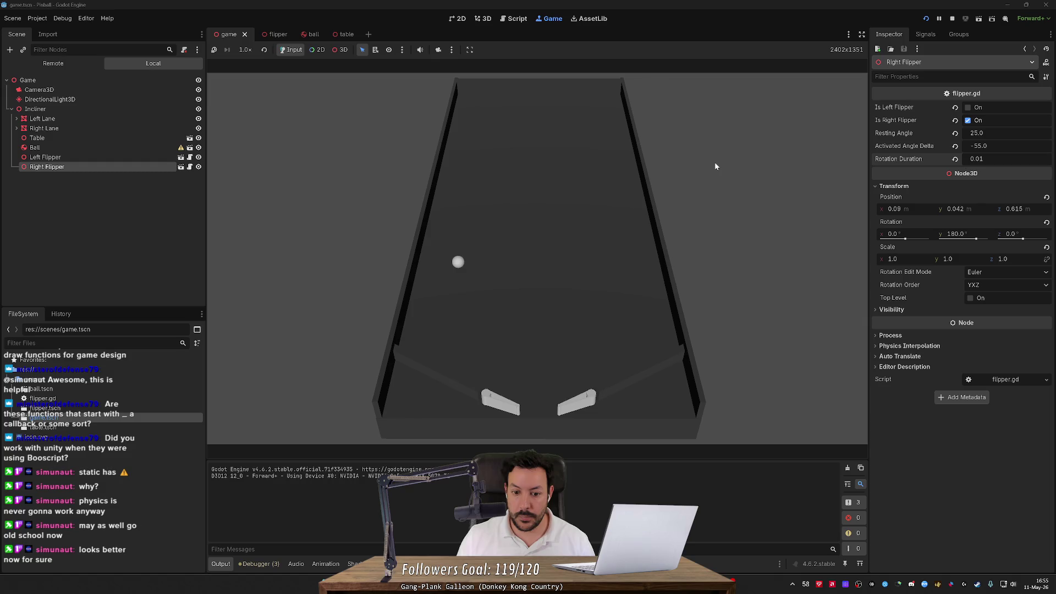
{"action": "key", "text": "Left"}
{"action": "key", "text": "Left"}
{"action": "key", "text": "Right"}
{"action": "key", "text": "Left"}
{"action": "left_click", "coordinate": [927, 19]}
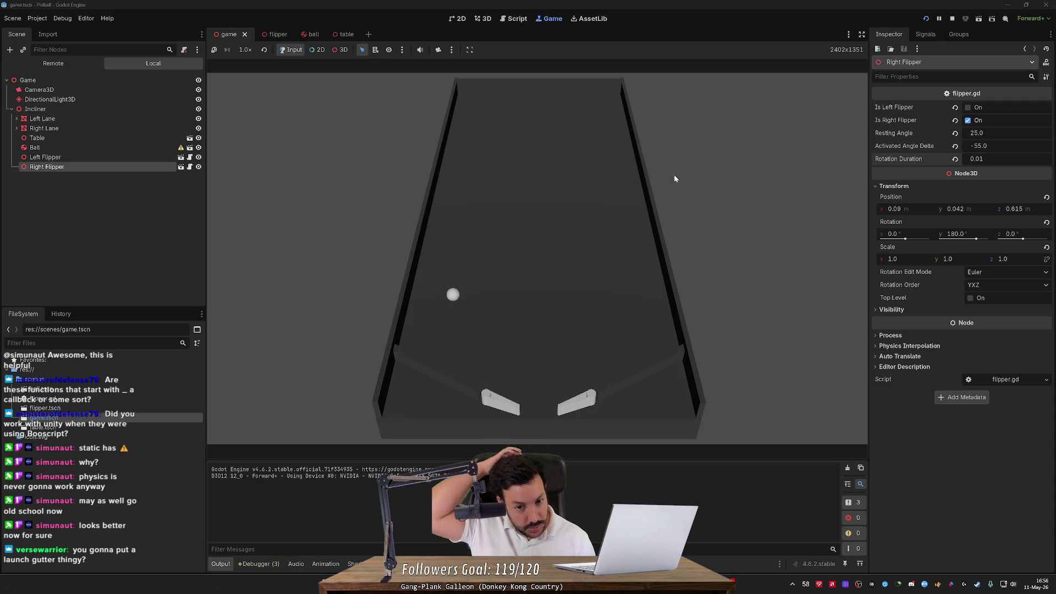
{"action": "key", "text": "Left"}
{"action": "key", "text": "Left"}
{"action": "key", "text": "Left"}
{"action": "key", "text": "Left"}
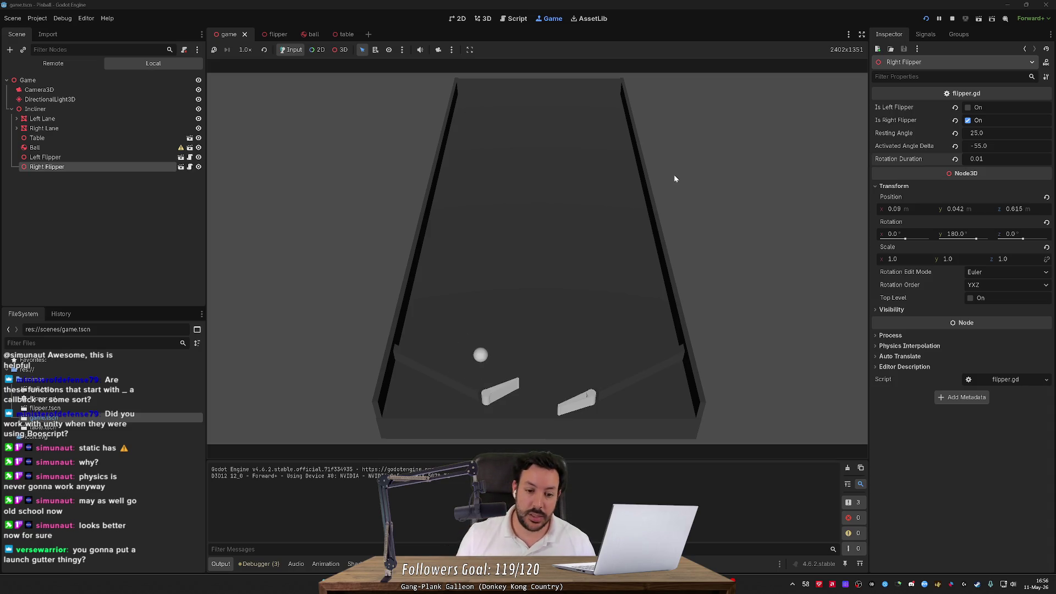
{"action": "key", "text": "F8"}
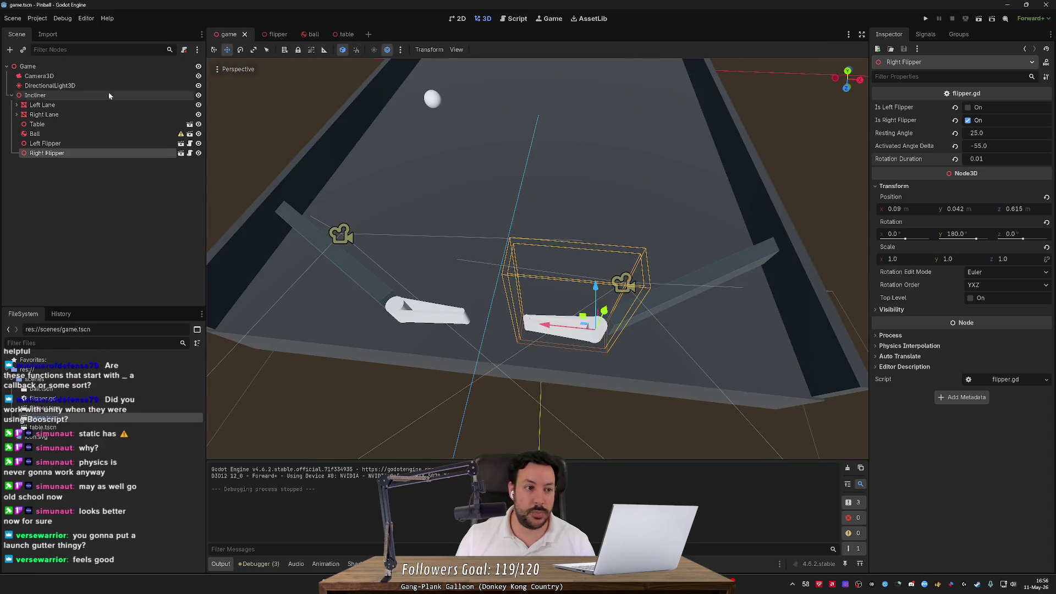
- In ball.tscn, revert Physics Material Override to <empty> and run the project
{"action": "left_click", "coordinate": [311, 34]}
{"action": "left_click", "coordinate": [1033, 122]}
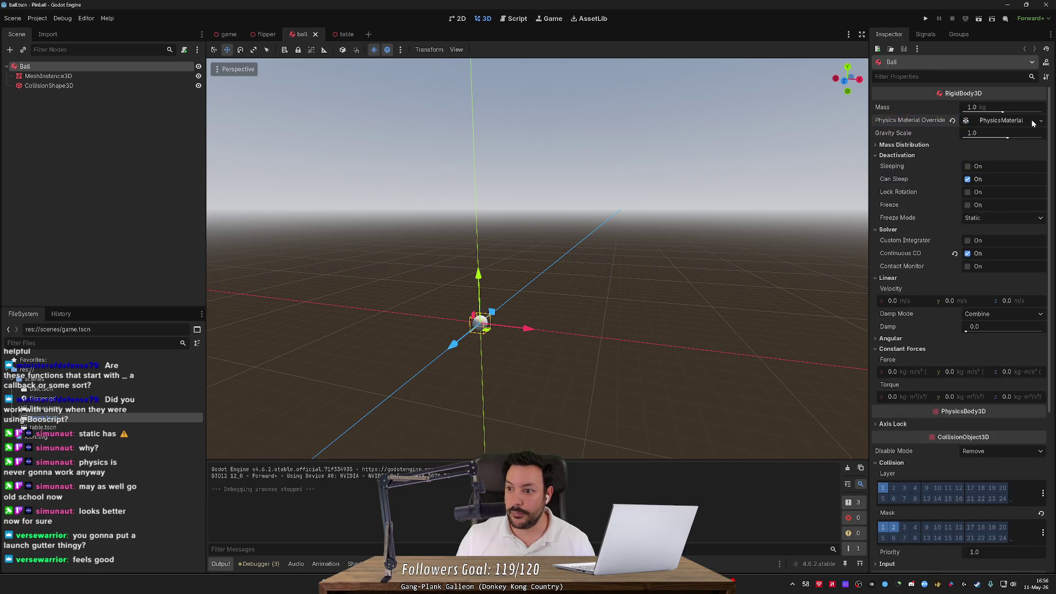
{"action": "left_click", "coordinate": [952, 120]}
{"action": "key", "text": "F5"}
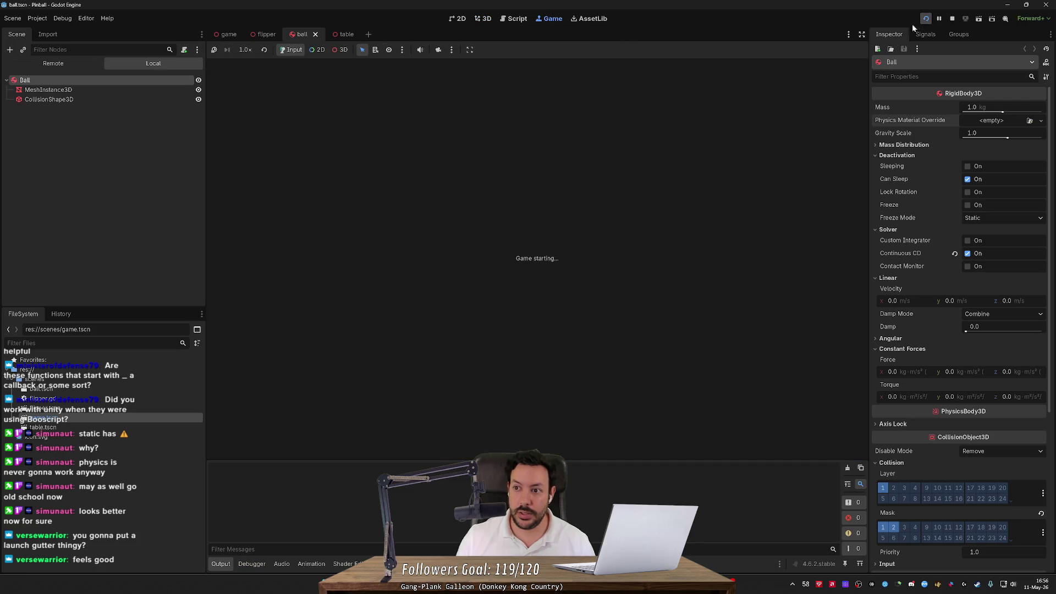
- Playtest by flicking the left and right flippers at the ball, then restart the run
{"action": "key", "text": "Left"}
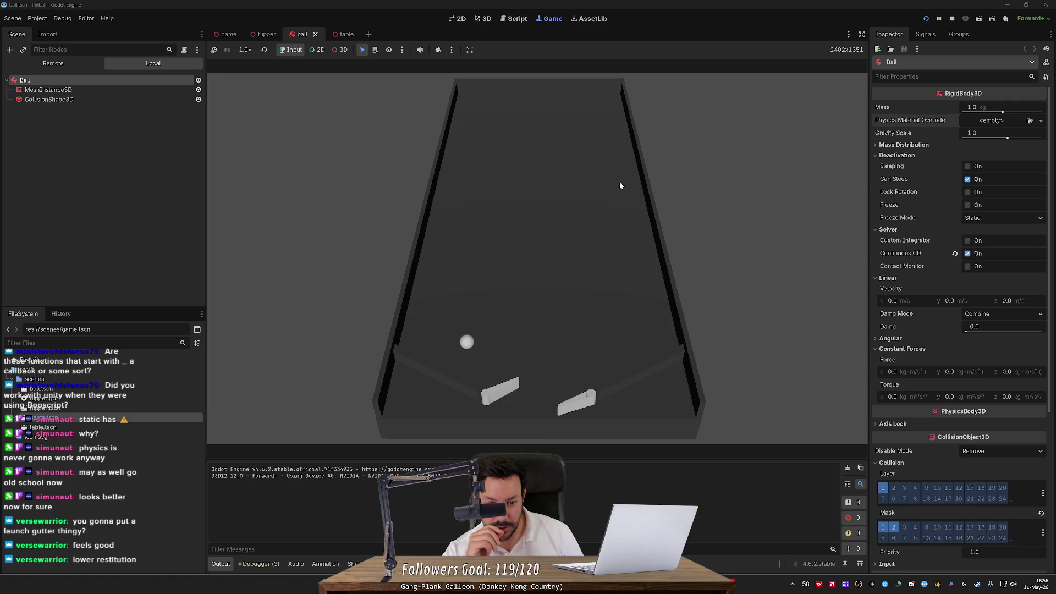
{"action": "key", "text": "Left"}
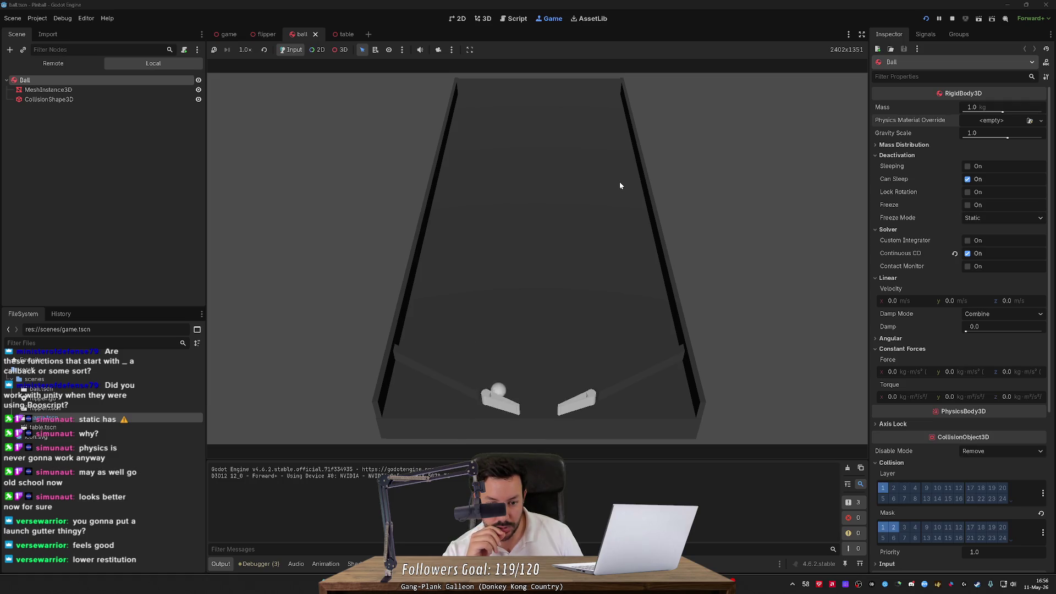
{"action": "key", "text": "Left"}
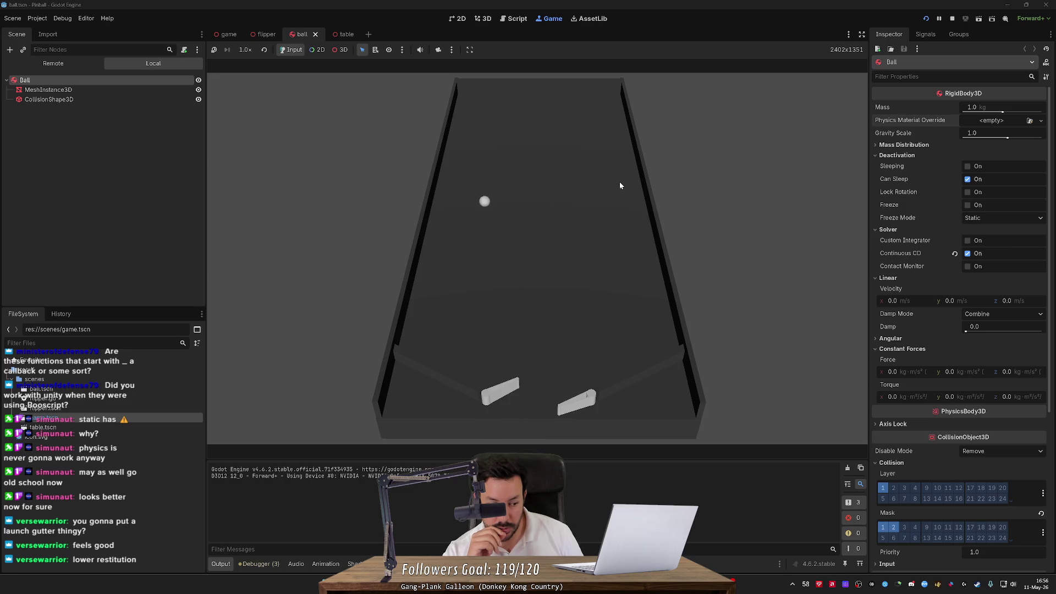
{"action": "key", "text": "Left"}
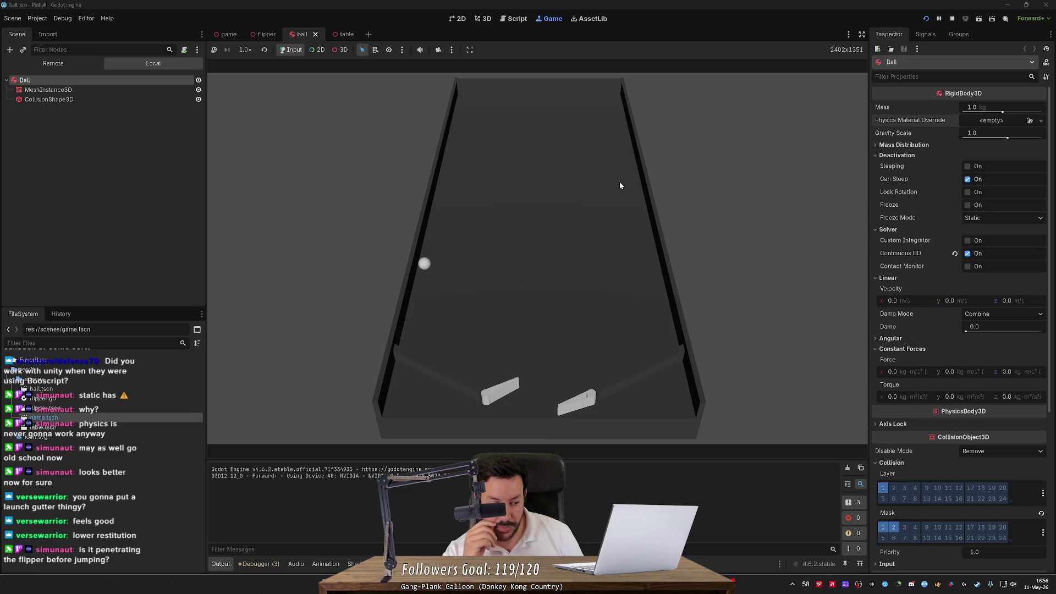
{"action": "key", "text": "Left"}
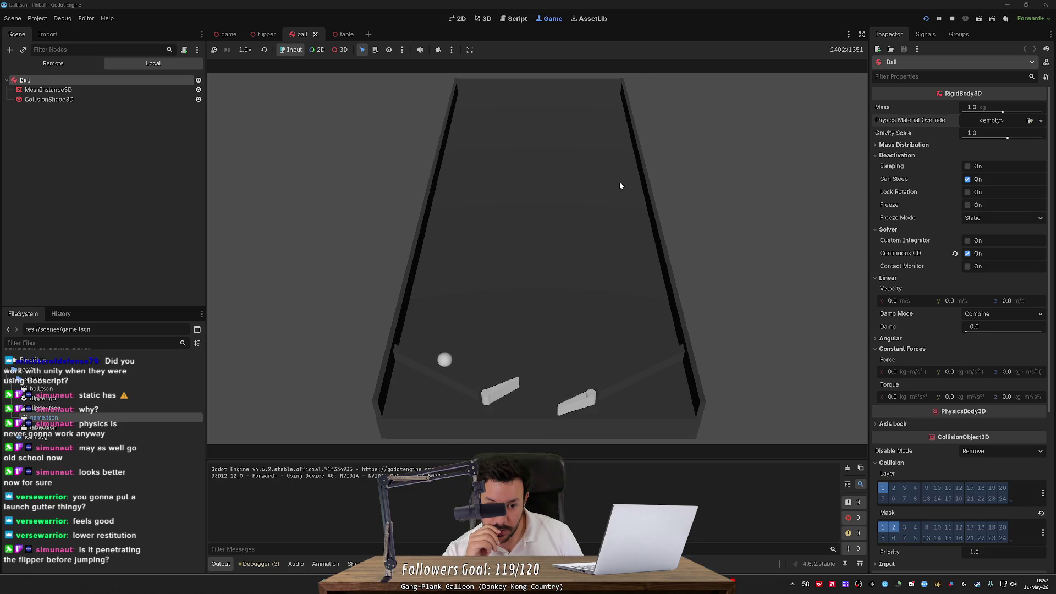
{"action": "key", "text": "Left"}
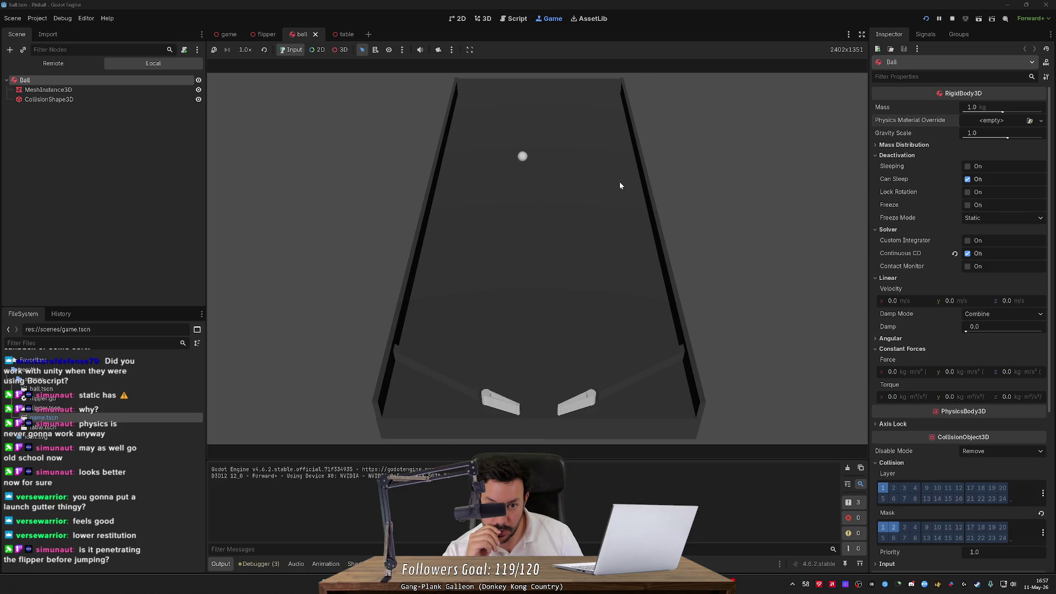
{"action": "key", "text": "Left"}
{"action": "key", "text": "Right"}
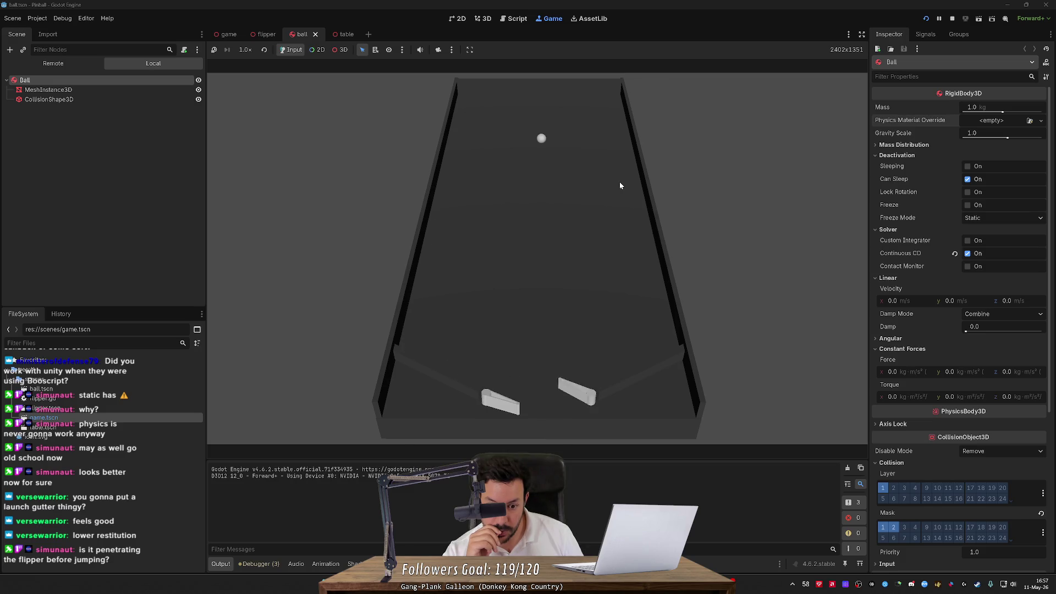
{"action": "key", "text": "Right"}
{"action": "key", "text": "Right"}
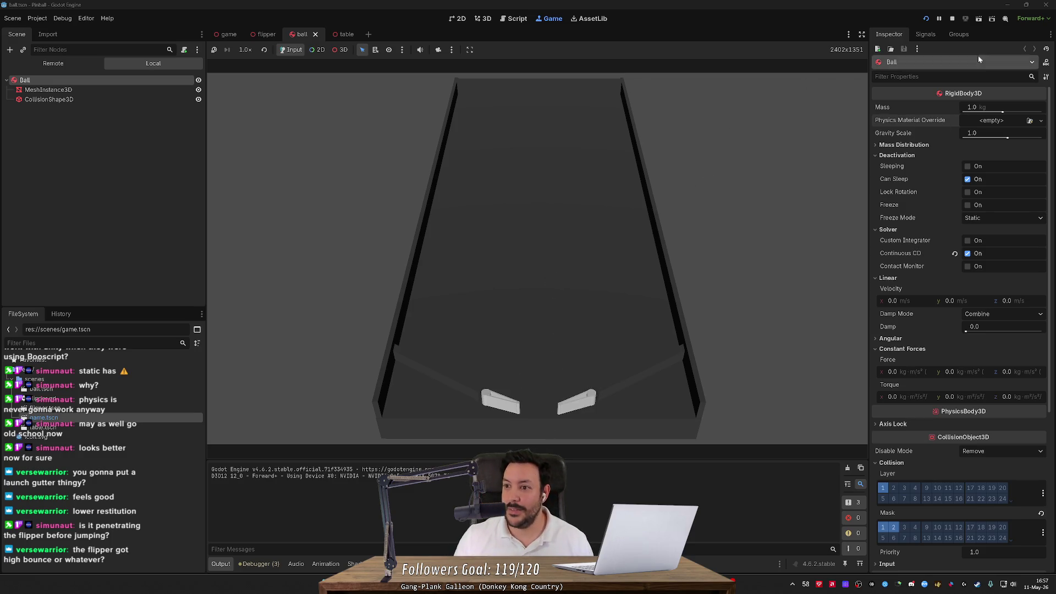
{"action": "left_click", "coordinate": [951, 19]}
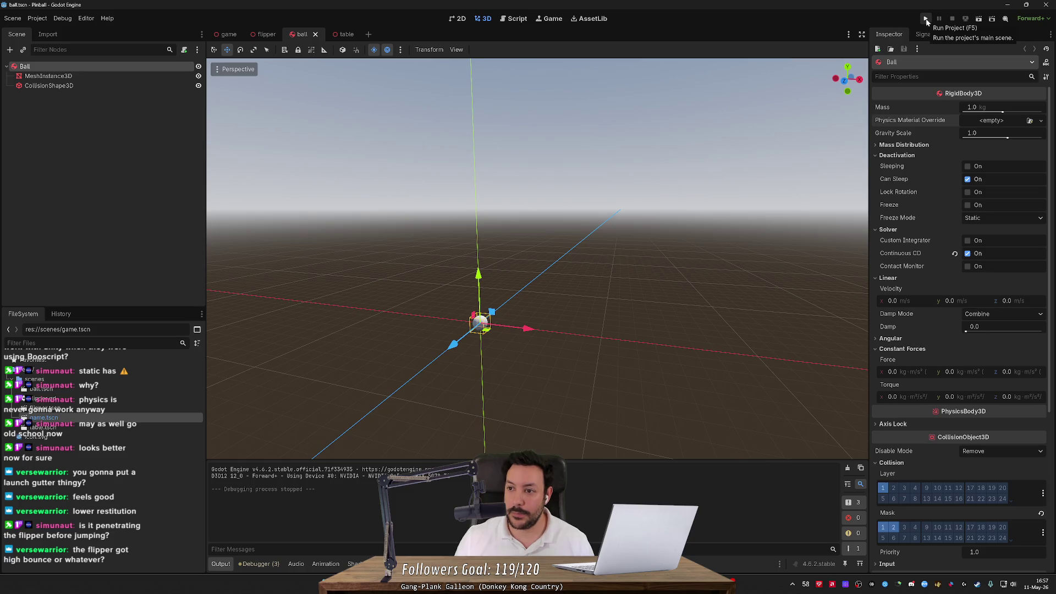
{"action": "left_click", "coordinate": [926, 19]}
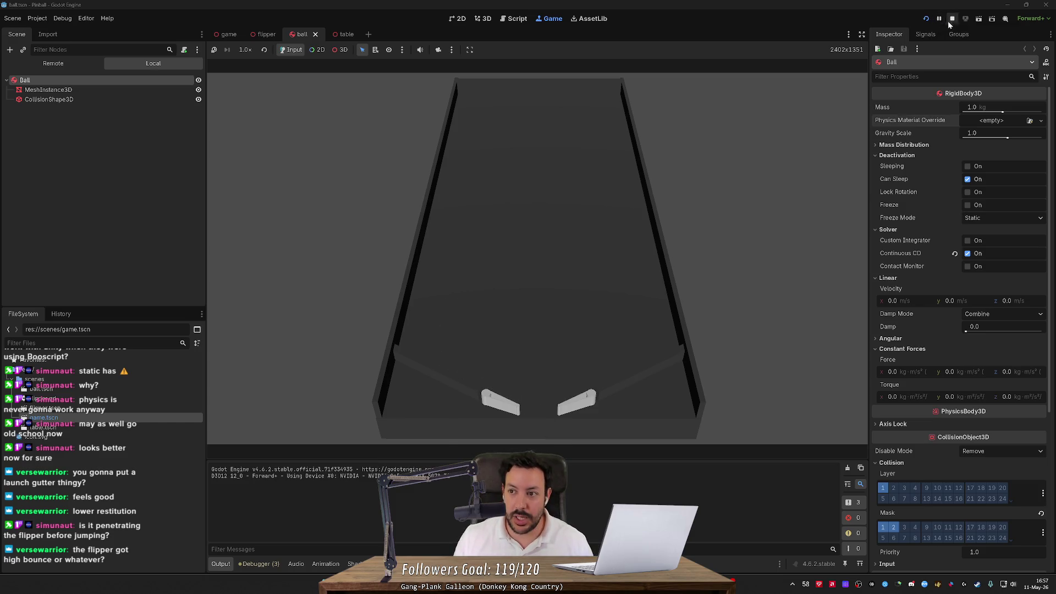
- Stop the game, inspect the Flipper's RigidBody settings, and return to the ball scene
{"action": "left_click", "coordinate": [952, 19]}
{"action": "left_click", "coordinate": [263, 35]}
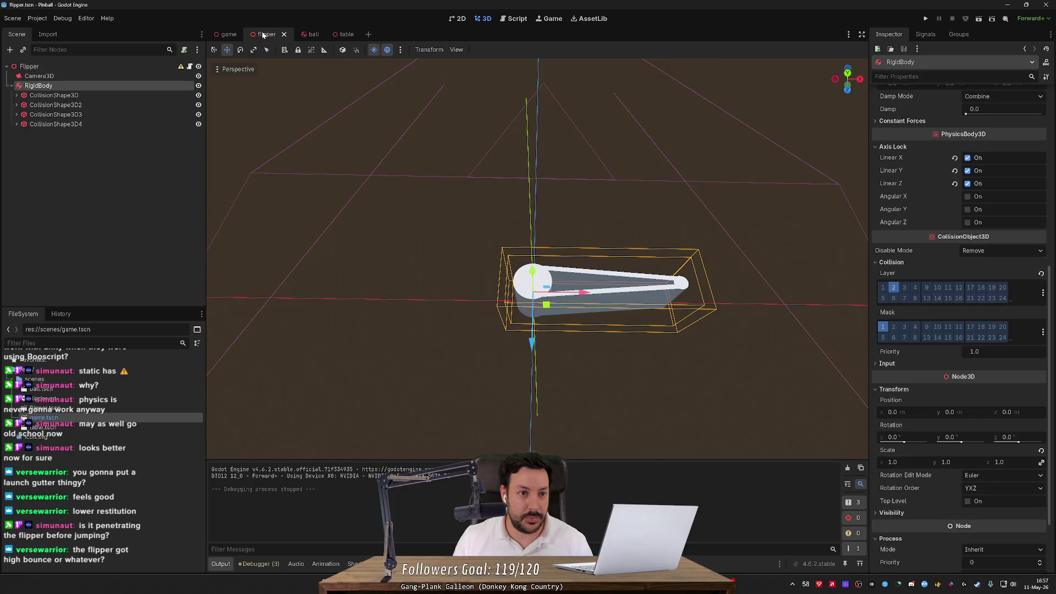
{"action": "scroll", "coordinate": [962, 274], "scroll_direction": "up", "scroll_amount": 10}
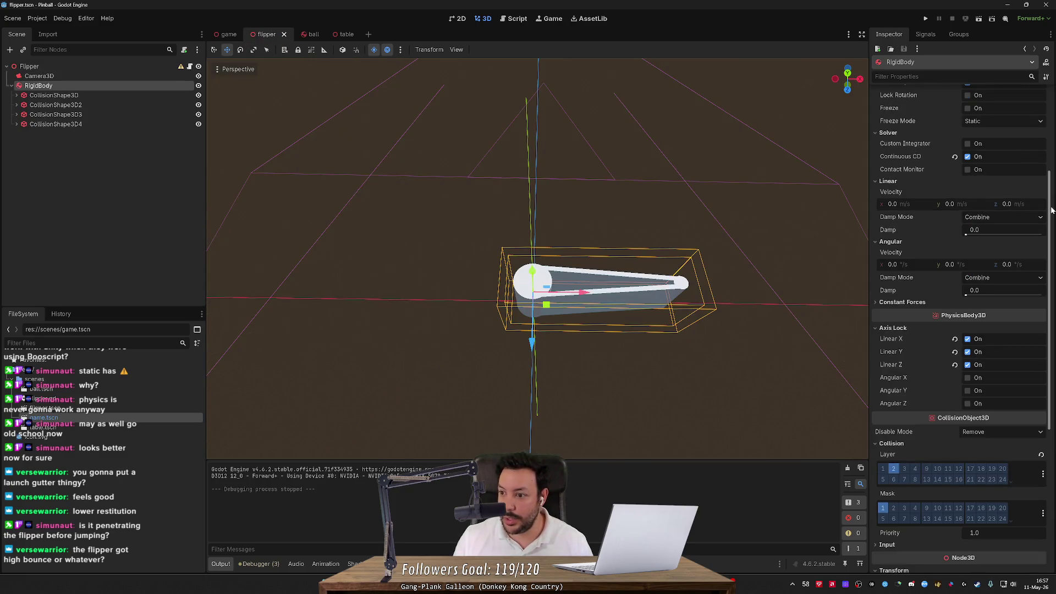
{"action": "left_click", "coordinate": [50, 67]}
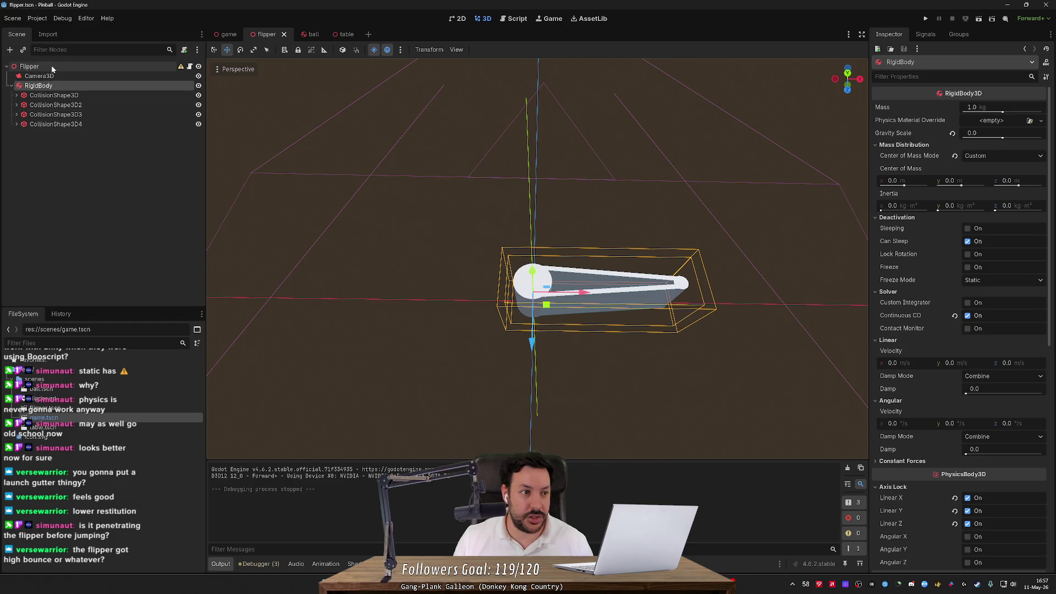
{"action": "left_click", "coordinate": [39, 85]}
{"action": "left_click", "coordinate": [302, 34]}
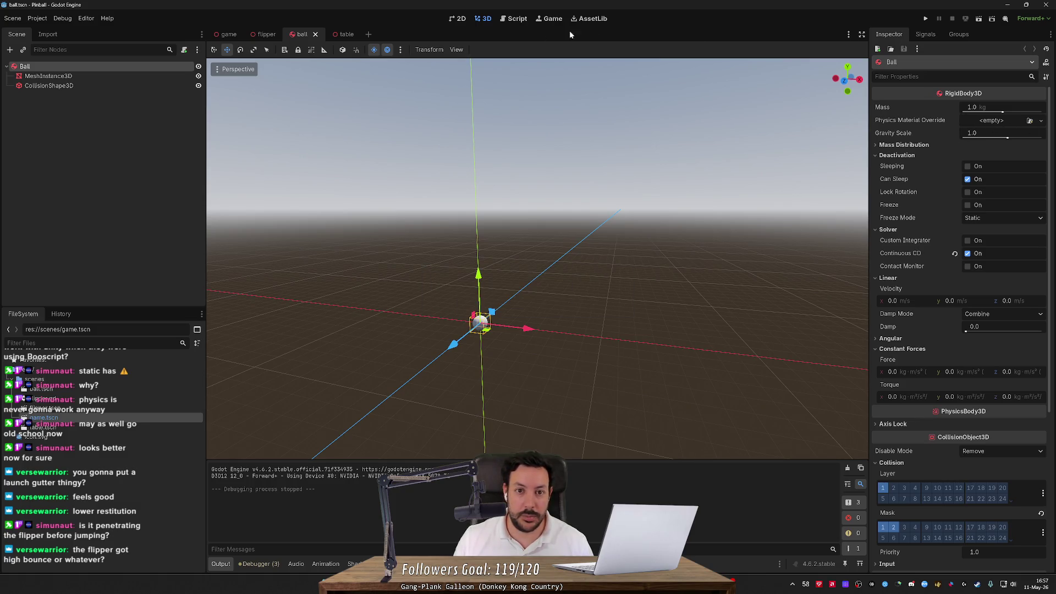
- Playtest the table again, flicking both flippers to launch the ball, then stop the game
{"action": "left_click", "coordinate": [925, 18]}
{"action": "key", "text": "Left"}
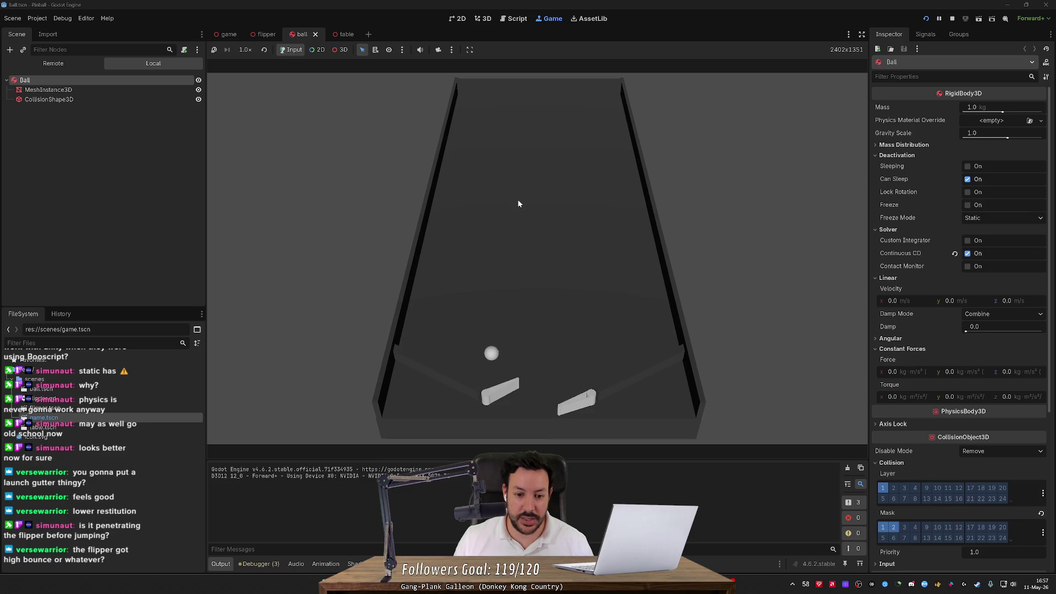
{"action": "key", "text": "Left"}
{"action": "key", "text": "Left"}
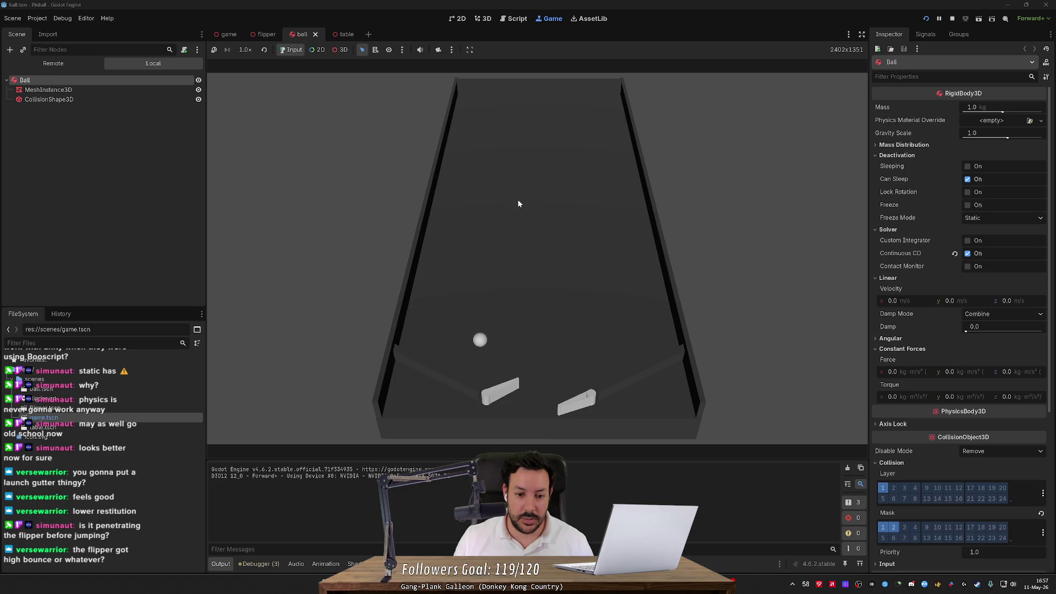
{"action": "key", "text": "Left"}
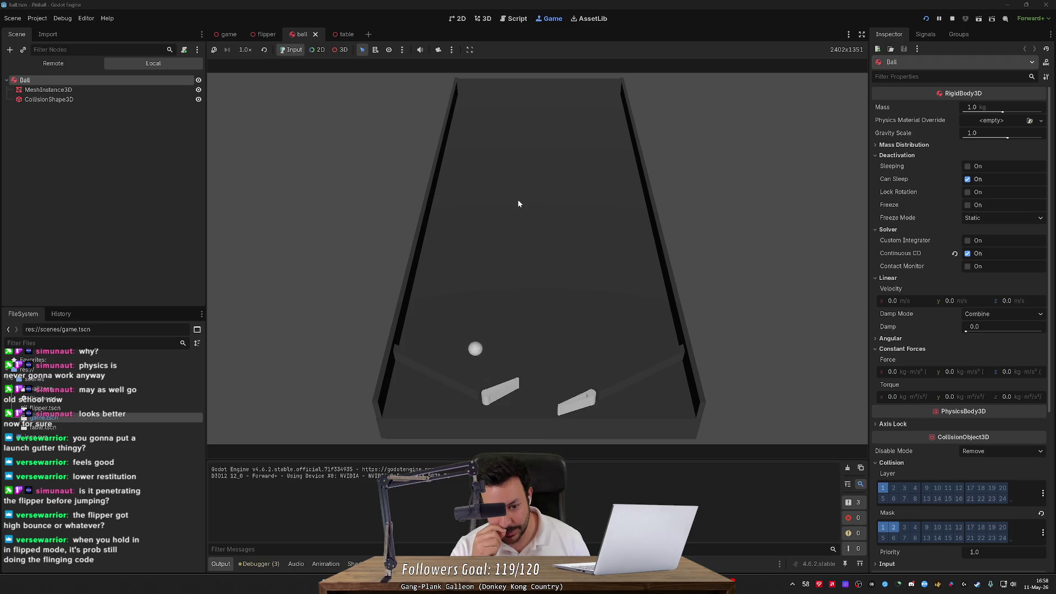
{"action": "key", "text": "Left"}
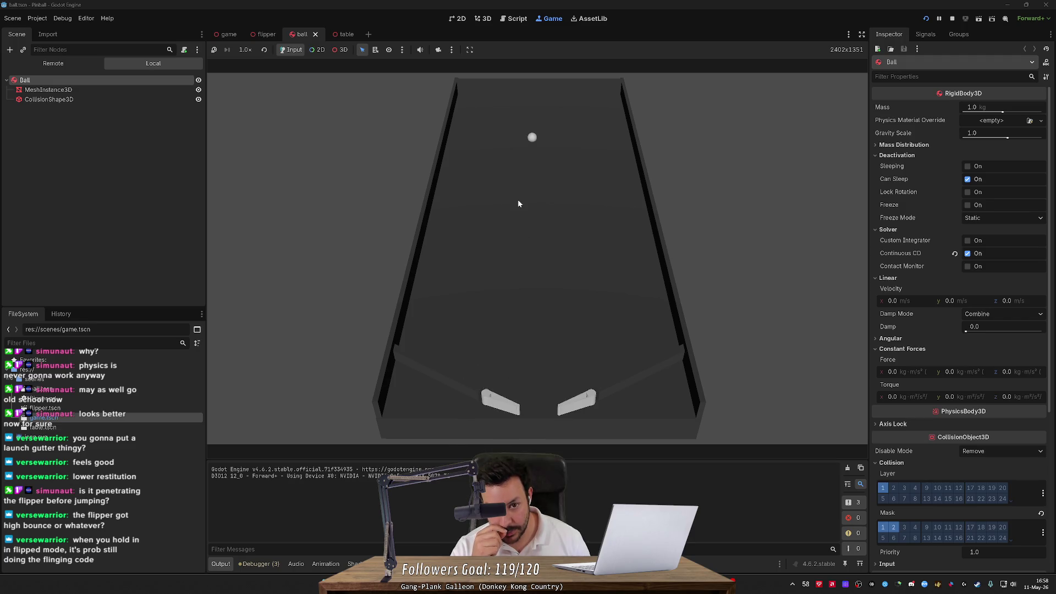
{"action": "key", "text": "Right"}
{"action": "key", "text": "Left"}
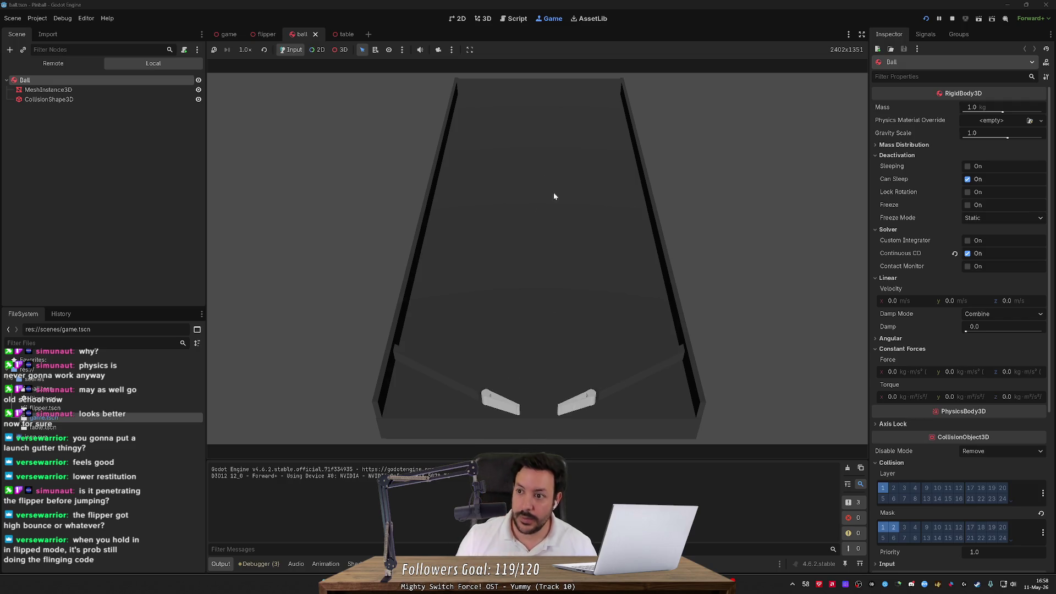
{"action": "left_click", "coordinate": [952, 19]}
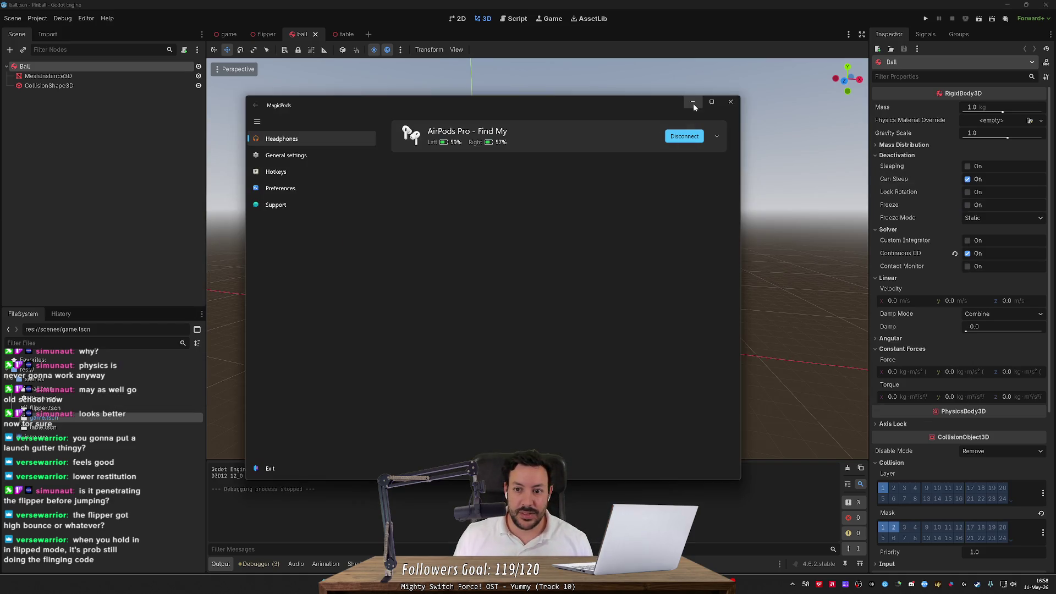
- In flipper.gd, review the angular_velocity, Vector3() reset and rotation limit check on lines 25–28
{"action": "left_click", "coordinate": [692, 101]}
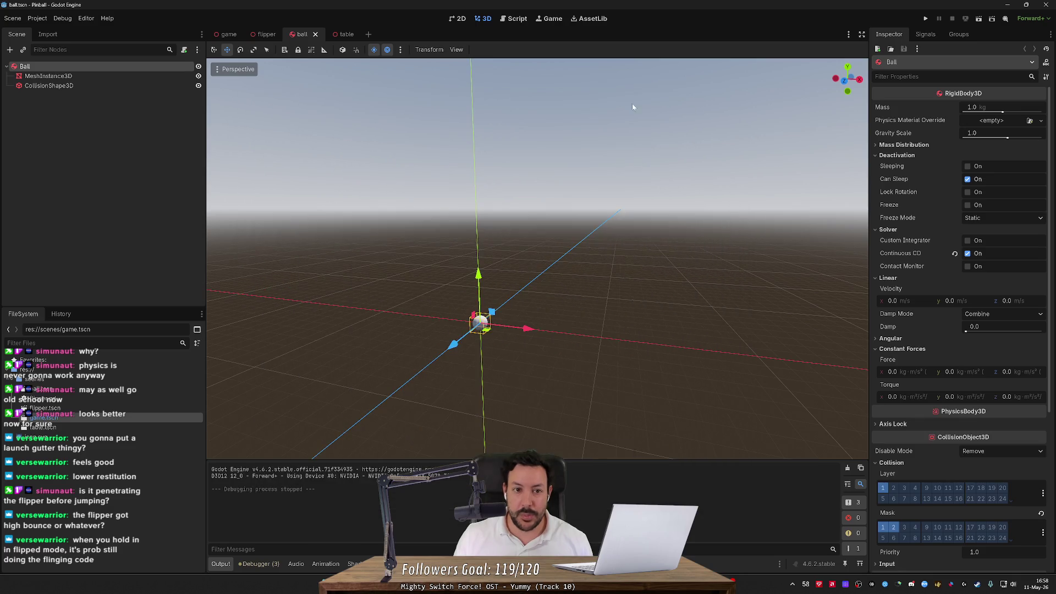
{"action": "left_click", "coordinate": [511, 19]}
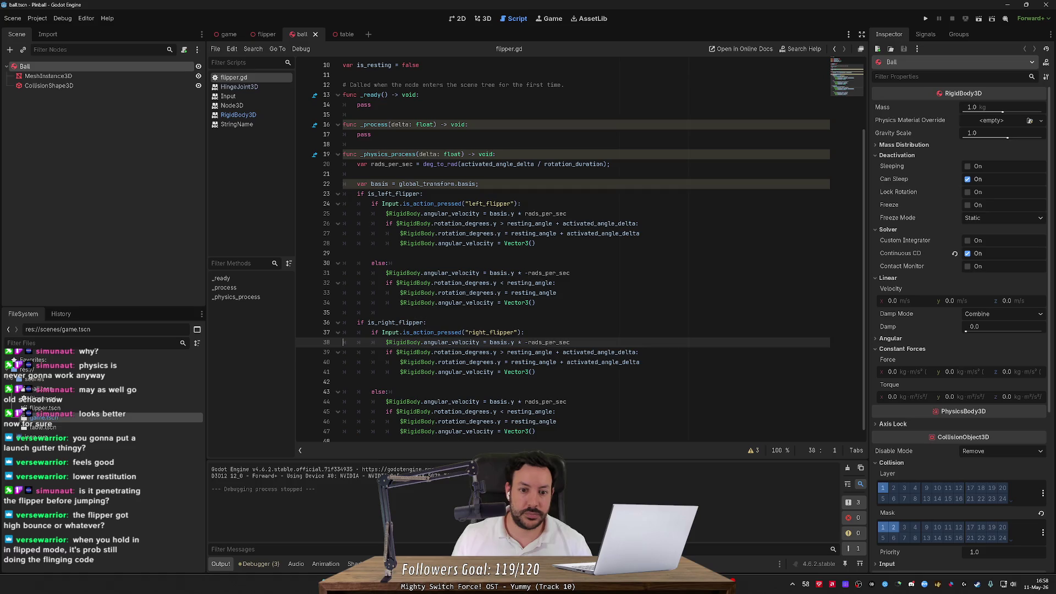
{"action": "left_click_drag", "start_coordinate": [386, 214], "coordinate": [478, 214]}
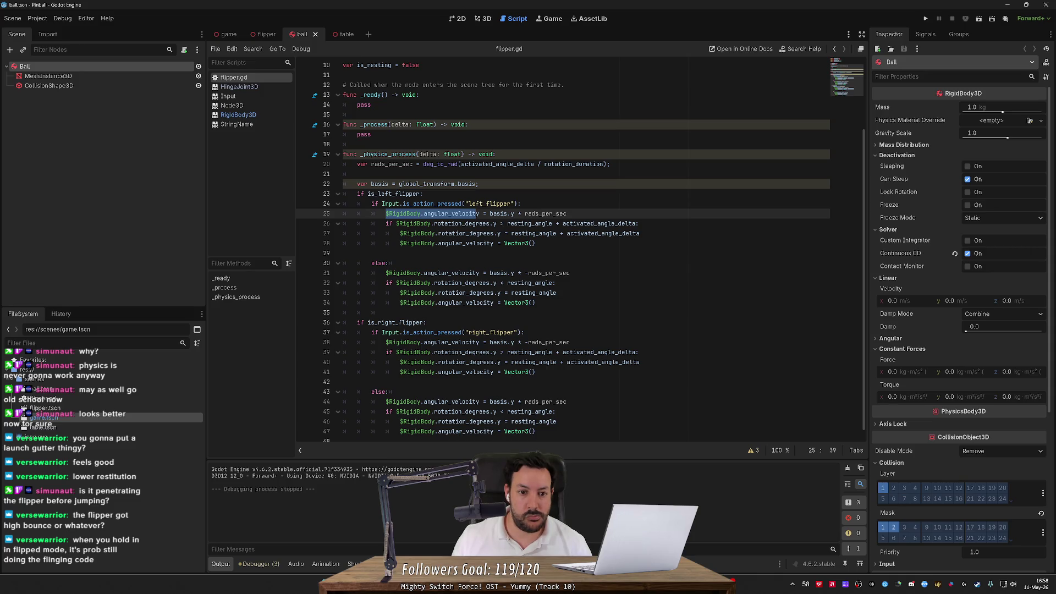
{"action": "left_click", "coordinate": [531, 243]}
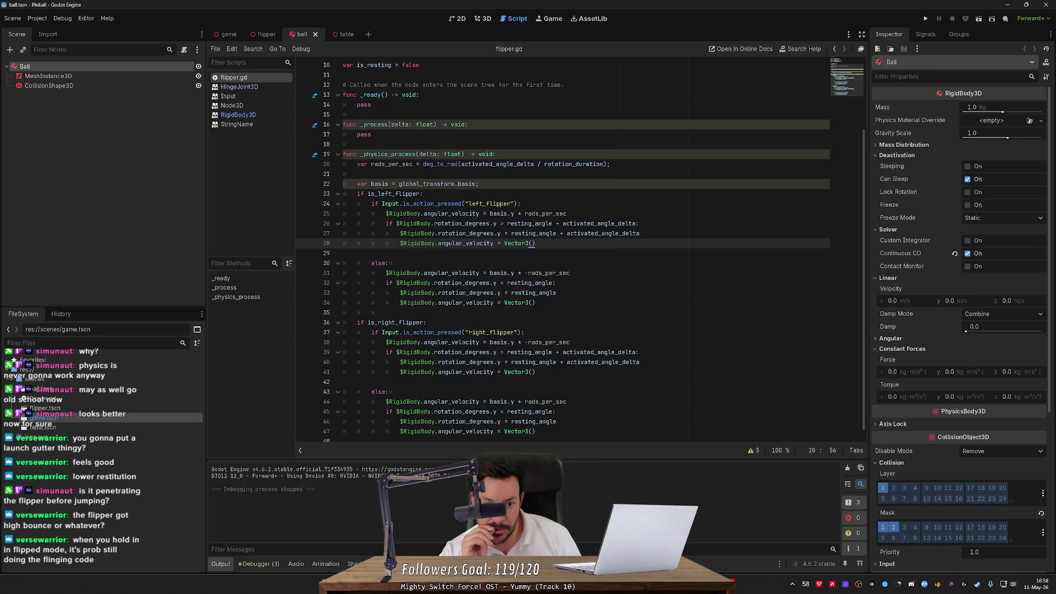
{"action": "left_click", "coordinate": [502, 224]}
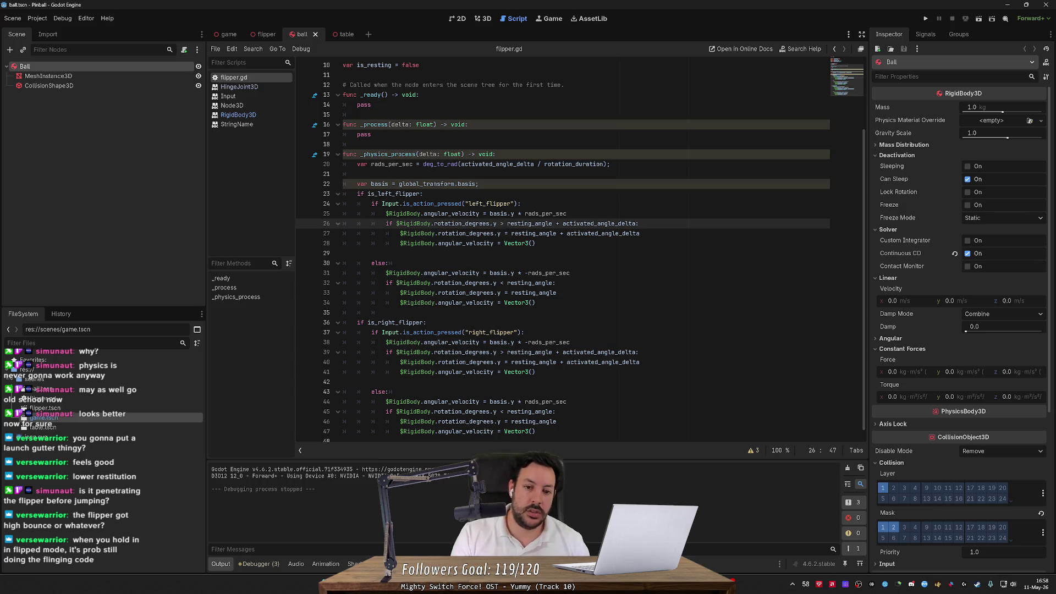
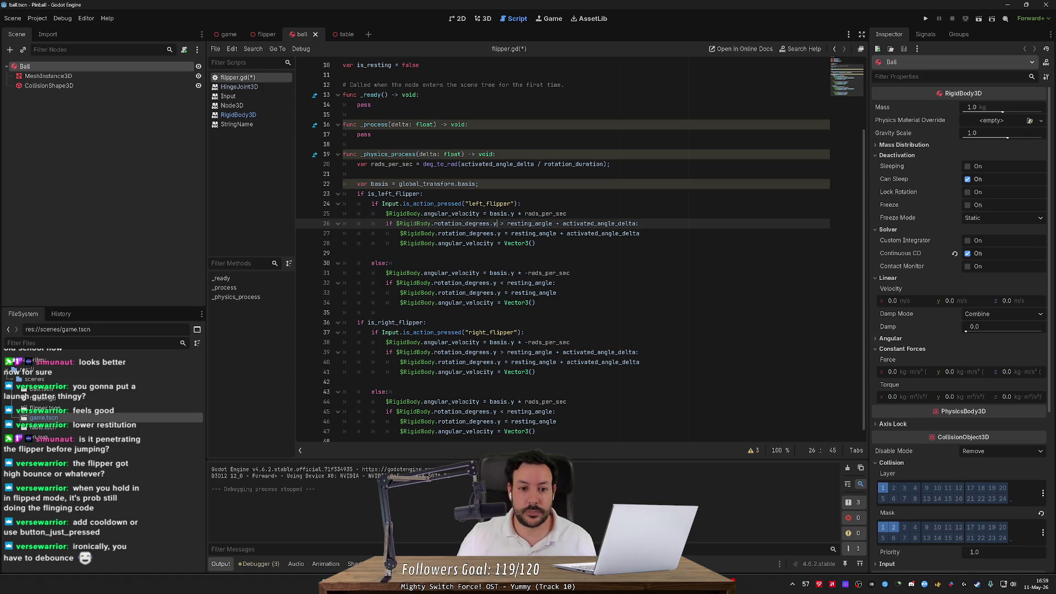
- Try editing the left flipper's input check, then back out the change
{"action": "left_click", "coordinate": [436, 204]}
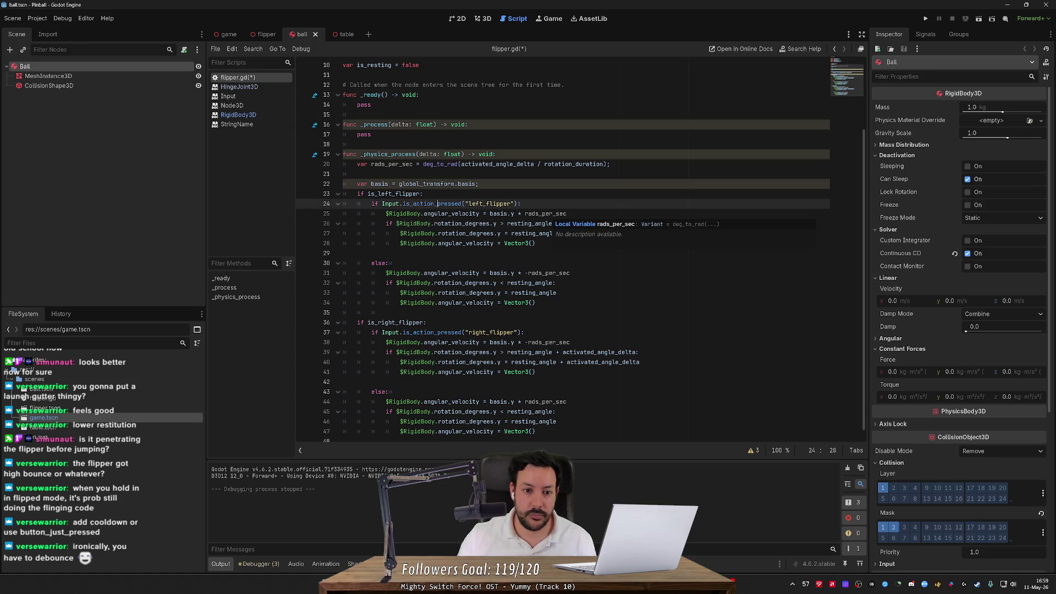
{"action": "type", "text": "JUS"}
{"action": "key", "text": "BackSpace"}
{"action": "key", "text": "BackSpace"}
{"action": "key", "text": "BackSpace"}
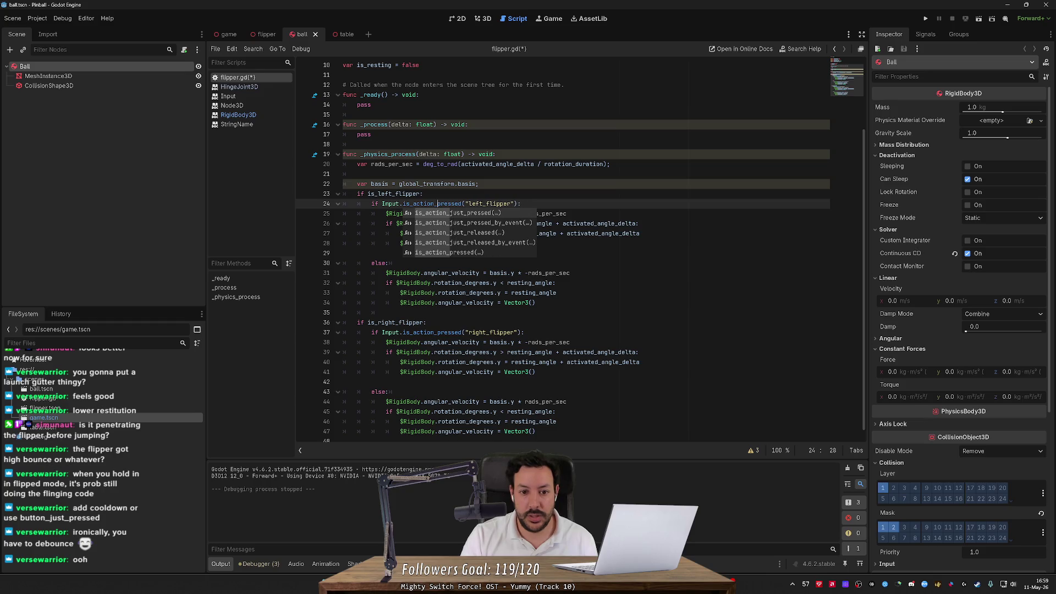
{"action": "key", "text": "Down"}
{"action": "key", "text": "Down"}
{"action": "key", "text": "Down"}
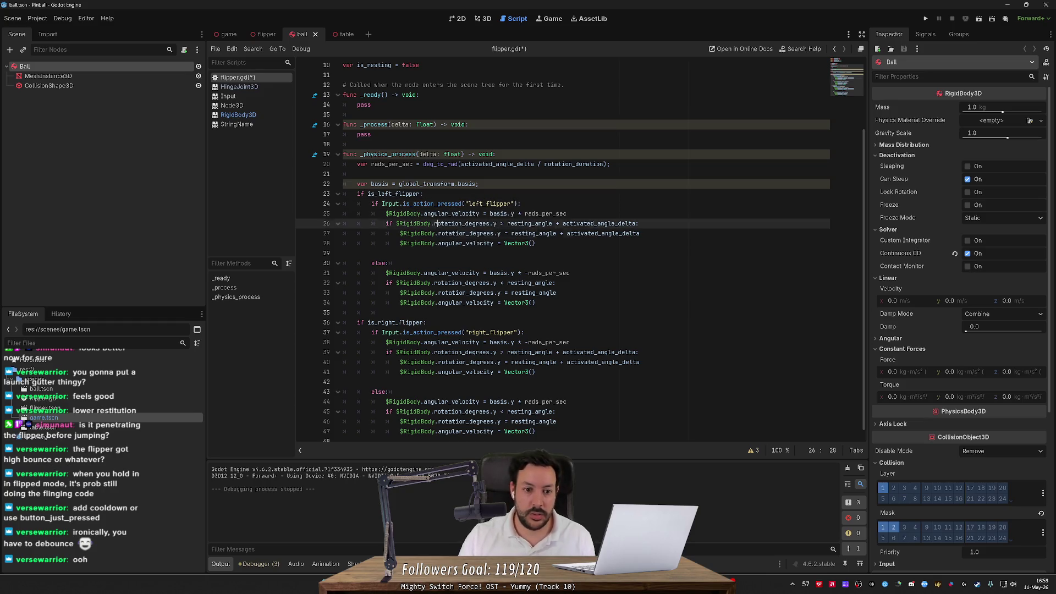
{"action": "key", "text": "Up"}
{"action": "key", "text": "Up"}
{"action": "key", "text": "Up"}
{"action": "key", "text": "End"}
{"action": "key", "text": "shift+Home"}
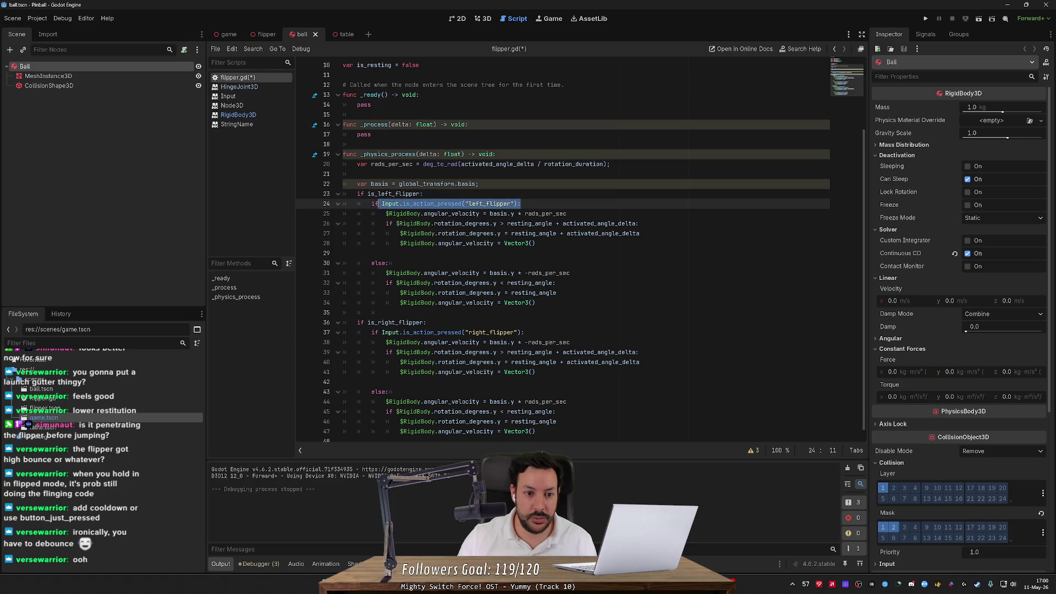
{"action": "left_click", "coordinate": [399, 263]}
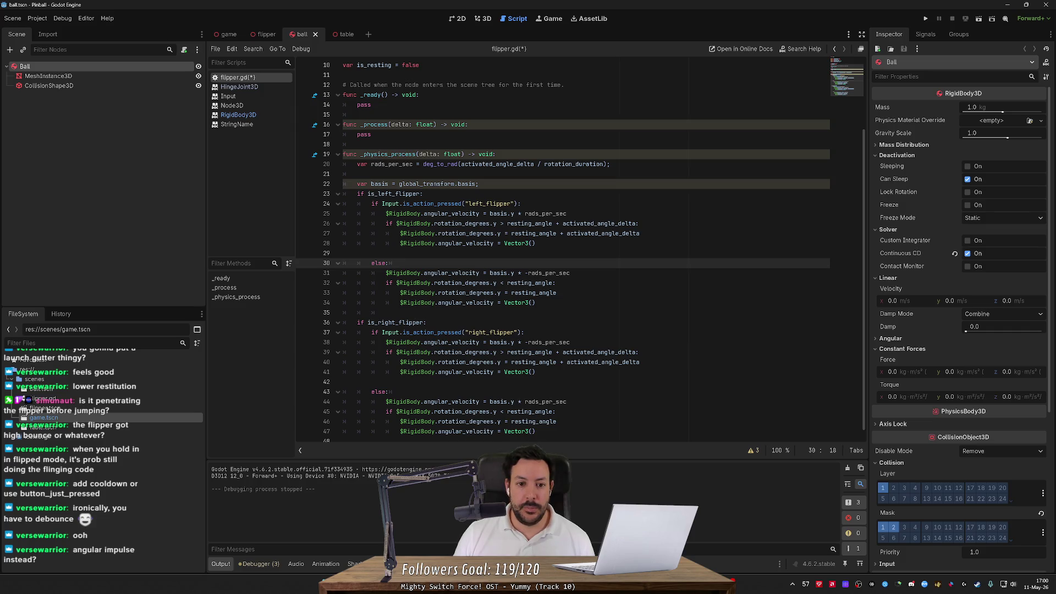
- Inspect the angular velocity line and the resting_angle + activated_angle_delta rotation limit check
{"action": "left_click", "coordinate": [489, 214]}
{"action": "key", "text": "Up"}
{"action": "key", "text": "Down"}
{"action": "key", "text": "ctrl+shift+Right"}
{"action": "key", "text": "ctrl+shift+Right"}
{"action": "key", "text": "ctrl+shift+Right"}
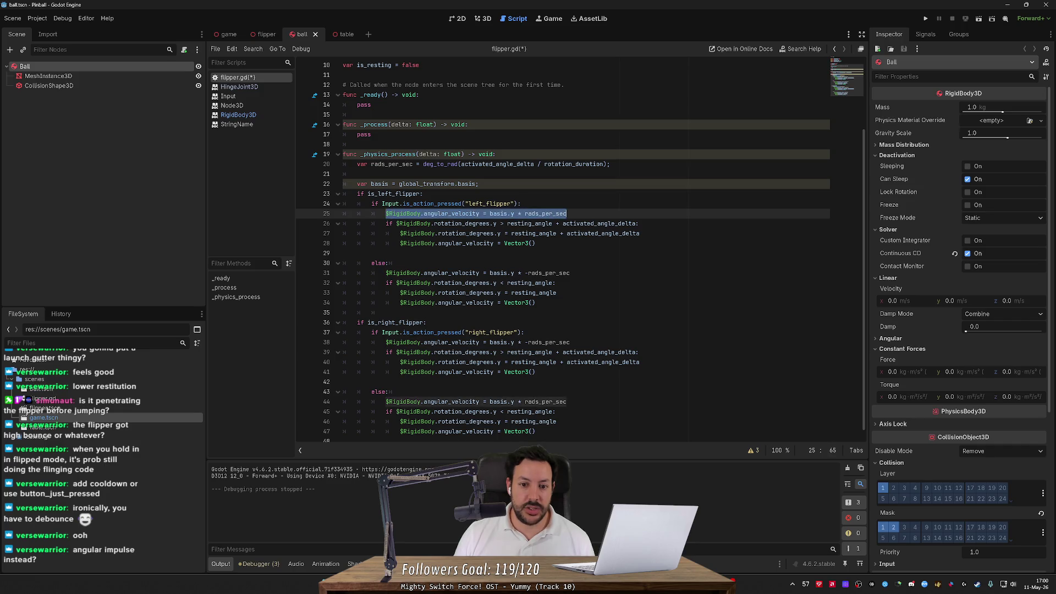
{"action": "left_click_drag", "start_coordinate": [536, 243], "coordinate": [338, 229]}
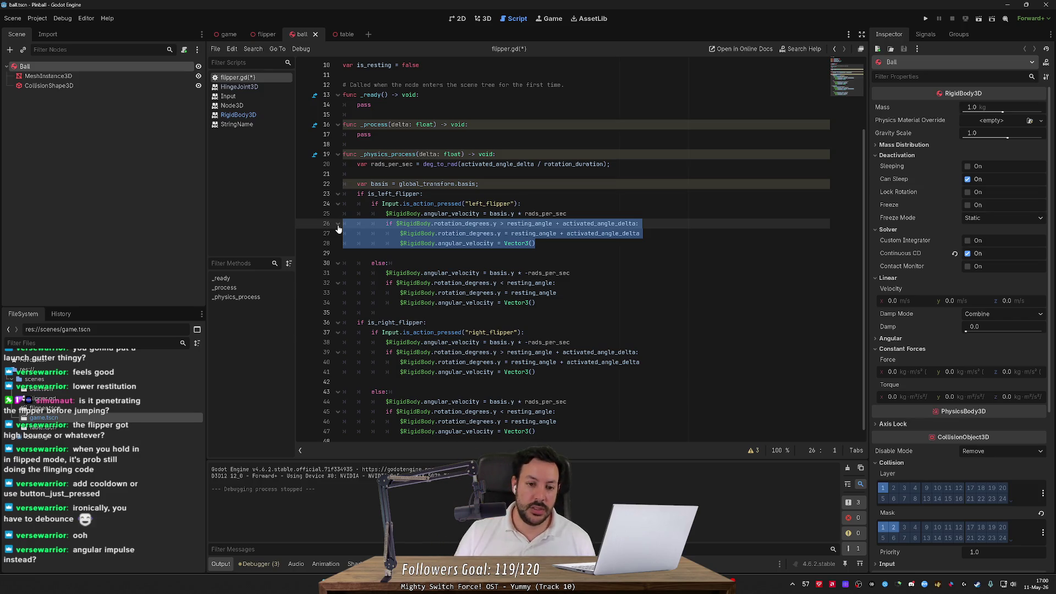
{"action": "left_click", "coordinate": [525, 233]}
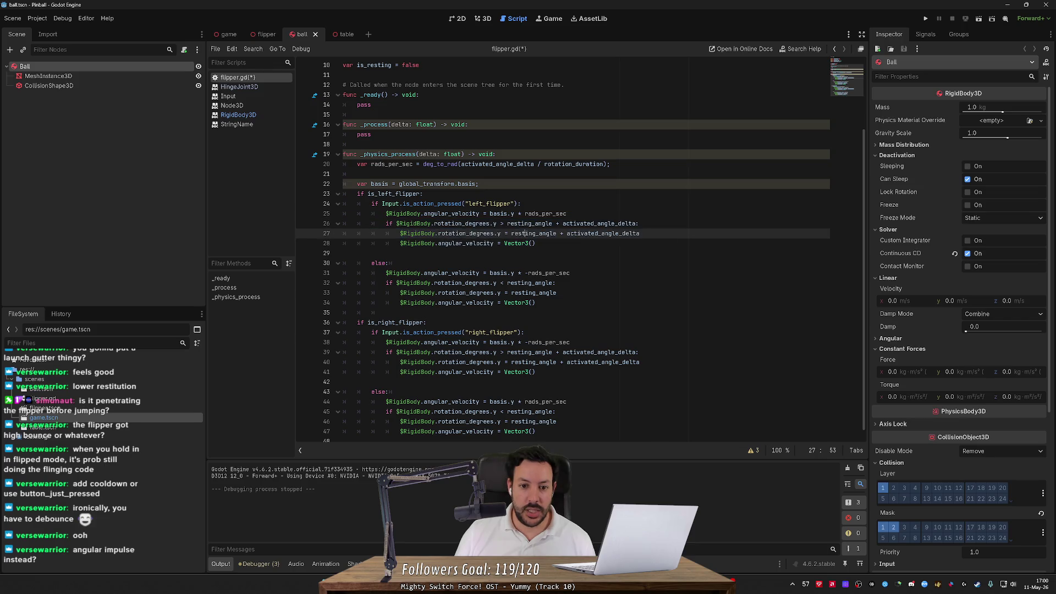
{"action": "left_click", "coordinate": [526, 224]}
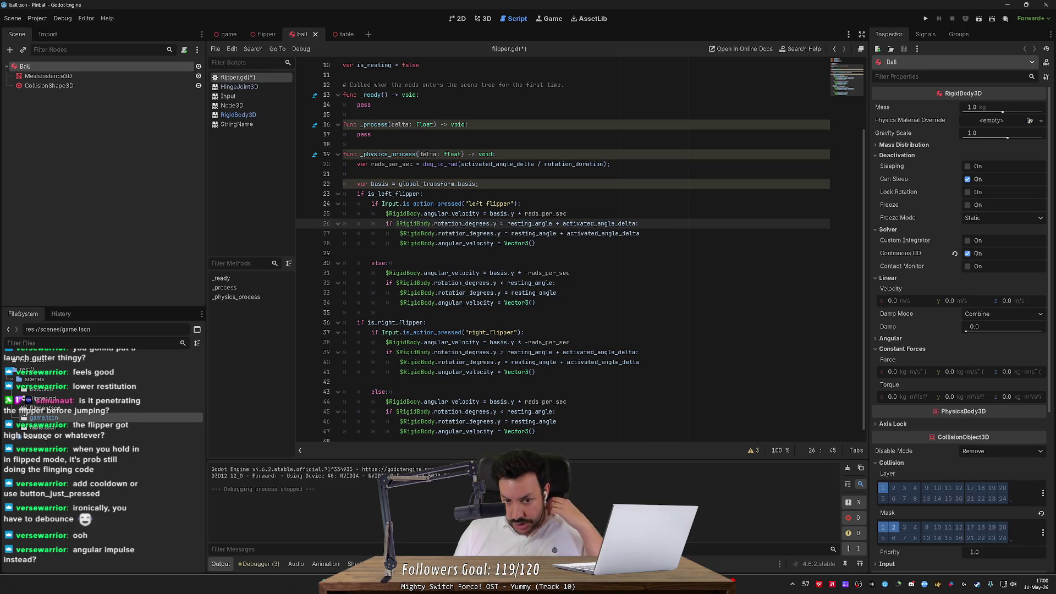
{"action": "left_click_drag", "start_coordinate": [508, 224], "coordinate": [637, 223]}
{"action": "left_click", "coordinate": [520, 203]}
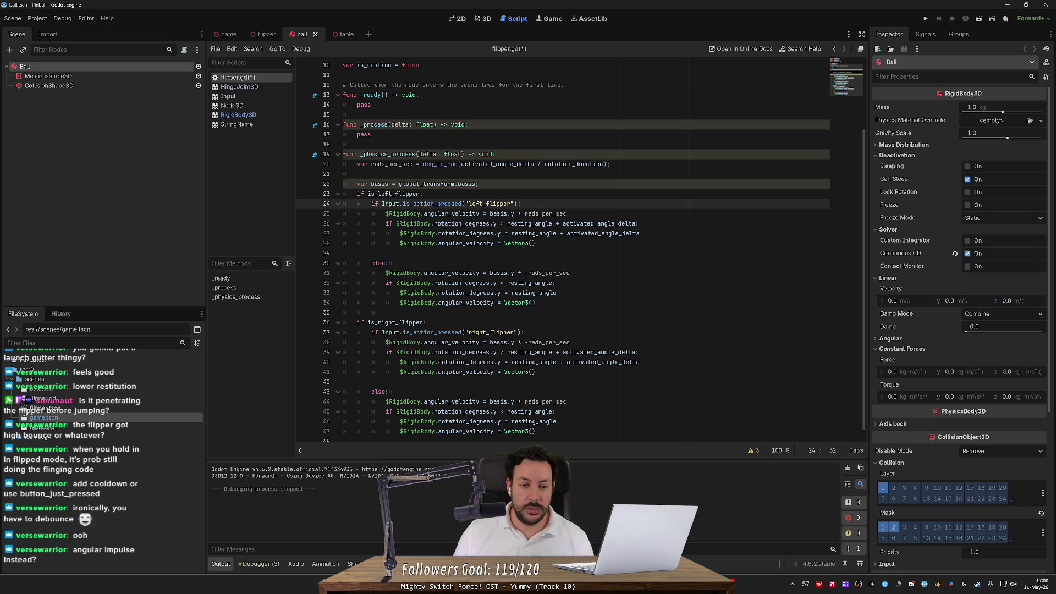
{"action": "left_click", "coordinate": [357, 174]}
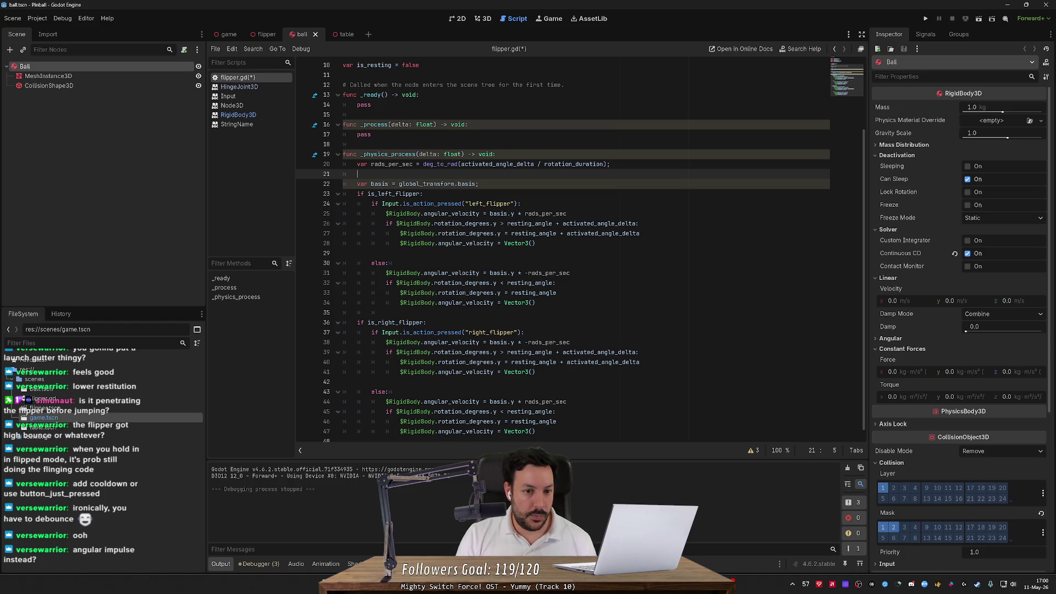
- Add 'var activated_angle = resting_angle + activated_angle_delta' on a new line 23
{"action": "key", "text": "Down"}
{"action": "key", "text": "Down"}
{"action": "key", "text": "Up"}
{"action": "key", "text": "Down"}
{"action": "key", "text": "Return"}
{"action": "key", "text": "Up"}
{"action": "type", "text": "var end"}
{"action": "scroll", "coordinate": [560, 247], "scroll_direction": "up", "scroll_amount": 3}
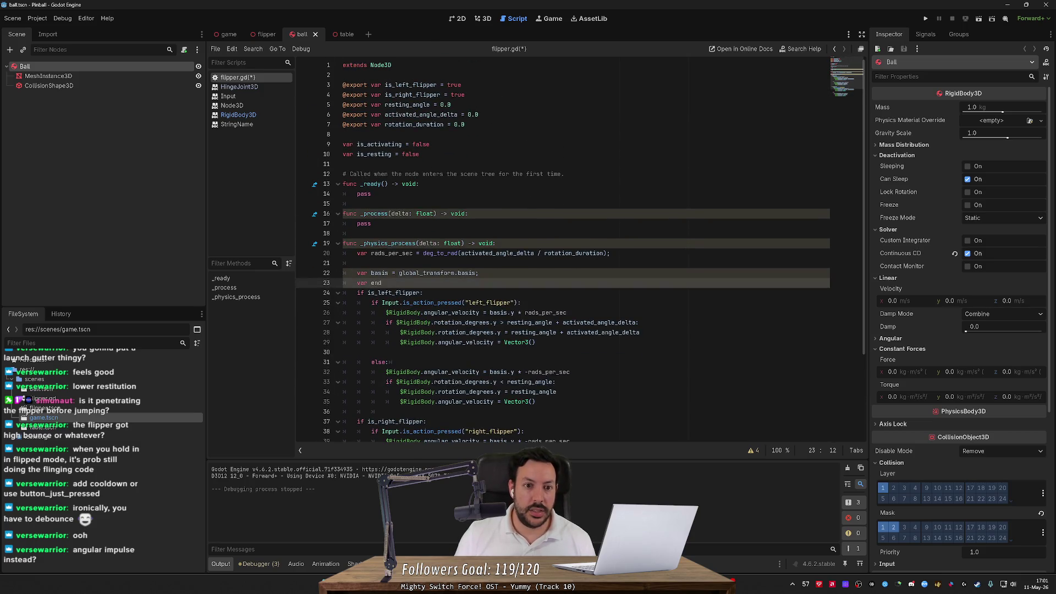
{"action": "key", "text": "BackSpace"}
{"action": "key", "text": "BackSpace"}
{"action": "key", "text": "BackSpace"}
{"action": "type", "text": "activated_angle = esting_angle + activated_angle_delta;"}
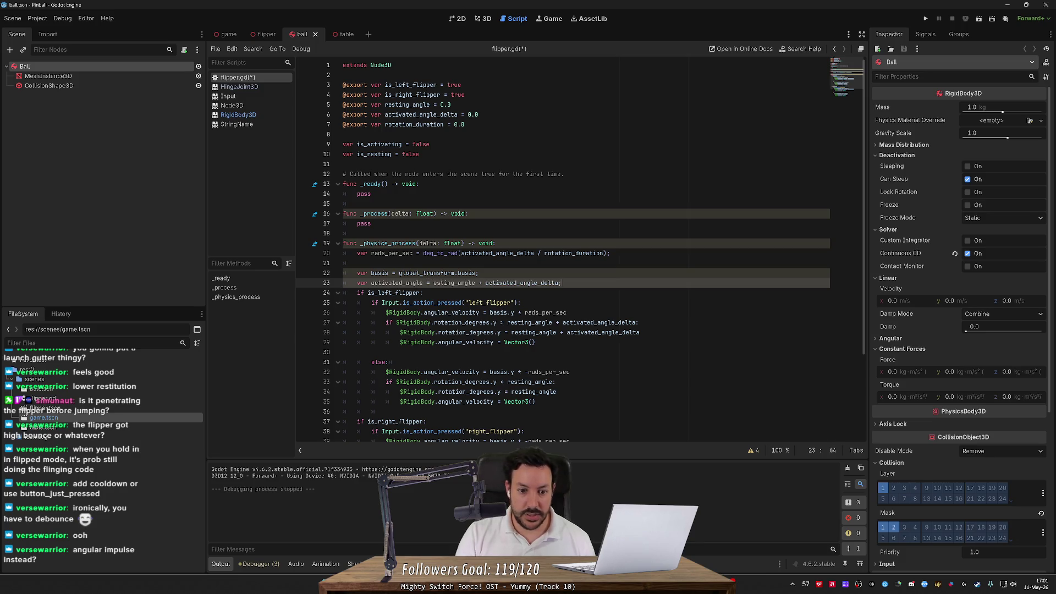
{"action": "left_click", "coordinate": [433, 283]}
{"action": "type", "text": "r"}
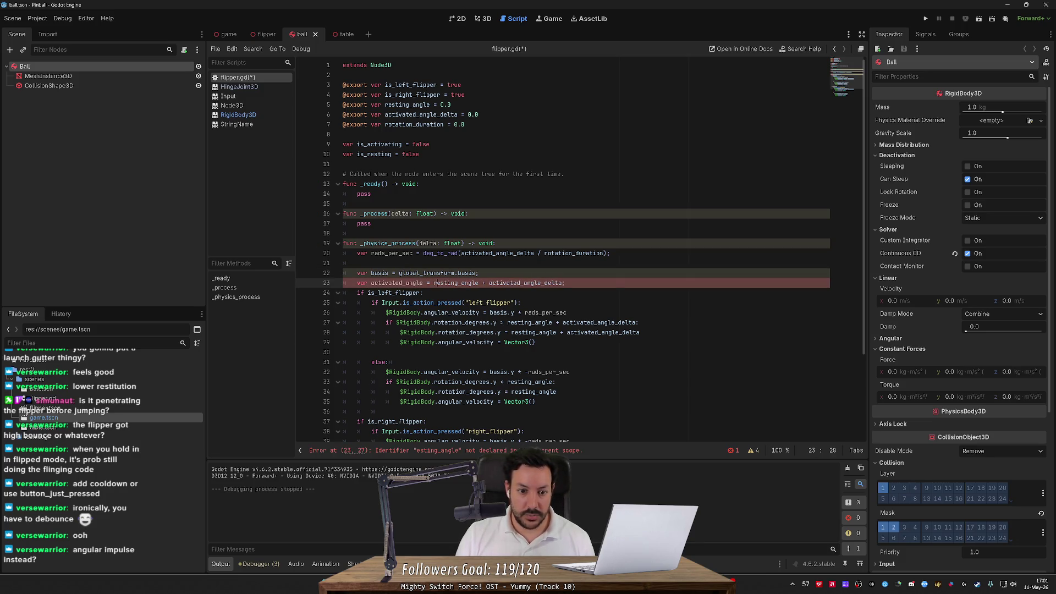
{"action": "left_click", "coordinate": [420, 183]}
- Replace every resting_angle + activated_angle_delta sum with activated_angle using Ctrl+D multi-select
{"action": "double_click", "coordinate": [529, 322]}
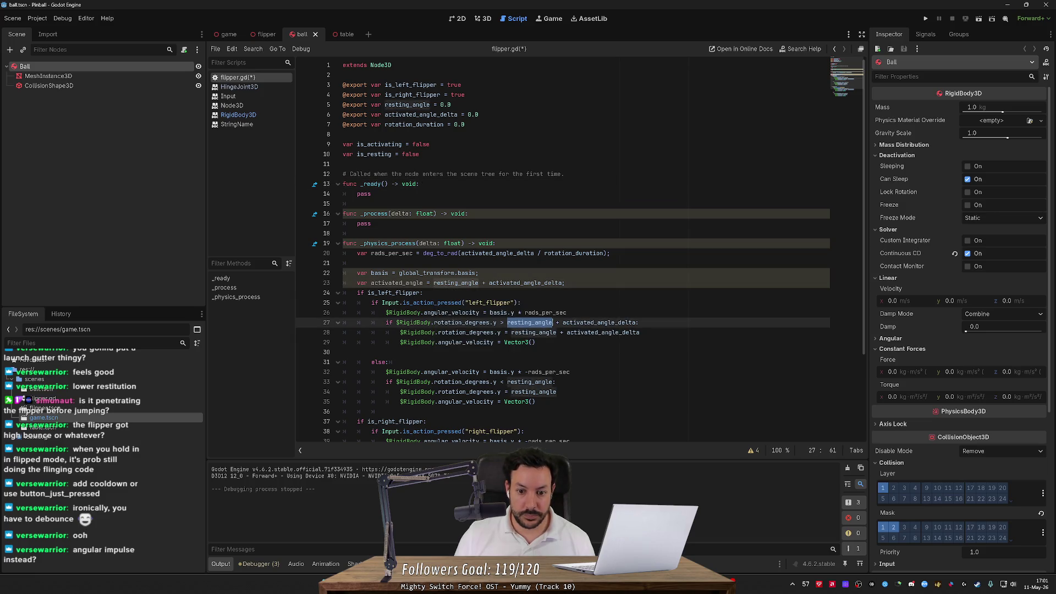
{"action": "key", "text": "ctrl+shift+Right"}
{"action": "key", "text": "ctrl+shift+Right"}
{"action": "scroll", "coordinate": [580, 249], "scroll_direction": "down", "scroll_amount": 4}
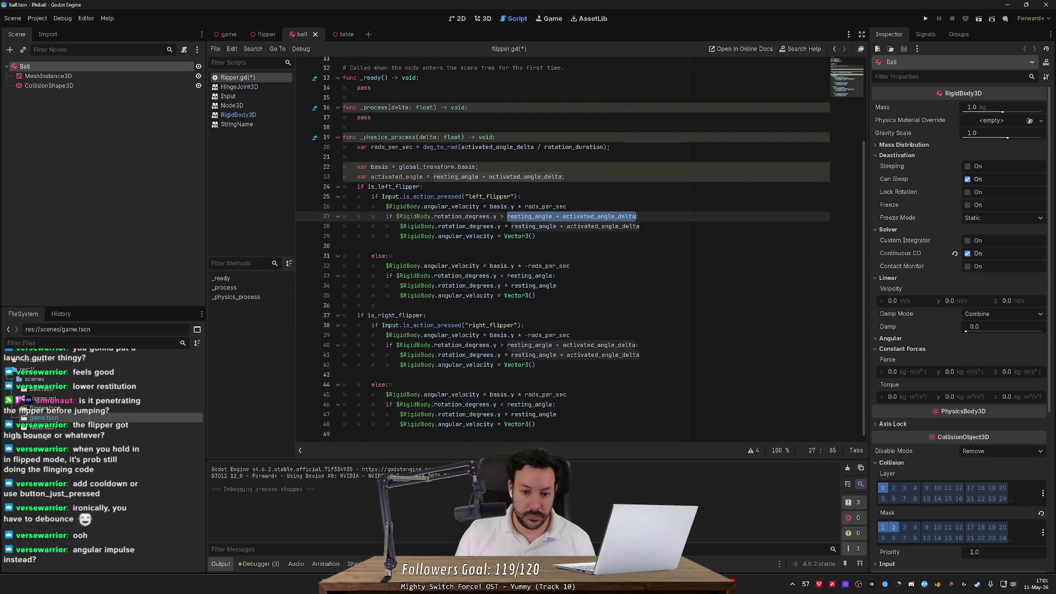
{"action": "key", "text": "ctrl+d"}
{"action": "key", "text": "ctrl+d"}
{"action": "key", "text": "ctrl+d"}
{"action": "type", "text": "activa"}
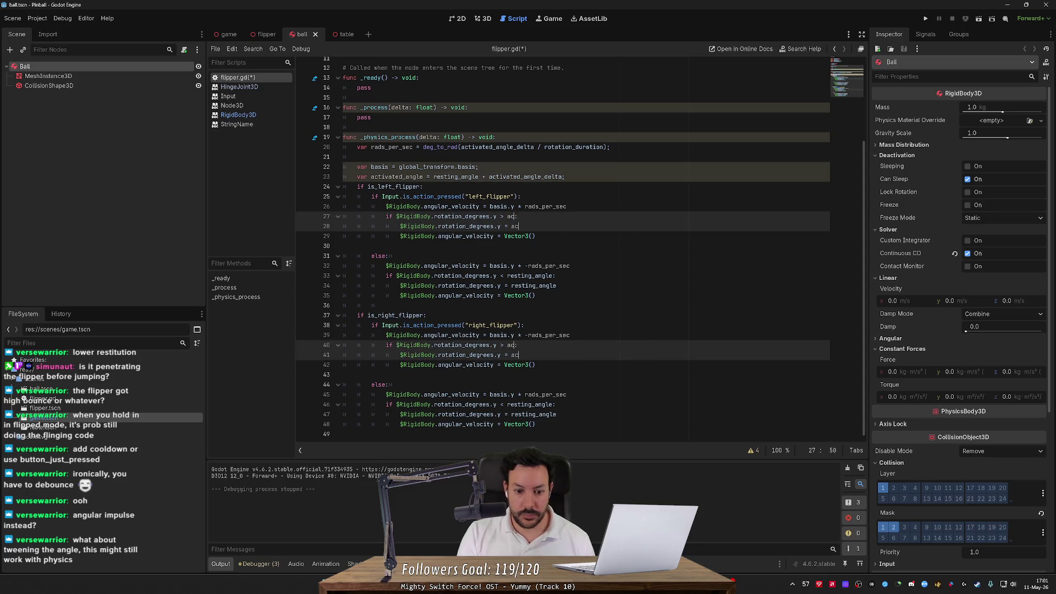
{"action": "type", "text": "ted_angle"}
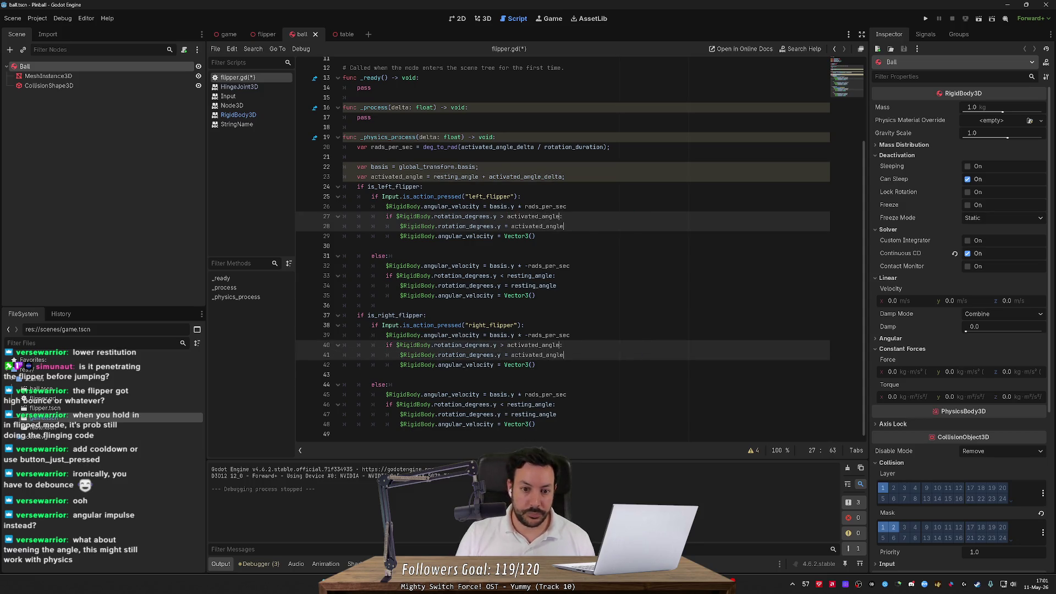
{"action": "key", "text": "Escape"}
{"action": "key", "text": "Escape"}
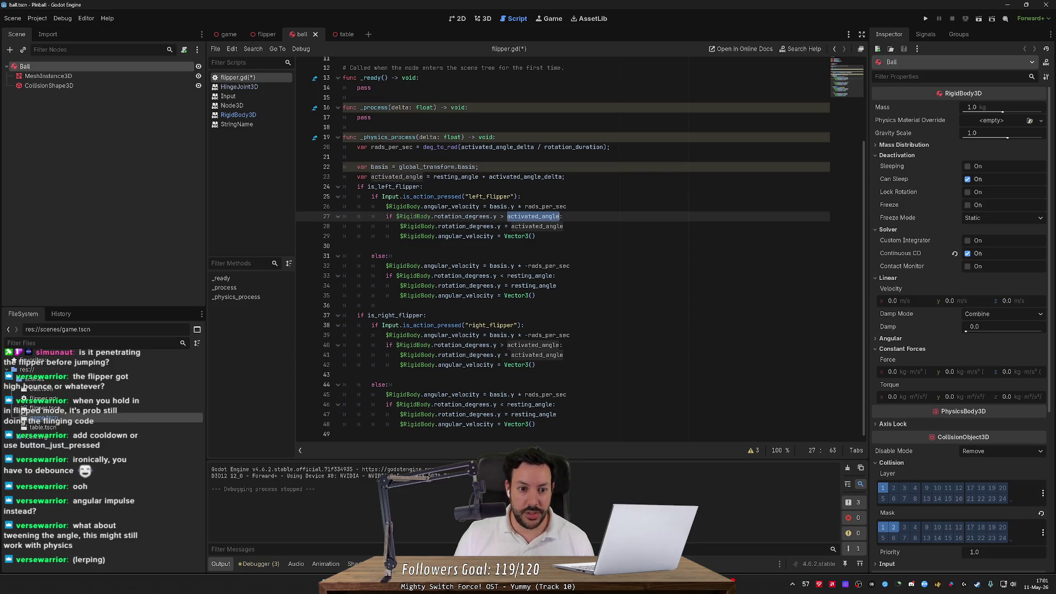
- Rewrite the line 27 check as absf(rotation_degrees.y - activated_angle) < 0.1 and save
{"action": "key", "text": "BackSpace"}
{"action": "type", "text": "absf("}
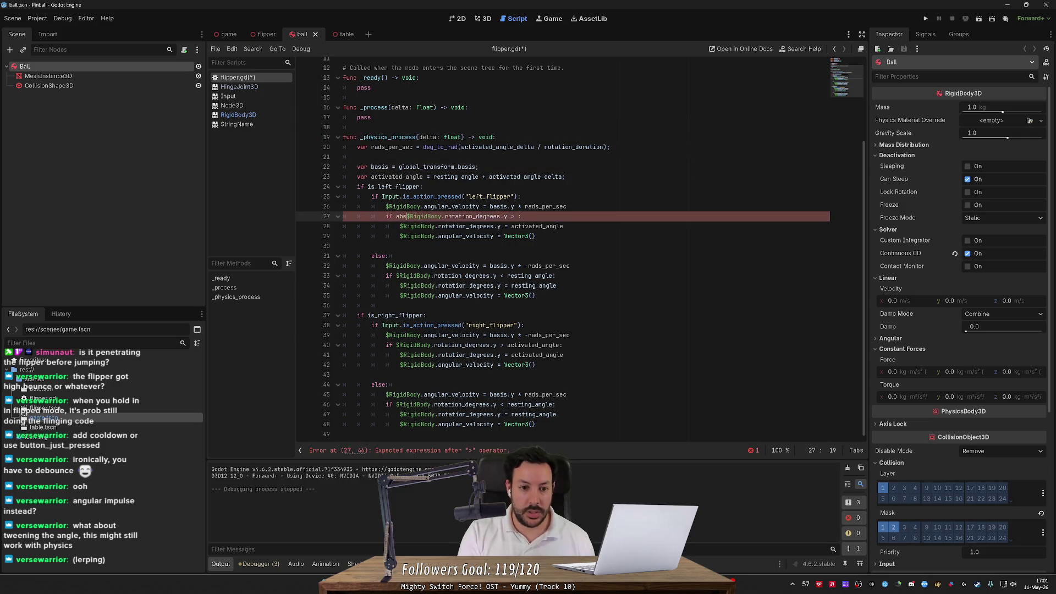
{"action": "left_click", "coordinate": [513, 216]}
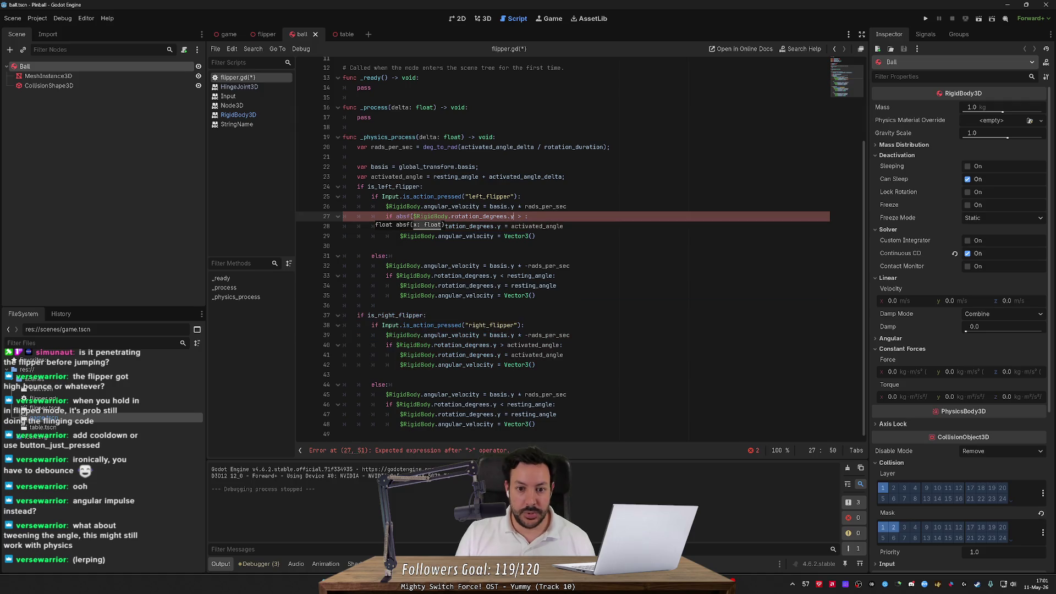
{"action": "type", "text": "- activated_angle)"}
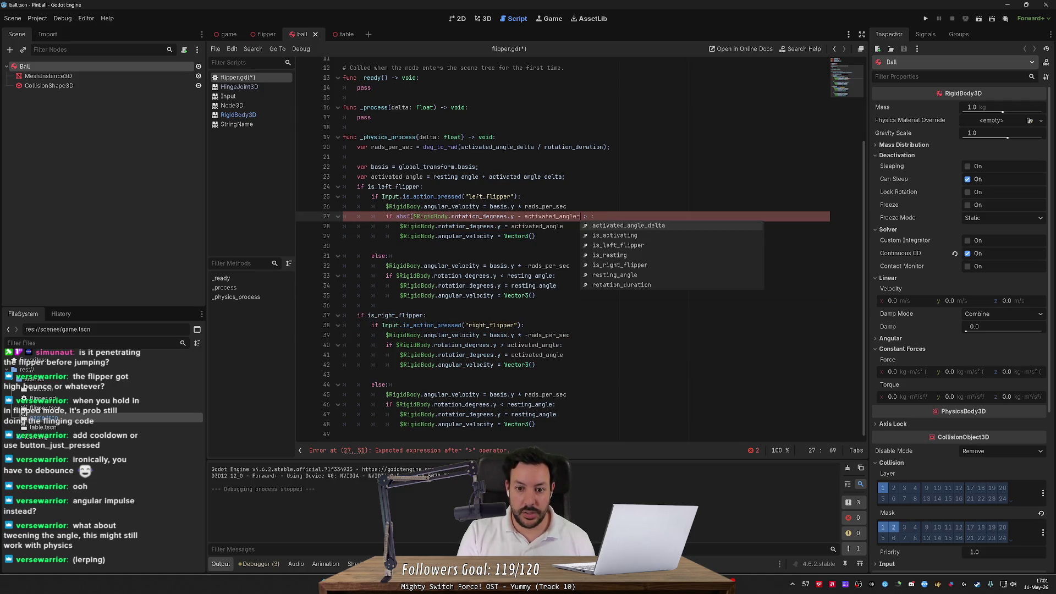
{"action": "left_click", "coordinate": [587, 216]}
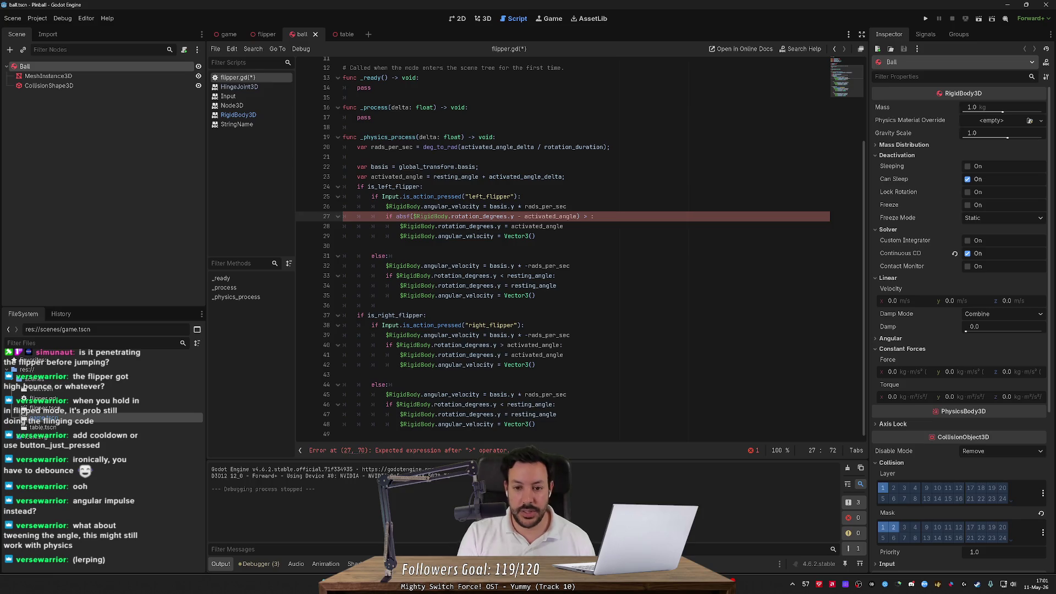
{"action": "key", "text": "BackSpace"}
{"action": "key", "text": "BackSpace"}
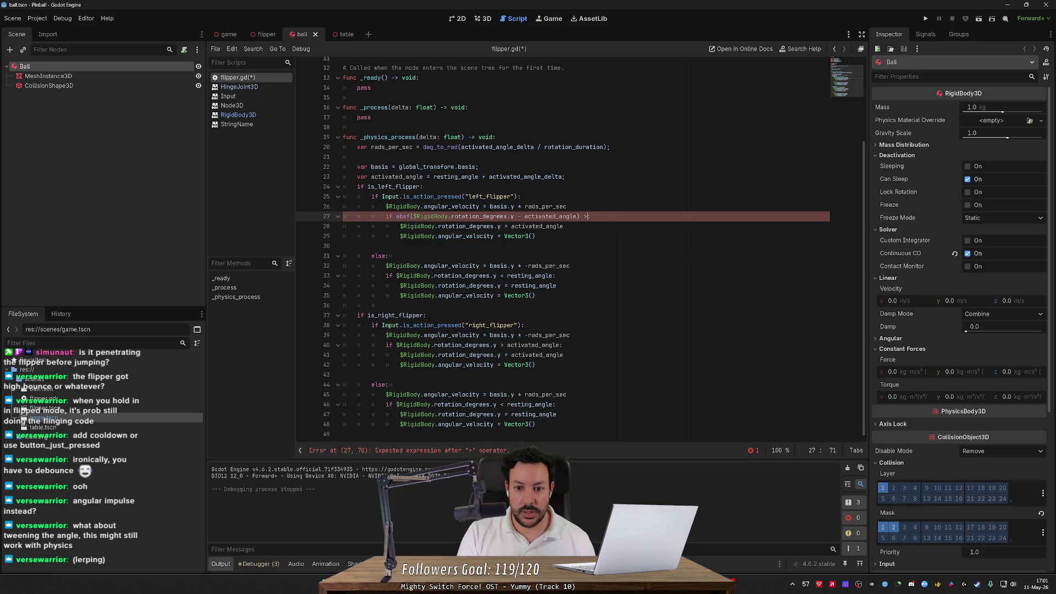
{"action": "type", "text": "< 0.1:"}
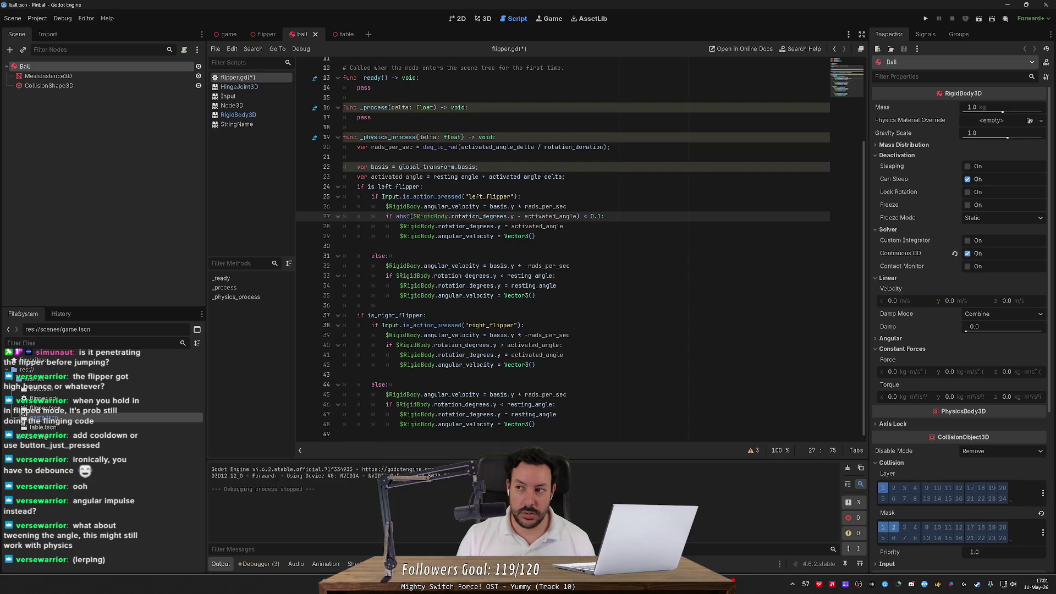
{"action": "key", "text": "ctrl+s"}
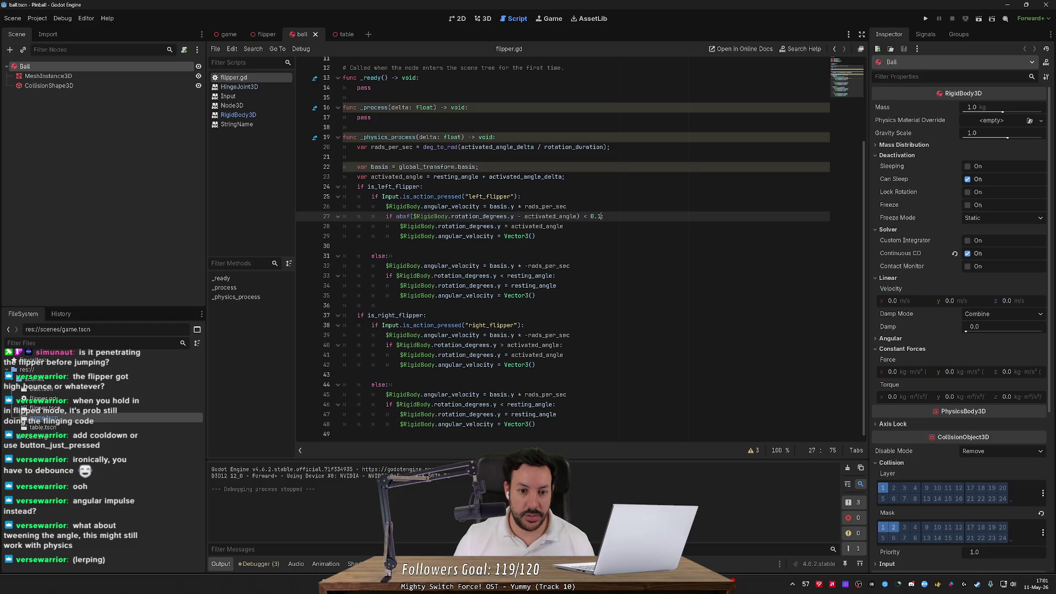
- Flip the tolerance comparison to > 0.1
{"action": "left_click", "coordinate": [566, 206]}
{"action": "left_click", "coordinate": [586, 216]}
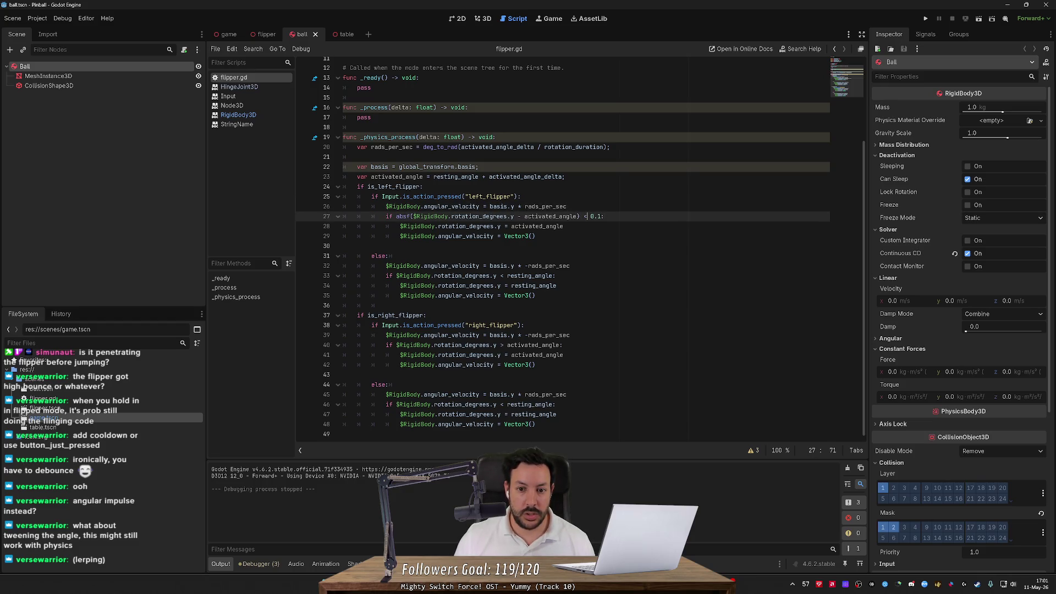
{"action": "key", "text": "Delete"}
{"action": "type", "text": ">"}
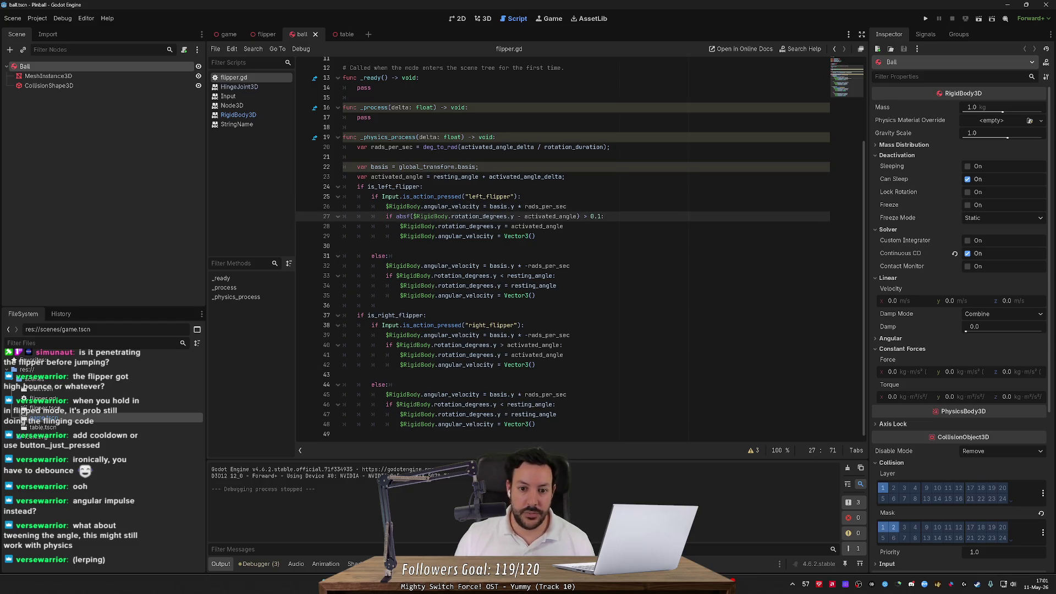
- Move the angular_velocity line inside the absf() check block
{"action": "key", "text": "Up"}
{"action": "key", "text": "ctrl+shift+k"}
{"action": "key", "text": "End"}
{"action": "key", "text": "Return"}
{"action": "type", "text": "$RigidBody.angular_velocity = basis.y * rads_per_sec"}
{"action": "left_click", "coordinate": [421, 226]}
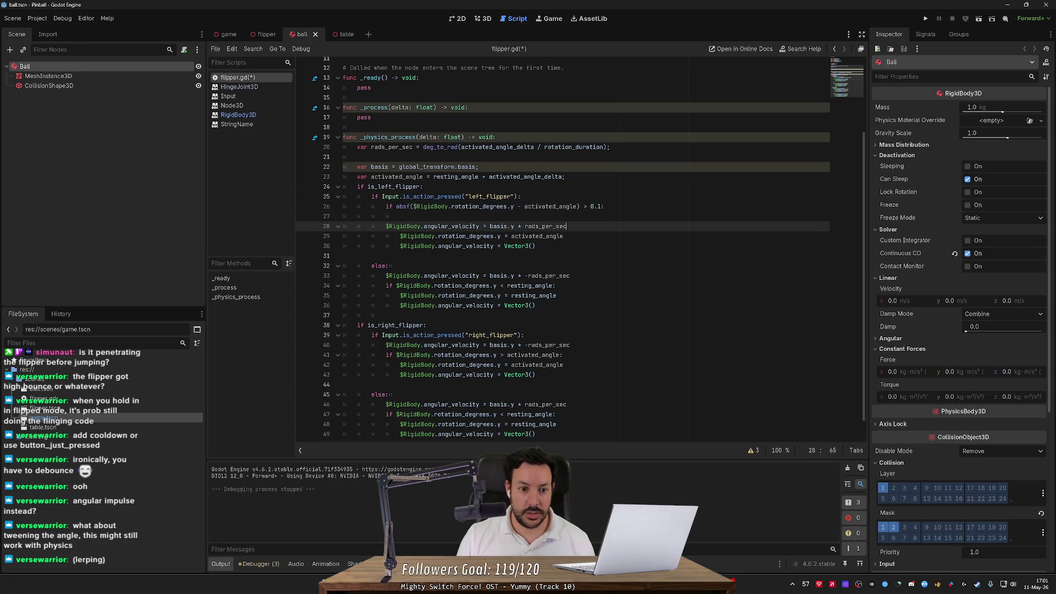
{"action": "key", "text": "Tab"}
{"action": "key", "text": "Down"}
- Add an else: before the rotation snap and zero-velocity lines, then save flipper.gd
{"action": "key", "text": "Up"}
{"action": "key", "text": "End"}
{"action": "key", "text": "Return"}
{"action": "type", "text": "else"}
{"action": "key", "text": "Up"}
{"action": "key", "text": "Up"}
{"action": "key", "text": "ctrl+shift+k"}
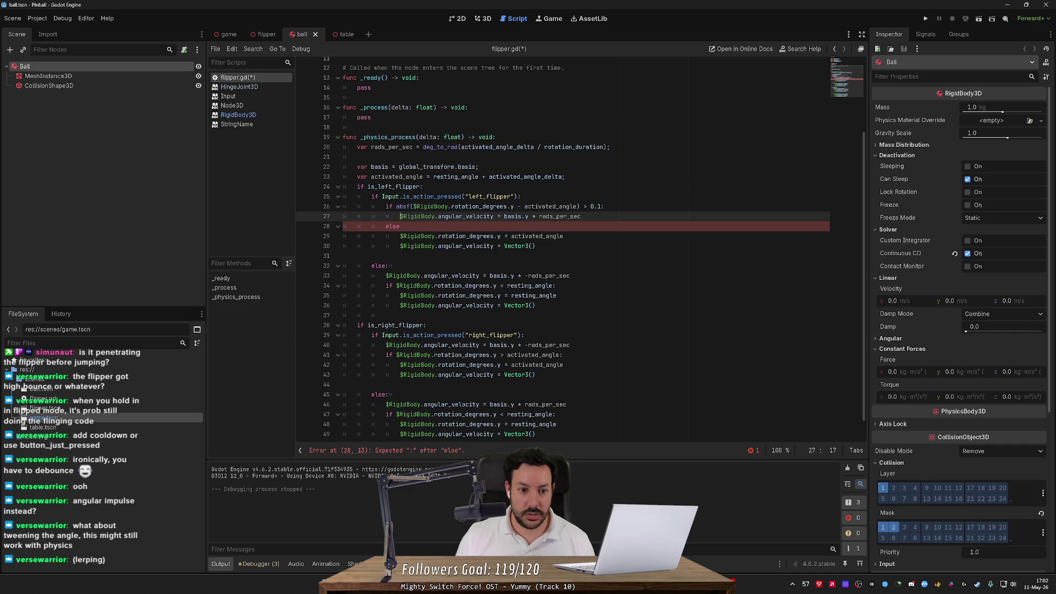
{"action": "left_click", "coordinate": [556, 236]}
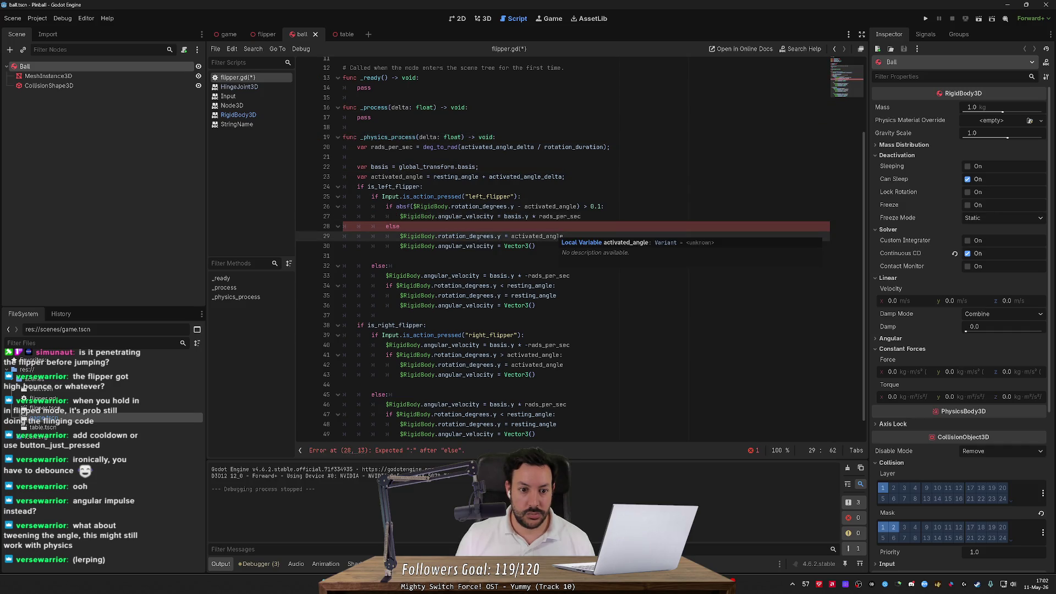
{"action": "key", "text": "Up"}
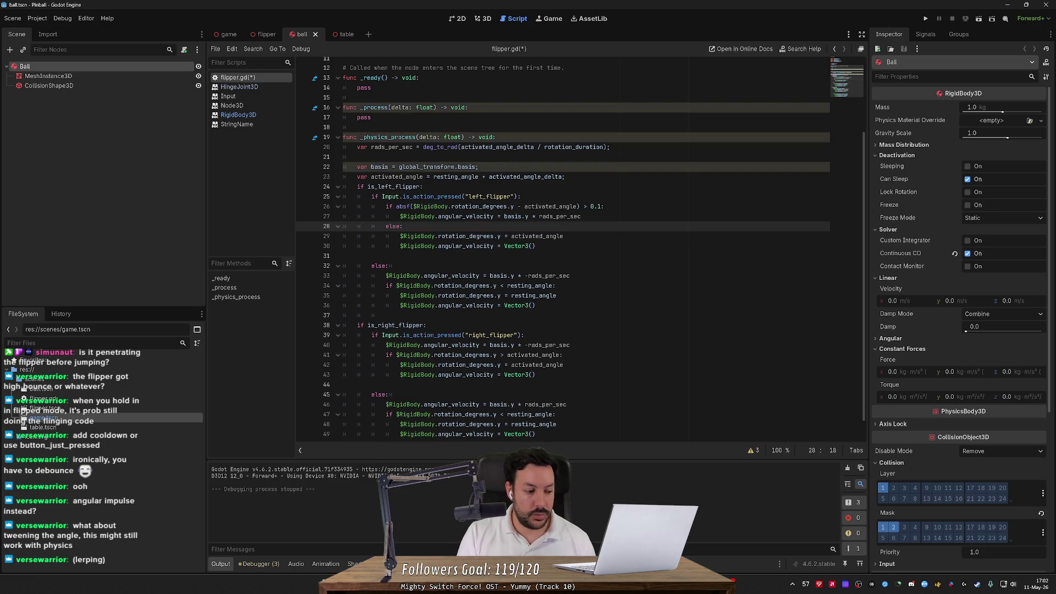
{"action": "key", "text": "ctrl+s"}
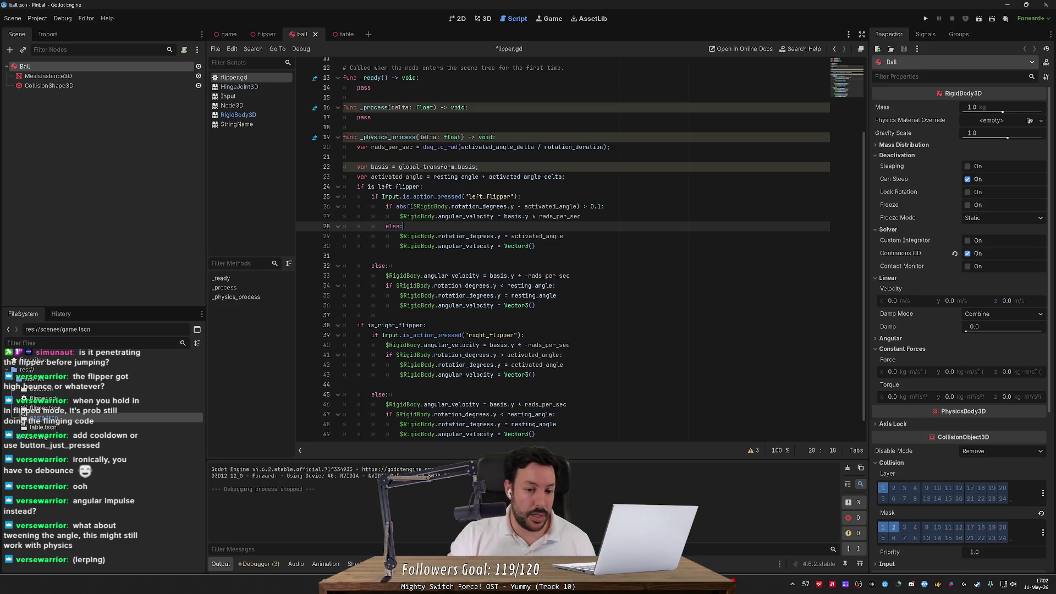
- Paste line 25's Input.is_action_pressed("left_flipper") condition after else on line 32
{"action": "double_click", "coordinate": [450, 276]}
{"action": "mouse_move", "coordinate": [552, 276]}
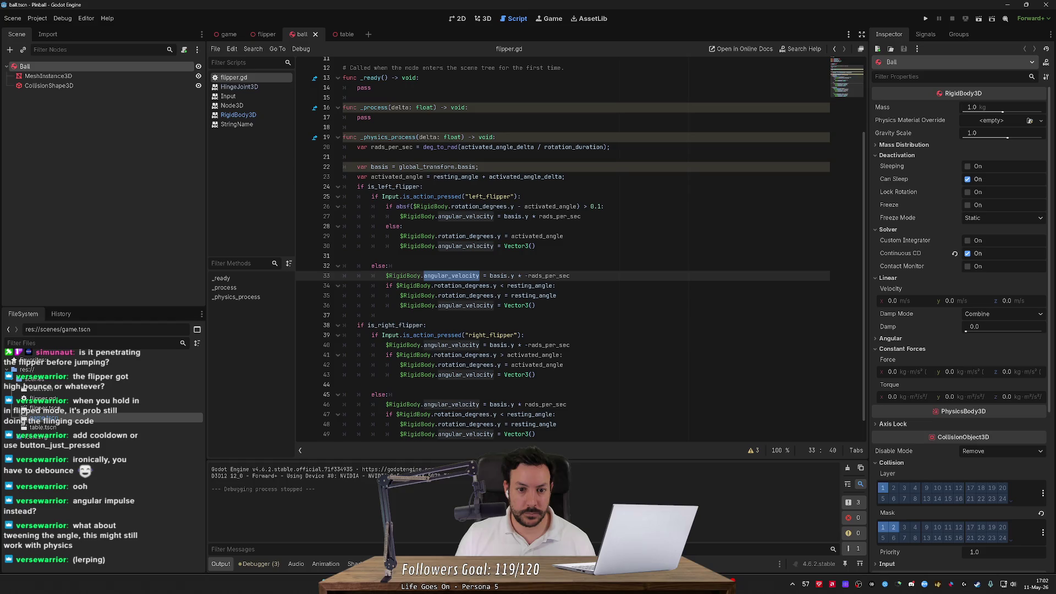
{"action": "key", "text": "Up"}
{"action": "key", "text": "Up"}
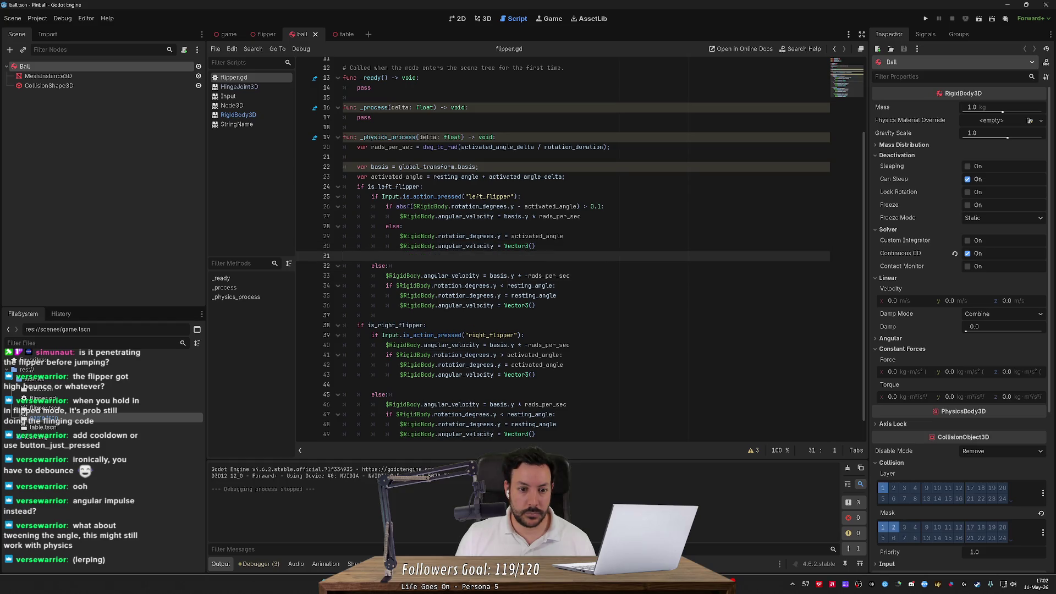
{"action": "left_click_drag", "start_coordinate": [371, 196], "coordinate": [517, 197]}
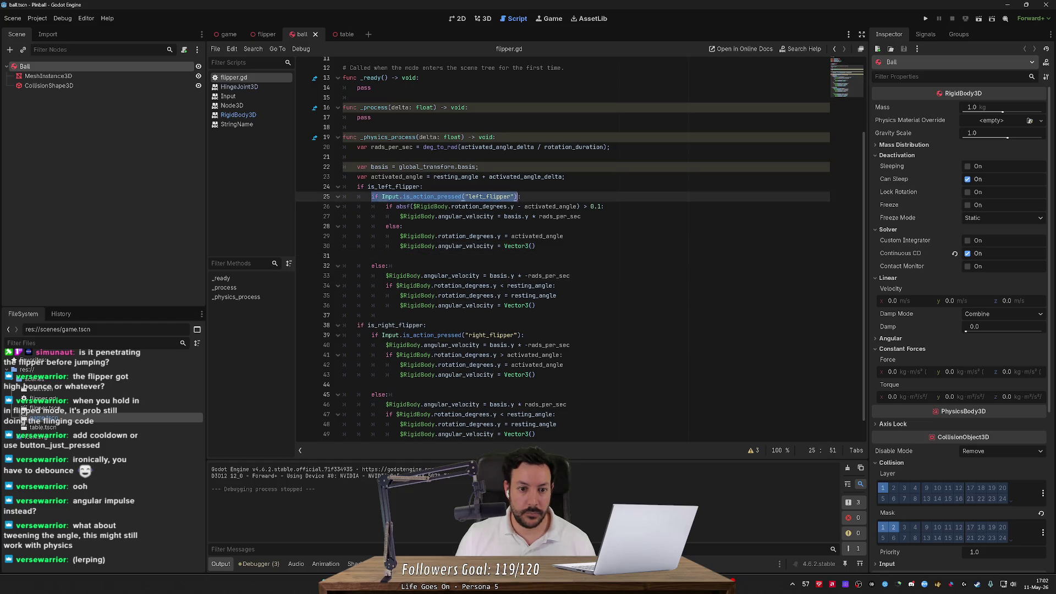
{"action": "left_click", "coordinate": [400, 265]}
{"action": "type", "text": "if Input.is_action_pressed(\"left_flipper\"):"}
- Change line 32's condition to Input.is_action_released("left_flipper")
{"action": "left_click", "coordinate": [485, 266]}
{"action": "double_click", "coordinate": [454, 265]}
{"action": "type", "text": "is_action_released"}
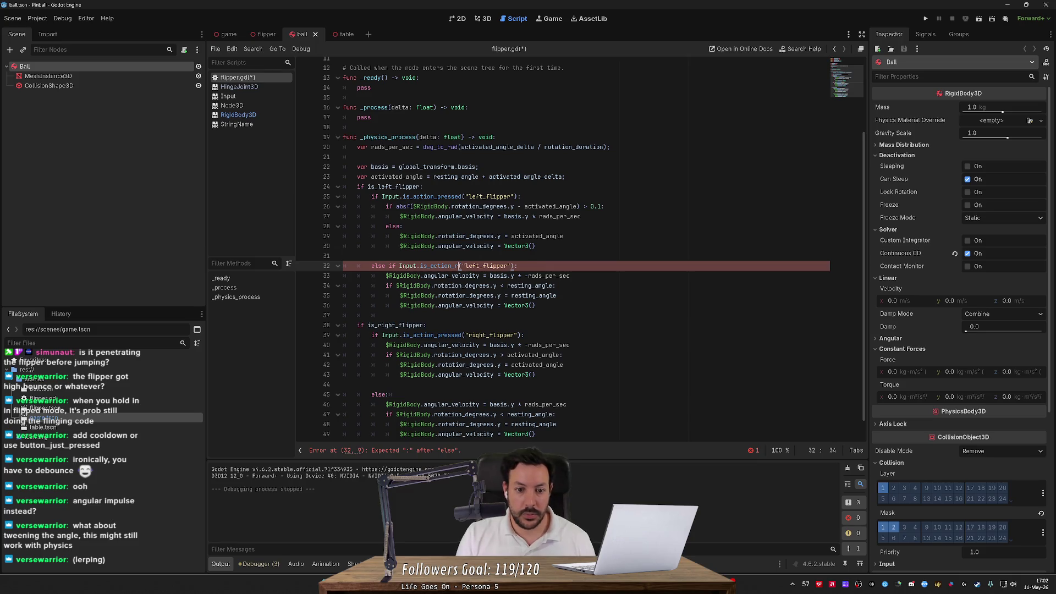
{"action": "left_click", "coordinate": [343, 256]}
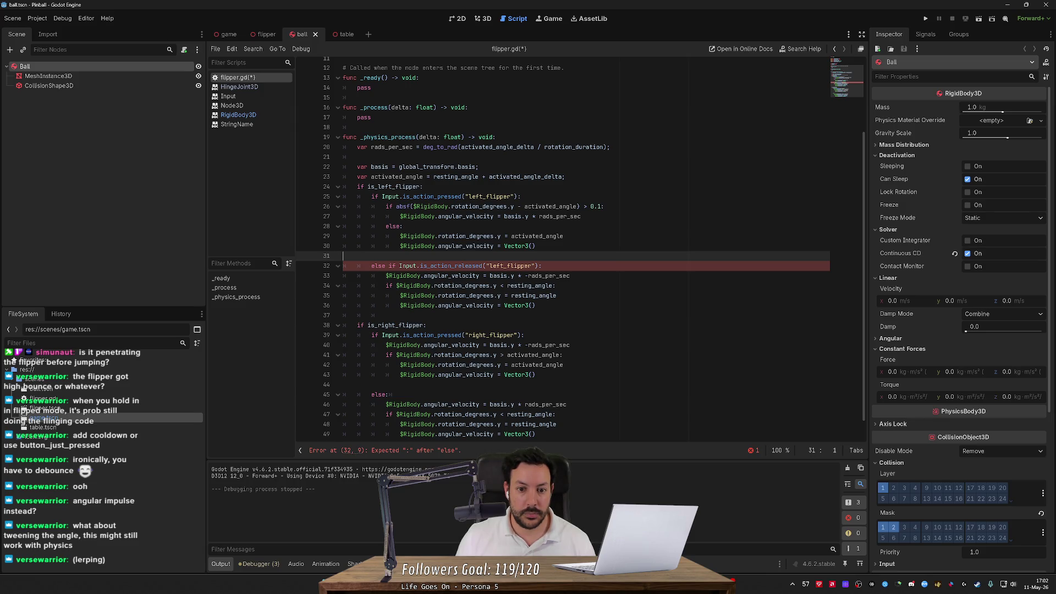
- Paste the angle-check block into the release branch, targeting resting_angle with -rads_per_sec
{"action": "left_click", "coordinate": [543, 266]}
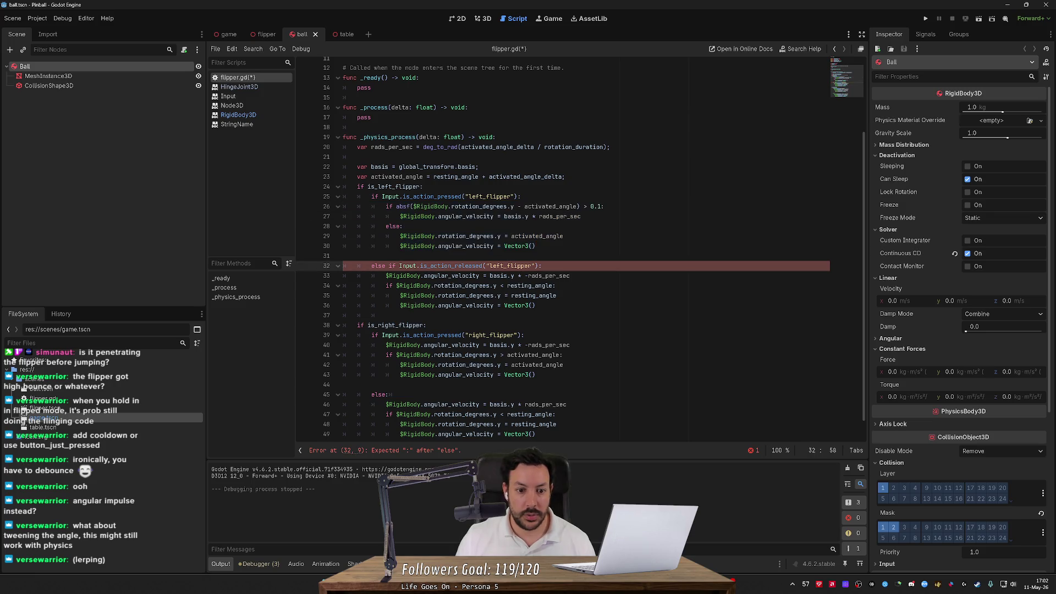
{"action": "key", "text": "Return"}
{"action": "type", "text": "if absf($RigidBody.rotation_degrees.y - activated_angle) > 0.1: \t\t\t\t$RigidBody.angular_velocity = basis.y * rads_per_sec \t\t\telse: \t\t\t\t$RigidBody.rotation_degrees.y = activated_angle \t\t\t\t$RigidBody.angular_velocity = Vector3()"}
{"action": "key", "text": "BackSpace"}
{"action": "key", "text": "BackSpace"}
{"action": "key", "text": "BackSpace"}
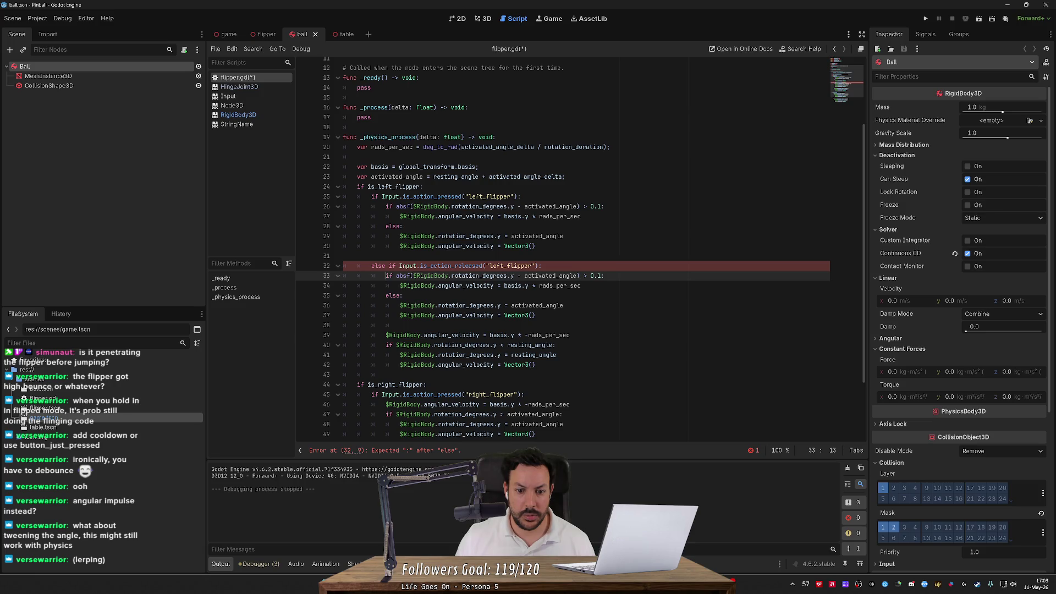
{"action": "double_click", "coordinate": [549, 276]}
{"action": "type", "text": "restin"}
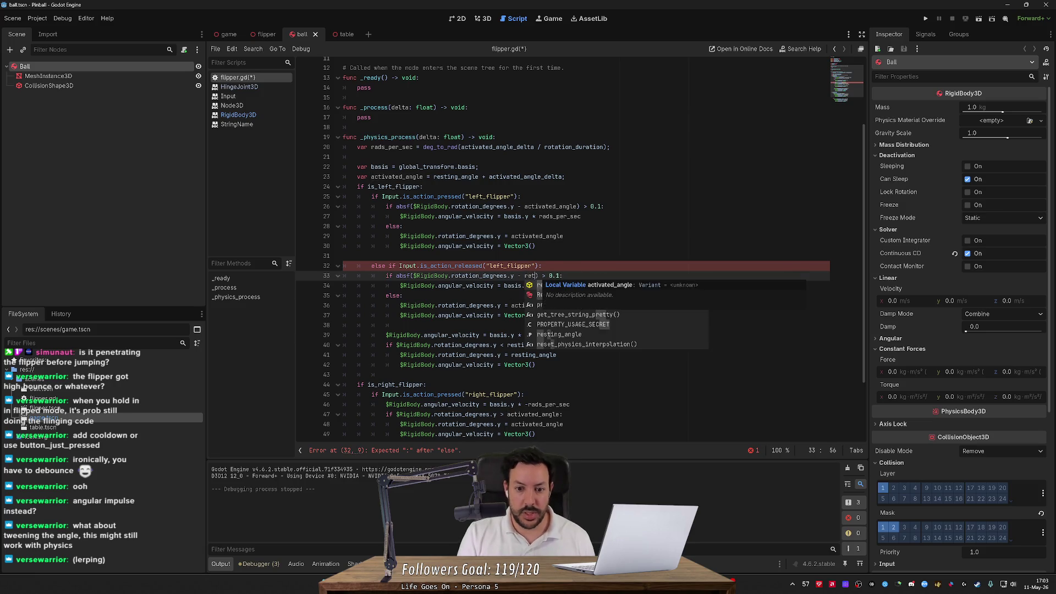
{"action": "key", "text": "Return"}
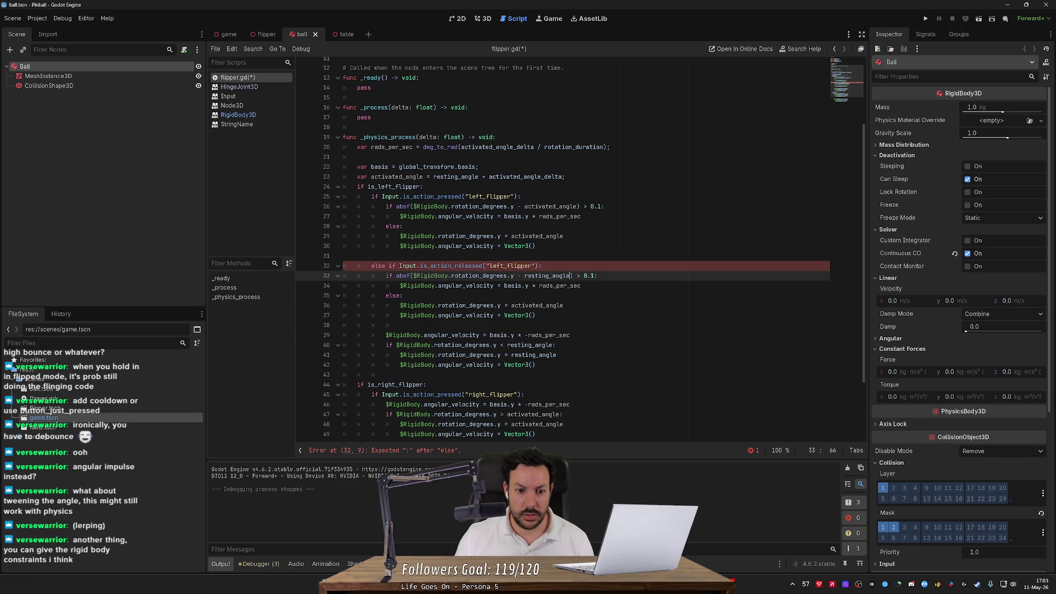
{"action": "left_click", "coordinate": [539, 286]}
{"action": "type", "text": "-"}
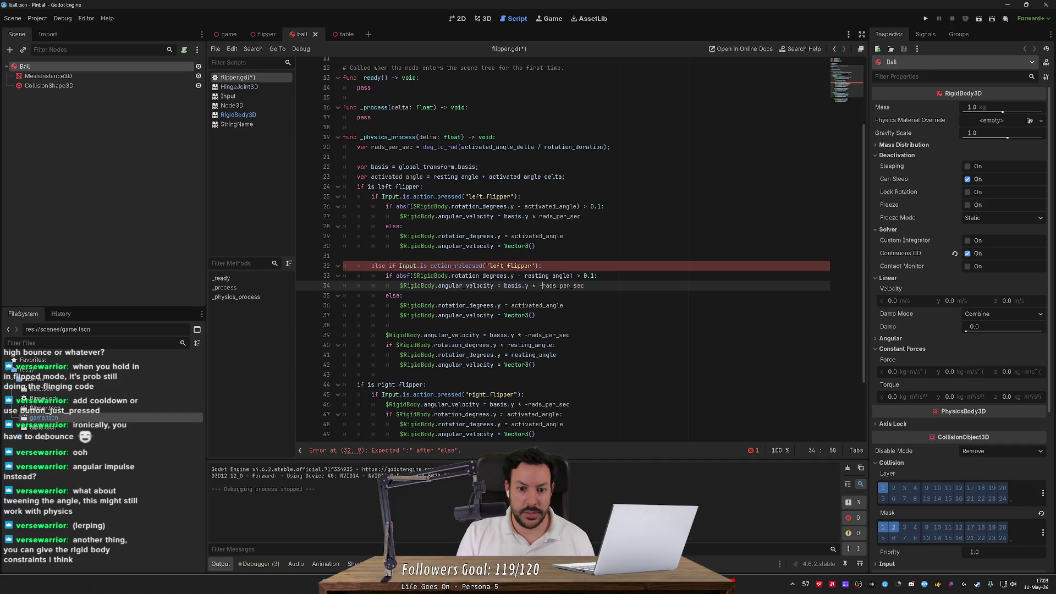
- Snap the released flipper to resting_angle and delete the old release code
{"action": "double_click", "coordinate": [537, 306]}
{"action": "type", "text": "res"}
{"action": "key", "text": "Return"}
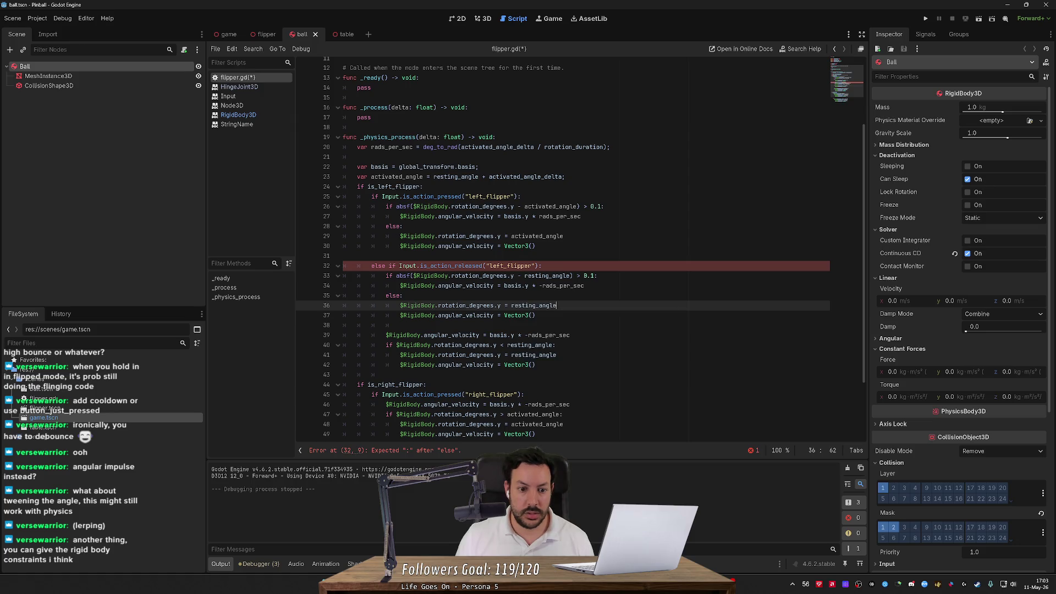
{"action": "key", "text": "Down"}
{"action": "key", "text": "Down"}
{"action": "key", "text": "shift+Down"}
{"action": "key", "text": "shift+Down"}
{"action": "key", "text": "shift+Down"}
{"action": "key", "text": "Delete"}
- Replace the right flipper's code with a copy of the left block, renamed to right_flipper
{"action": "key", "text": "shift+Up"}
{"action": "key", "text": "shift+Up"}
{"action": "key", "text": "shift+Up"}
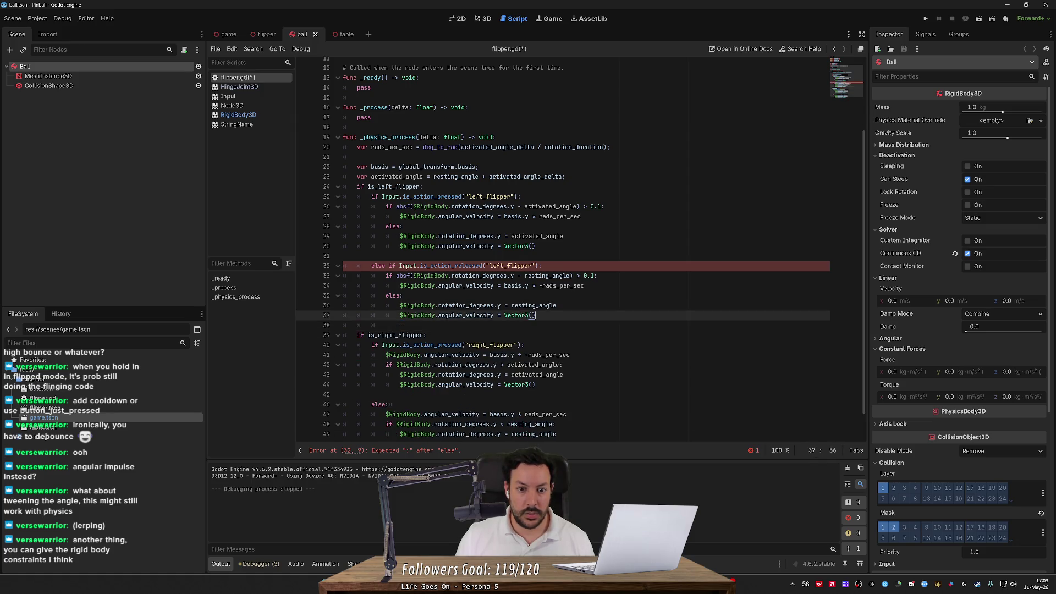
{"action": "key", "text": "shift+Home"}
{"action": "key", "text": "shift+Home"}
{"action": "scroll", "coordinate": [550, 275], "scroll_direction": "down", "scroll_amount": 1}
{"action": "mouse_move", "coordinate": [352, 434]}
{"action": "left_mouse_down"}
{"action": "mouse_move", "coordinate": [341, 424]}
{"action": "mouse_move", "coordinate": [330, 335]}
{"action": "mouse_move", "coordinate": [311, 323]}
{"action": "left_mouse_up"}
{"action": "type", "text": "if Input.is_action_pressed(\"left_flipper\"): \t\t\tif absf($RigidBody.rotation_degrees.y - activated_angle) > 0.1: \t\t\t\t$RigidBody.angular_velocity = basis.y * rads_per_sec \t\t\telse: \t\t\t\t$RigidBody.rotation_degrees.y = activated_angle \t\t\t\t$RigidBody.angular_velocity = Vector3()  \t\telse if Input.is_action_released(\"left_flipper\"): \t\t\tif absf($RigidBody.rotation_degrees.y - resting_angle) > 0.1: \t\t\t\t$RigidBody.angular_velocity = basis.y * -rads_per_sec \t\t\telse: \t\t\t\t$RigidBody.rotation_degrees.y = resting_angle \t\t\t\t$RigidBody.angular_velocity = Vector3()"}
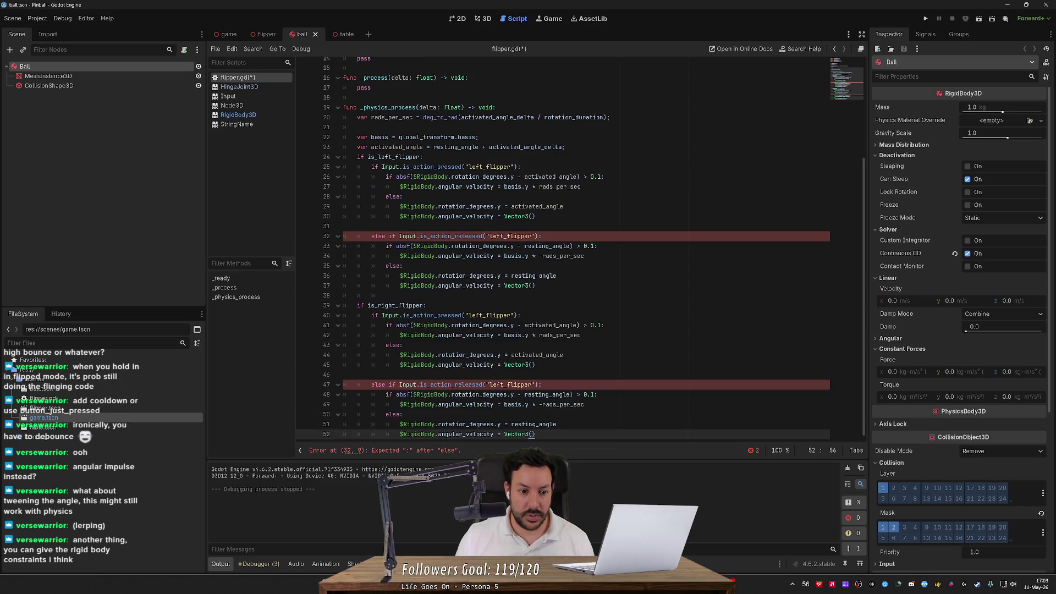
{"action": "left_click", "coordinate": [493, 315]}
{"action": "key", "text": "ctrl+shift+Left"}
{"action": "type", "text": "right"}
- Save flipper.gd and run the game with F5
{"action": "key", "text": "ctrl+s"}
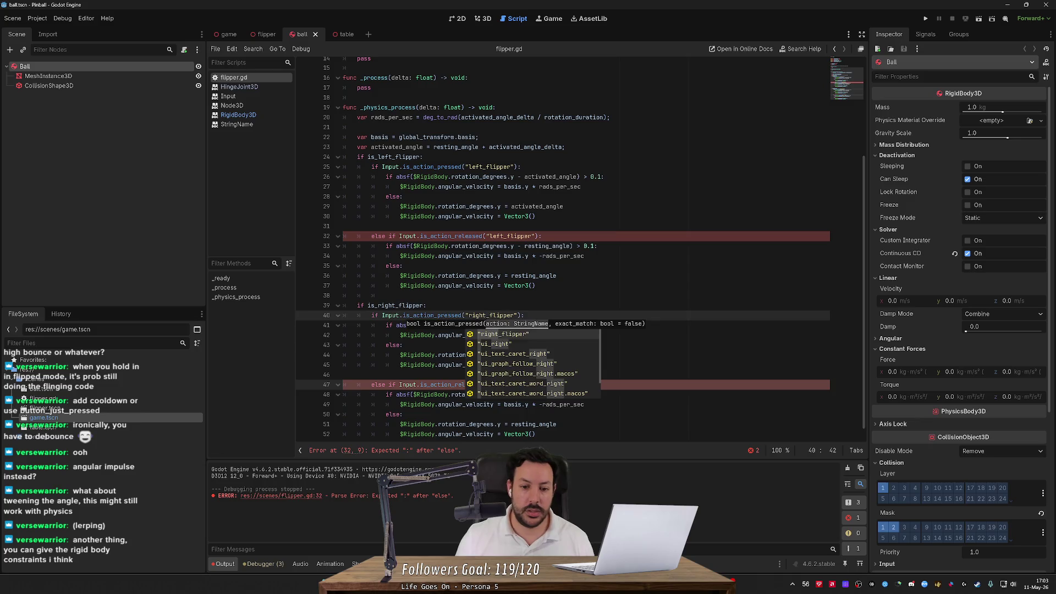
{"action": "left_click", "coordinate": [598, 246]}
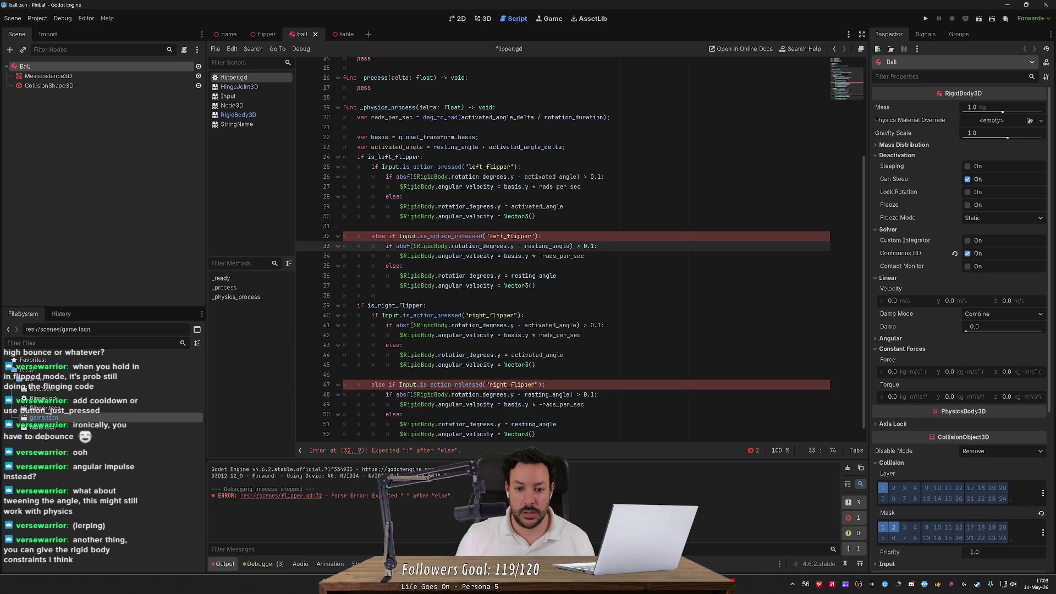
{"action": "key", "text": "F5"}
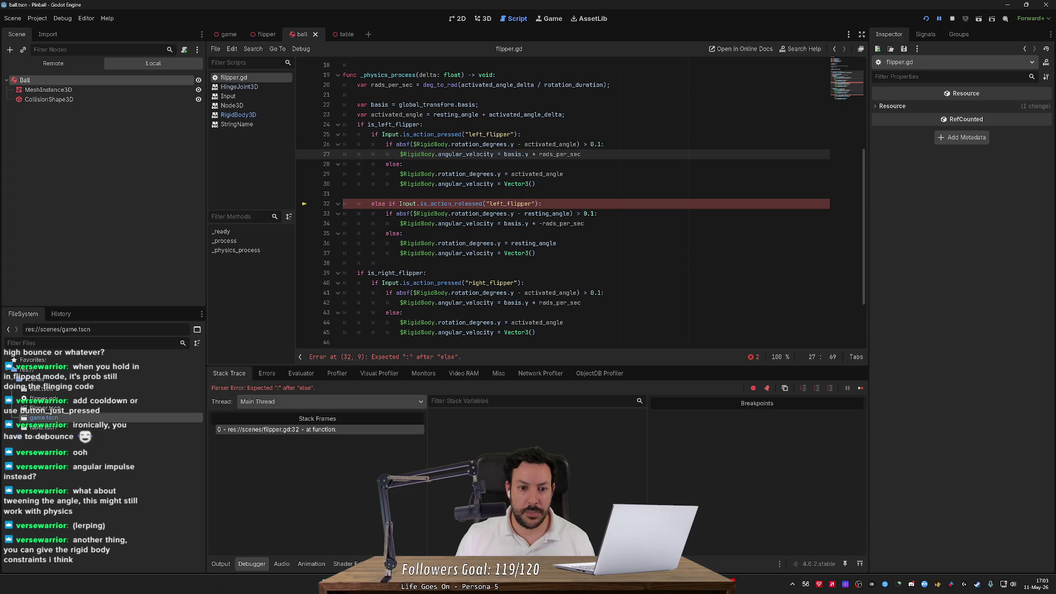
- Shorten line 32's else if to elif and remove the blank line above it
{"action": "left_click", "coordinate": [378, 203]}
{"action": "key", "text": "shift+Right"}
{"action": "key", "text": "shift+Right"}
{"action": "key", "text": "shift+Right"}
{"action": "key", "text": "BackSpace"}
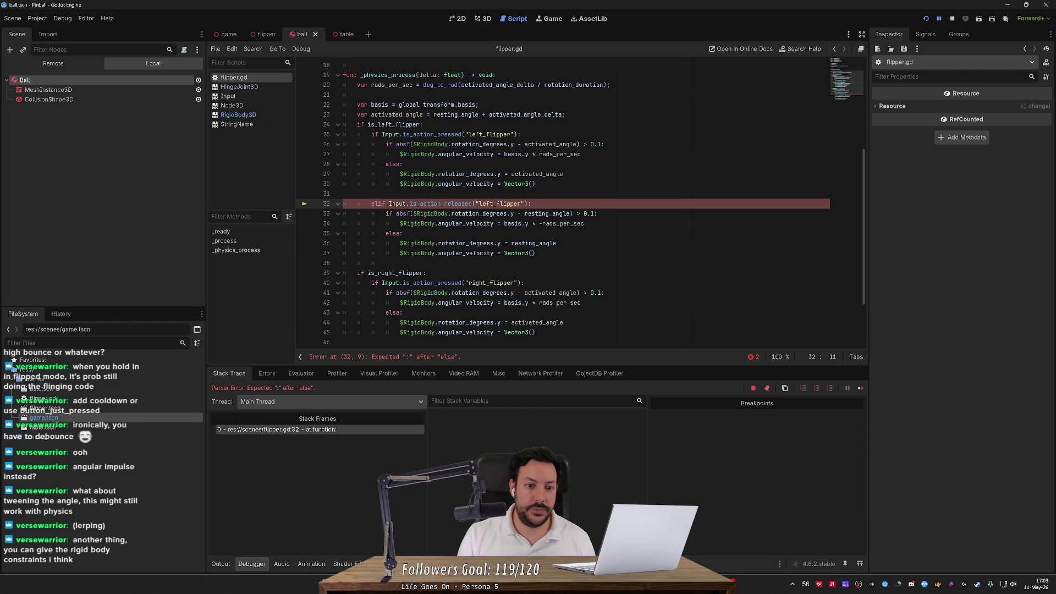
{"action": "key", "text": "Up"}
{"action": "key", "text": "Delete"}
- Convert the else if lines 46 and 31 to elif and save
{"action": "scroll", "coordinate": [572, 204], "scroll_direction": "down", "scroll_amount": 2}
{"action": "left_click", "coordinate": [371, 282]}
{"action": "left_click_drag", "start_coordinate": [371, 283], "coordinate": [388, 282]}
{"action": "type", "text": "el"}
{"action": "key", "text": "ctrl+s"}
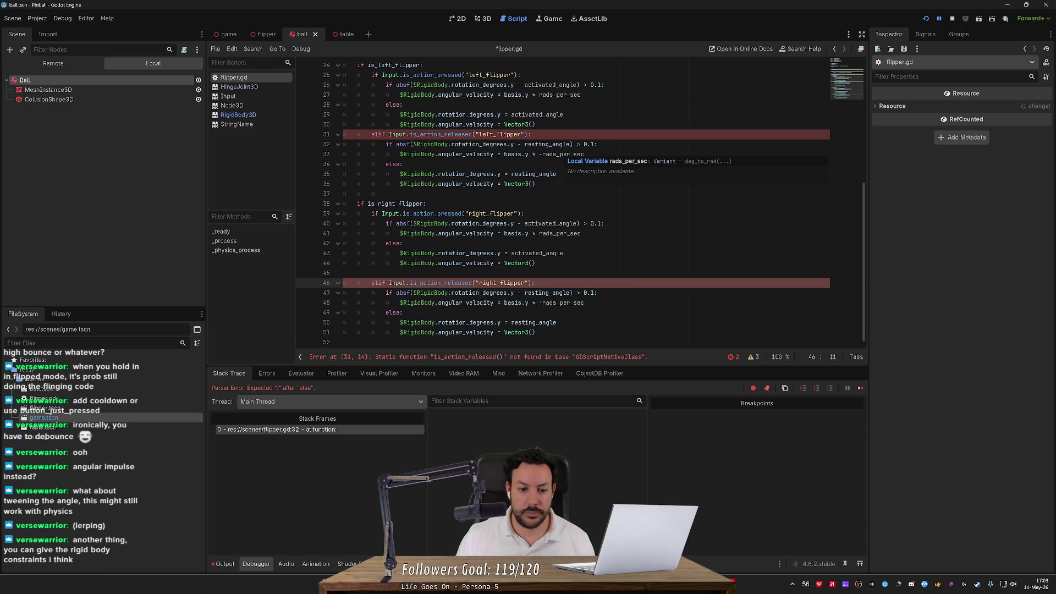
{"action": "key", "text": "ctrl+z"}
{"action": "key", "text": "ctrl+z"}
{"action": "key", "text": "ctrl+z"}
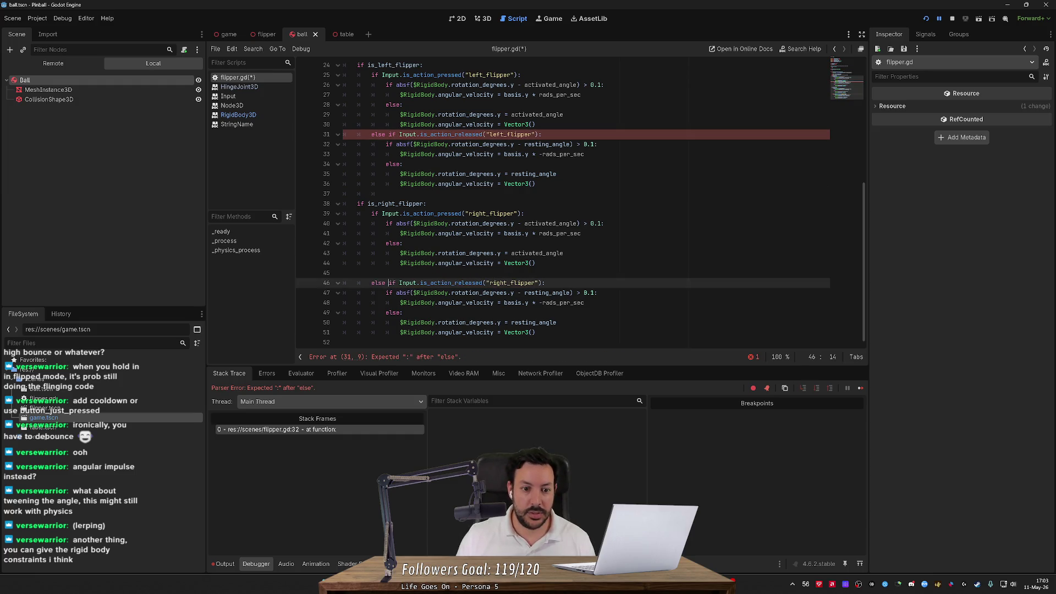
{"action": "key", "text": "ctrl+s"}
{"action": "key", "text": "BackSpace"}
{"action": "key", "text": "BackSpace"}
{"action": "key", "text": "BackSpace"}
{"action": "type", "text": "if"}
{"action": "left_click", "coordinate": [389, 135]}
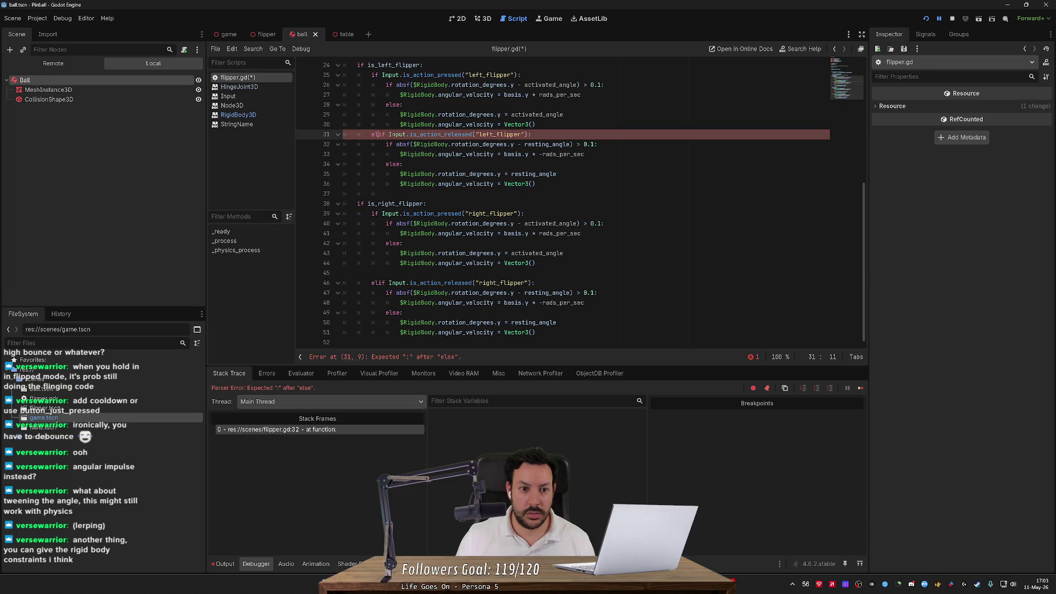
{"action": "key", "text": "BackSpace"}
{"action": "key", "text": "BackSpace"}
{"action": "key", "text": "BackSpace"}
{"action": "key", "text": "ctrl+s"}
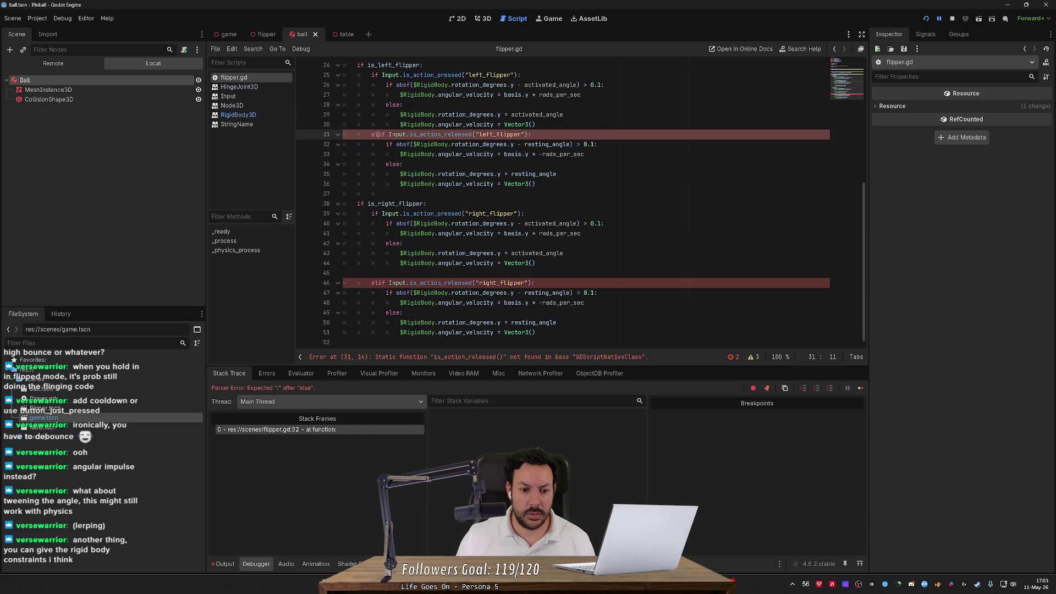
- Retype is_action_released on line 46 and save
{"action": "double_click", "coordinate": [434, 282]}
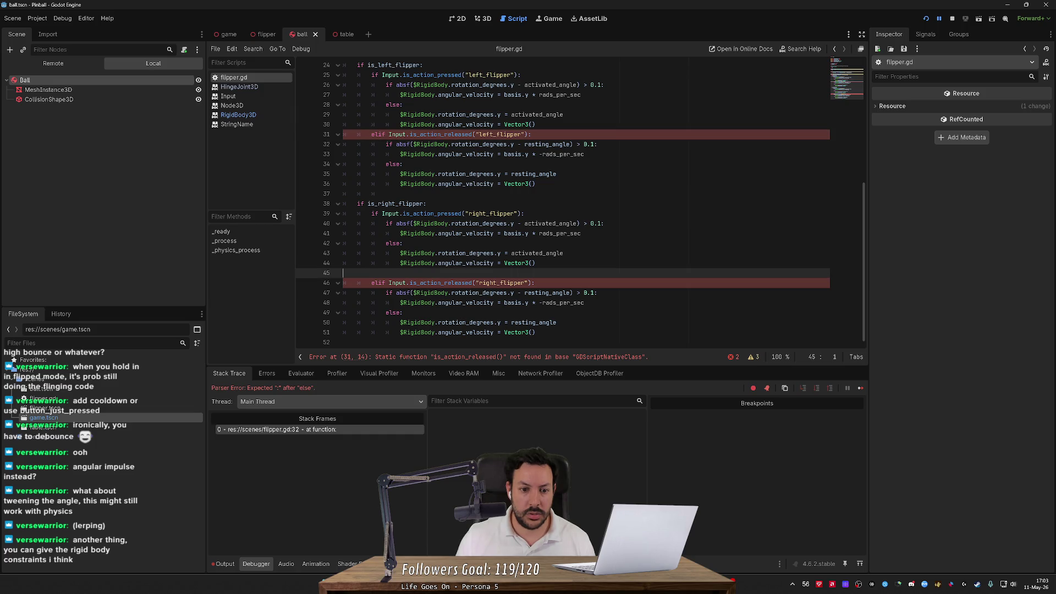
{"action": "type", "text": "is_"}
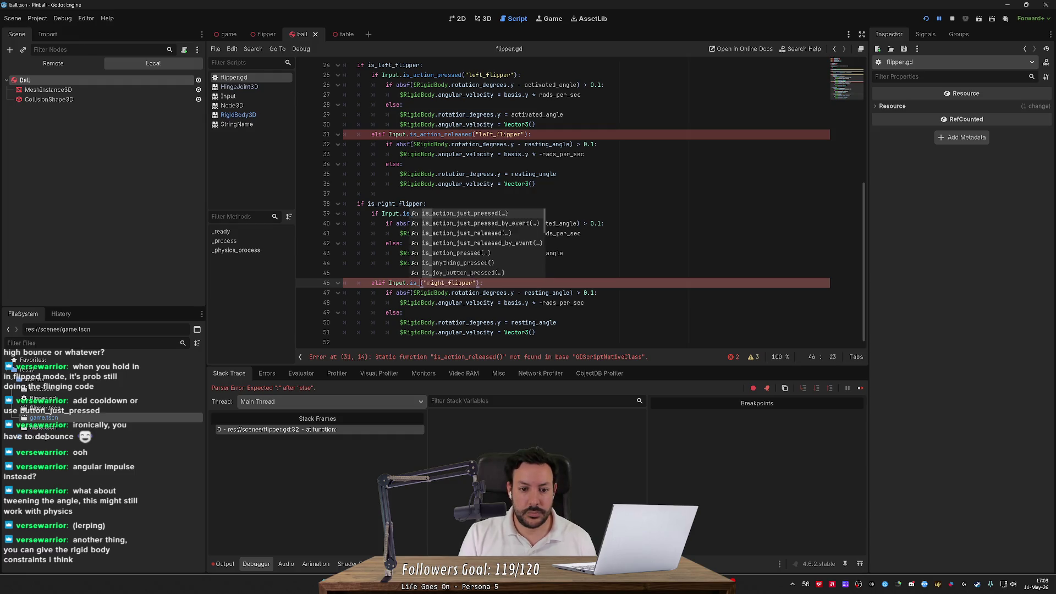
{"action": "type", "text": "action"}
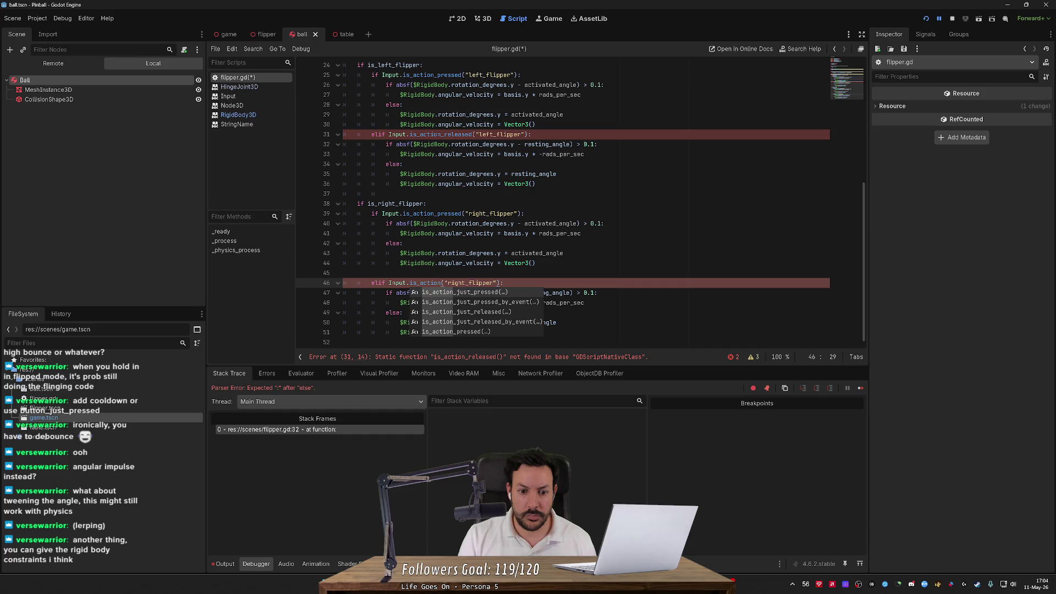
{"action": "type", "text": "rele"}
{"action": "key", "text": "BackSpace"}
{"action": "key", "text": "BackSpace"}
{"action": "key", "text": "BackSpace"}
{"action": "type", "text": "_released"}
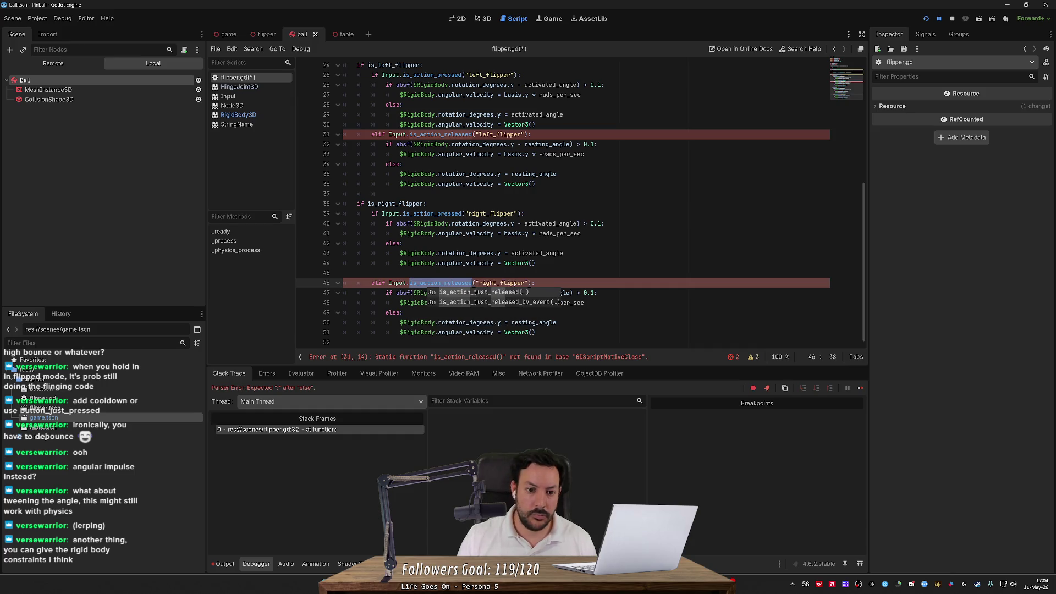
{"action": "key", "text": "ctrl+s"}
- Replace both flippers' elif release lines with plain else: and save
{"action": "scroll", "coordinate": [550, 203], "scroll_direction": "up", "scroll_amount": 3}
{"action": "left_click_drag", "start_coordinate": [379, 223], "coordinate": [532, 223]}
{"action": "type", "text": "se:"}
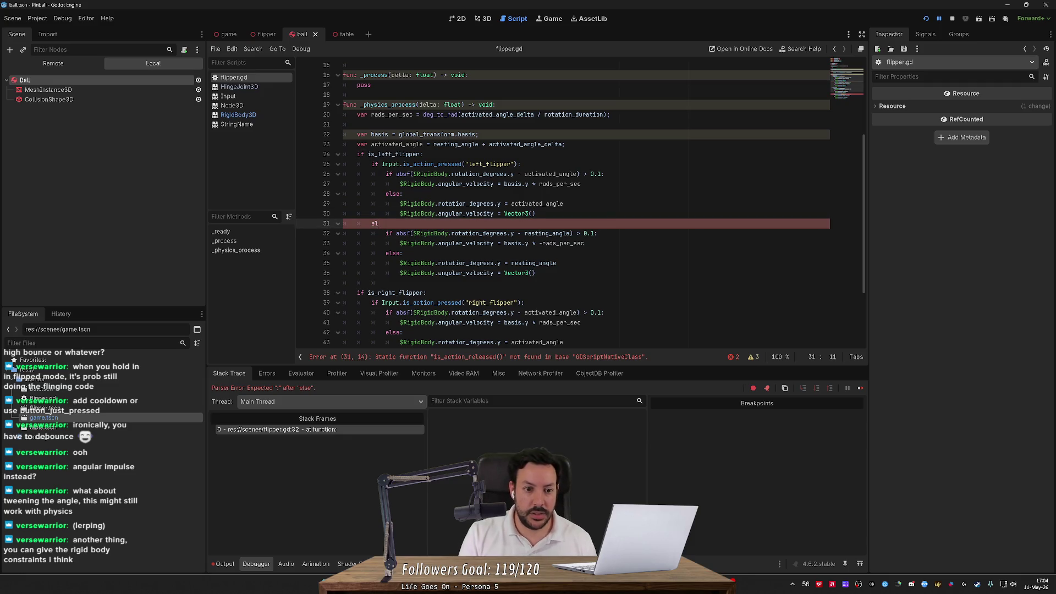
{"action": "scroll", "coordinate": [550, 204], "scroll_direction": "down", "scroll_amount": 2}
{"action": "left_click_drag", "start_coordinate": [372, 312], "coordinate": [534, 312]}
{"action": "type", "text": "else:"}
{"action": "key", "text": "ctrl+s"}
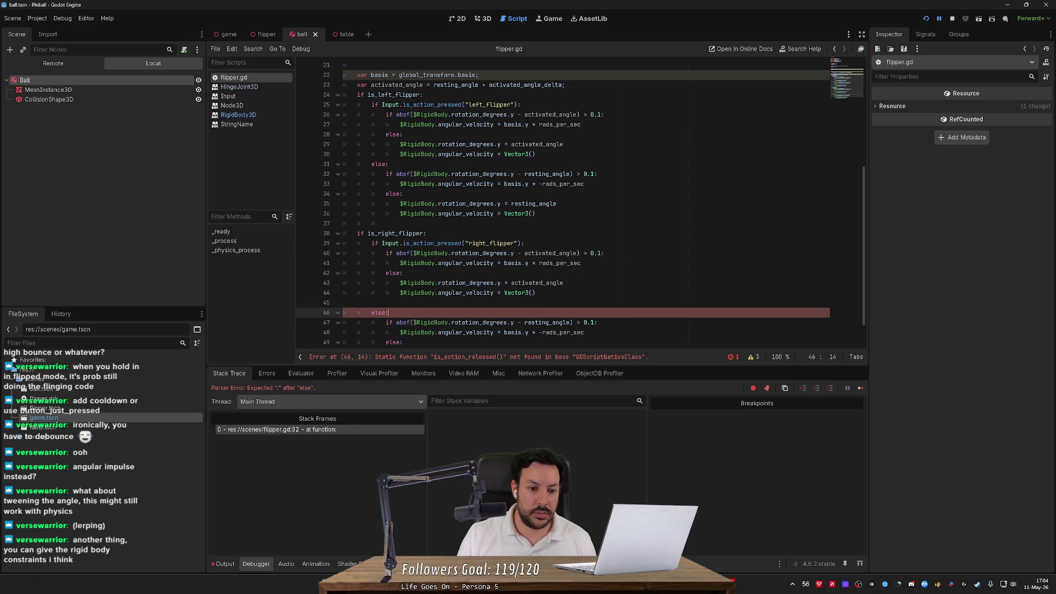
- Stop the running game and launch it again
{"action": "scroll", "coordinate": [580, 203], "scroll_direction": "down", "scroll_amount": 1}
{"action": "left_click", "coordinate": [951, 19]}
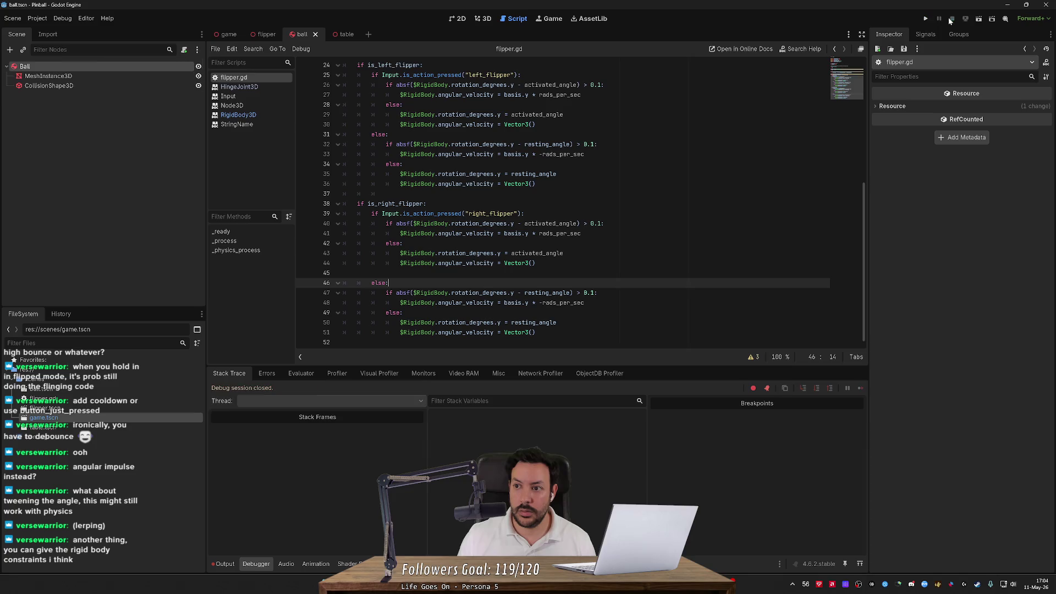
{"action": "left_click", "coordinate": [926, 19]}
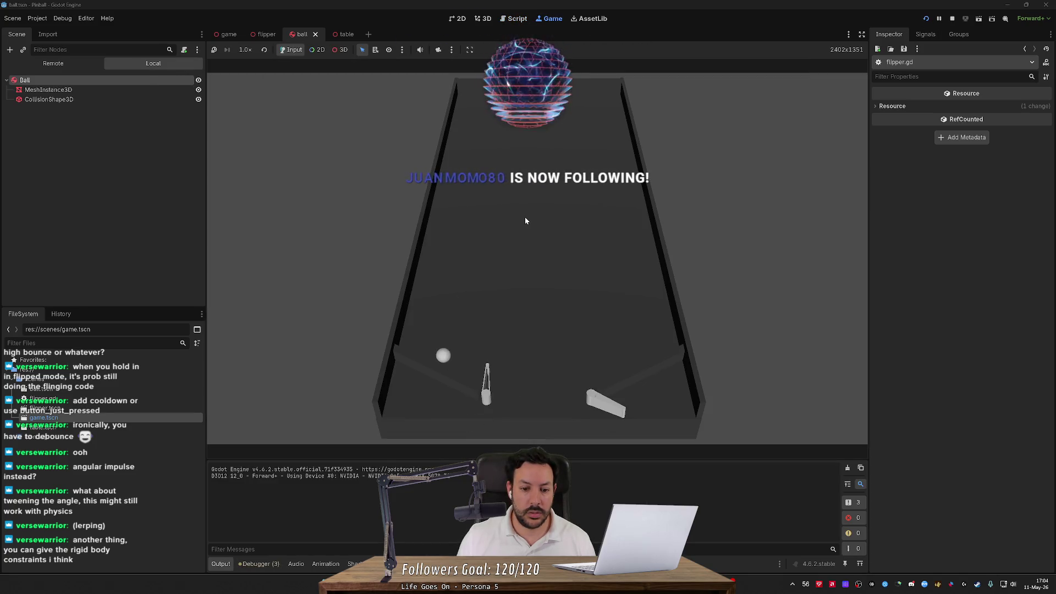
- Flip the left flipper repeatedly with the Left key to hit the ball
{"action": "key", "text": "Left"}
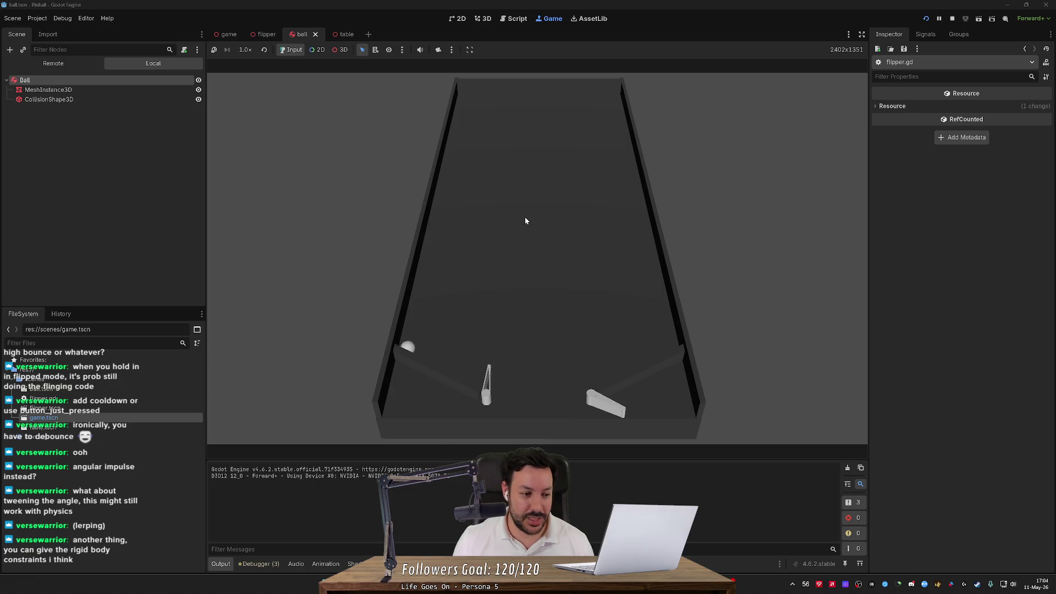
{"action": "key", "text": "Left"}
{"action": "key", "text": "Left"}
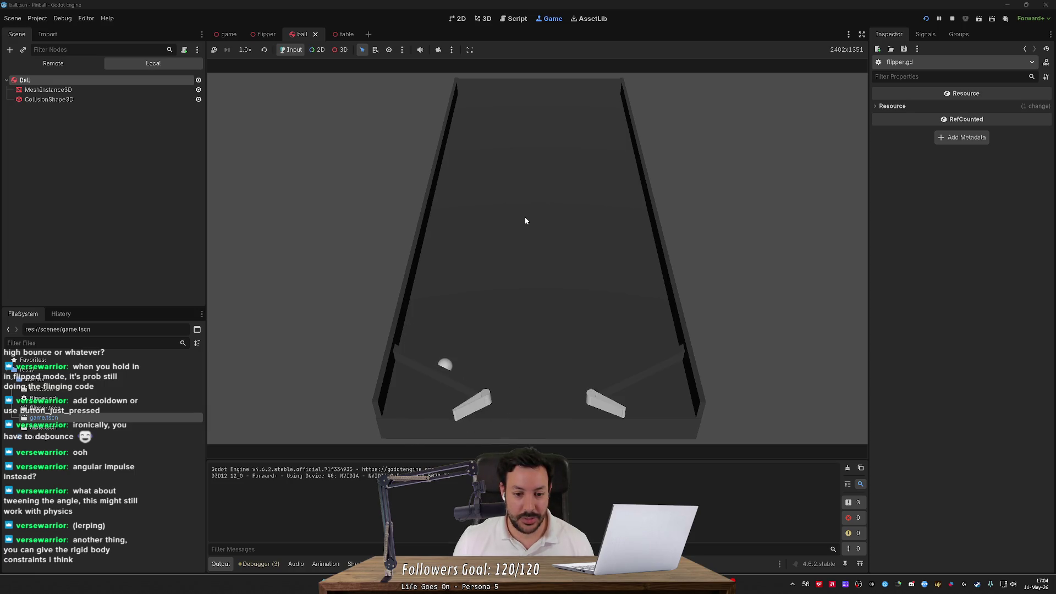
{"action": "key", "text": "Left"}
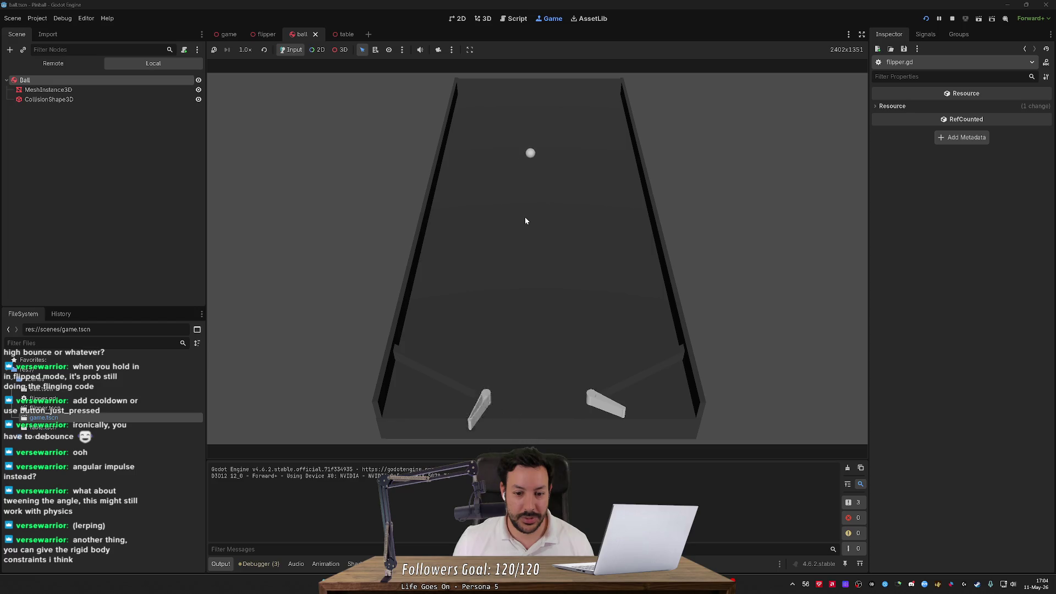
{"action": "key", "text": "Left"}
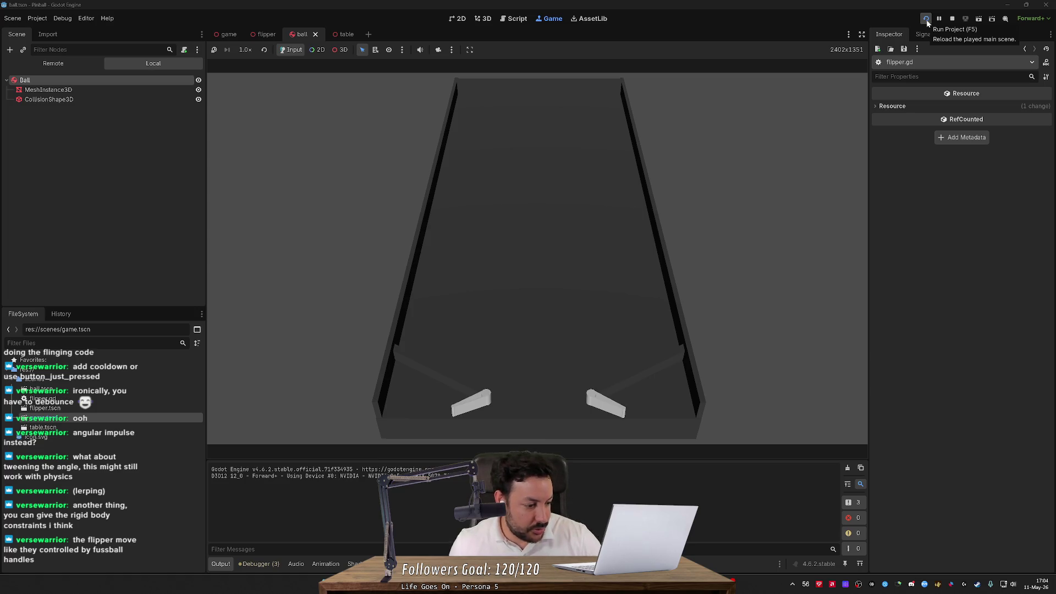
- Stop the game and return to the flipper scene in the 3D editor
{"action": "left_click", "coordinate": [951, 19]}
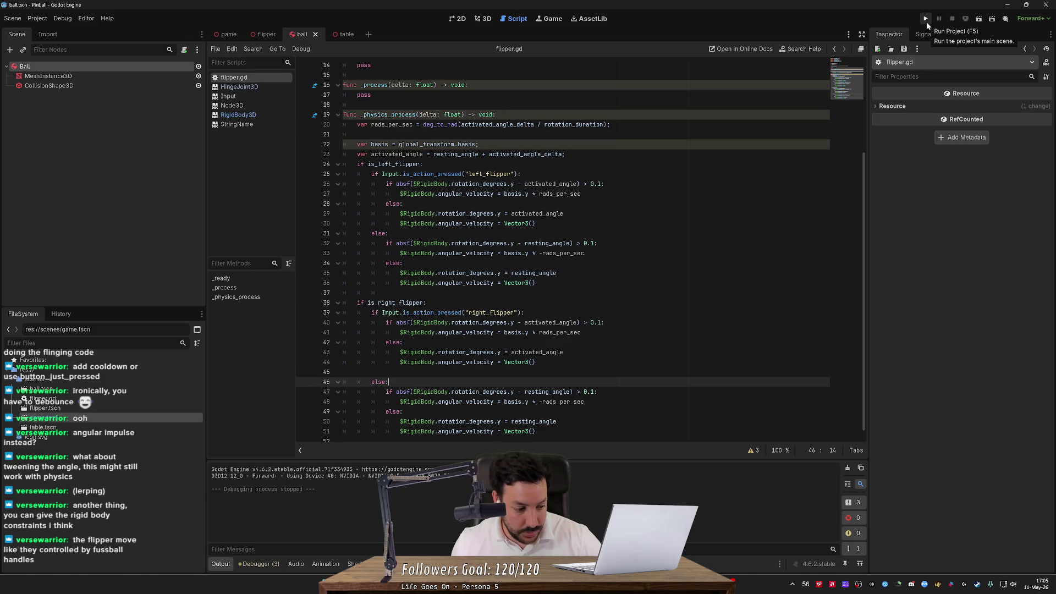
{"action": "left_click", "coordinate": [485, 20]}
{"action": "left_click", "coordinate": [267, 34]}
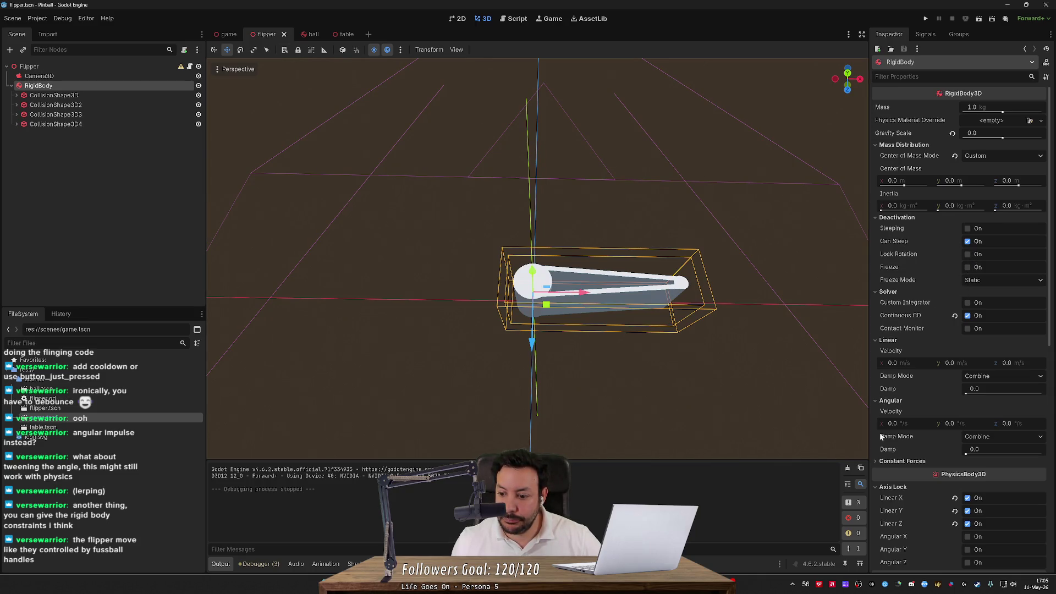
- In the flipper RigidBody Inspector, check Axis Lock Angular X and Angular Z
{"action": "left_click", "coordinate": [890, 460]}
{"action": "left_click", "coordinate": [891, 461]}
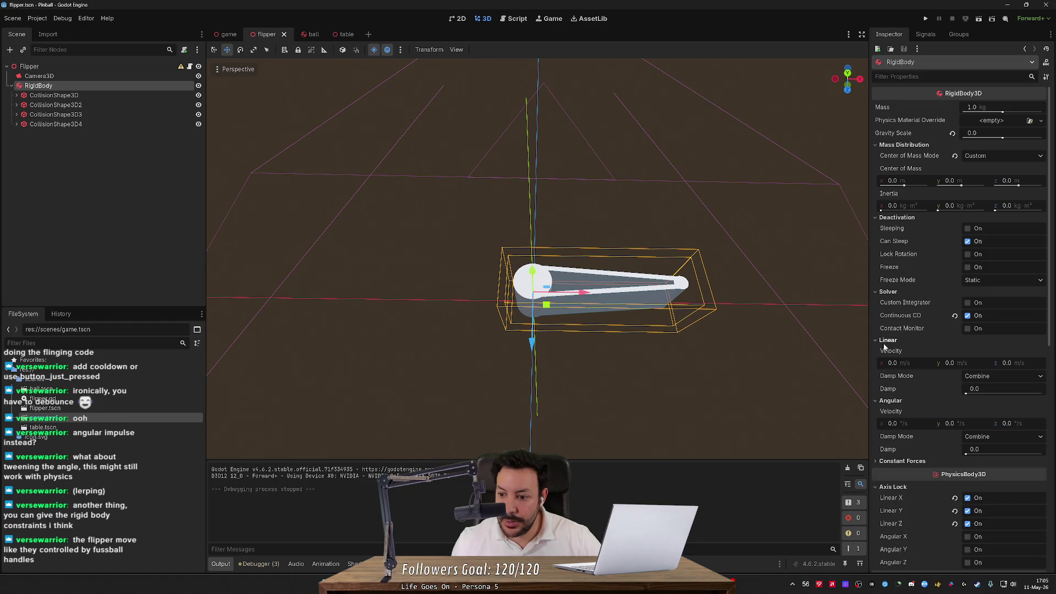
{"action": "left_click", "coordinate": [895, 217]}
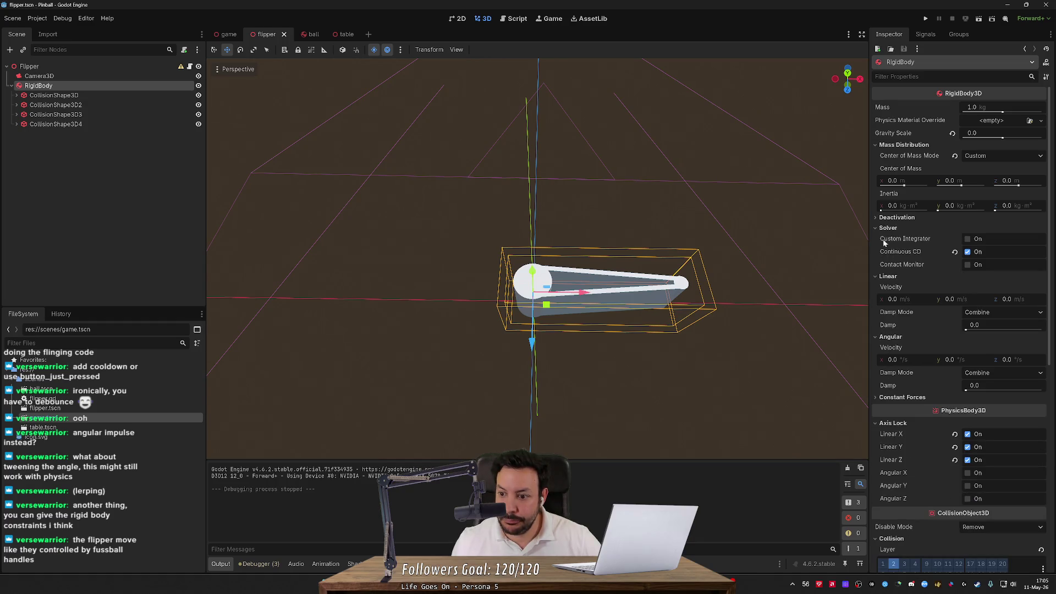
{"action": "scroll", "coordinate": [912, 448], "scroll_direction": "down", "scroll_amount": 5}
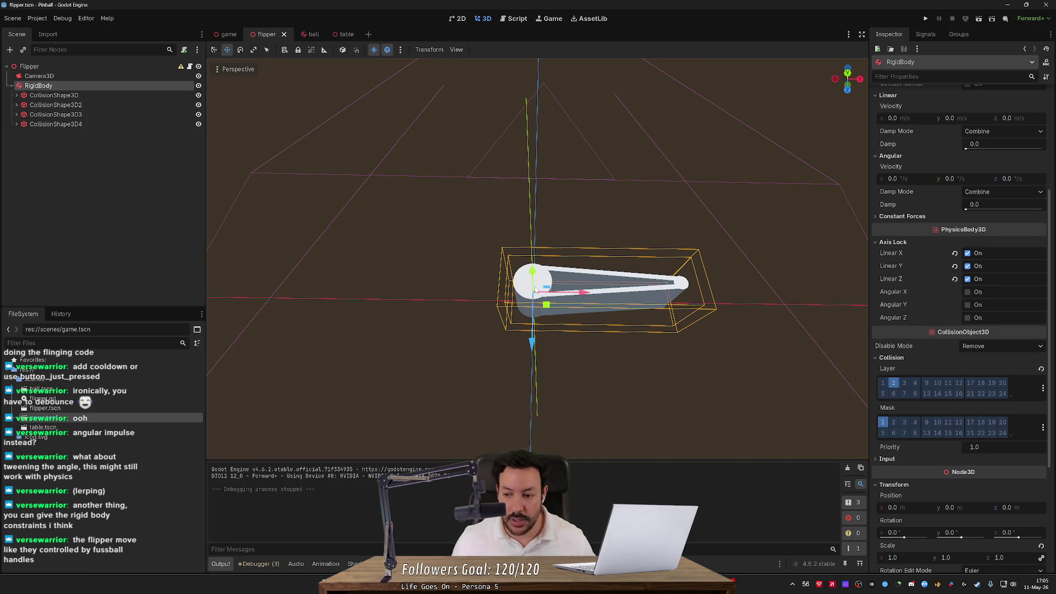
{"action": "left_click", "coordinate": [967, 292]}
{"action": "left_click", "coordinate": [967, 318]}
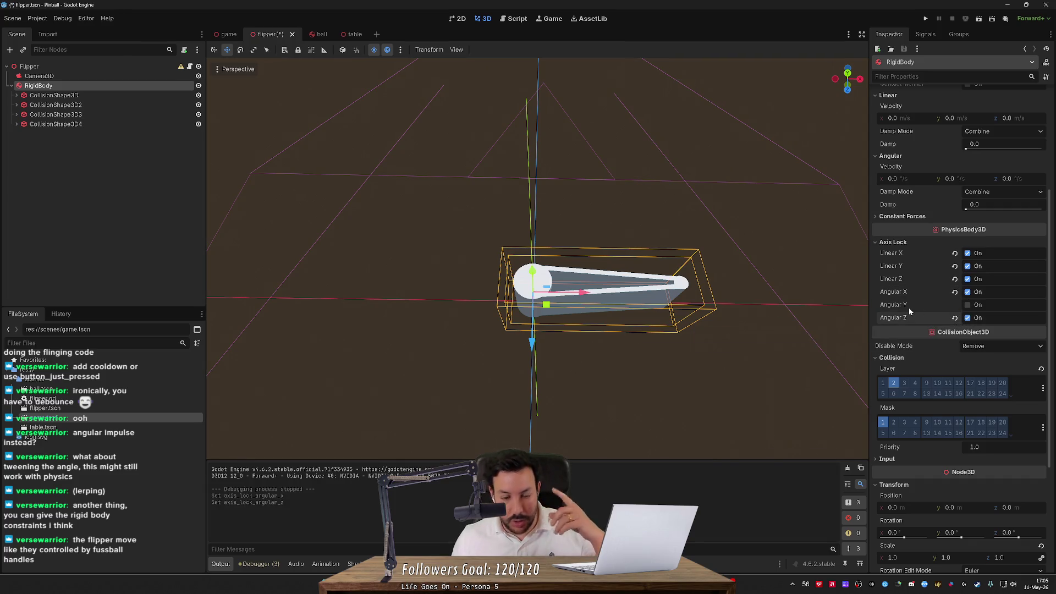
{"action": "mouse_move", "coordinate": [906, 305]}
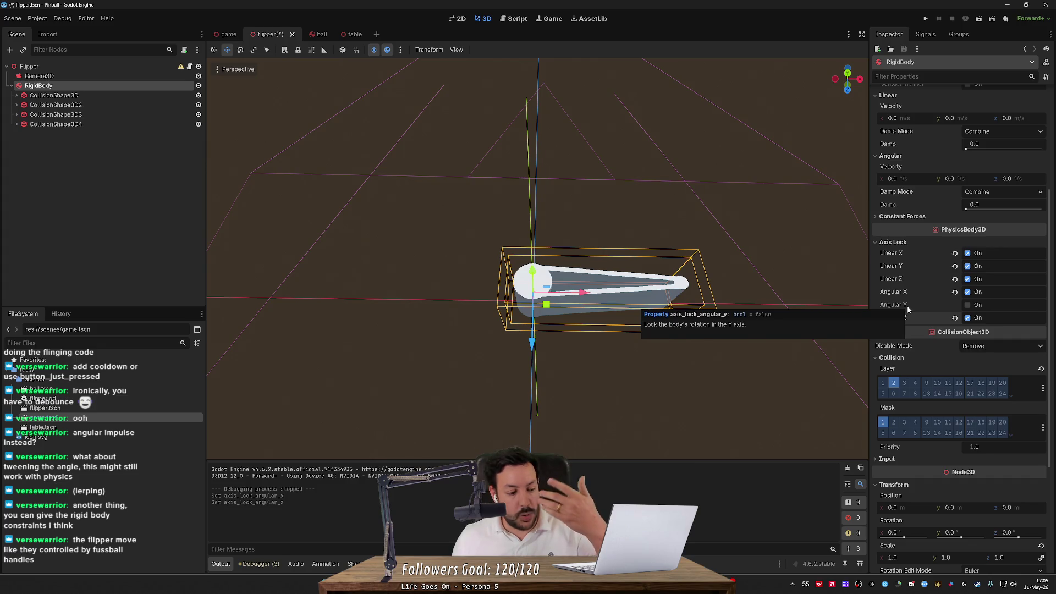
- Run the game, test the flippers with Space, Left and Right, then stop it
{"action": "left_click", "coordinate": [924, 20]}
{"action": "key", "text": "space"}
{"action": "key", "text": "space"}
{"action": "key", "text": "space"}
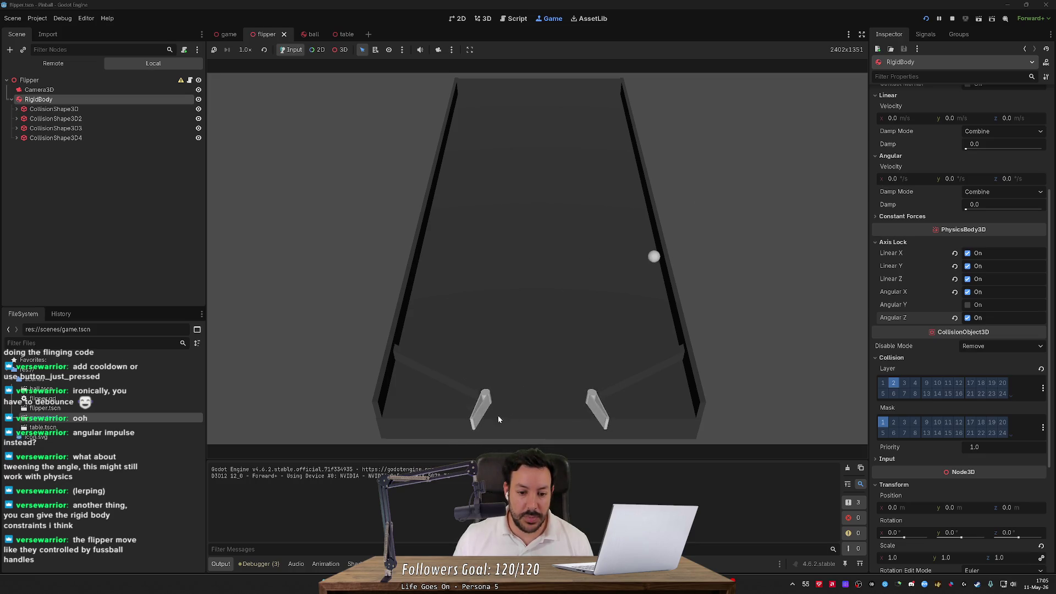
{"action": "key", "text": "Left"}
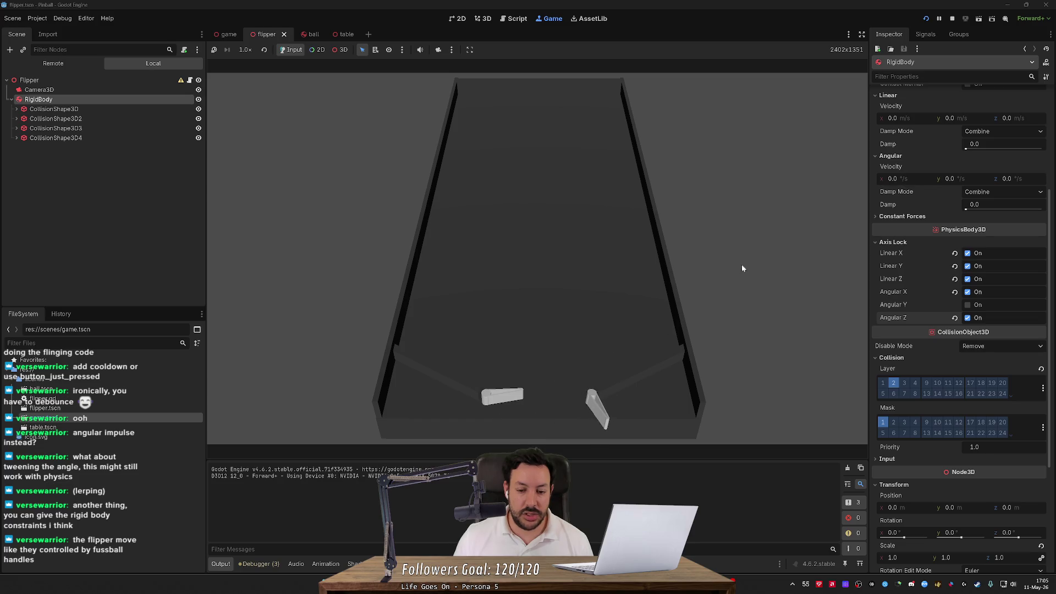
{"action": "key", "text": "Right"}
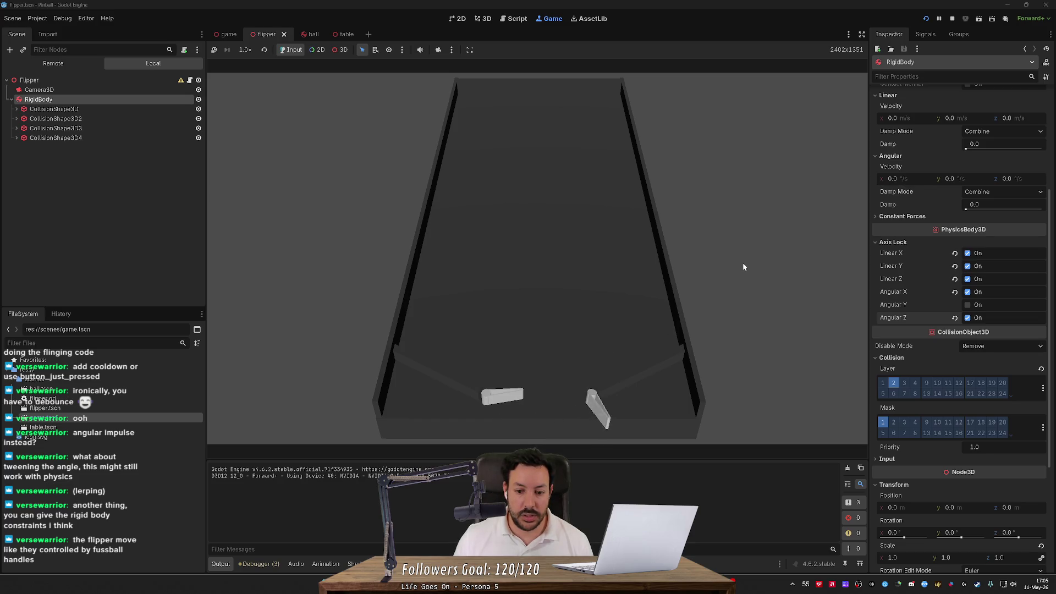
{"action": "key", "text": "Right"}
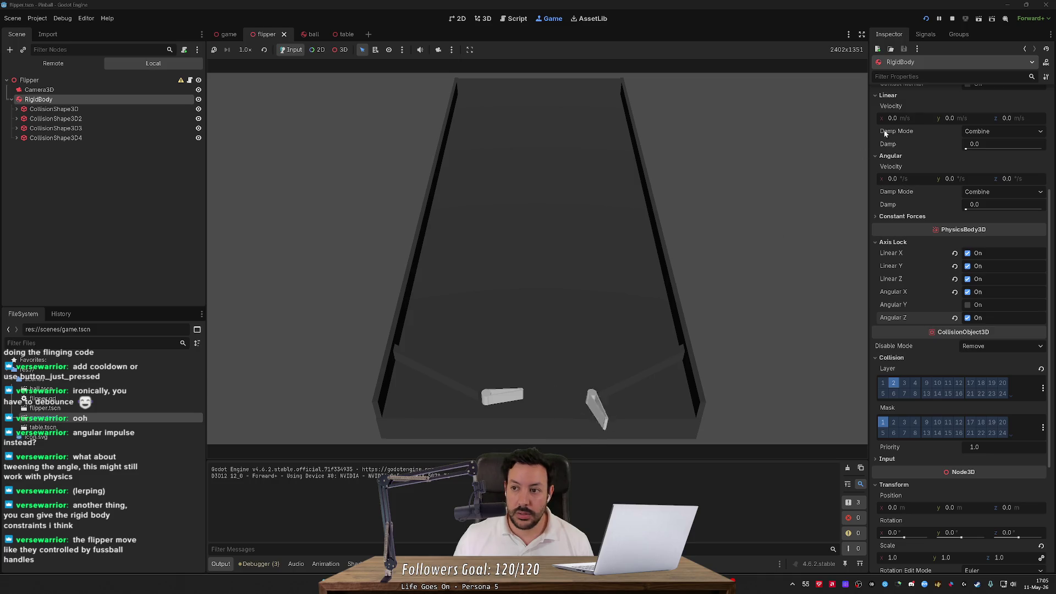
{"action": "left_click", "coordinate": [954, 18]}
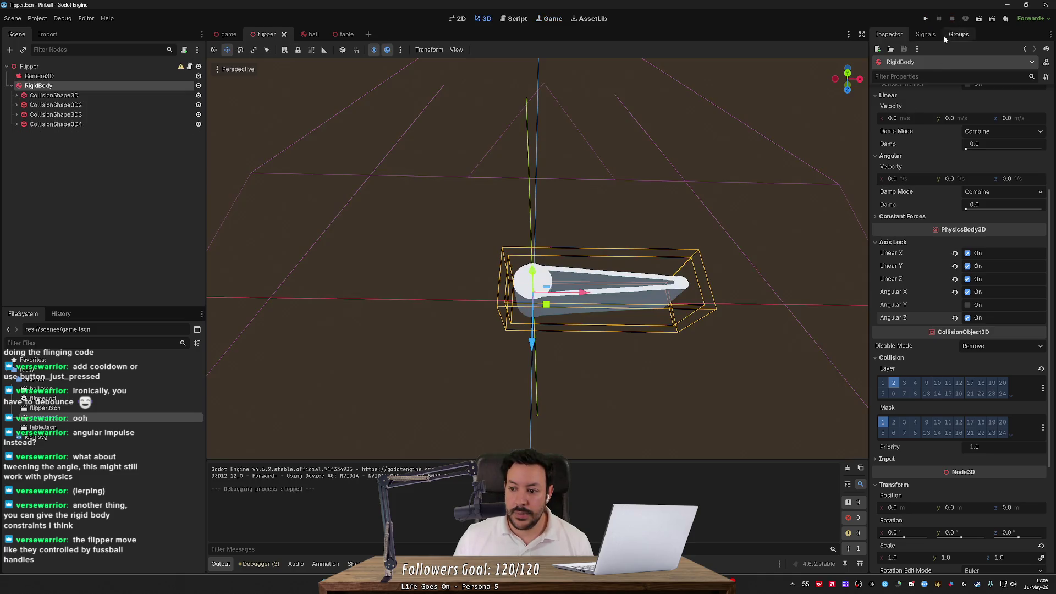
- Uncheck the Angular X and Z axis locks and run the game again
{"action": "left_click", "coordinate": [967, 291]}
{"action": "left_click", "coordinate": [967, 318]}
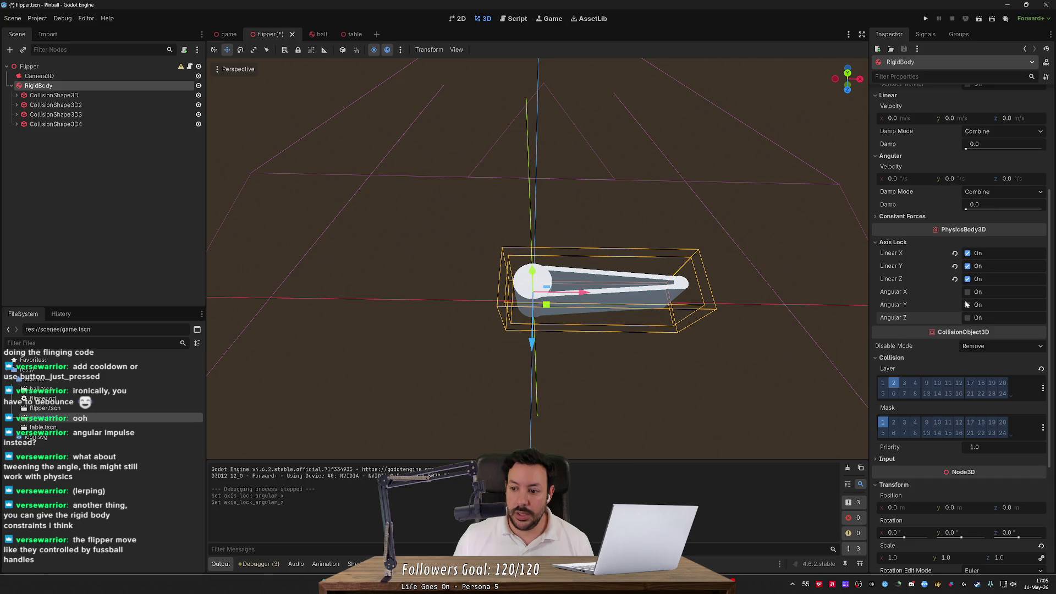
{"action": "left_click", "coordinate": [926, 19]}
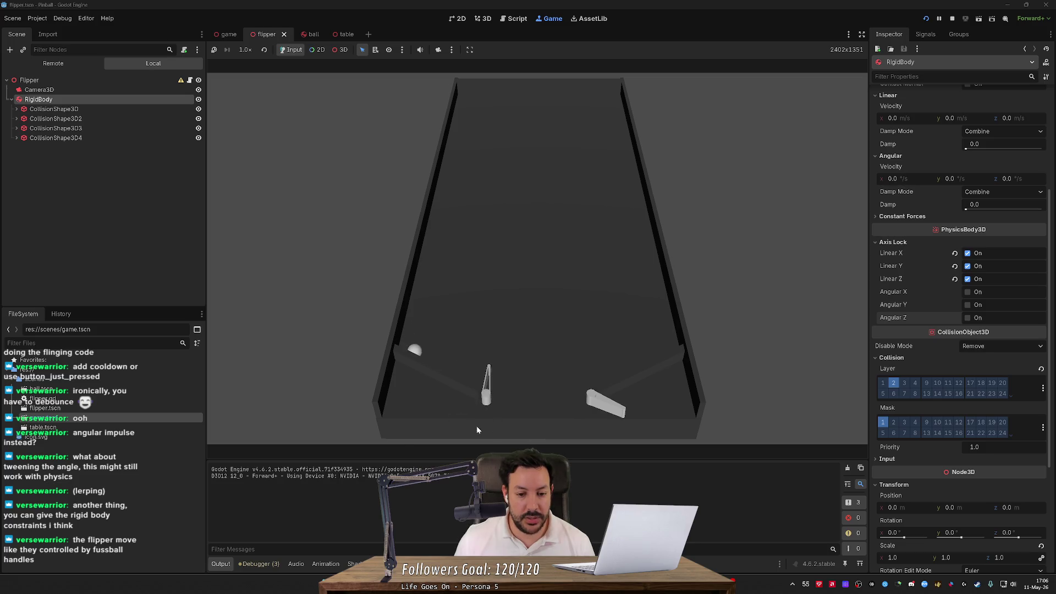
- Flick the flippers repeatedly with Space to hit the ball up the table until it drains
{"action": "key", "text": "space"}
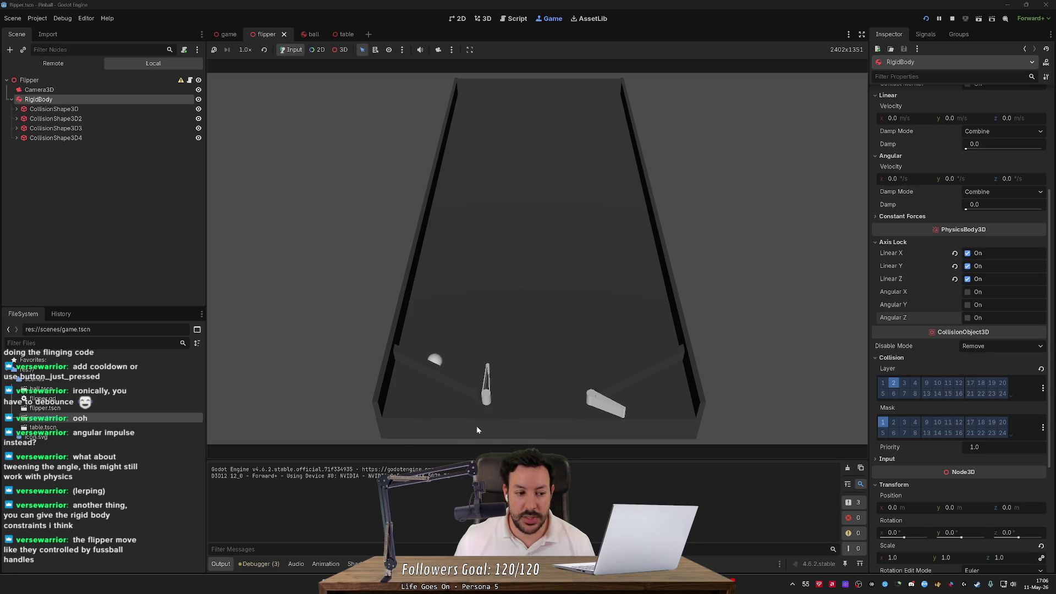
{"action": "key", "text": "space"}
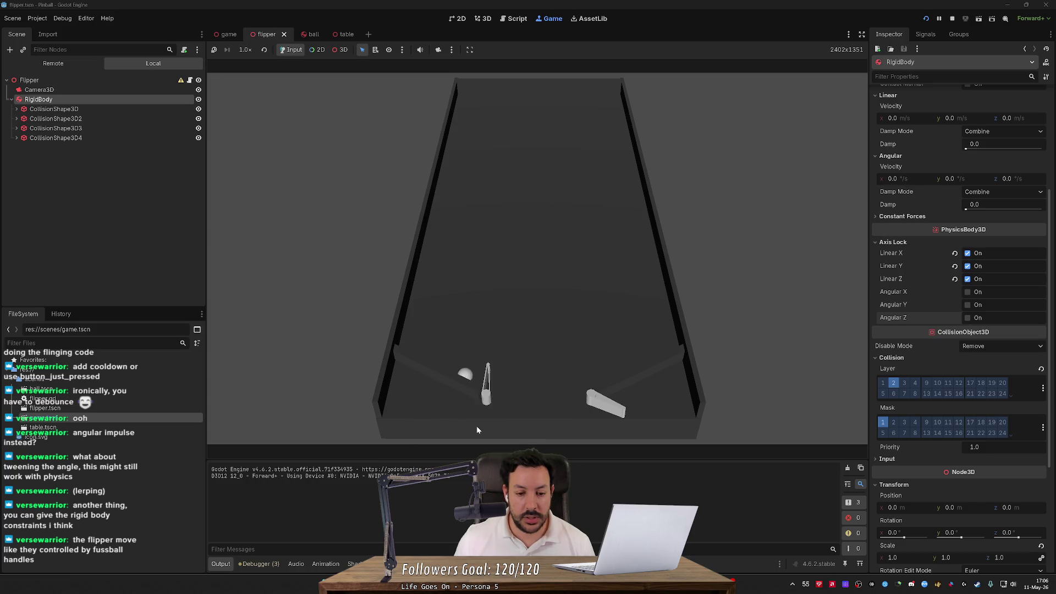
{"action": "key", "text": "space"}
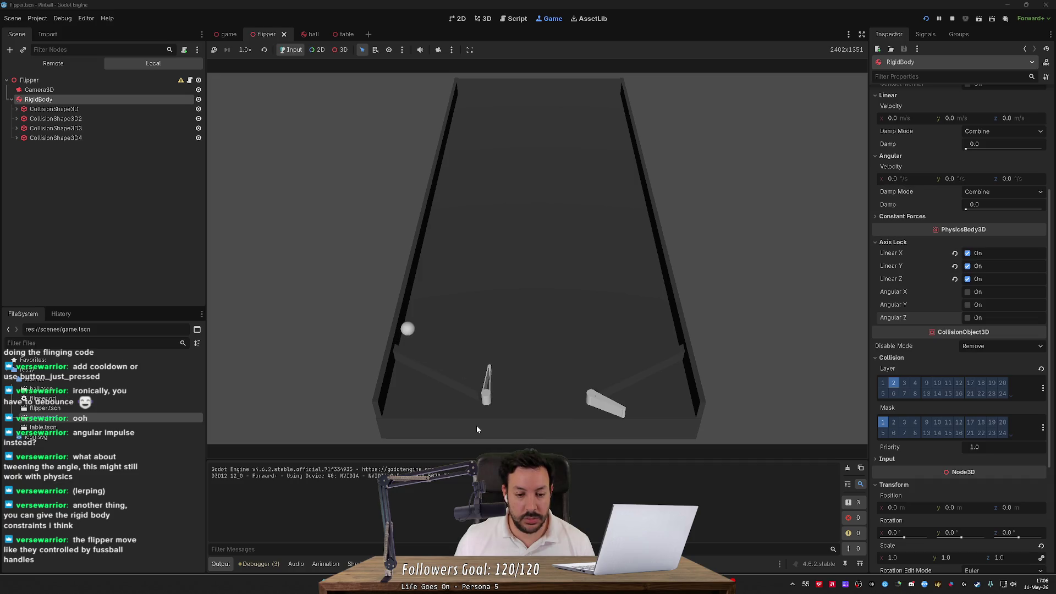
{"action": "key", "text": "space"}
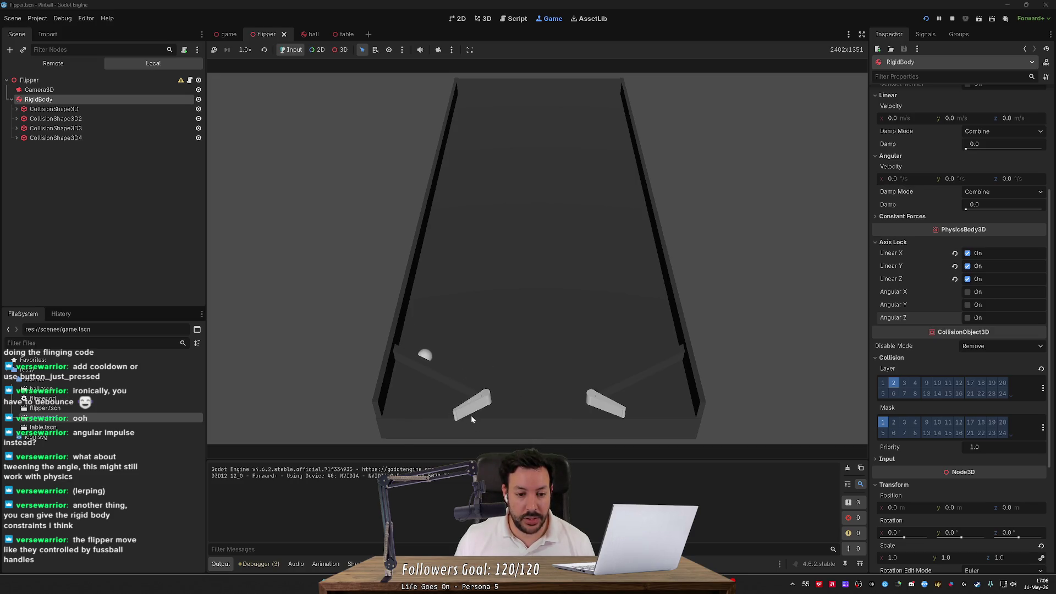
{"action": "key", "text": "space"}
{"action": "key", "text": "space"}
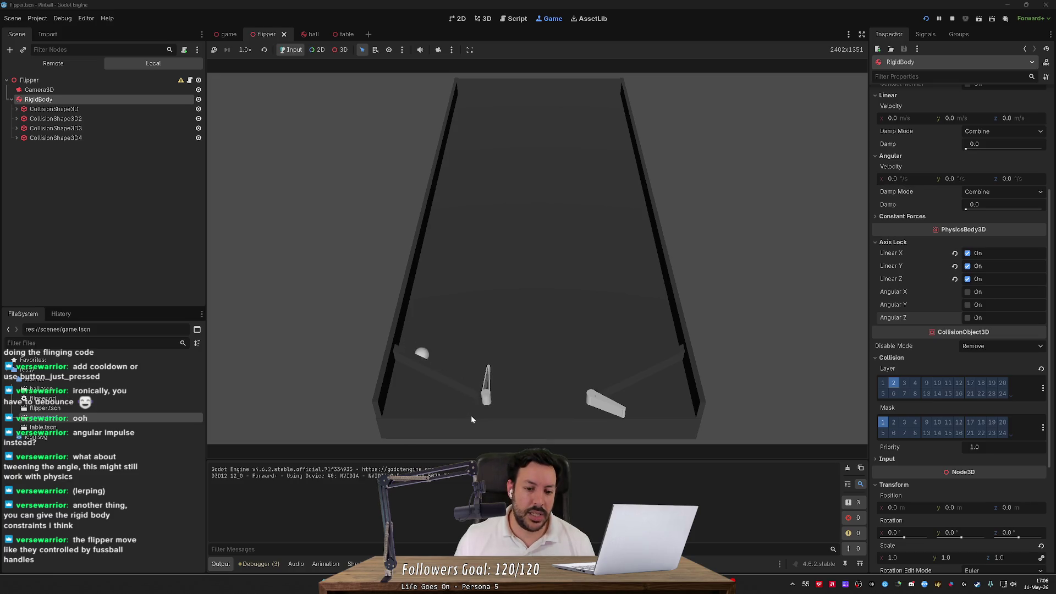
{"action": "key", "text": "space"}
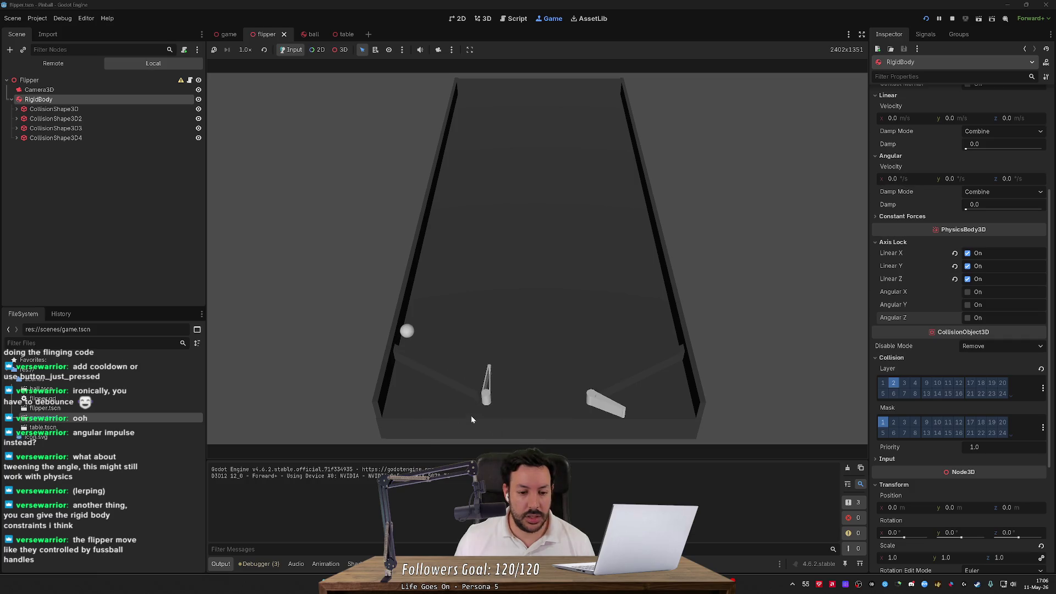
{"action": "key", "text": "space"}
{"action": "key", "text": "space"}
{"action": "key", "text": "space"}
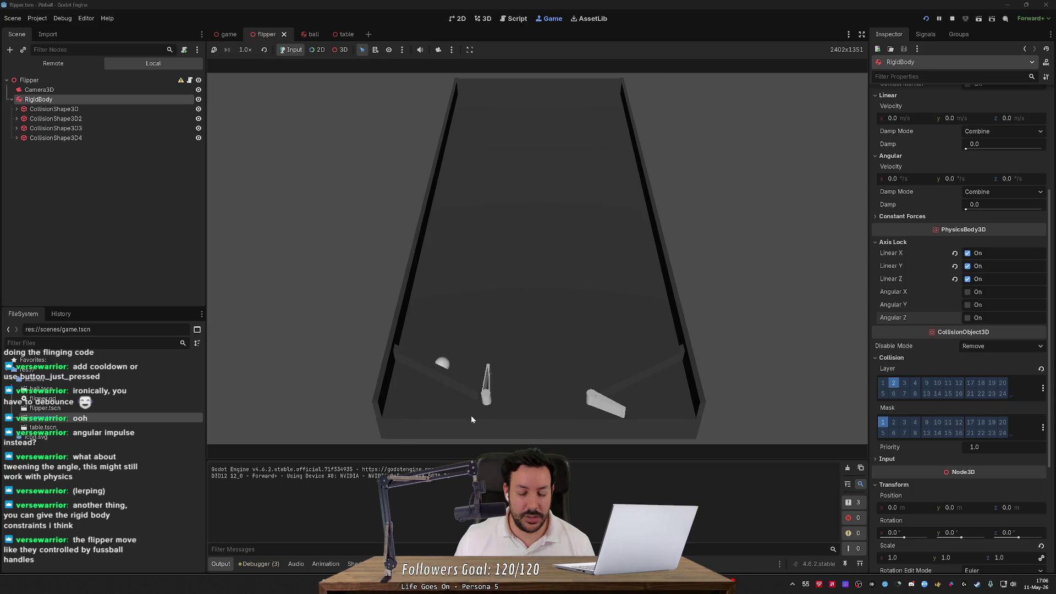
{"action": "key", "text": "space"}
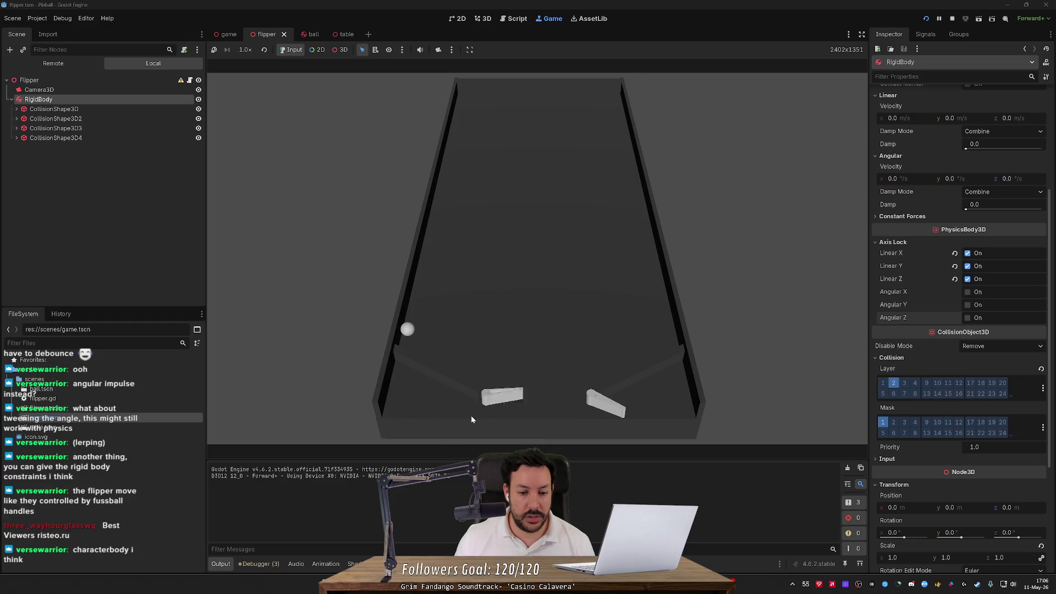
{"action": "key", "text": "space"}
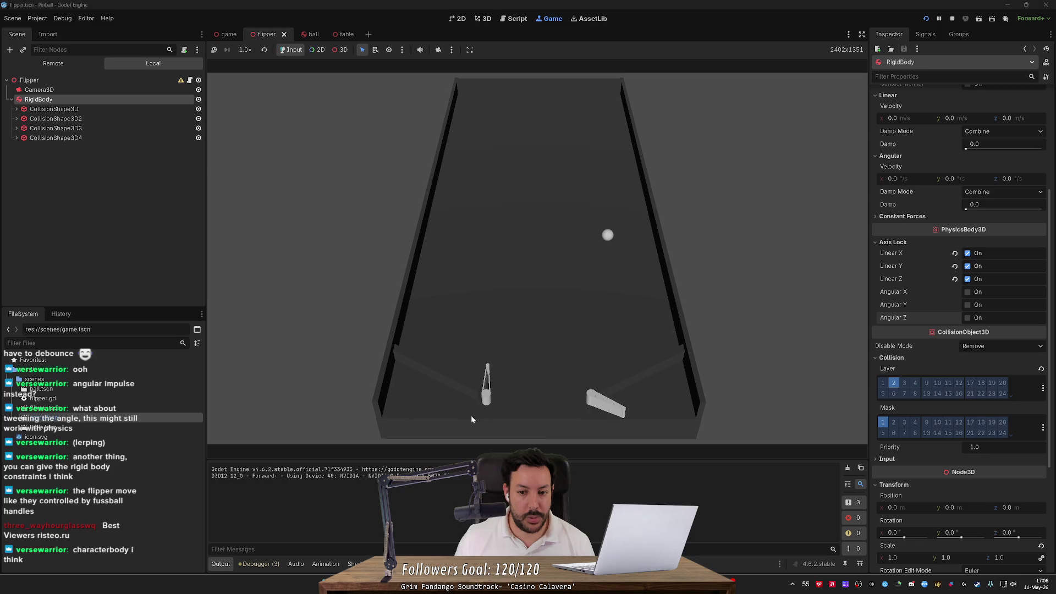
{"action": "key", "text": "space"}
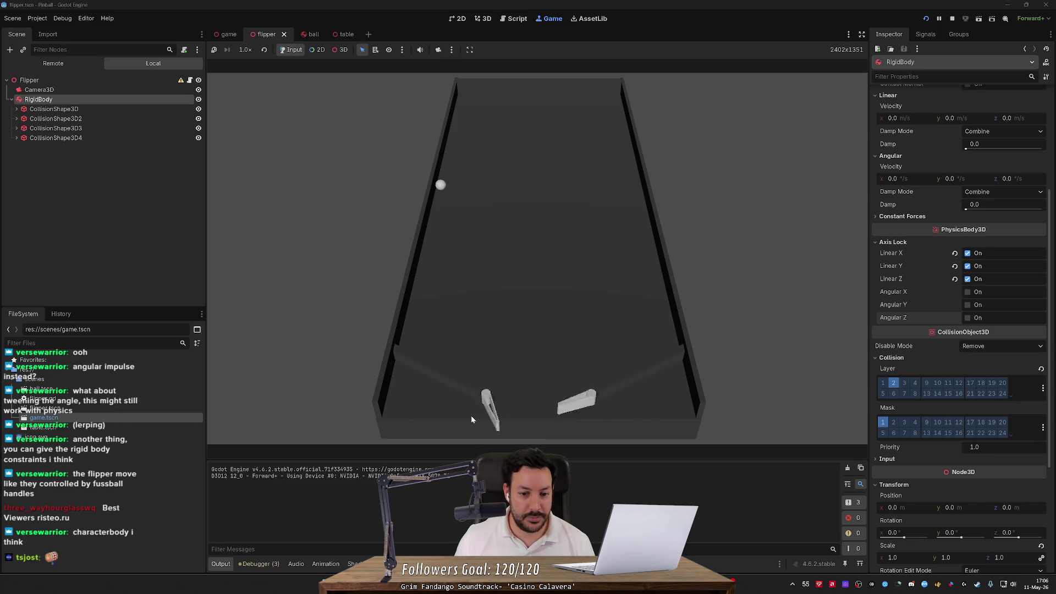
{"action": "key", "text": "space"}
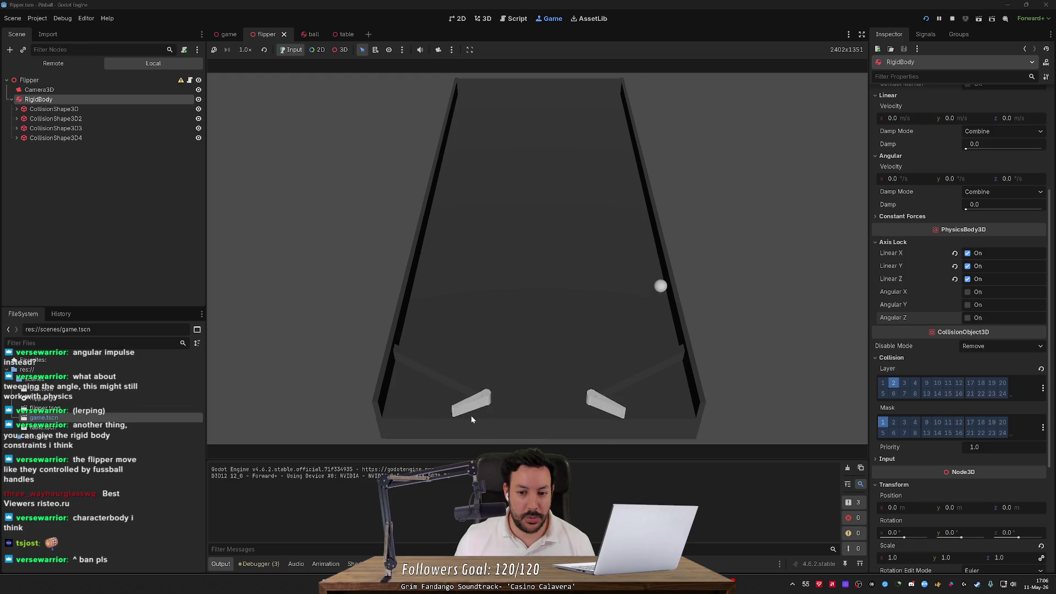
{"action": "key", "text": "space"}
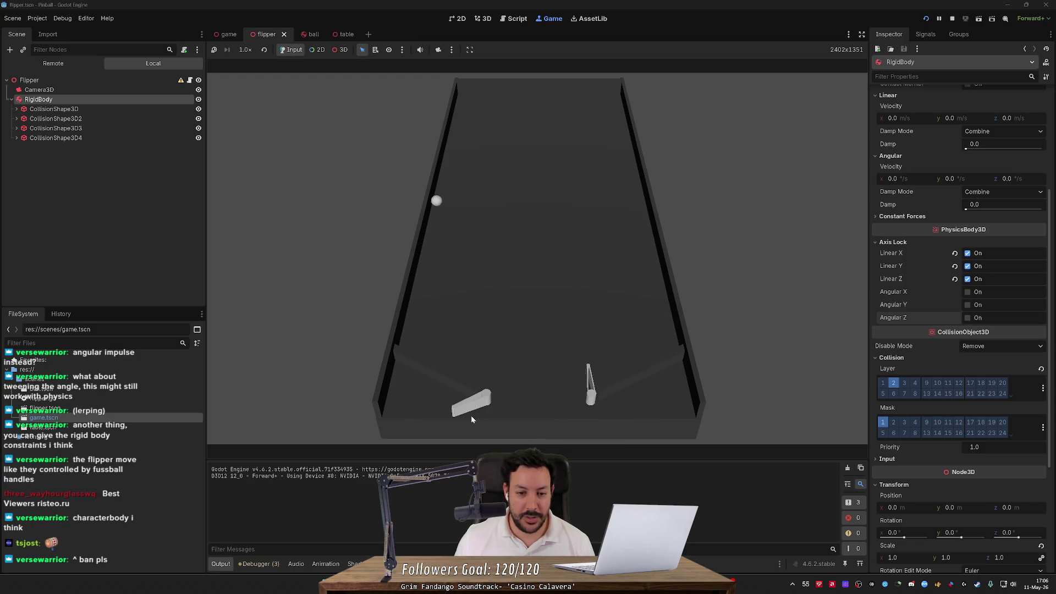
{"action": "key", "text": "space"}
{"action": "key", "text": "space"}
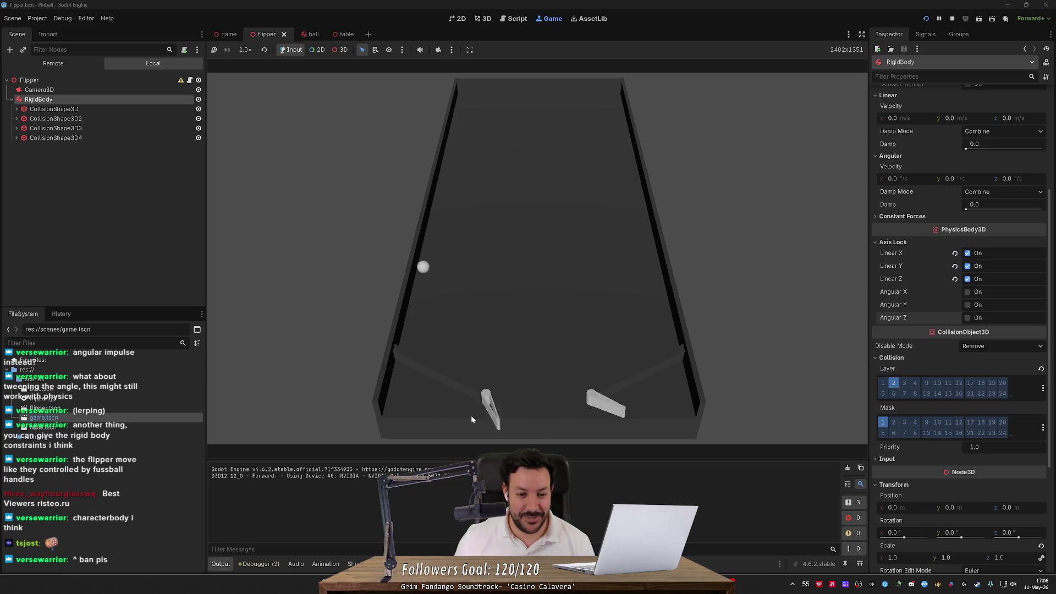
{"action": "key", "text": "space"}
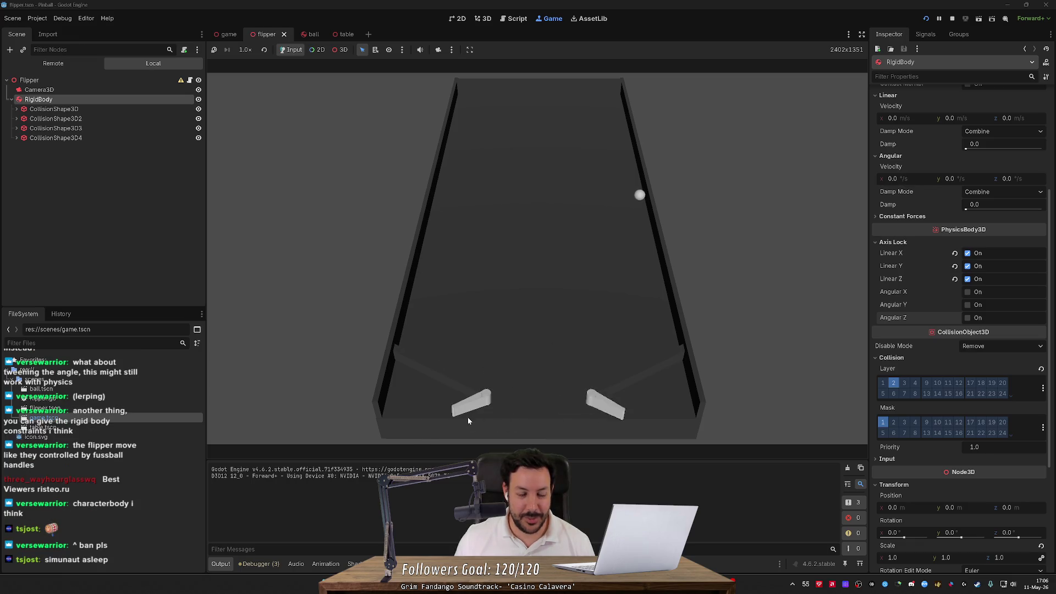
{"action": "key", "text": "space"}
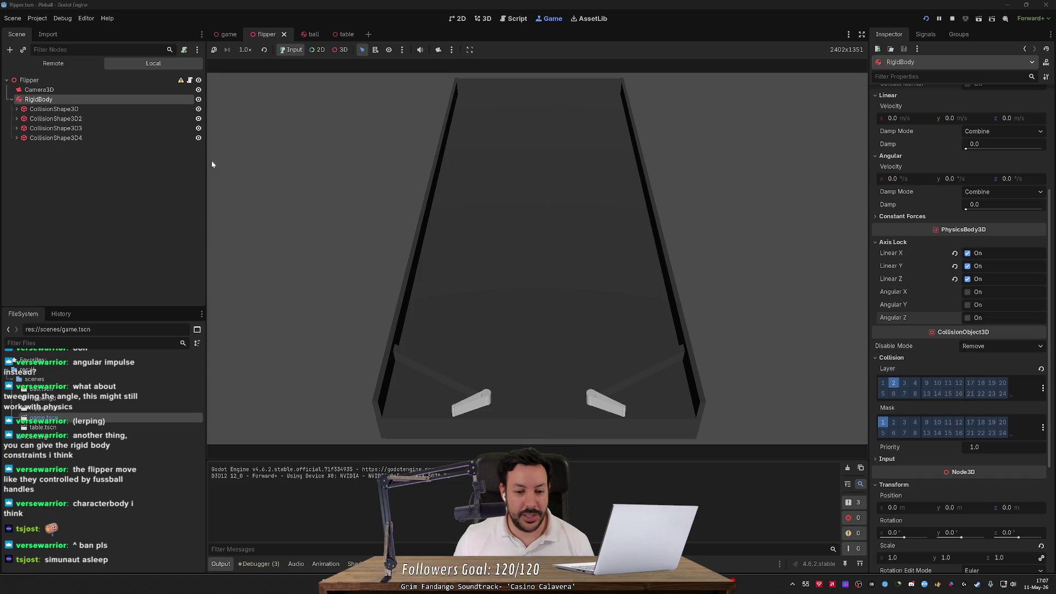
- Restart with a fresh ball, flip both flippers with Left and Right, then stop the game
{"action": "left_click", "coordinate": [924, 18]}
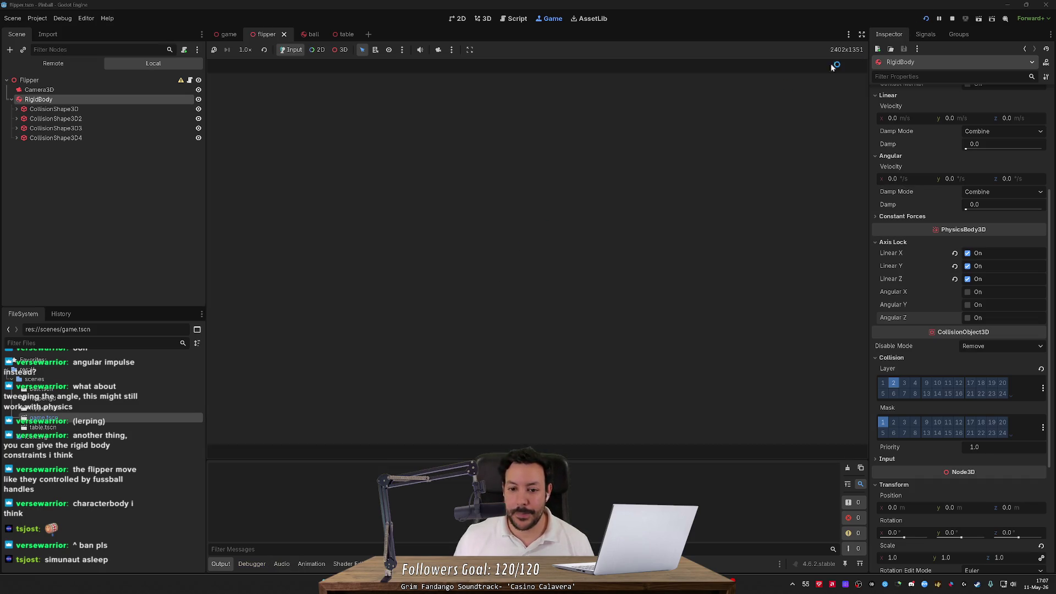
{"action": "key", "text": "Left"}
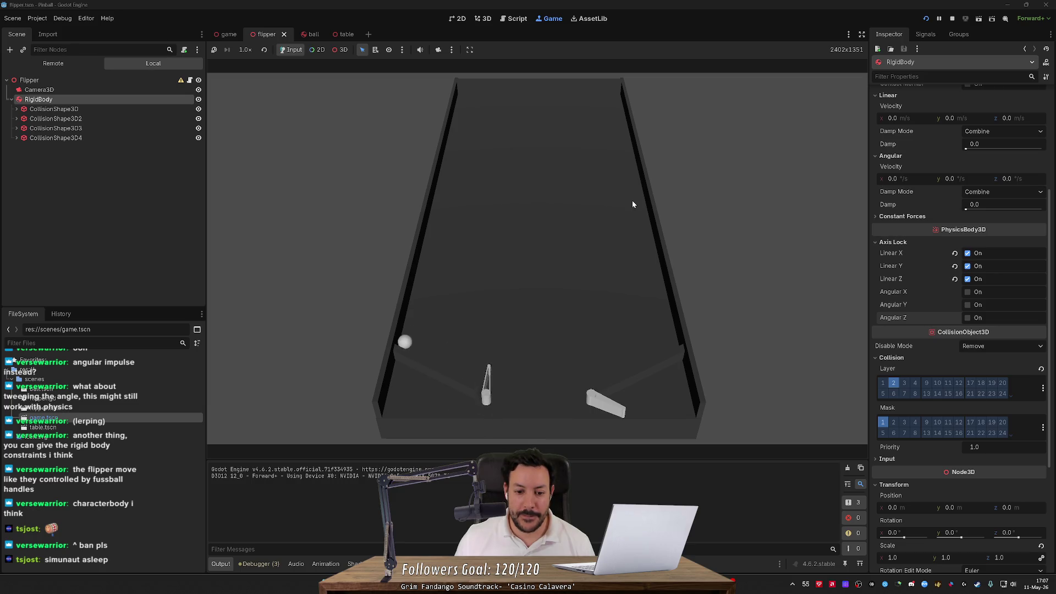
{"action": "key", "text": "Left"}
{"action": "key", "text": "Left"}
{"action": "key", "text": "Left"}
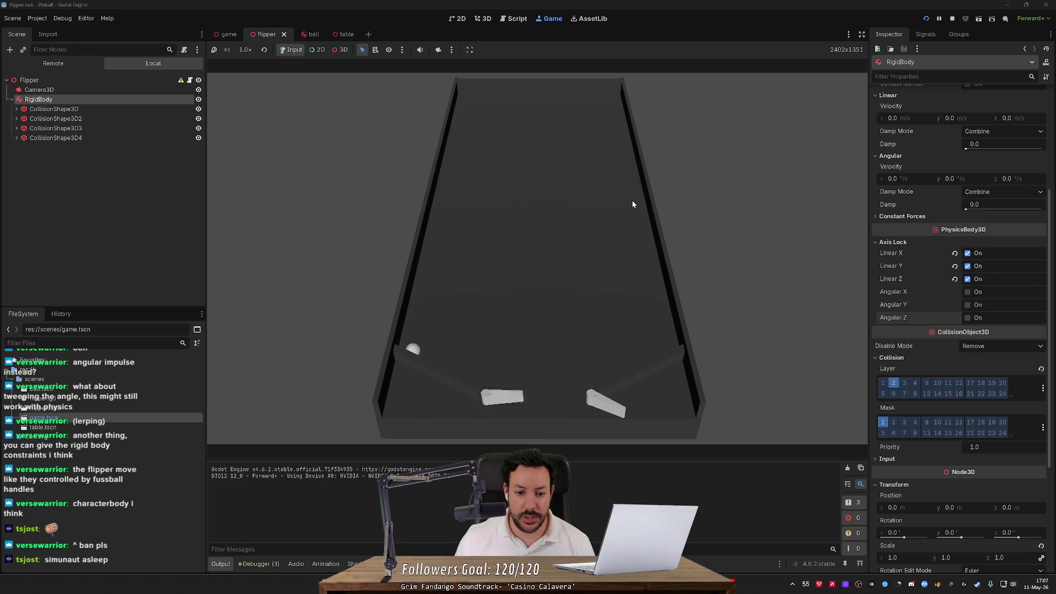
{"action": "key", "text": "Left"}
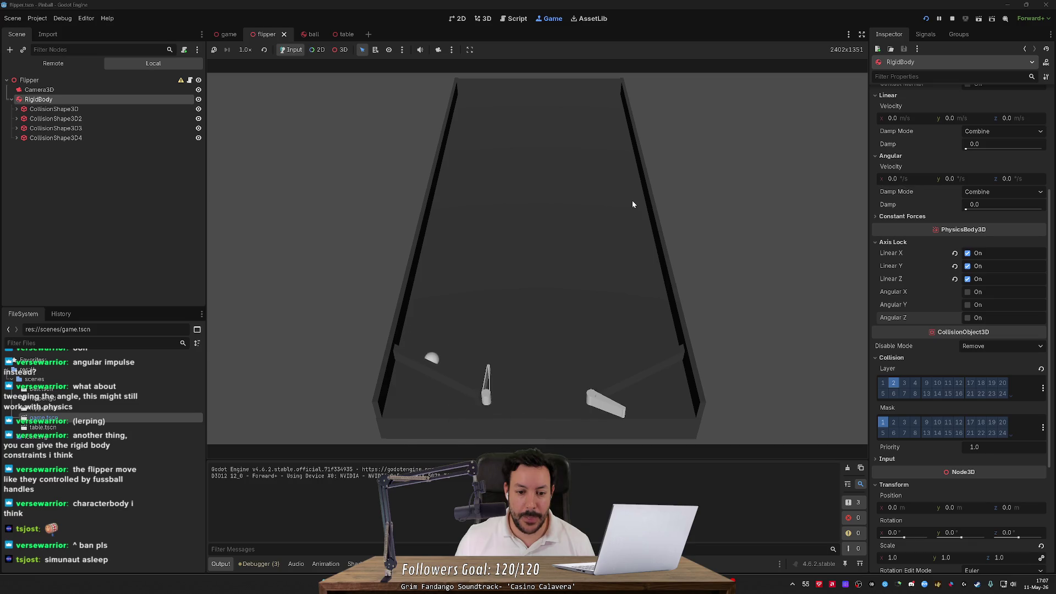
{"action": "key", "text": "Left"}
{"action": "key", "text": "Left"}
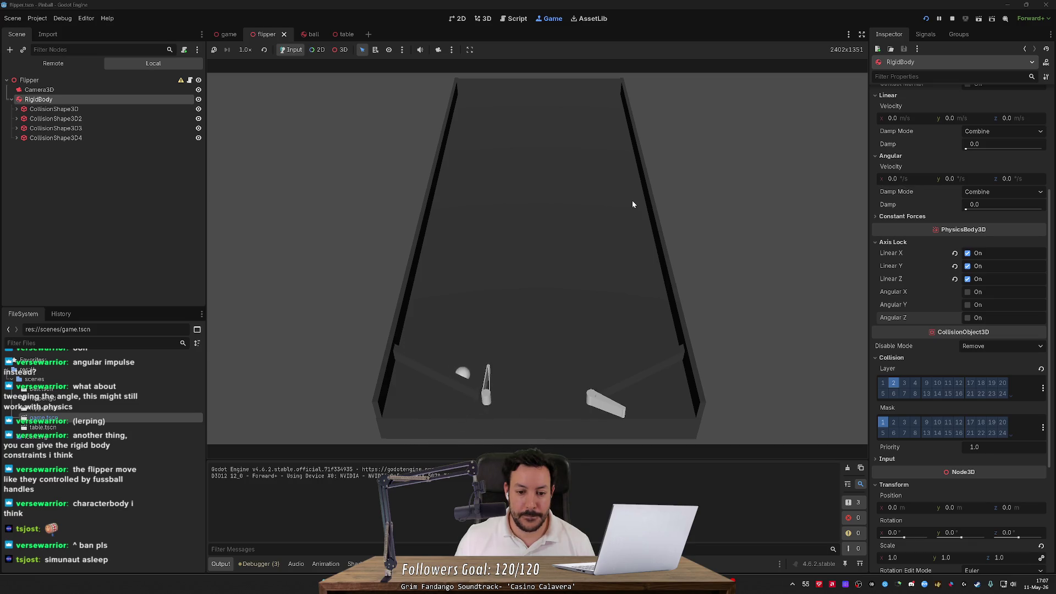
{"action": "key", "text": "Left"}
{"action": "key", "text": "Left"}
{"action": "key", "text": "Right"}
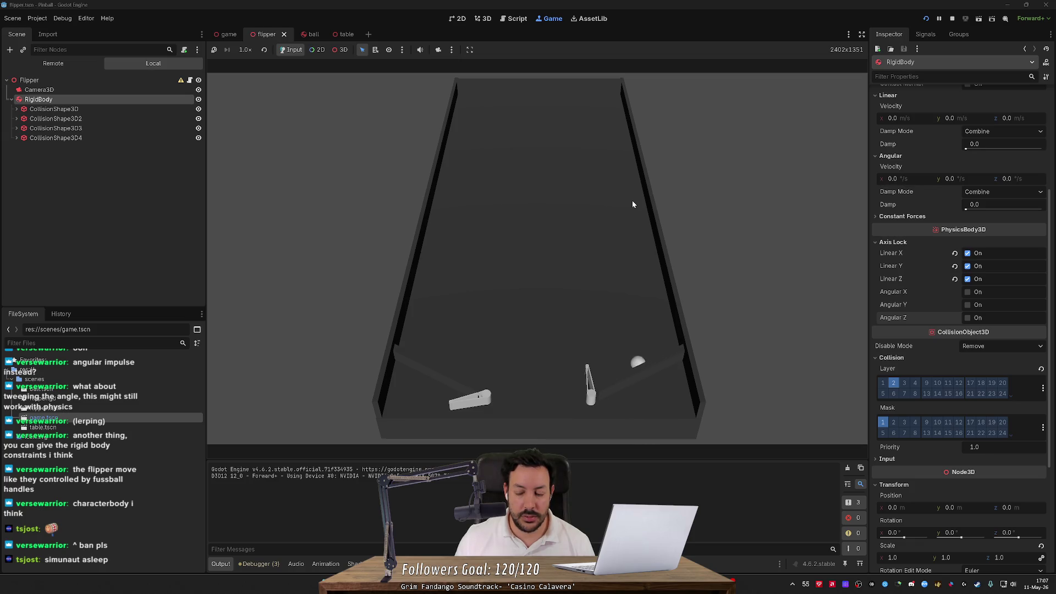
{"action": "key", "text": "Right"}
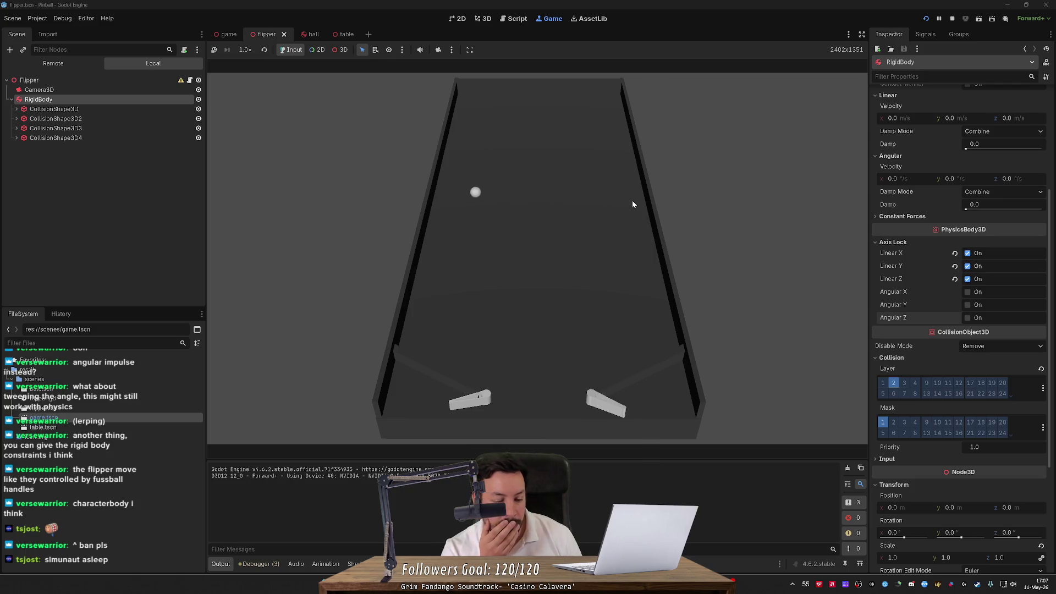
{"action": "key", "text": "Left"}
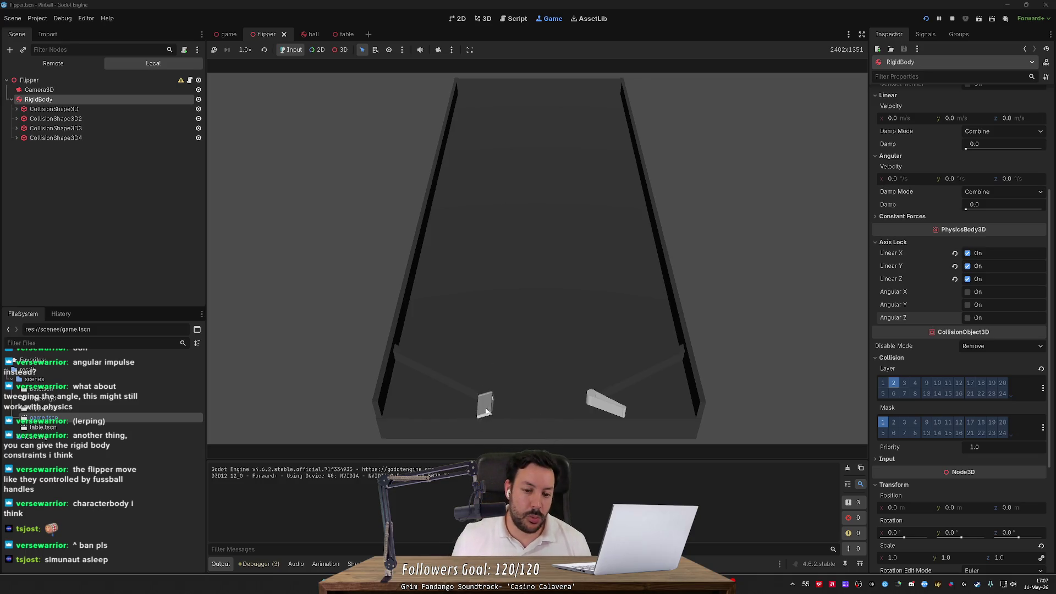
{"action": "left_click", "coordinate": [953, 19]}
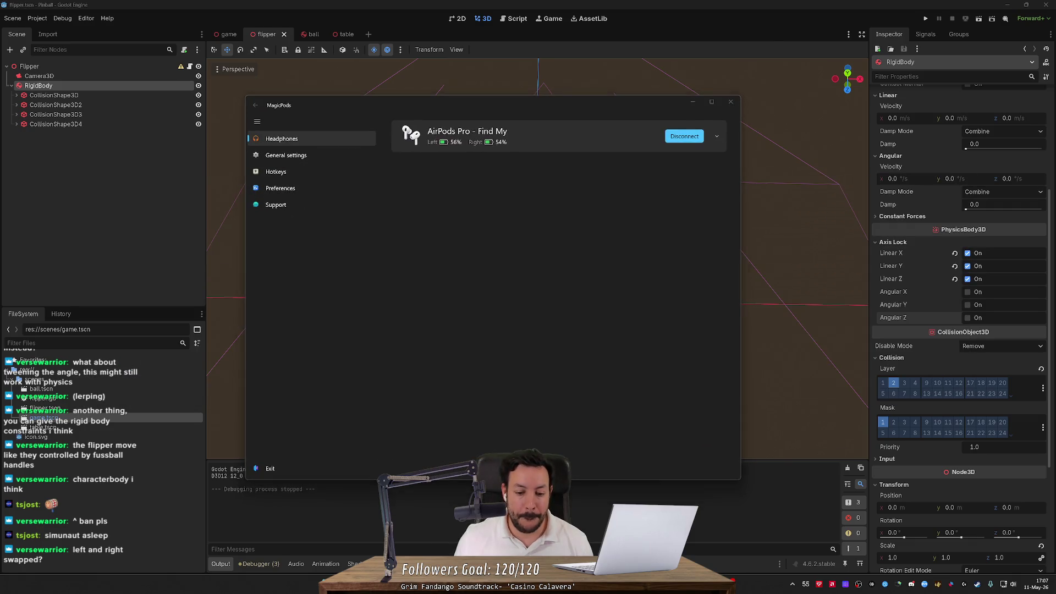
- Search the web for 'static body godot' and open the StaticBody3D – Godot Docs page
{"action": "key", "text": "alt+Tab"}
{"action": "key", "text": "ctrl+l"}
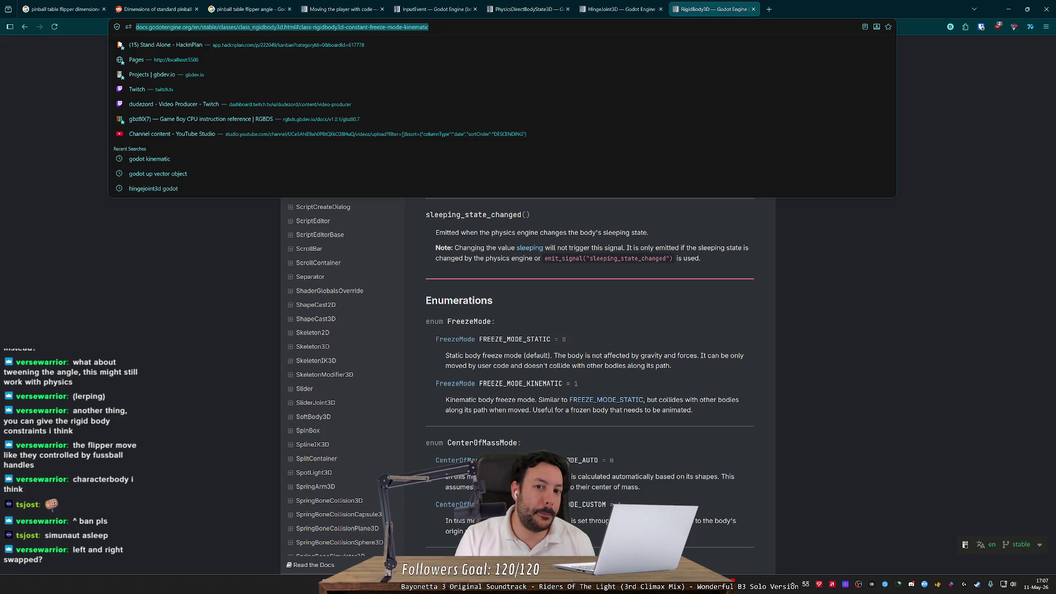
{"action": "type", "text": "stati"}
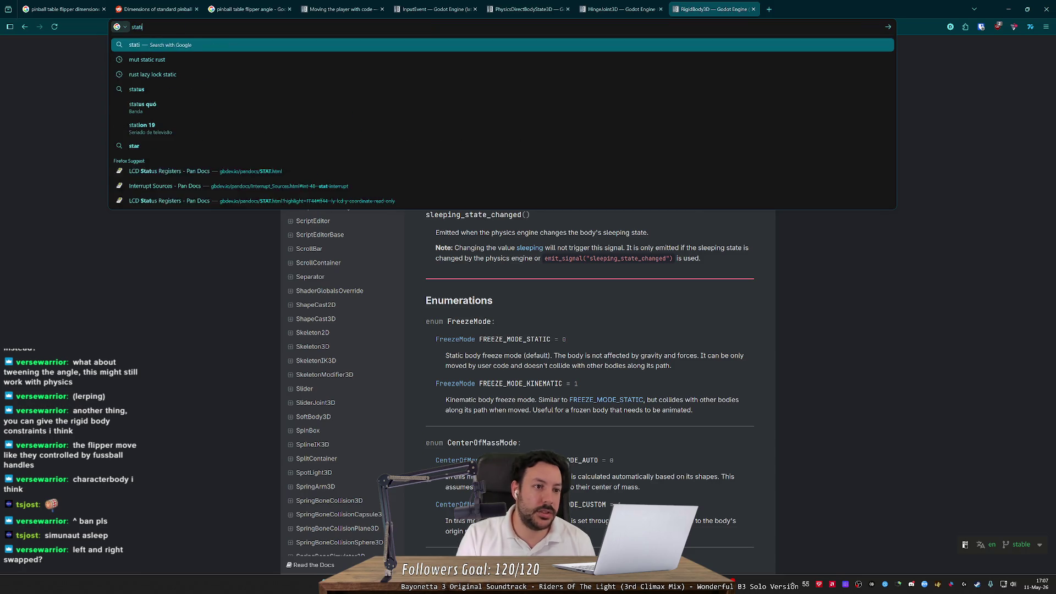
{"action": "type", "text": "c body godot"}
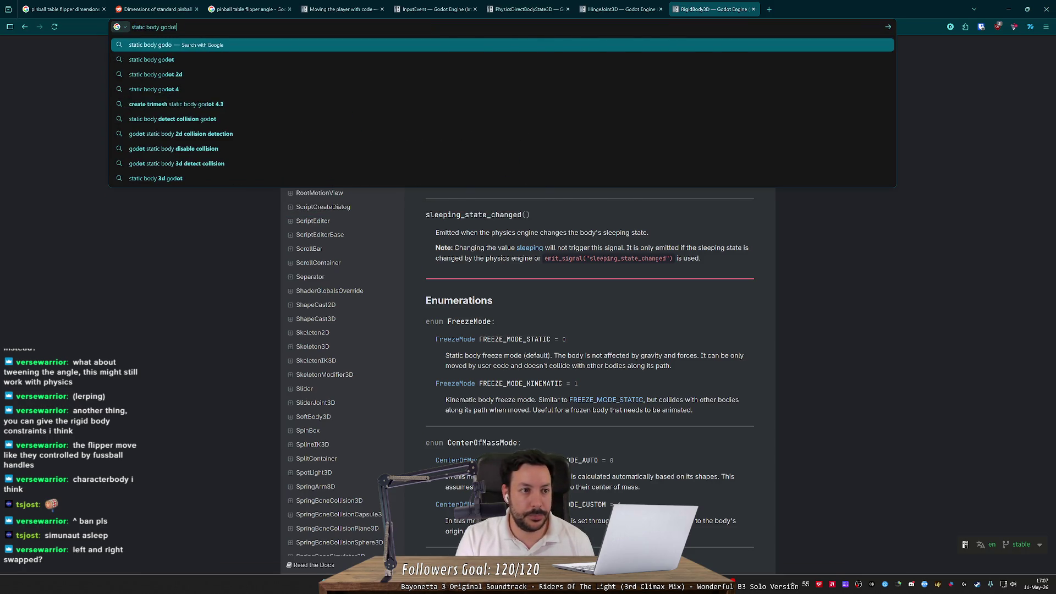
{"action": "key", "text": "Return"}
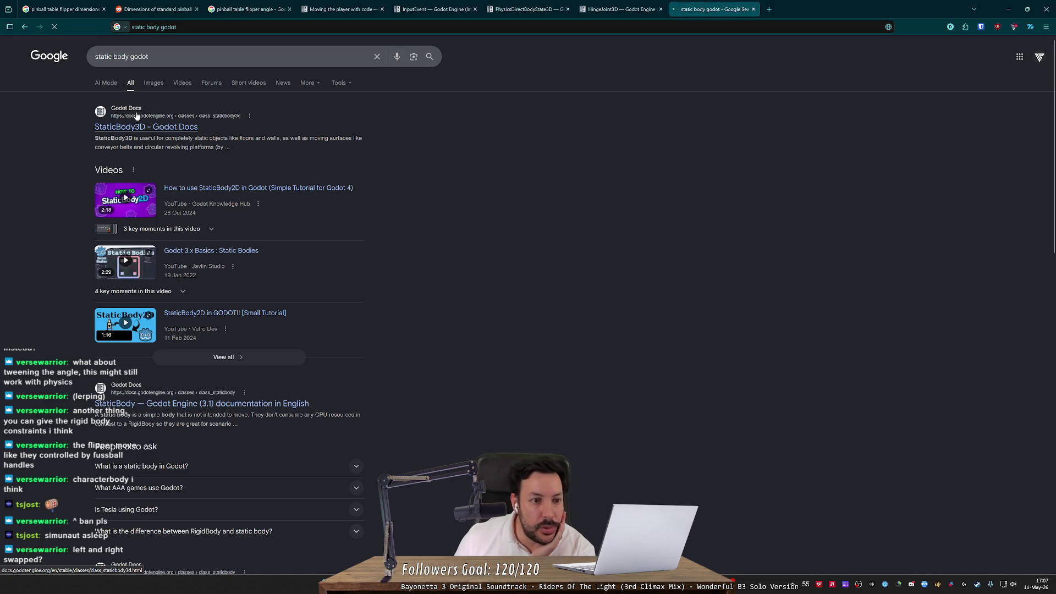
{"action": "left_click", "coordinate": [137, 116]}
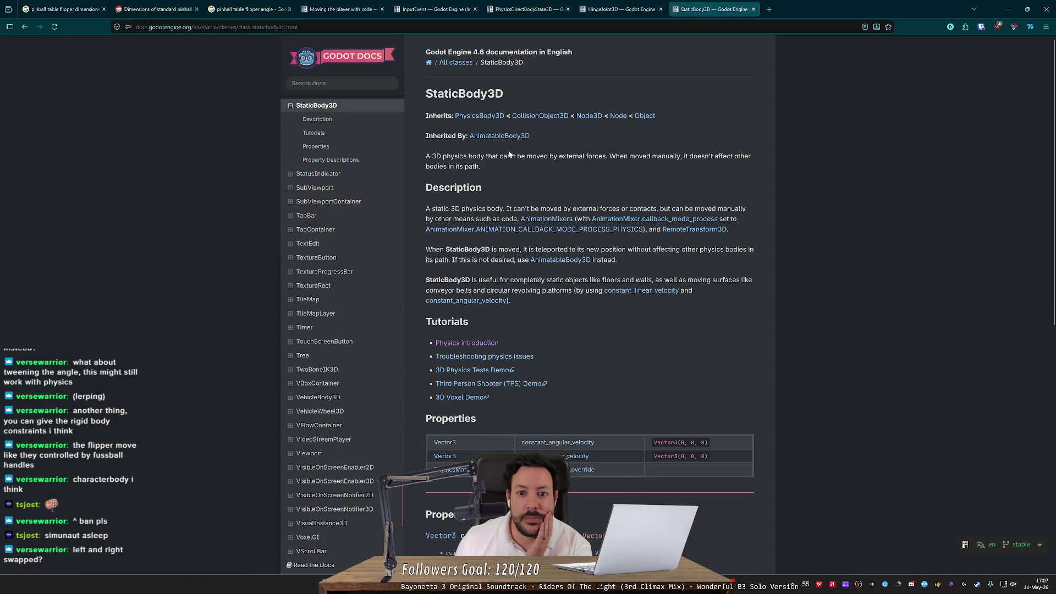
{"action": "left_click_drag", "start_coordinate": [472, 156], "coordinate": [562, 156]}
{"action": "left_click", "coordinate": [549, 172]}
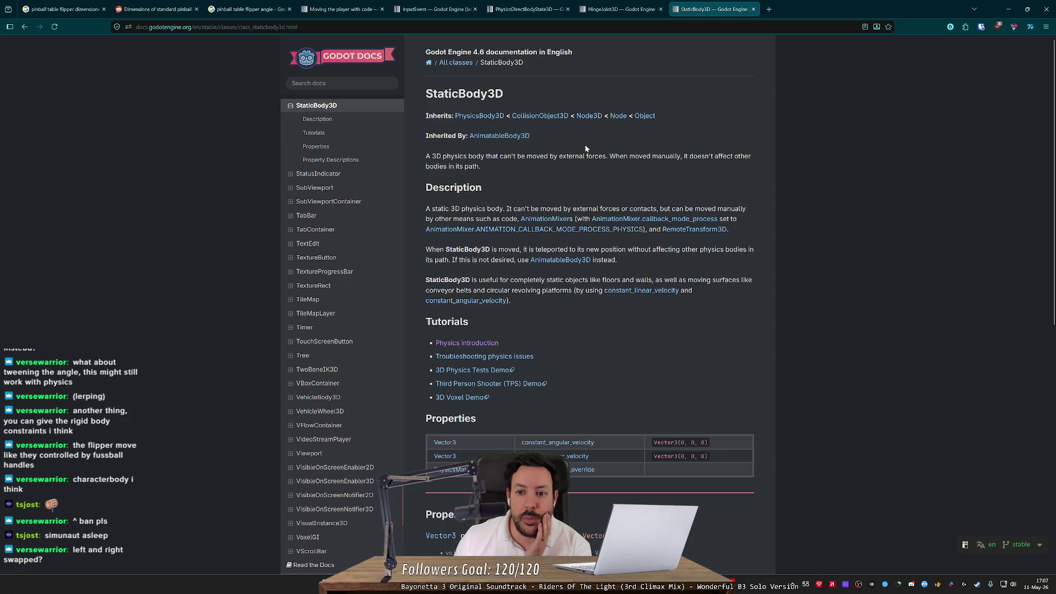